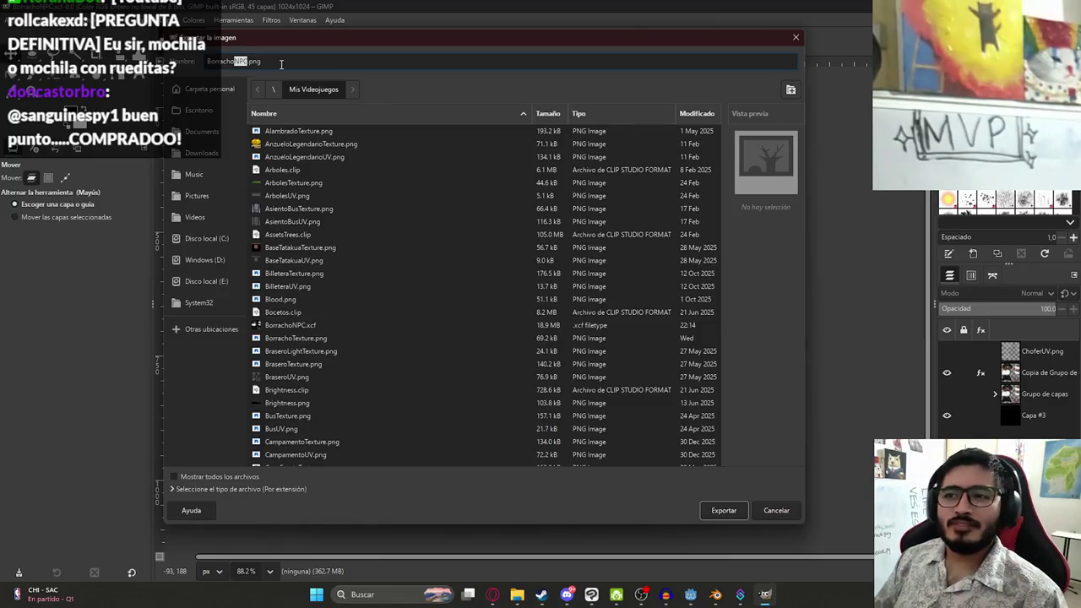
Export the image as BorrachoTexture.png, overwrite the existing file, and accept the PNG options
{"action": "type", "text": "Tex"}
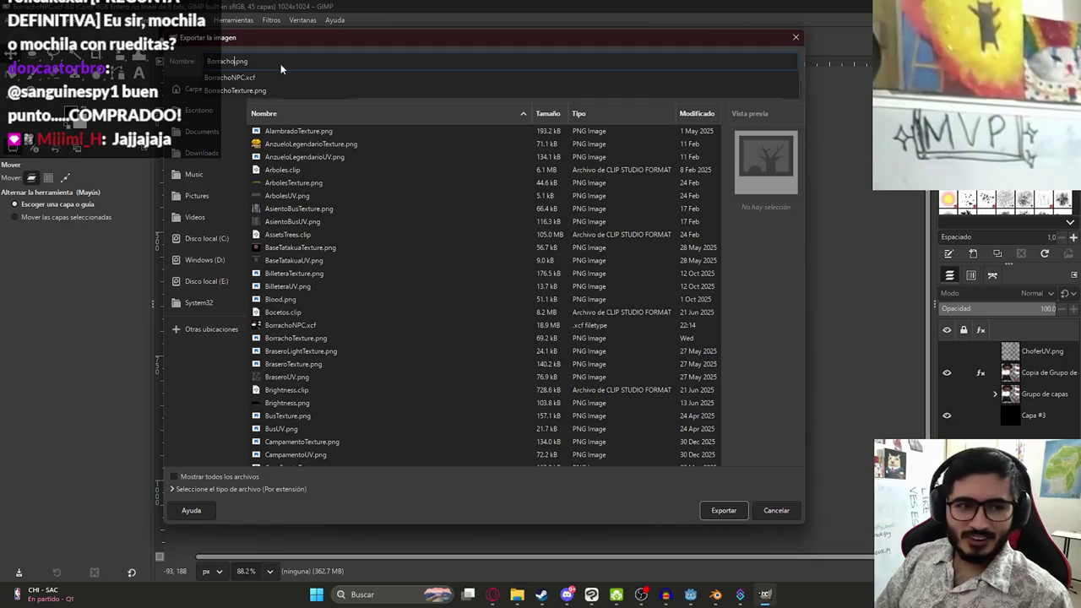
{"action": "key", "text": "Down"}
{"action": "key", "text": "Return"}
{"action": "key", "text": "Return"}
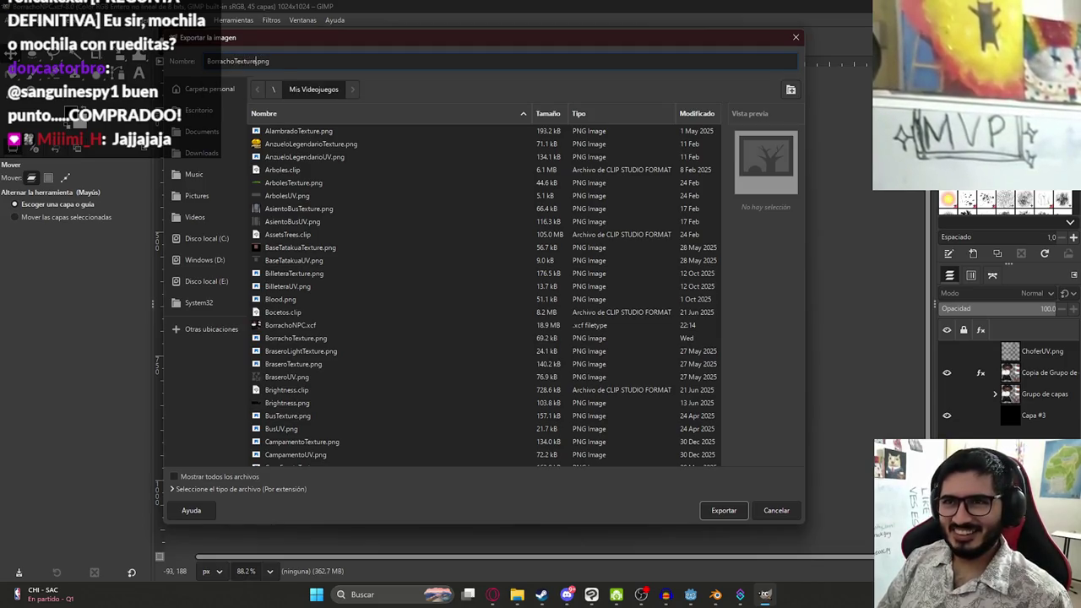
{"action": "key", "text": "Return"}
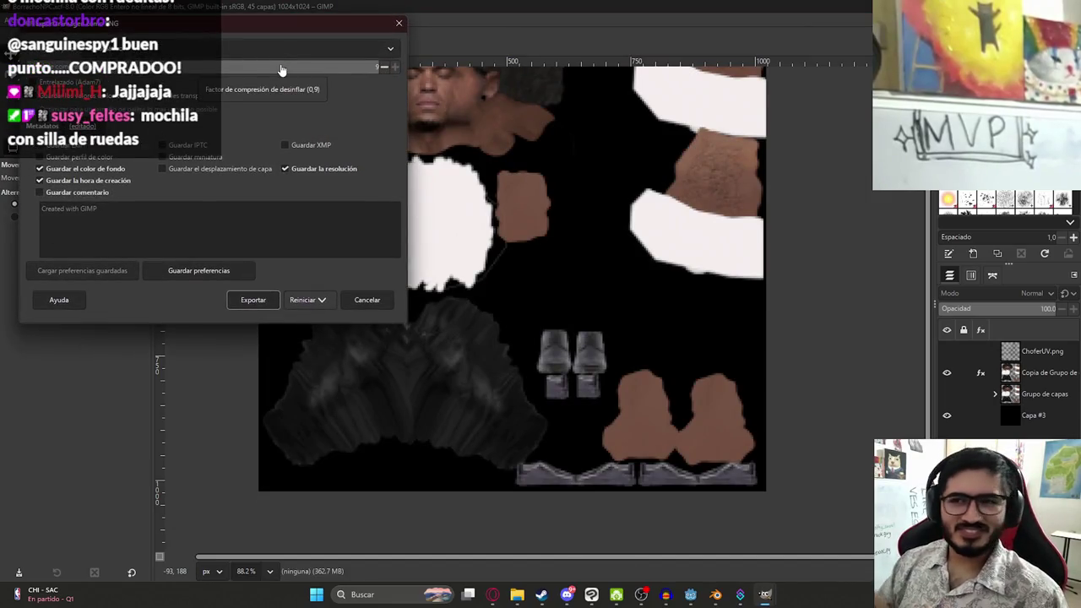
{"action": "left_click", "coordinate": [254, 300]}
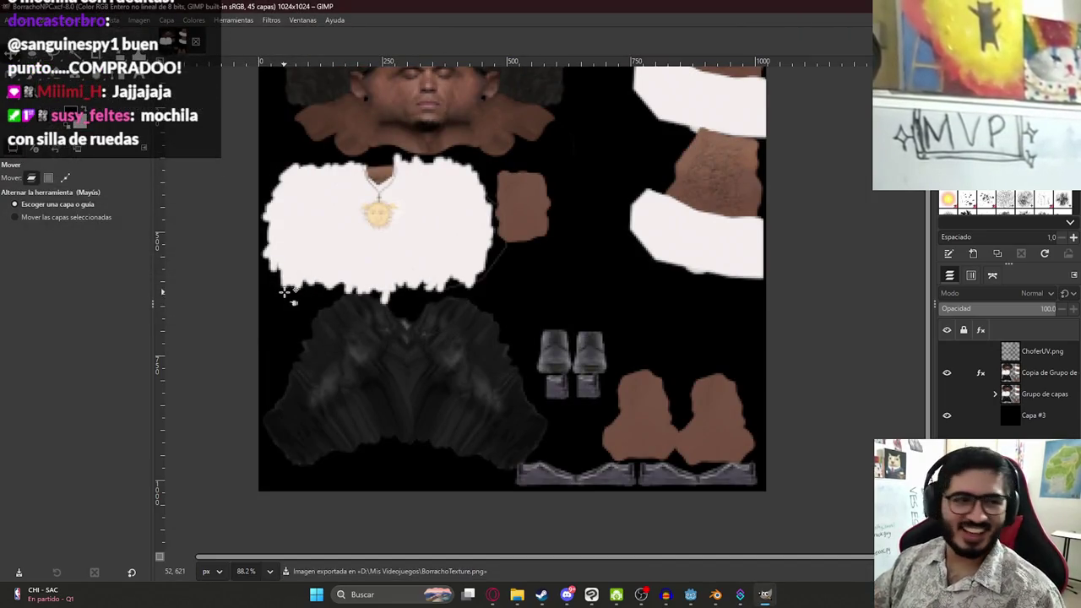
Close the GIMP image and load BorrachoTexture.png into Blender's Image Texture node
{"action": "key", "text": "ctrl+w"}
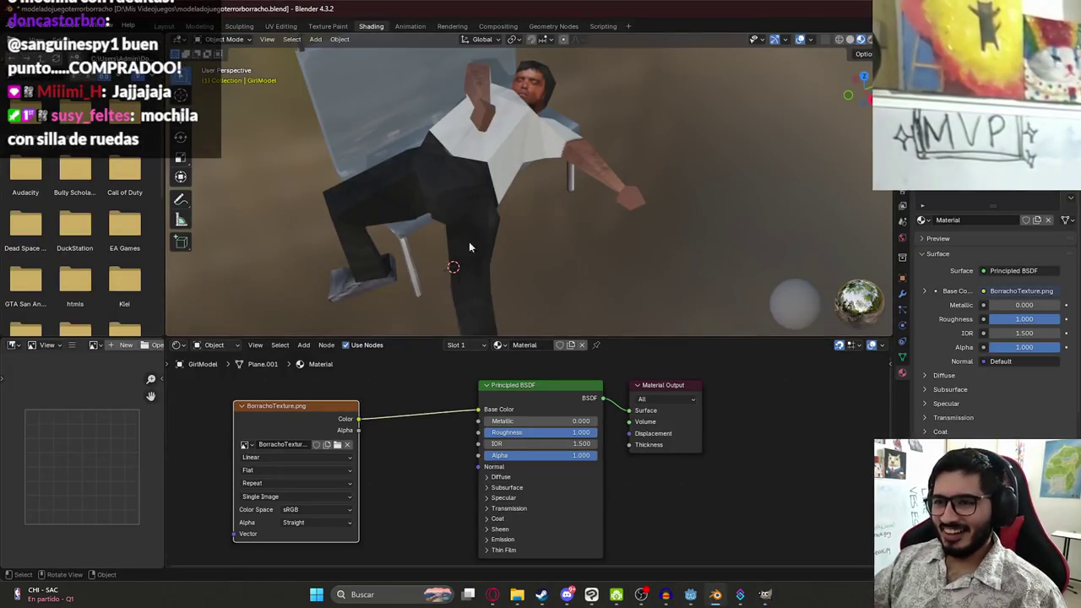
{"action": "left_click", "coordinate": [346, 445]}
{"action": "left_click", "coordinate": [349, 446]}
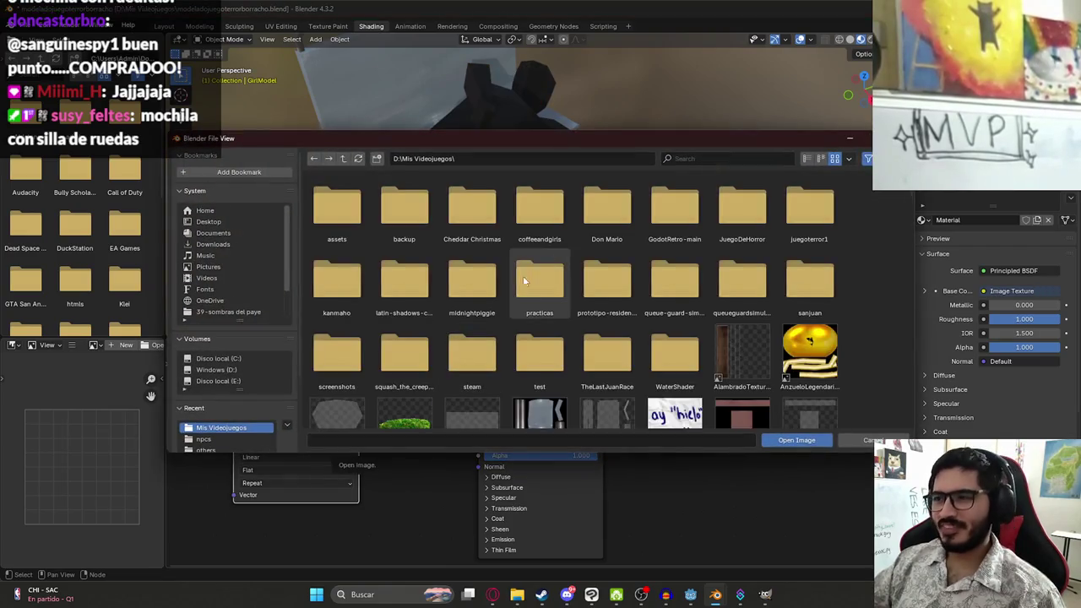
{"action": "scroll", "coordinate": [596, 247], "scroll_direction": "down", "scroll_amount": 2}
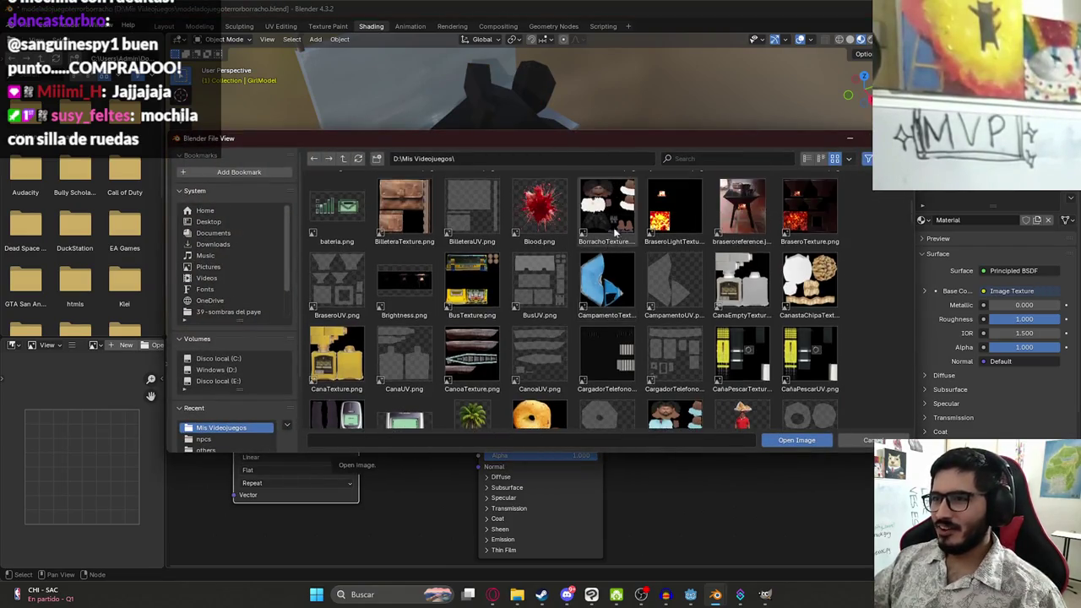
{"action": "double_click", "coordinate": [613, 229]}
Select the textured character model and its metarig, then save the Blender file
{"action": "mouse_move", "coordinate": [545, 91]}
{"action": "left_mouse_down"}
{"action": "mouse_move", "coordinate": [575, 53]}
{"action": "mouse_move", "coordinate": [359, 61]}
{"action": "mouse_move", "coordinate": [573, 158]}
{"action": "mouse_move", "coordinate": [528, 193]}
{"action": "left_mouse_up"}
{"action": "left_click", "coordinate": [528, 193]}
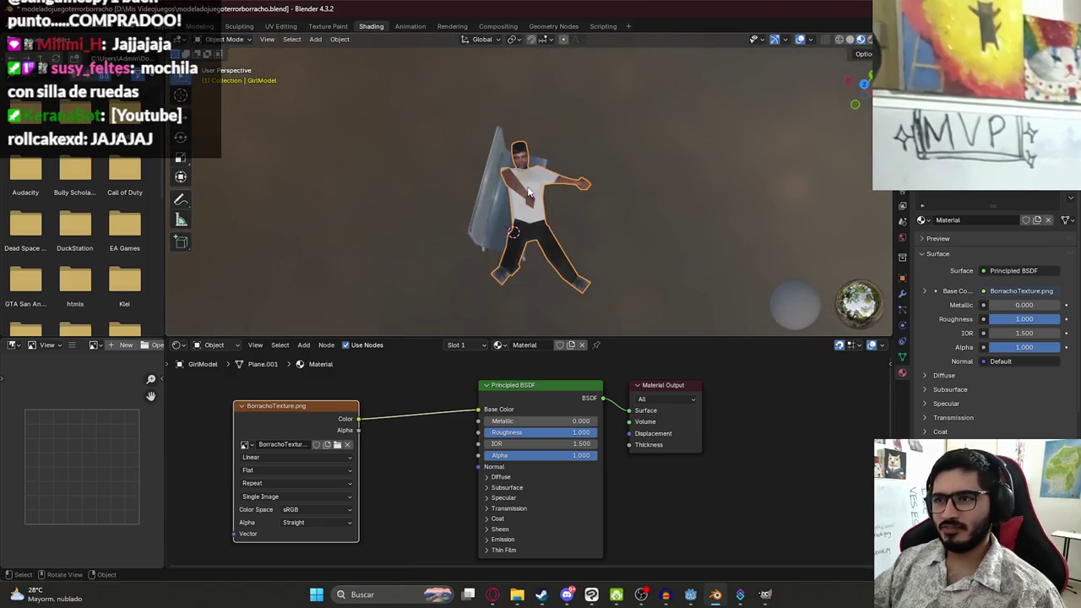
{"action": "scroll", "coordinate": [532, 188], "scroll_direction": "up", "scroll_amount": 3}
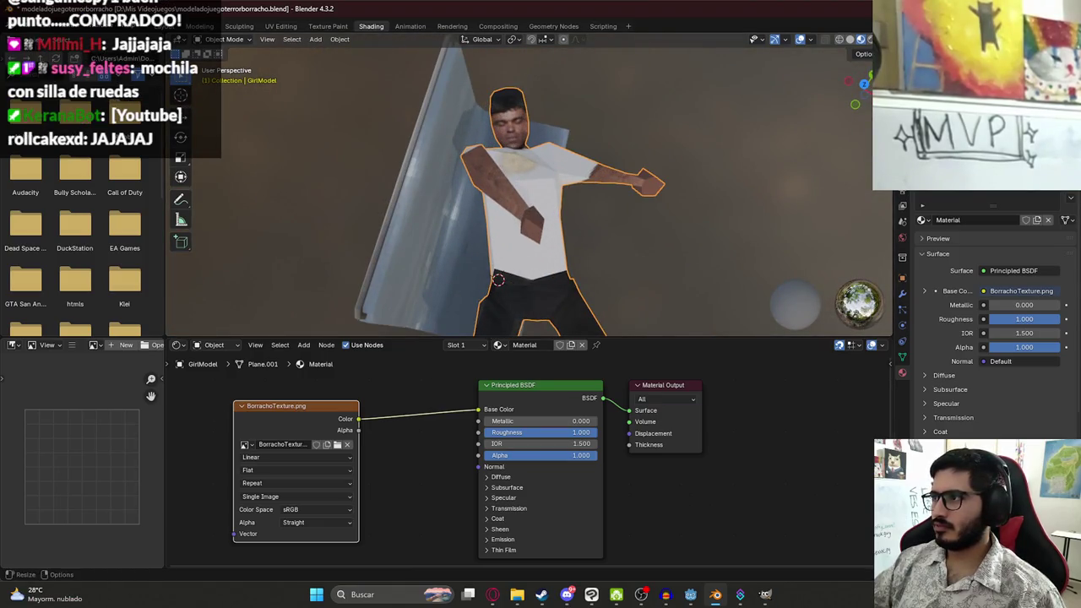
{"action": "scroll", "coordinate": [984, 321], "scroll_direction": "up", "scroll_amount": 5}
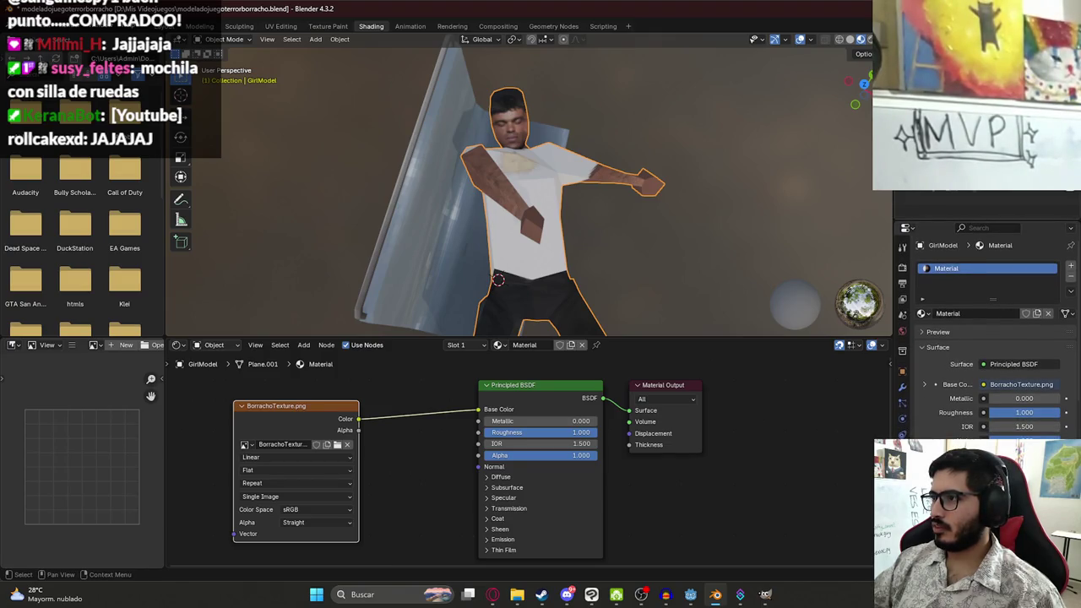
{"action": "left_click", "coordinate": [518, 132]}
{"action": "key", "text": "ctrl+s"}
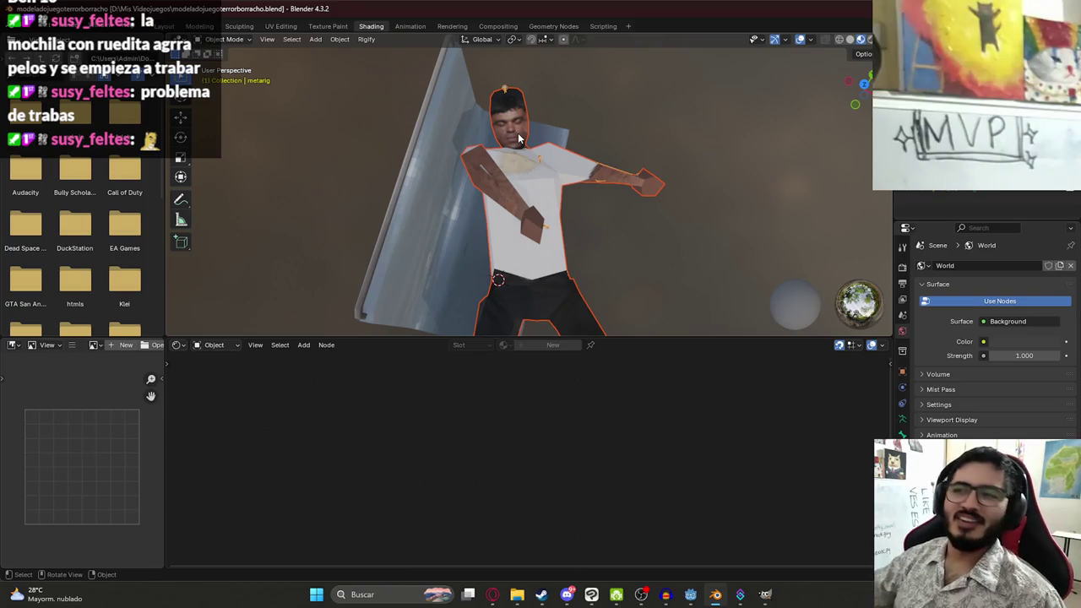
Rotate the character rig around the Z axis to face the seat
{"action": "scroll", "coordinate": [555, 153], "scroll_direction": "down", "scroll_amount": 5}
{"action": "mouse_move", "coordinate": [534, 199]}
{"action": "left_mouse_down"}
{"action": "mouse_move", "coordinate": [564, 215]}
{"action": "mouse_move", "coordinate": [560, 234]}
{"action": "mouse_move", "coordinate": [577, 233]}
{"action": "mouse_move", "coordinate": [504, 246]}
{"action": "left_mouse_up"}
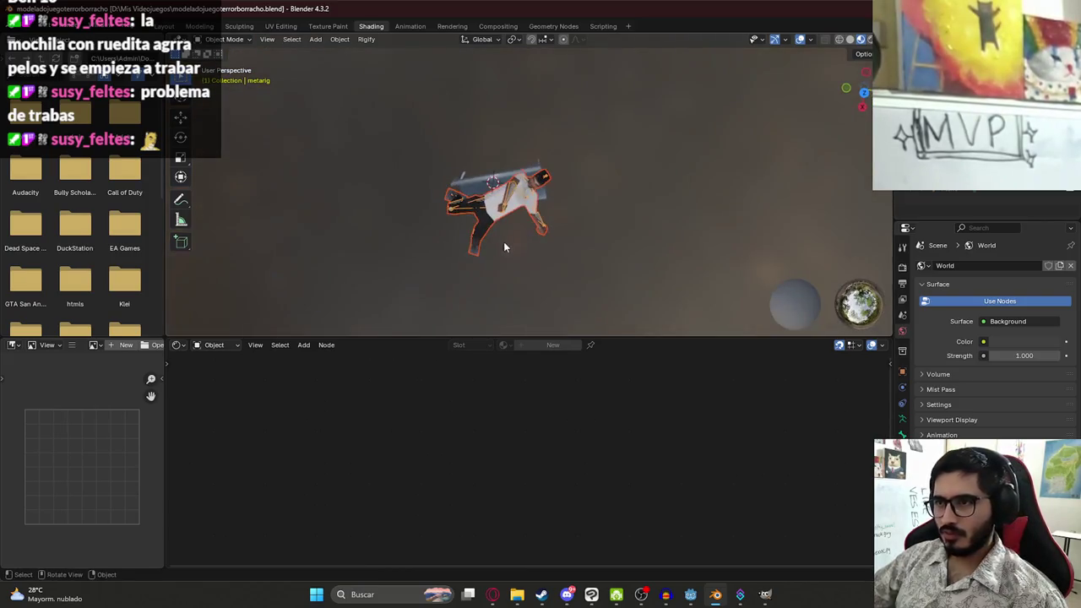
{"action": "key", "text": "r"}
{"action": "key", "text": "z"}
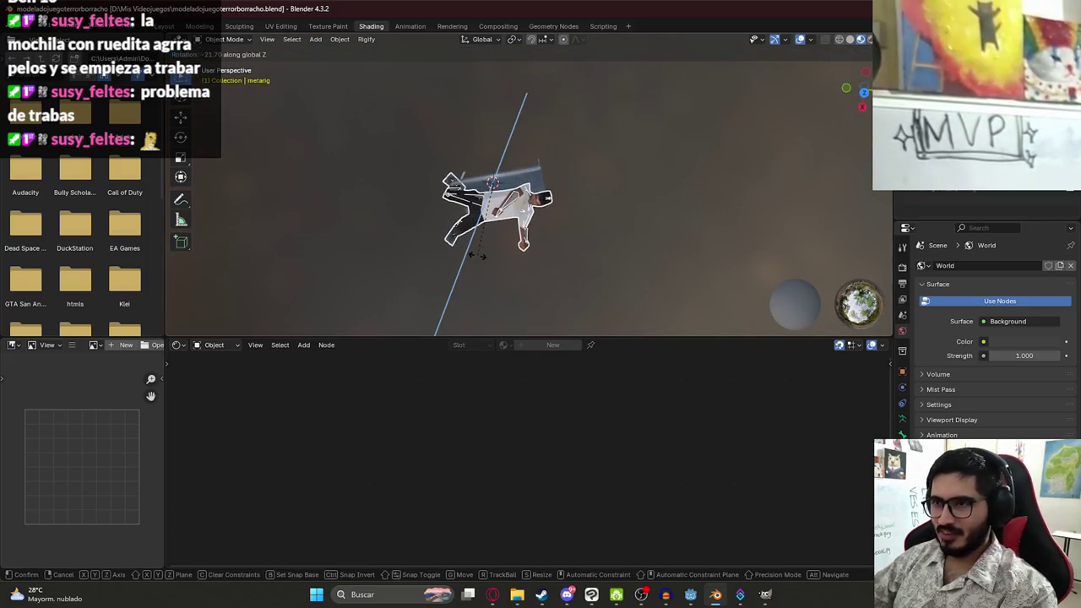
{"action": "type", "text": "180"}
{"action": "left_click", "coordinate": [477, 254]}
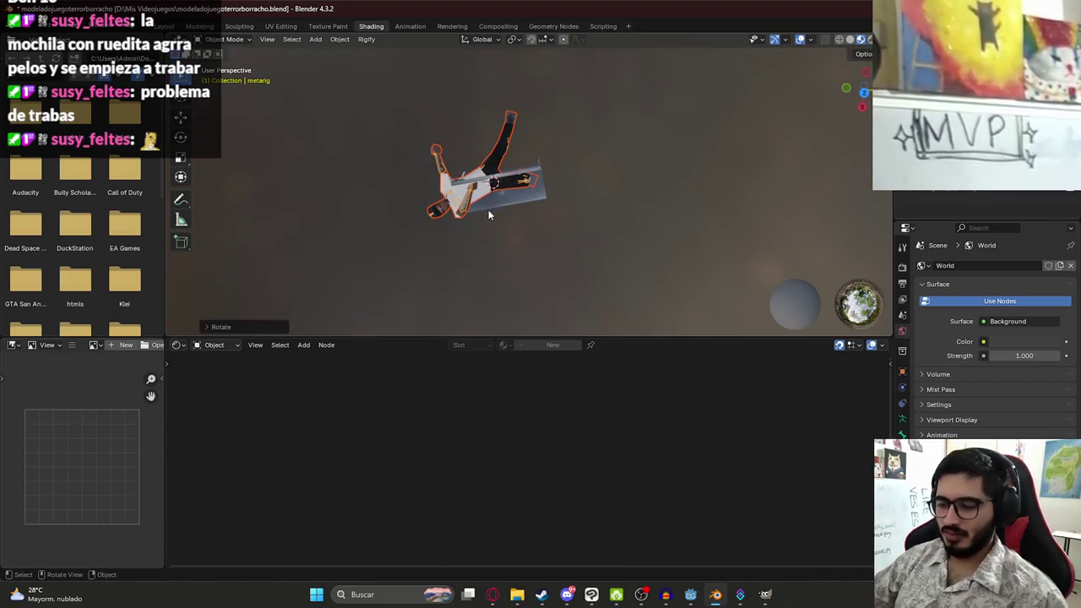
Move the rig onto the bus seat from top view and reselect only the rig
{"action": "key", "text": "KP_7"}
{"action": "key", "text": "g"}
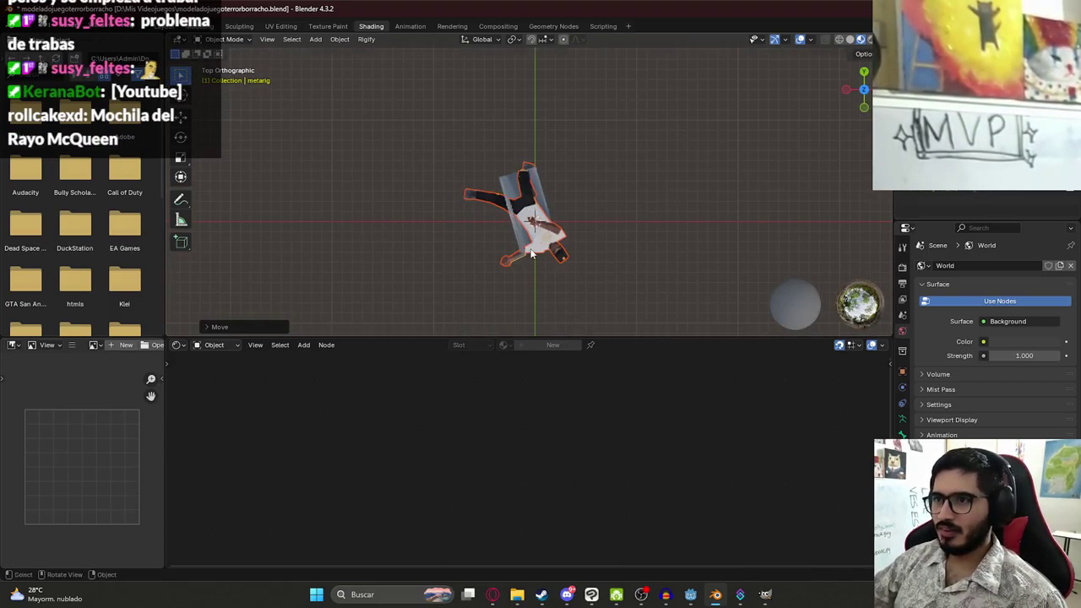
{"action": "left_click", "coordinate": [532, 254]}
{"action": "scroll", "coordinate": [453, 159], "scroll_direction": "up", "scroll_amount": 8}
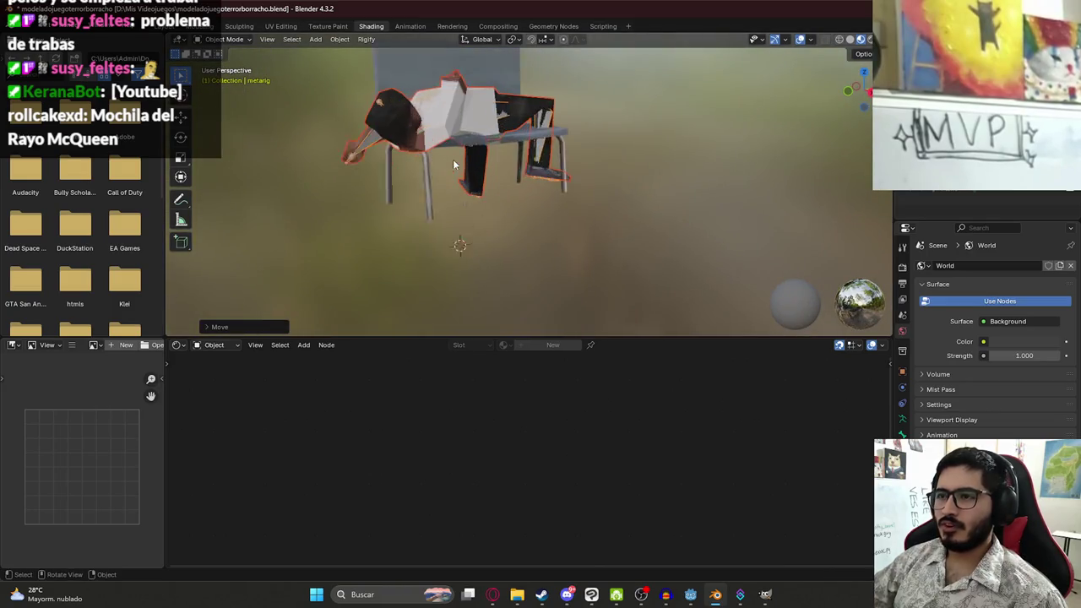
{"action": "mouse_move", "coordinate": [389, 260]}
{"action": "left_mouse_down"}
{"action": "mouse_move", "coordinate": [441, 219]}
{"action": "mouse_move", "coordinate": [535, 190]}
{"action": "left_mouse_up"}
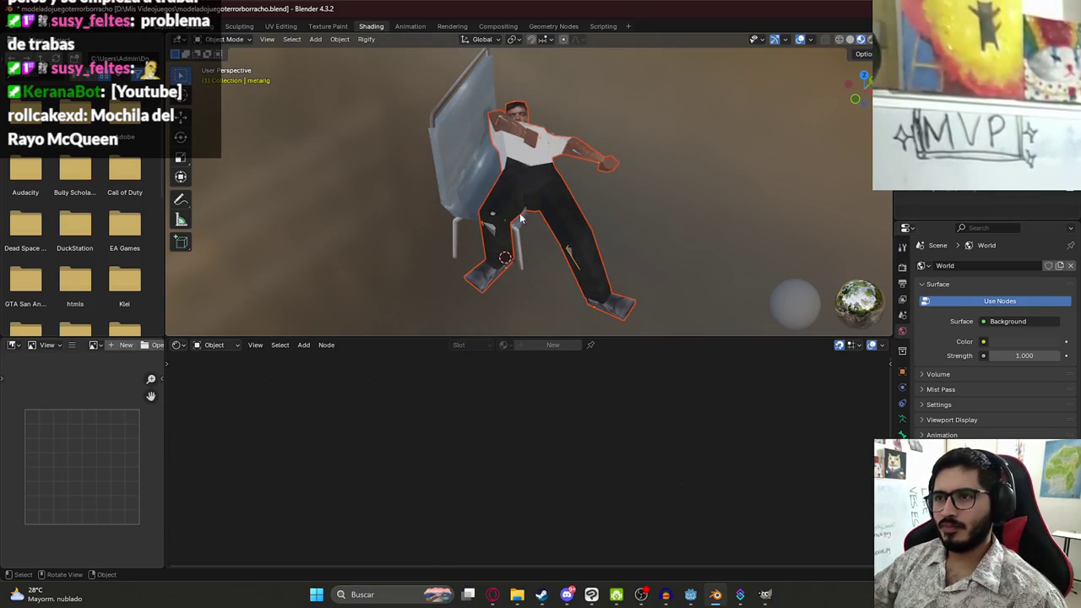
{"action": "left_click", "coordinate": [490, 236]}
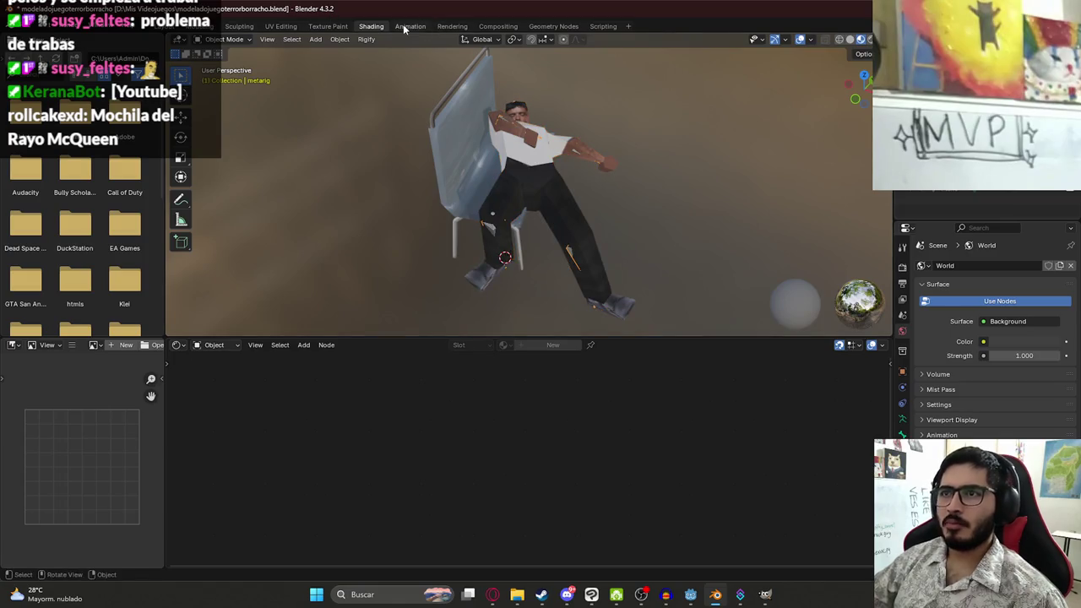
In the Animation workspace, clear all bone rotations and locations to restore the rest pose
{"action": "left_click", "coordinate": [410, 26]}
{"action": "mouse_move", "coordinate": [268, 188]}
{"action": "left_mouse_down"}
{"action": "mouse_move", "coordinate": [261, 157]}
{"action": "mouse_move", "coordinate": [260, 186]}
{"action": "mouse_move", "coordinate": [355, 186]}
{"action": "left_mouse_up"}
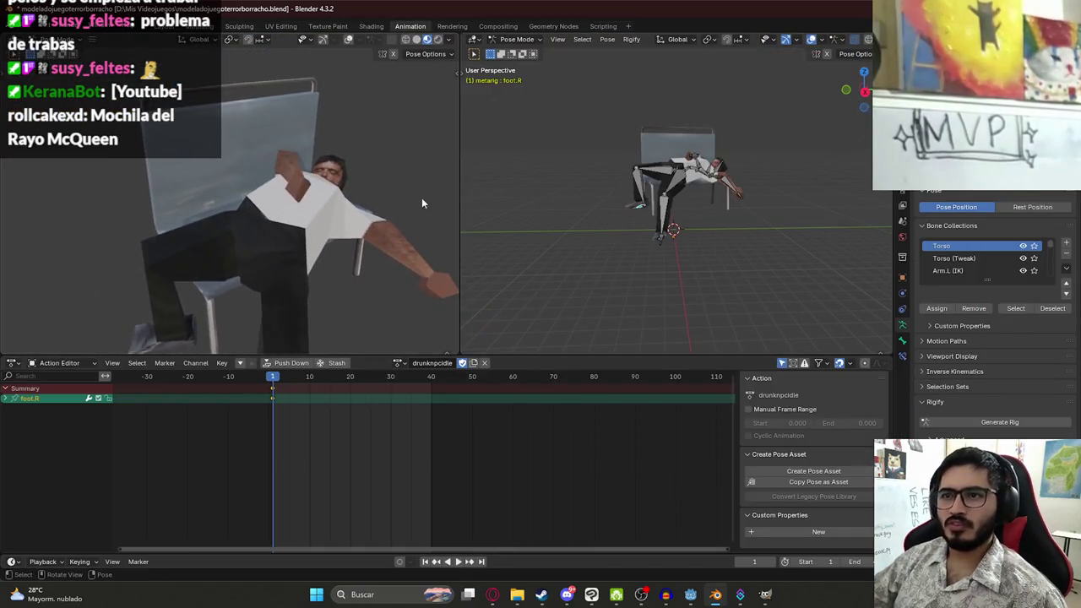
{"action": "key", "text": "a"}
{"action": "key", "text": "alt+r"}
{"action": "key", "text": "alt+g"}
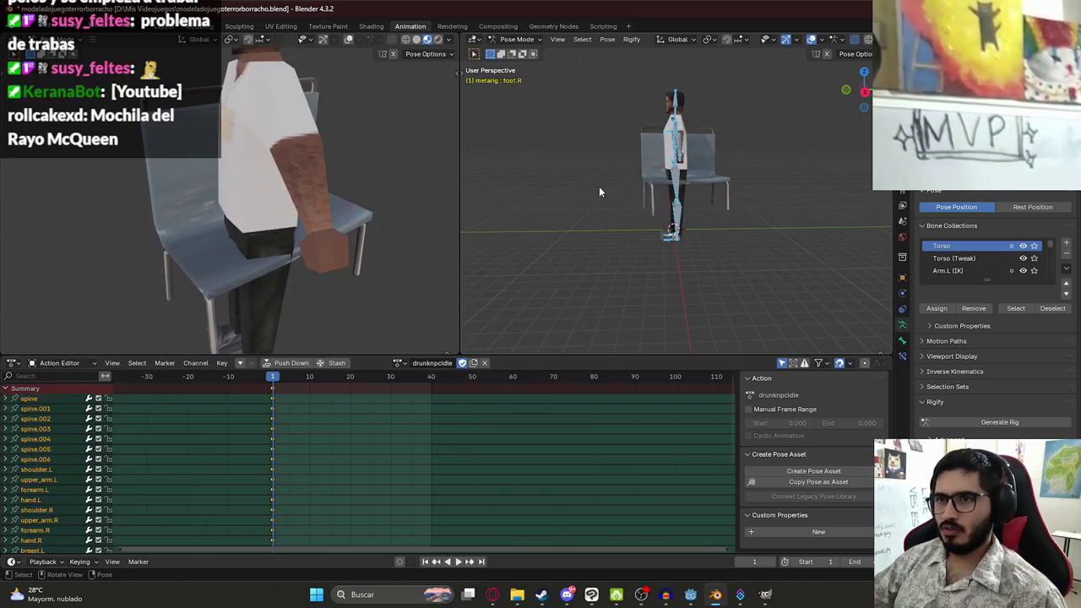
{"action": "scroll", "coordinate": [662, 186], "scroll_direction": "up", "scroll_amount": 3}
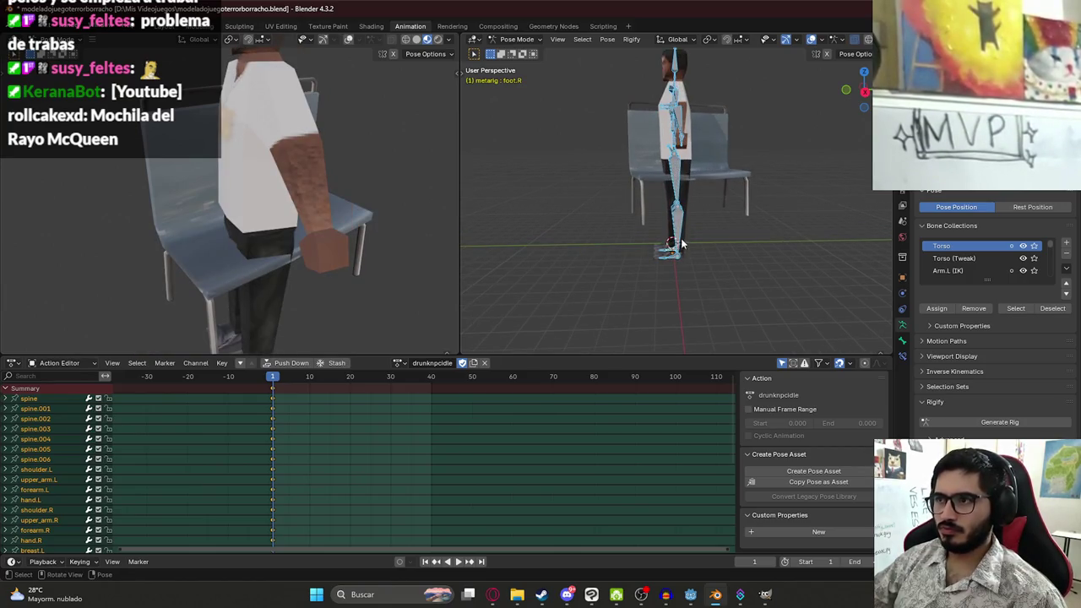
{"action": "key", "text": "KP_1"}
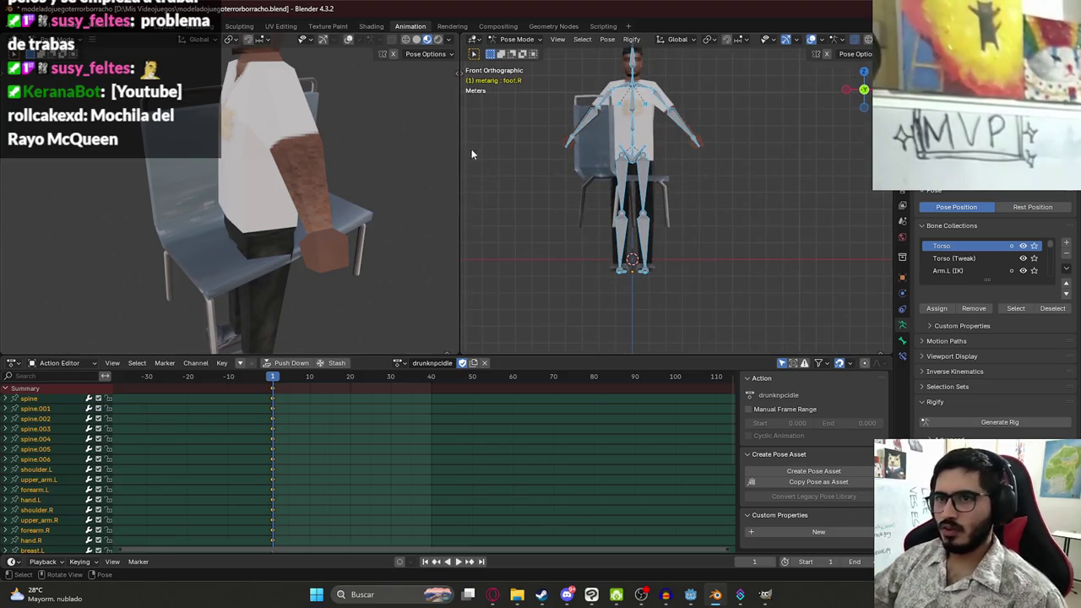
In Object Mode, rotate the bus seat about 104° and move it behind the character, then reselect the rig
{"action": "left_click", "coordinate": [512, 40]}
{"action": "left_click", "coordinate": [519, 52]}
{"action": "left_click", "coordinate": [586, 144]}
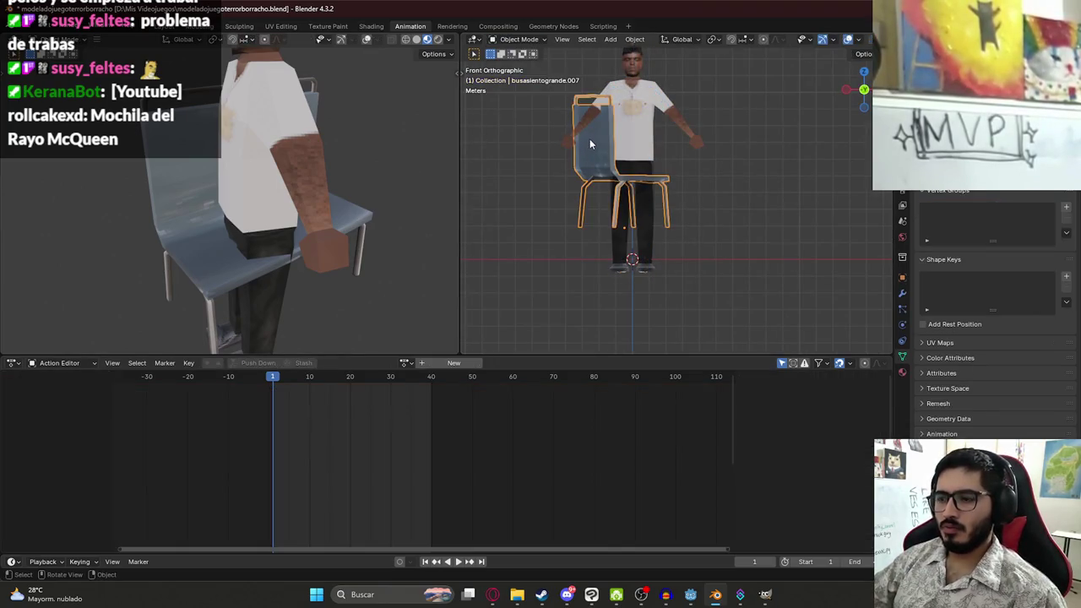
{"action": "key", "text": "KP_8"}
{"action": "key", "text": "KP_8"}
{"action": "key", "text": "KP_8"}
{"action": "key", "text": "KP_7"}
{"action": "key", "text": "r"}
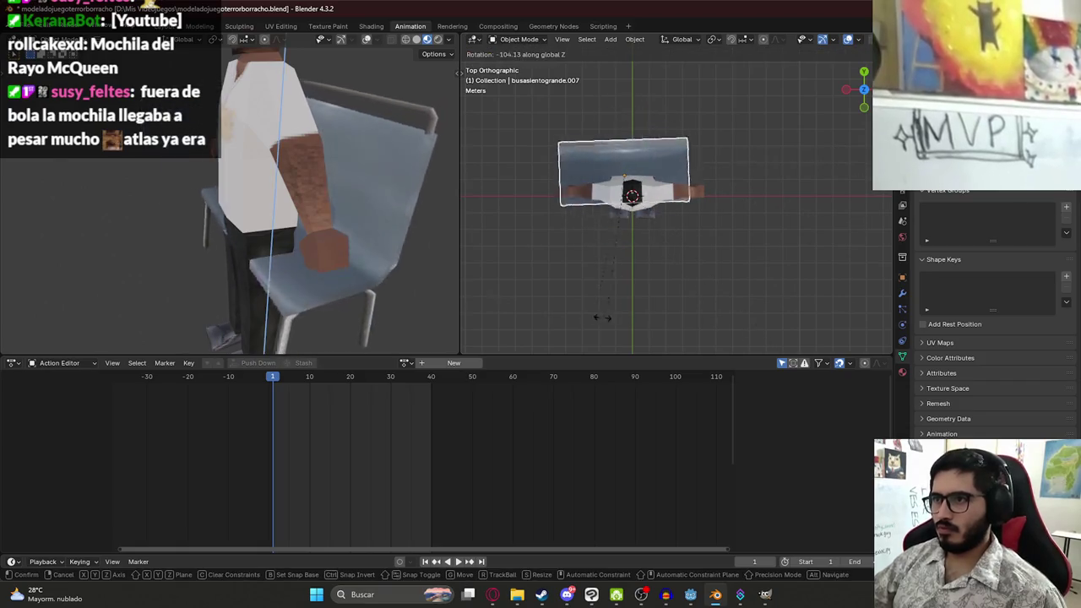
{"action": "left_click", "coordinate": [596, 311]}
{"action": "key", "text": "g"}
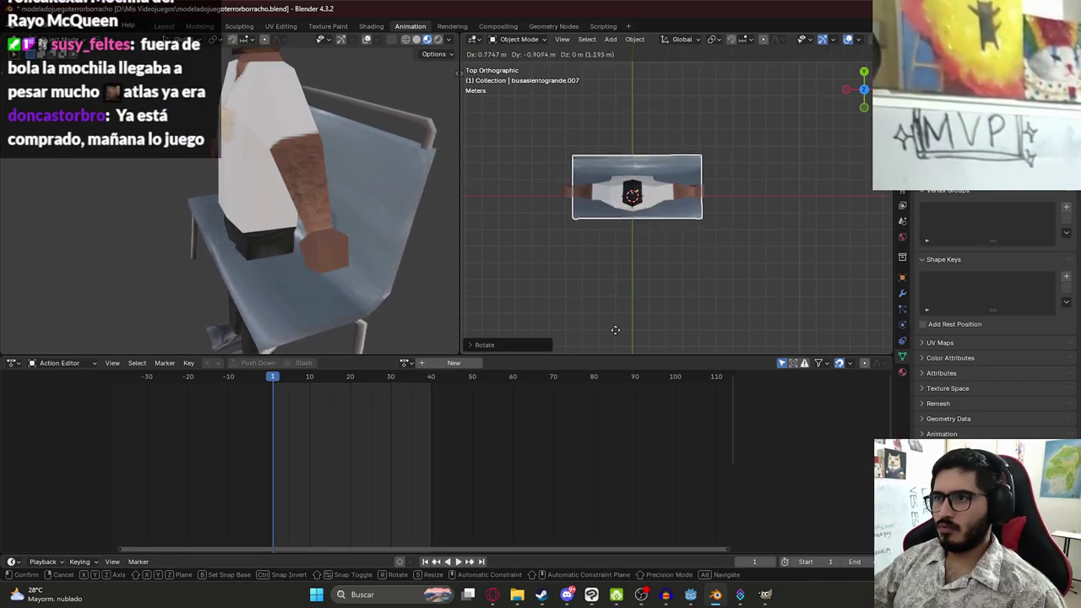
{"action": "left_click", "coordinate": [637, 231]}
{"action": "left_click", "coordinate": [619, 197]}
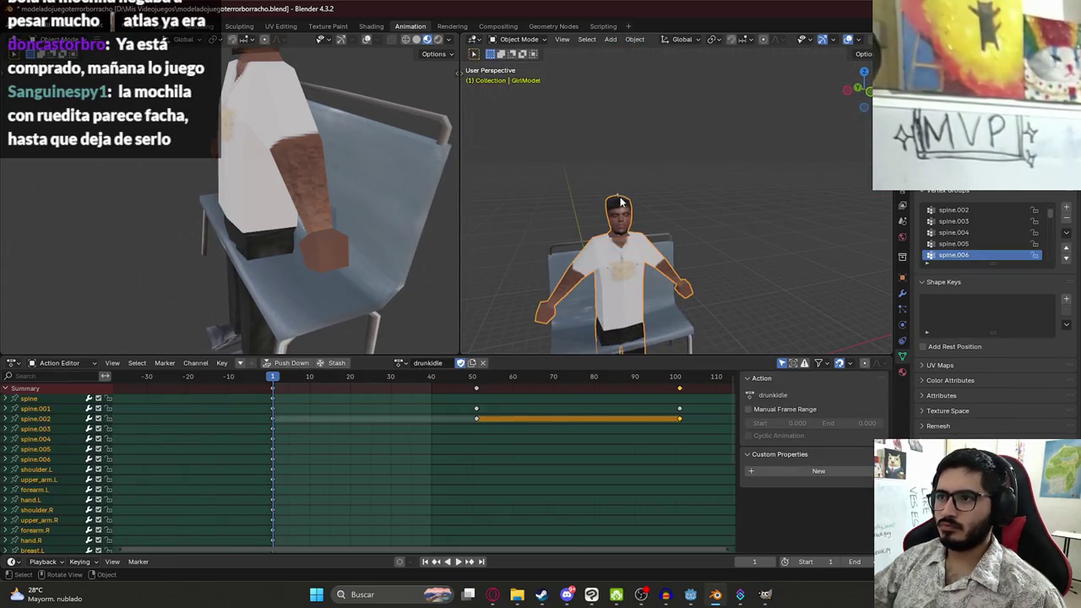
{"action": "left_click", "coordinate": [515, 40]}
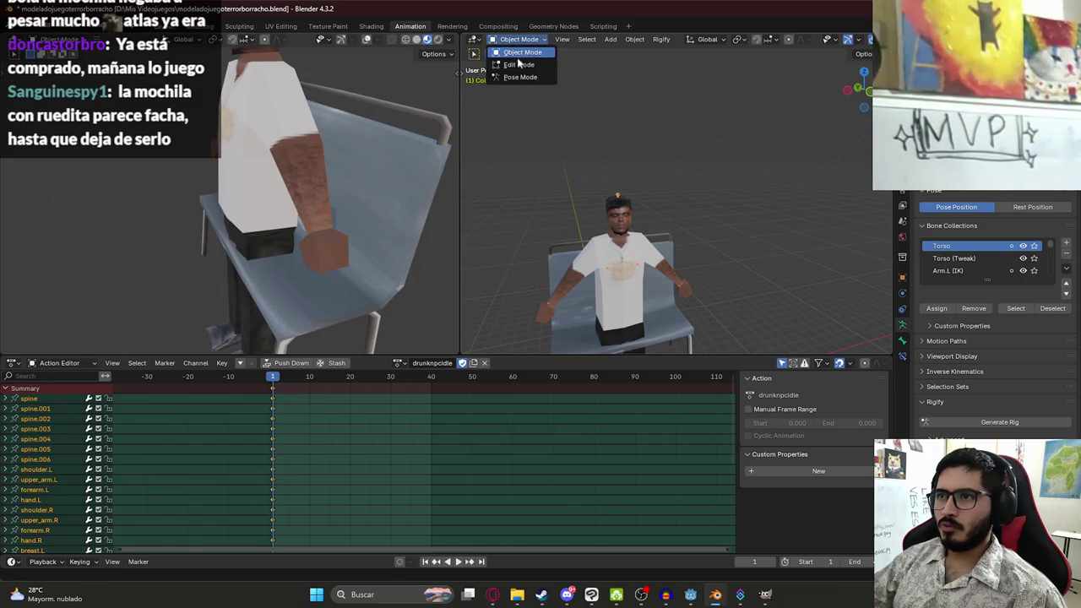
Put the rig in Pose Mode, select a spine bone in Right view, and save
{"action": "left_click", "coordinate": [519, 77]}
{"action": "scroll", "coordinate": [297, 241], "scroll_direction": "down", "scroll_amount": 5}
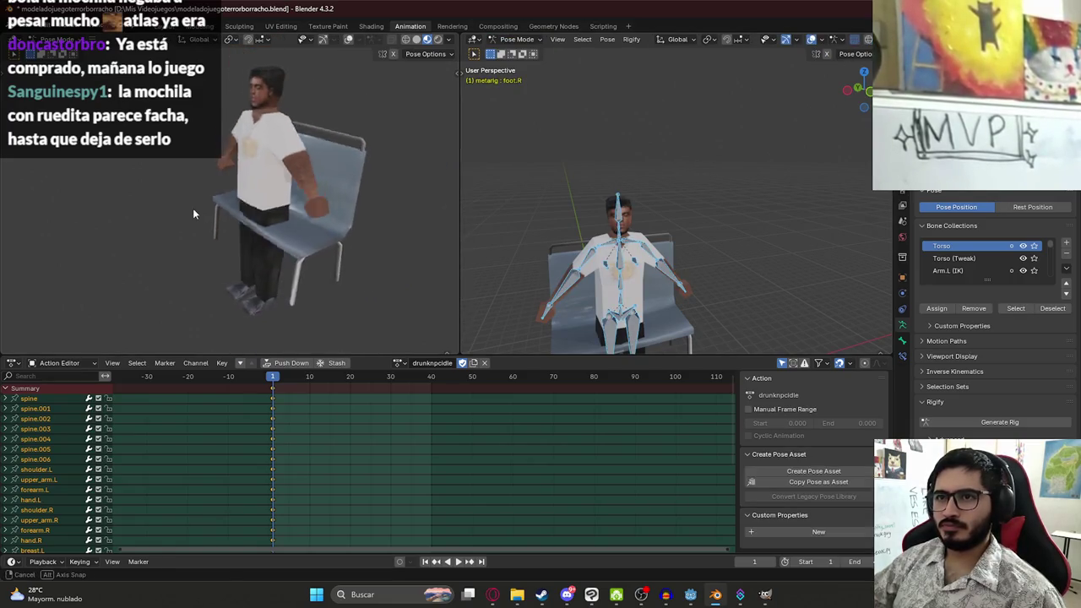
{"action": "scroll", "coordinate": [660, 226], "scroll_direction": "up", "scroll_amount": 4}
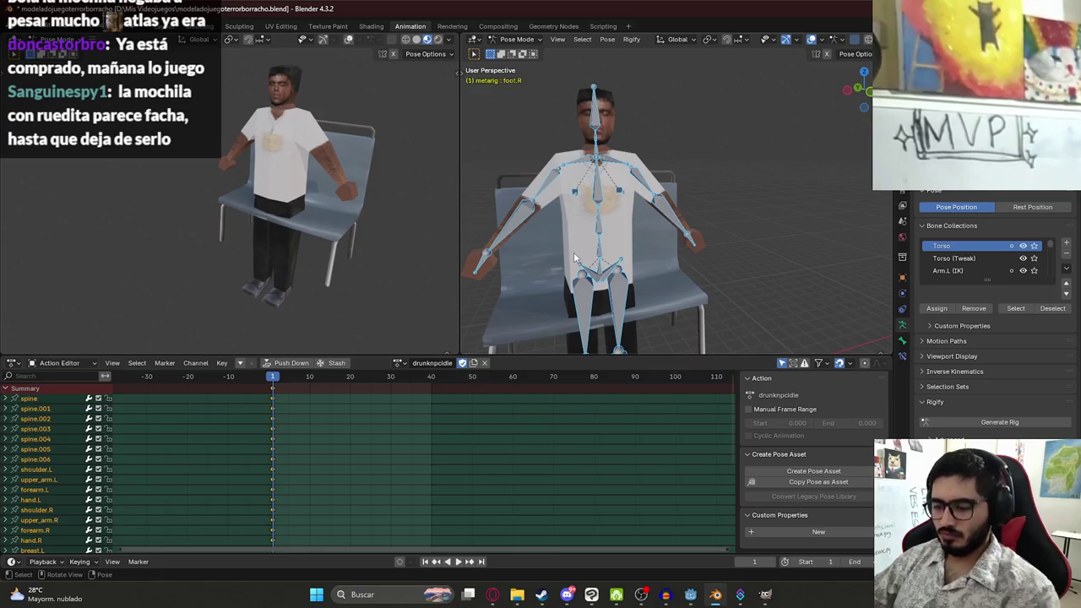
{"action": "key", "text": "KP_3"}
{"action": "left_click_drag", "start_coordinate": [674, 245], "coordinate": [687, 253]}
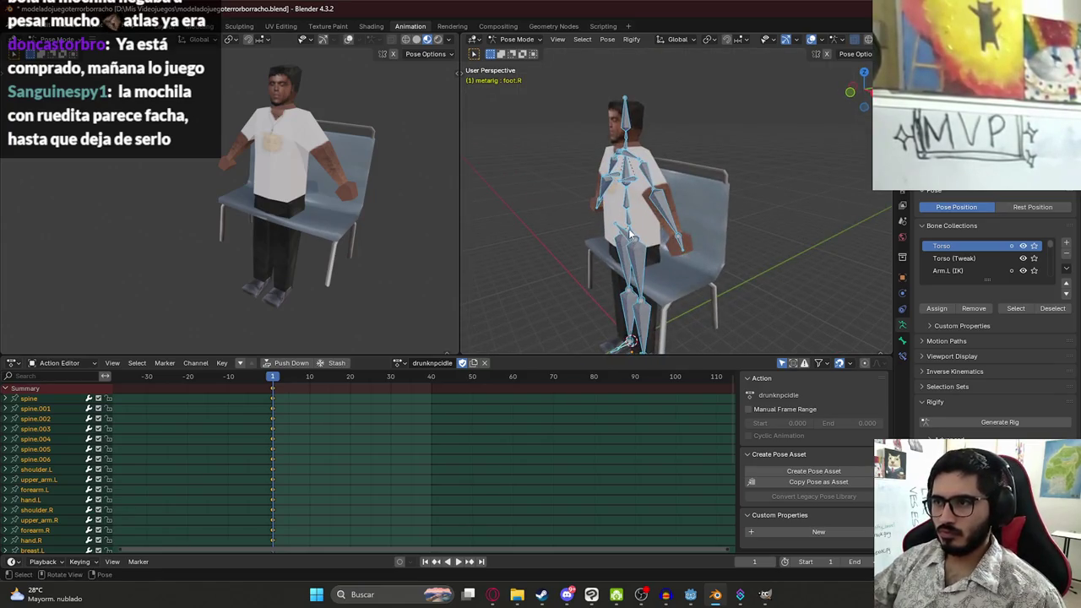
{"action": "left_click", "coordinate": [628, 230]}
{"action": "left_click_drag", "start_coordinate": [626, 237], "coordinate": [654, 235]}
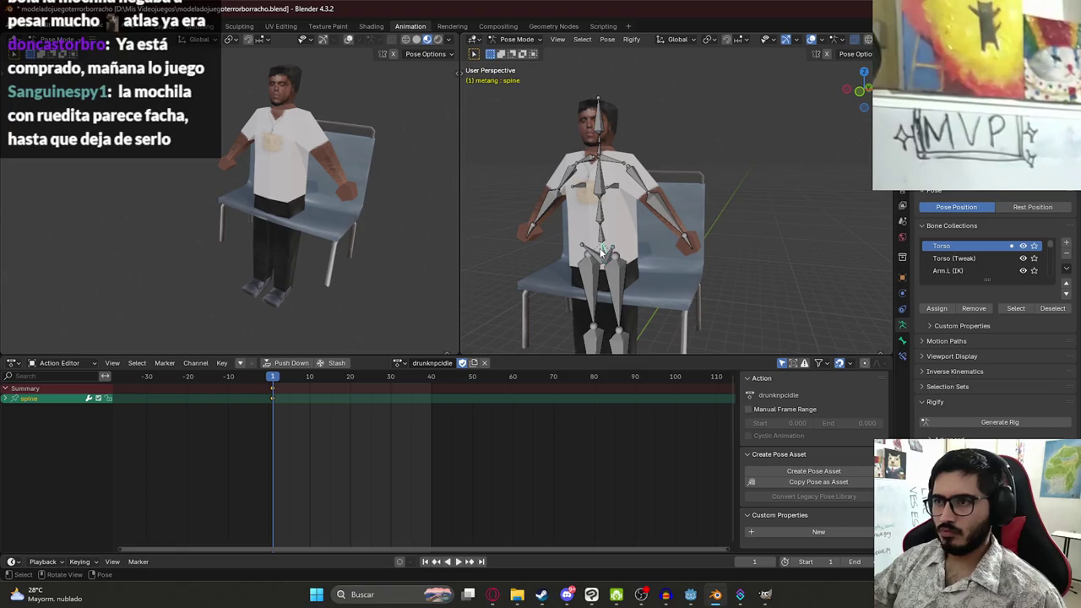
{"action": "key", "text": "KP_3"}
{"action": "key", "text": "ctrl+s"}
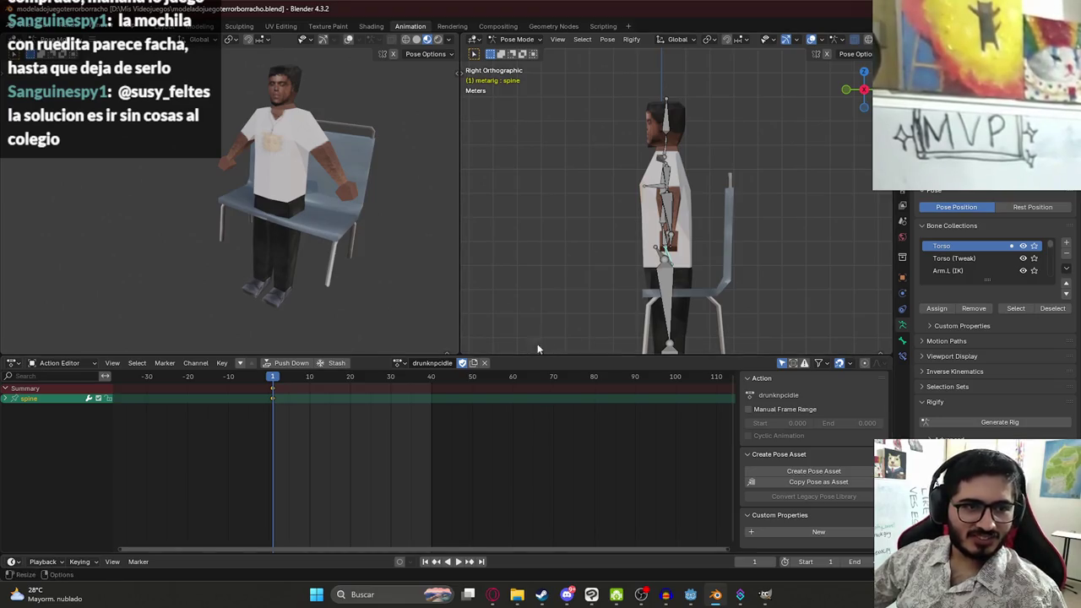
Move the rig onto the seat and rotate both thighs forward to horizontal
{"action": "key", "text": "g"}
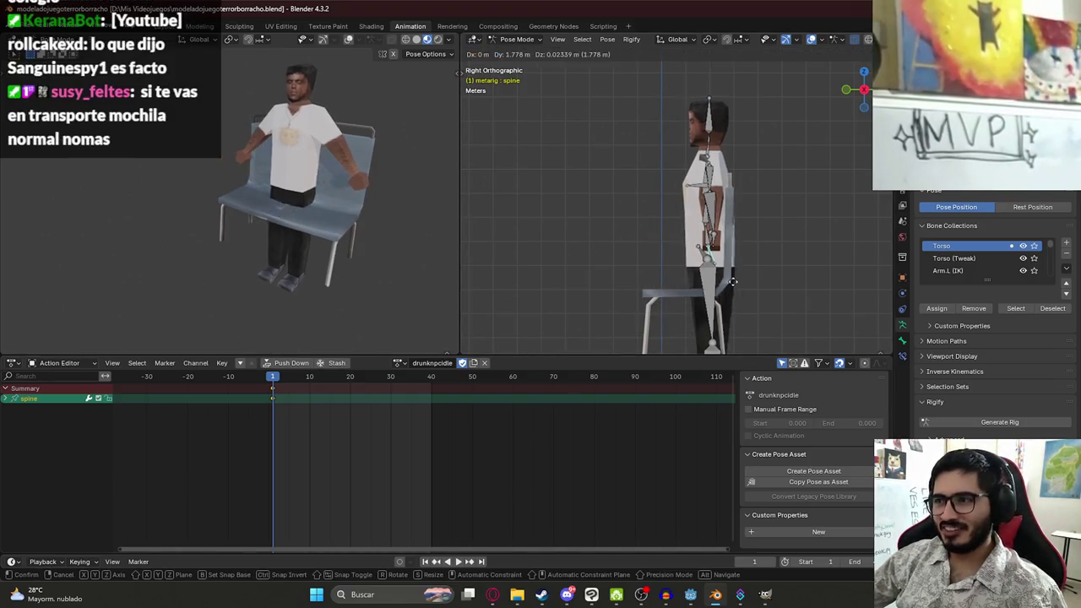
{"action": "left_click", "coordinate": [700, 289]}
{"action": "left_click", "coordinate": [689, 241]}
{"action": "key", "text": "r"}
{"action": "left_click", "coordinate": [595, 269]}
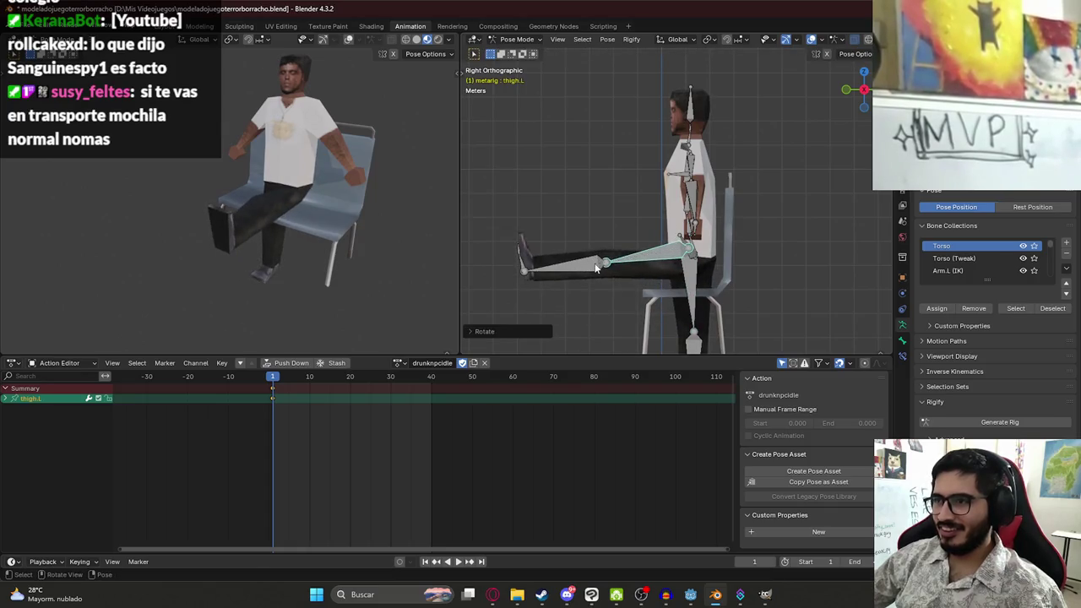
{"action": "left_click", "coordinate": [692, 296]}
{"action": "key", "text": "r"}
{"action": "left_click", "coordinate": [588, 248]}
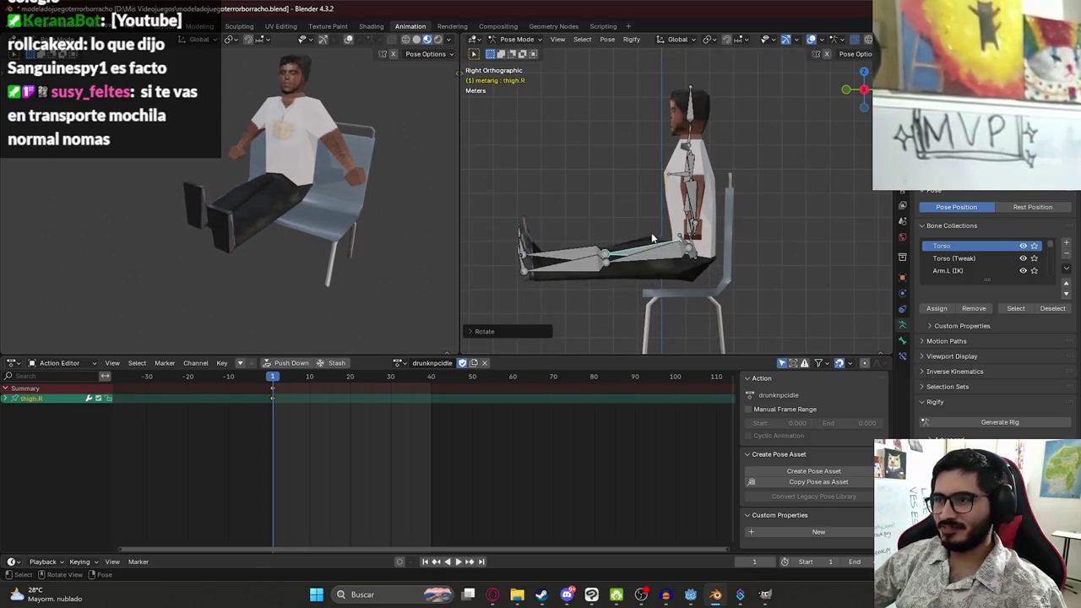
Lower the whole rig vertically so it rests on the seat
{"action": "key", "text": "a"}
{"action": "key", "text": "g"}
{"action": "key", "text": "z"}
{"action": "left_click", "coordinate": [662, 239]}
{"action": "key", "text": "g"}
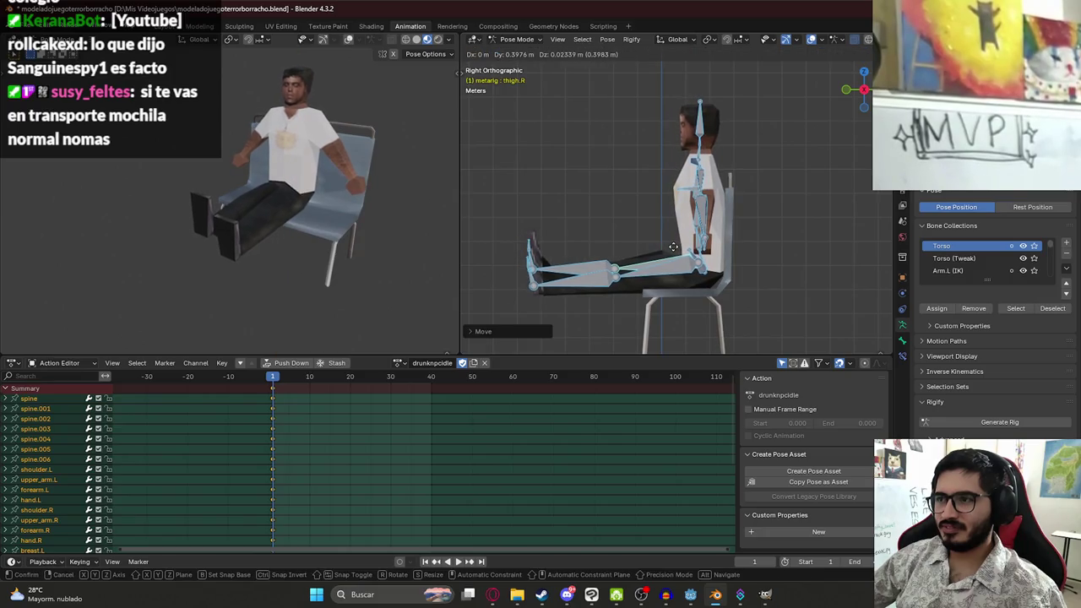
{"action": "left_click", "coordinate": [671, 245]}
Rotate the right and left shins so the lower legs hang down
{"action": "key", "text": "KP_1"}
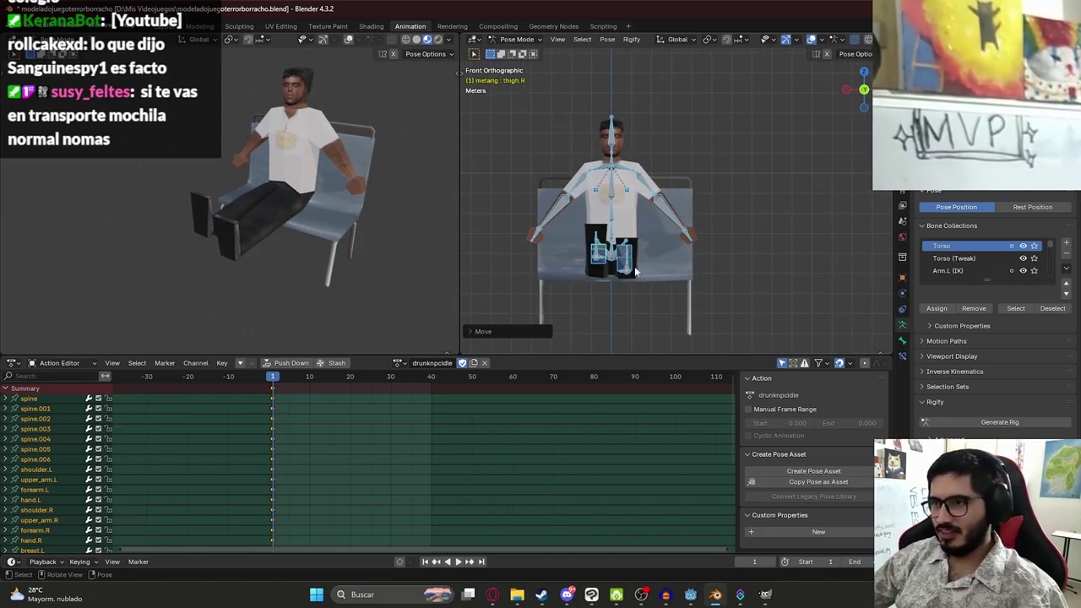
{"action": "left_click_drag", "start_coordinate": [631, 270], "coordinate": [591, 273]}
{"action": "left_click", "coordinate": [621, 225]}
{"action": "mouse_move", "coordinate": [620, 225]}
{"action": "left_mouse_down"}
{"action": "mouse_move", "coordinate": [614, 255]}
{"action": "mouse_move", "coordinate": [583, 240]}
{"action": "left_mouse_up"}
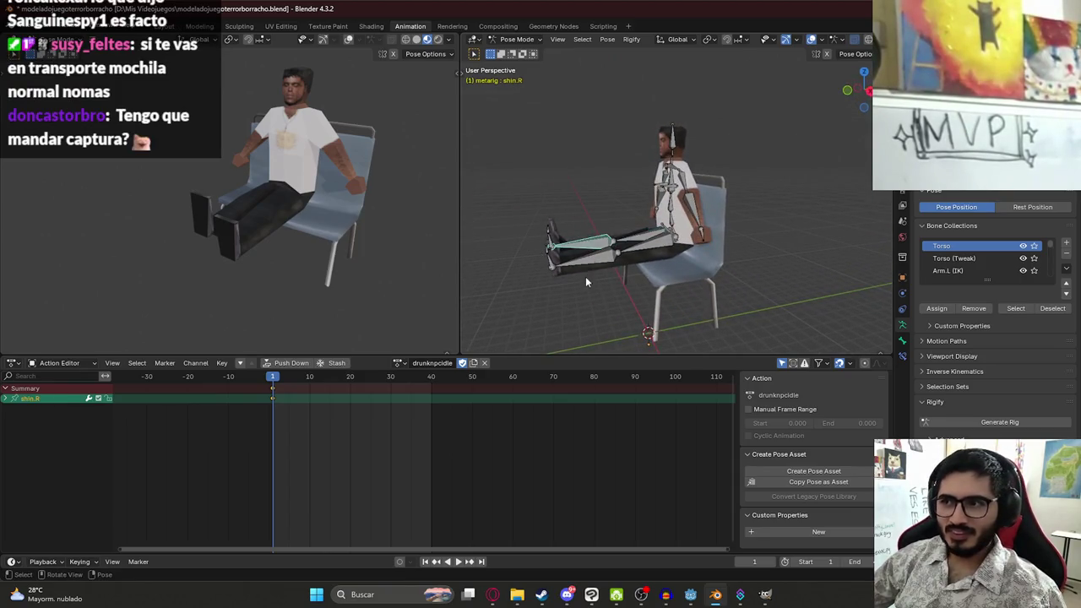
{"action": "key", "text": "r"}
{"action": "left_click", "coordinate": [600, 269]}
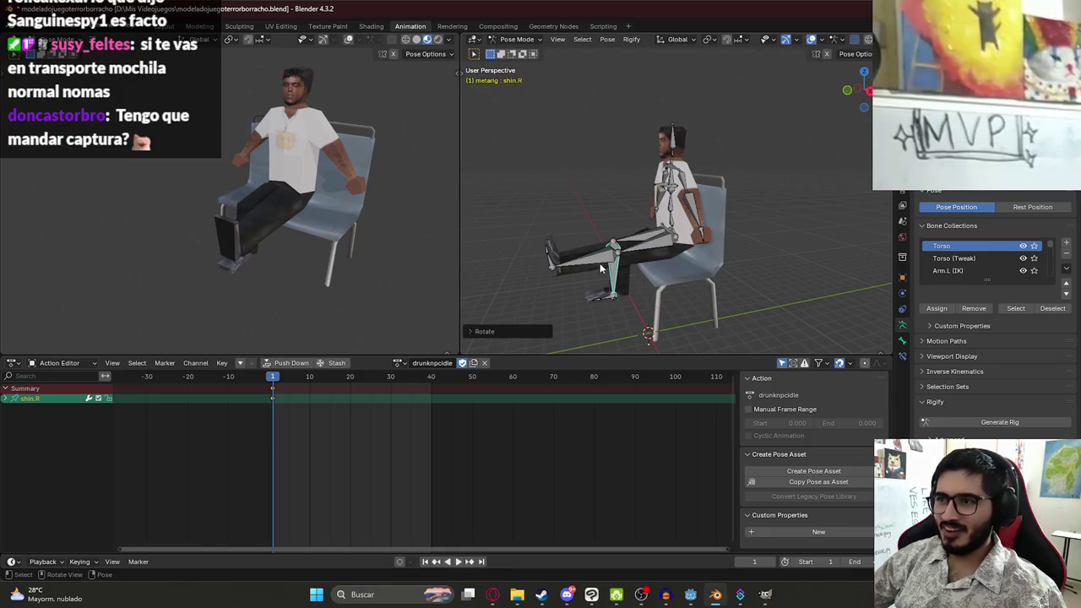
{"action": "left_click", "coordinate": [582, 256]}
{"action": "key", "text": "r"}
{"action": "left_click", "coordinate": [732, 289]}
Rotate the left thigh outward to spread the legs apart
{"action": "mouse_move", "coordinate": [733, 289]}
{"action": "left_mouse_down"}
{"action": "mouse_move", "coordinate": [675, 258]}
{"action": "mouse_move", "coordinate": [661, 279]}
{"action": "mouse_move", "coordinate": [676, 270]}
{"action": "left_mouse_up"}
{"action": "left_click", "coordinate": [601, 266]}
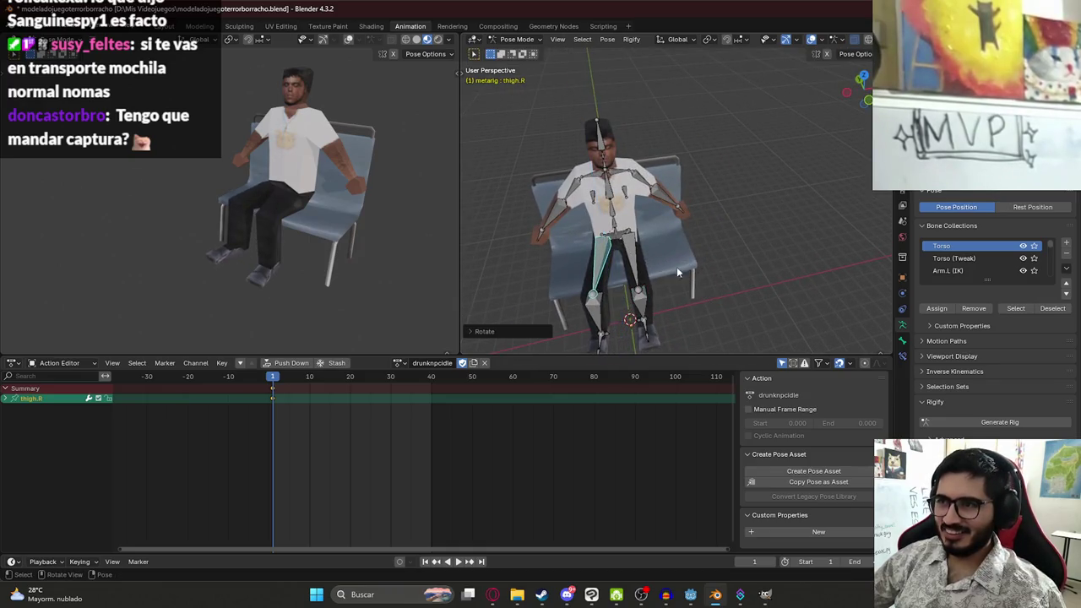
{"action": "left_click", "coordinate": [631, 262]}
{"action": "key", "text": "r"}
{"action": "left_click", "coordinate": [736, 300]}
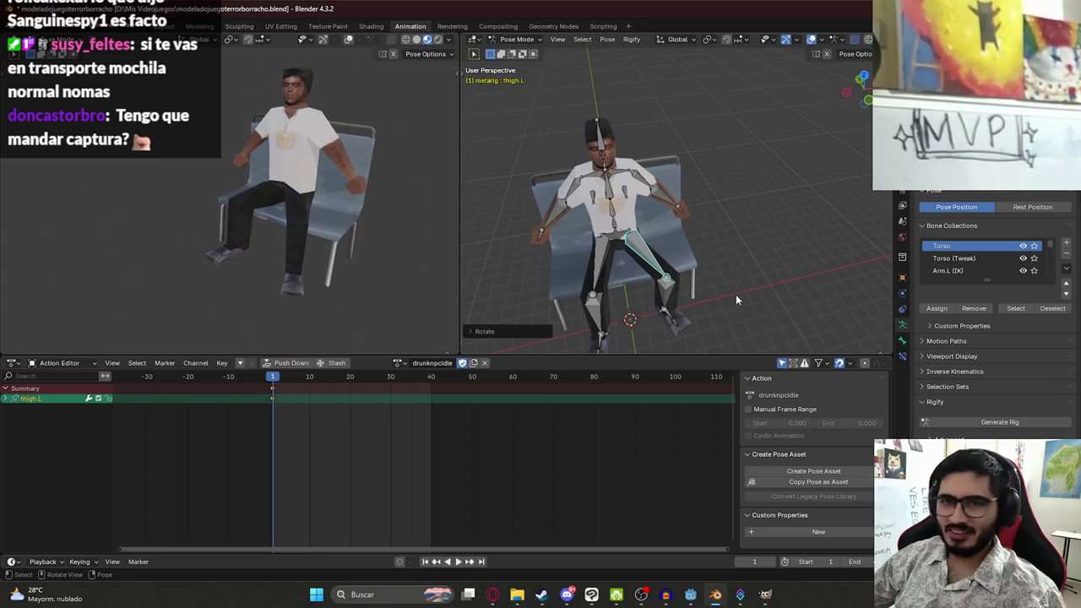
Lower the right upper arm and adjust the right forearm's angle
{"action": "mouse_move", "coordinate": [642, 262]}
{"action": "left_mouse_down"}
{"action": "mouse_move", "coordinate": [563, 210]}
{"action": "mouse_move", "coordinate": [638, 279]}
{"action": "left_mouse_up"}
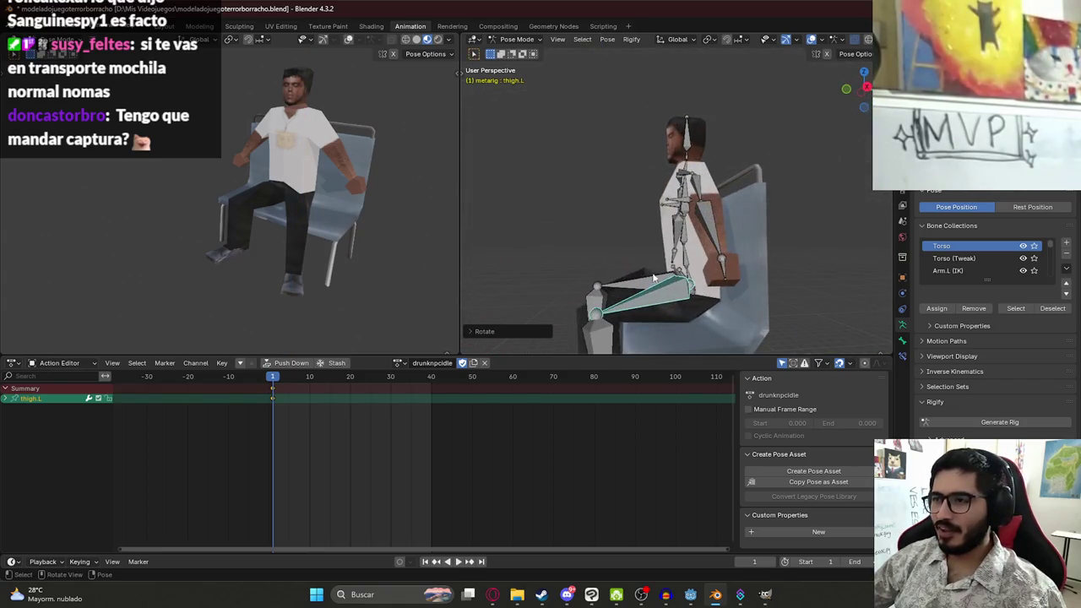
{"action": "key", "text": "KP_1"}
{"action": "scroll", "coordinate": [591, 211], "scroll_direction": "down", "scroll_amount": 2}
{"action": "left_click", "coordinate": [537, 179]}
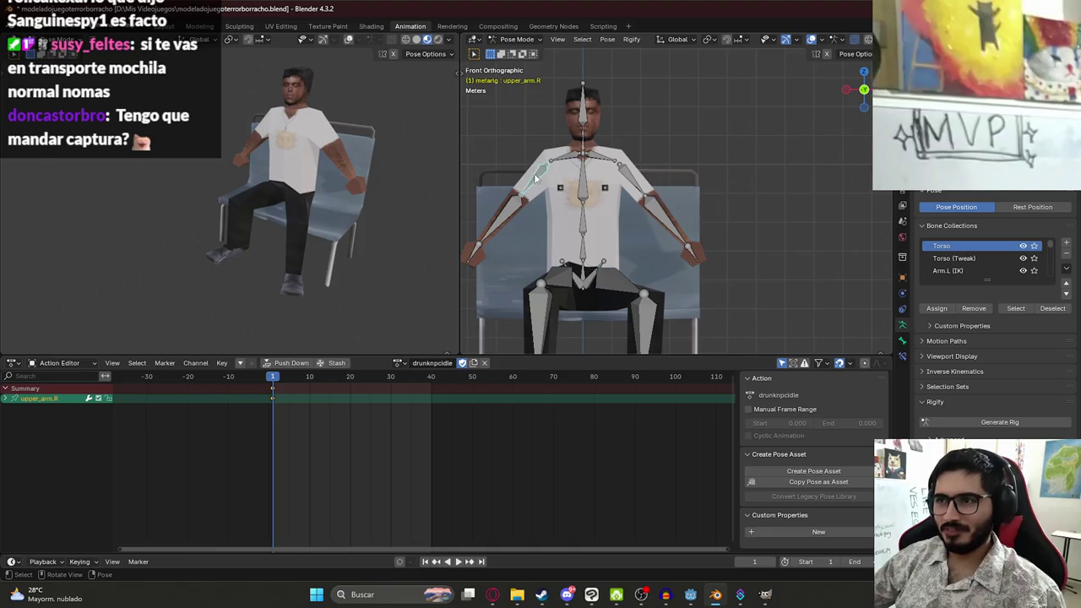
{"action": "key", "text": "r"}
{"action": "left_click", "coordinate": [517, 173]}
{"action": "left_click", "coordinate": [497, 207]}
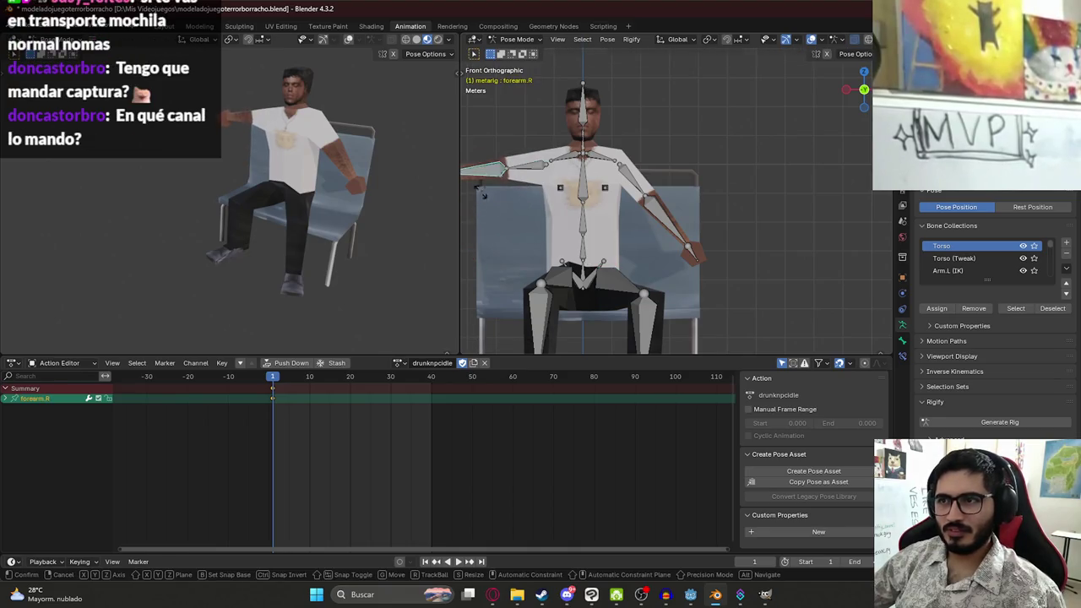
{"action": "key", "text": "r"}
{"action": "left_click", "coordinate": [527, 223]}
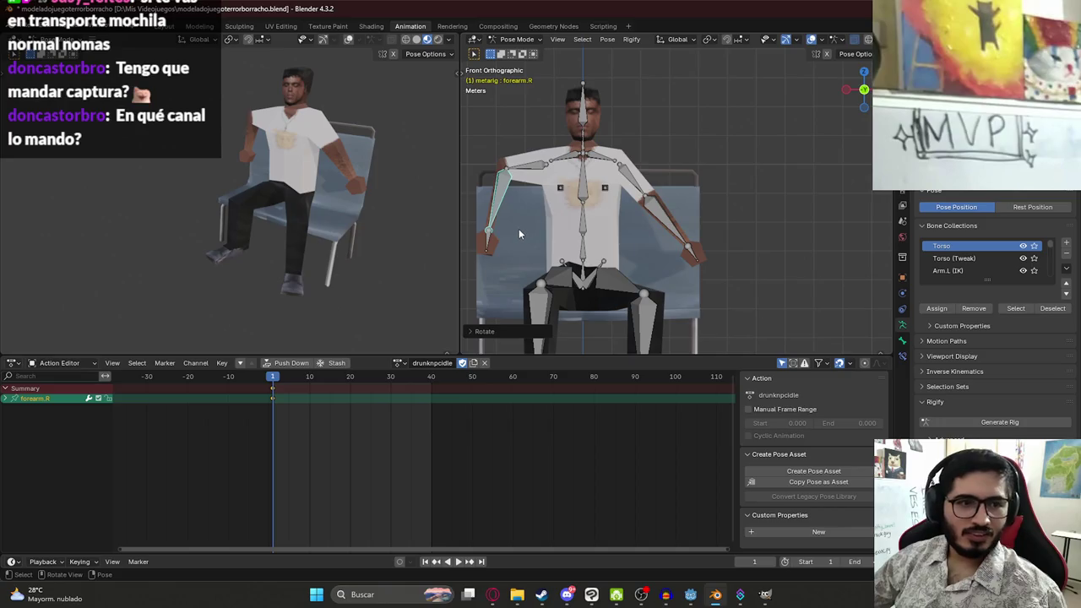
Check Discord's general channel, then return to Blender
{"action": "left_click", "coordinate": [566, 595]}
{"action": "left_click", "coordinate": [116, 195]}
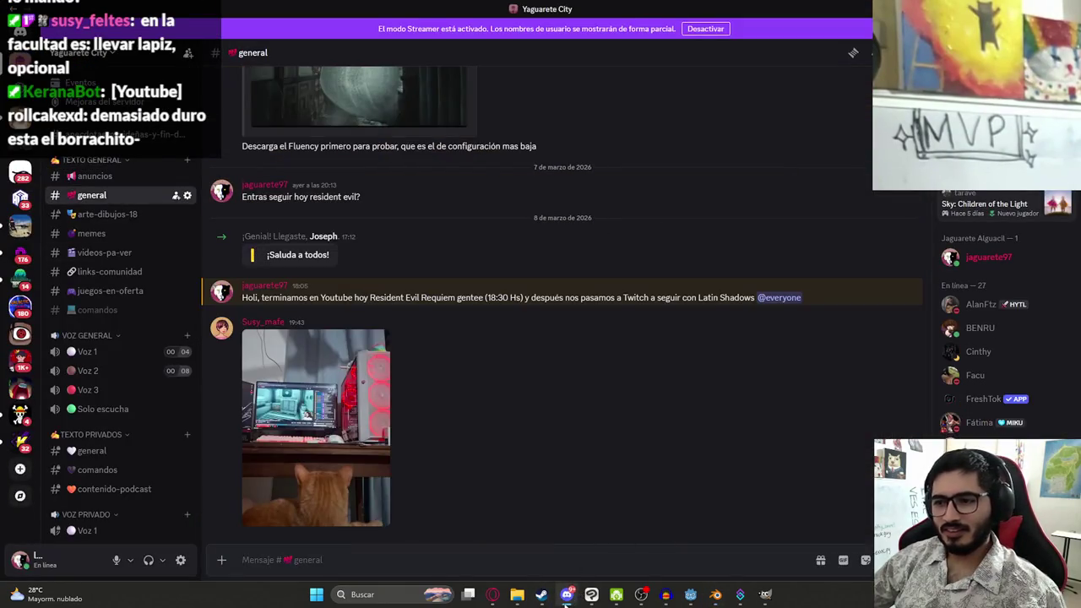
{"action": "key", "text": "alt+Tab"}
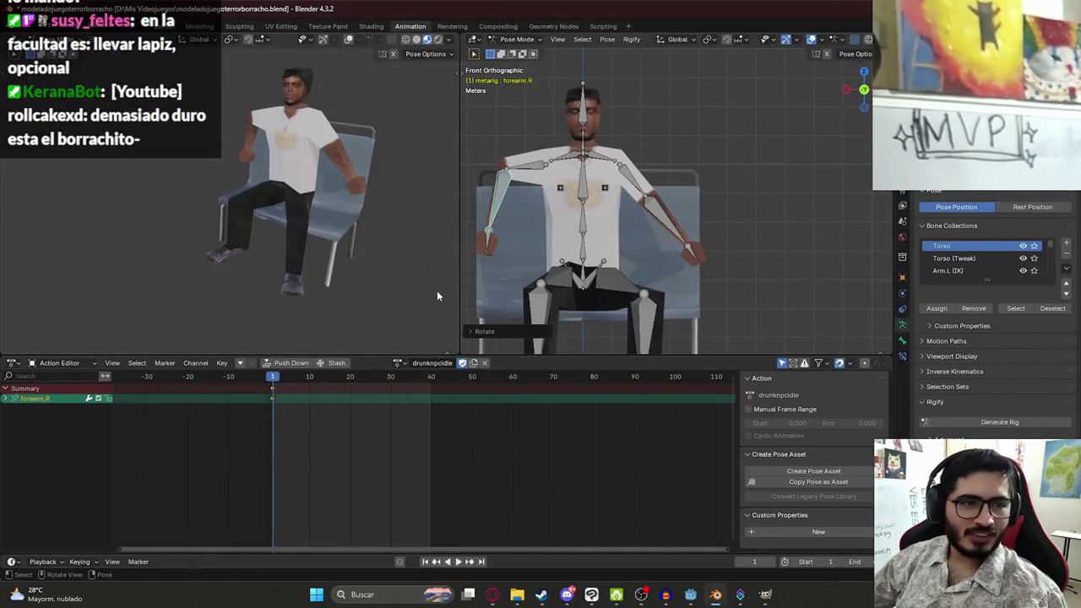
In Right view, rotate the lower spine bone to lean the torso back
{"action": "left_click_drag", "start_coordinate": [557, 191], "coordinate": [558, 190]}
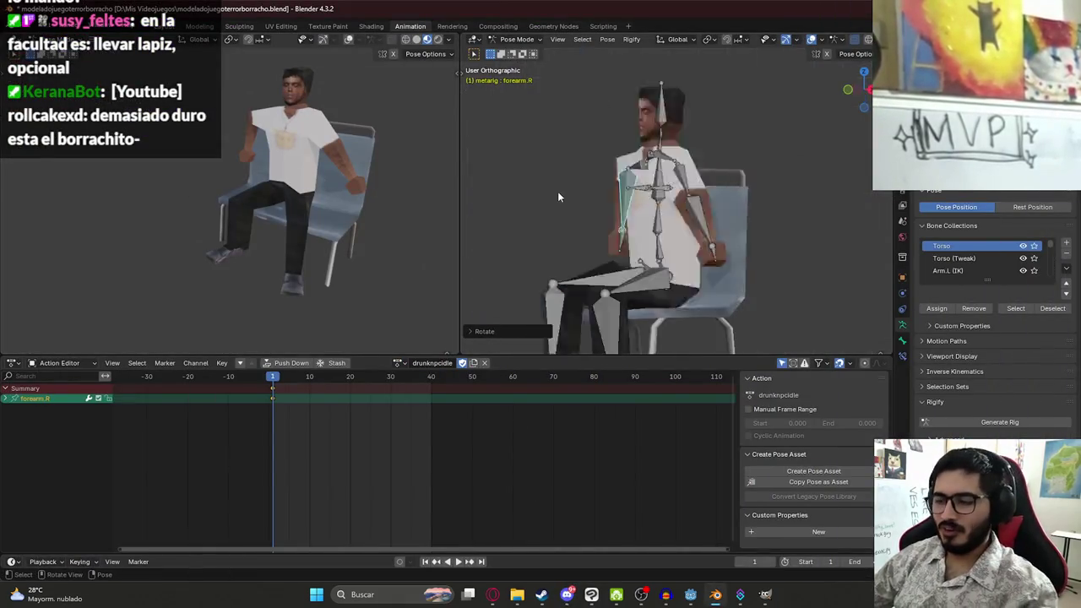
{"action": "key", "text": "KP_3"}
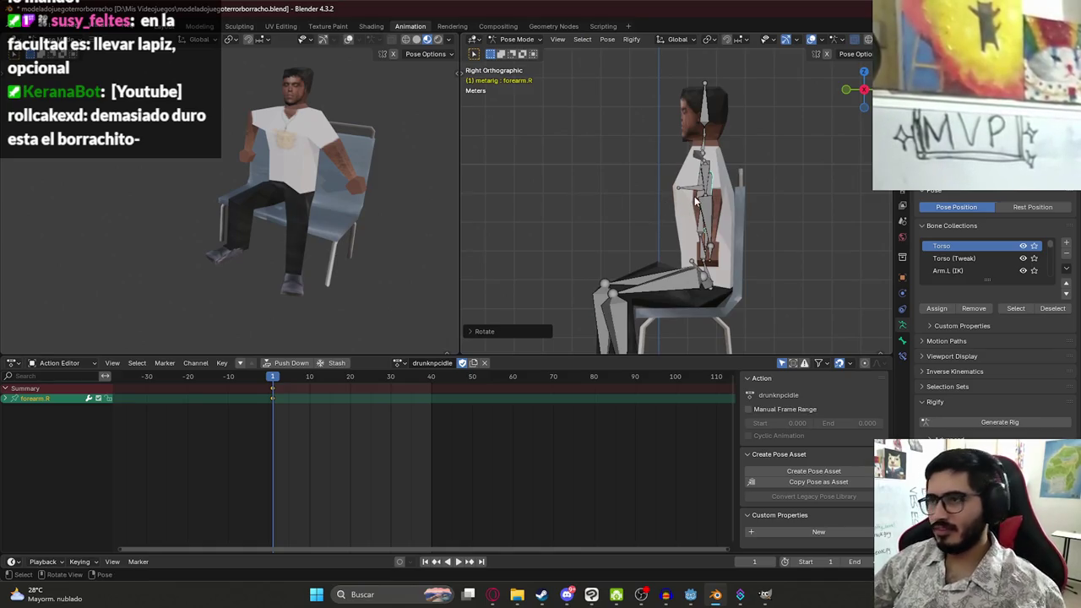
{"action": "left_click", "coordinate": [700, 238]}
{"action": "key", "text": "r"}
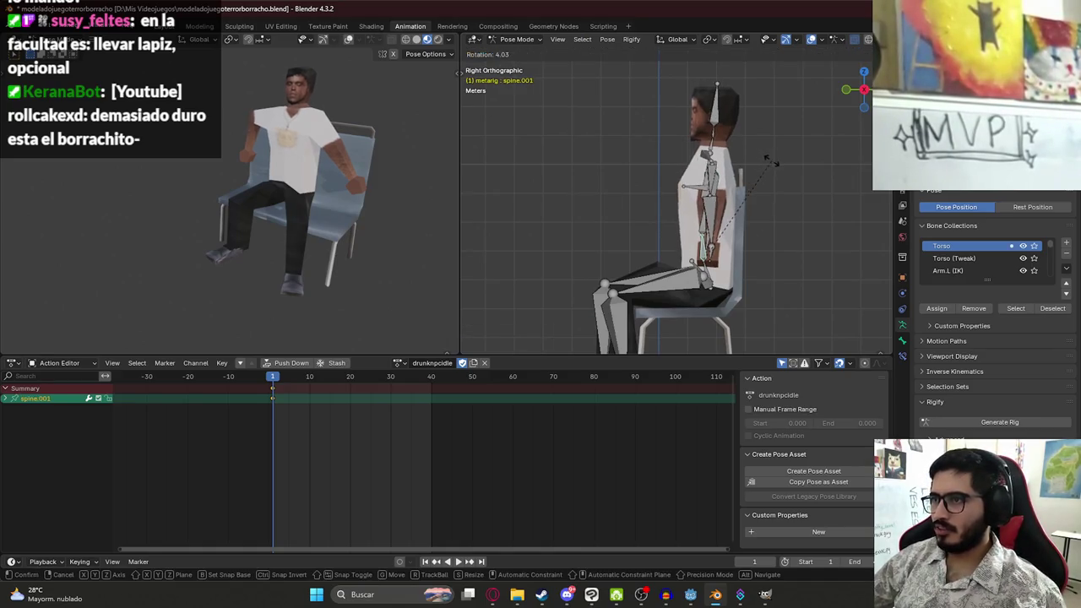
{"action": "left_click", "coordinate": [684, 203]}
{"action": "key", "text": "r"}
Tilt the upper spine and neck back so the torso reclines and the head tips backward
{"action": "key", "text": "KP_4"}
{"action": "key", "text": "KP_8"}
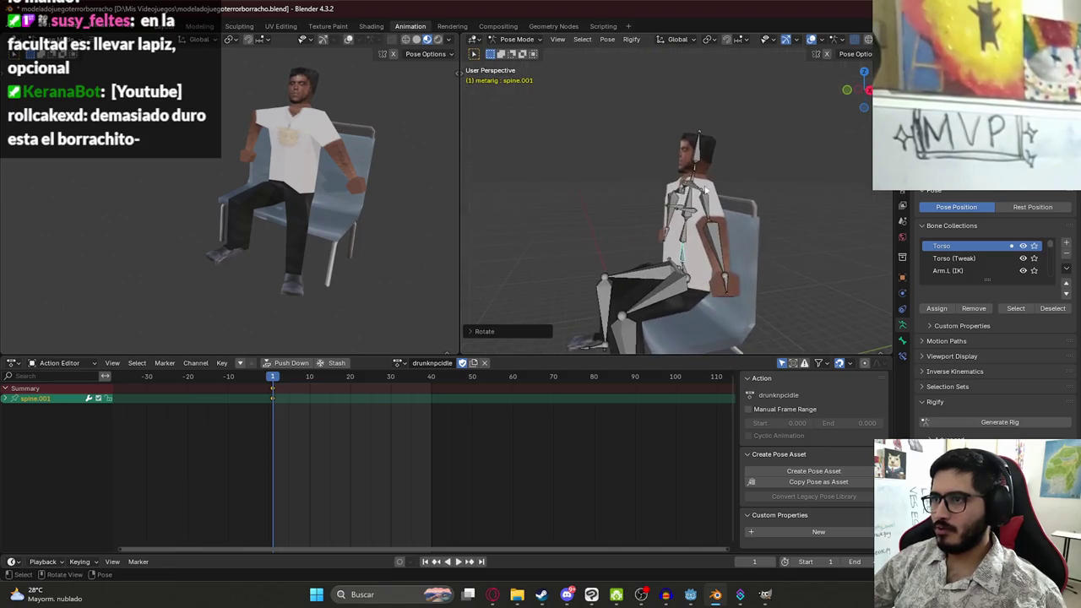
{"action": "left_click", "coordinate": [686, 202]}
{"action": "key", "text": "KP_3"}
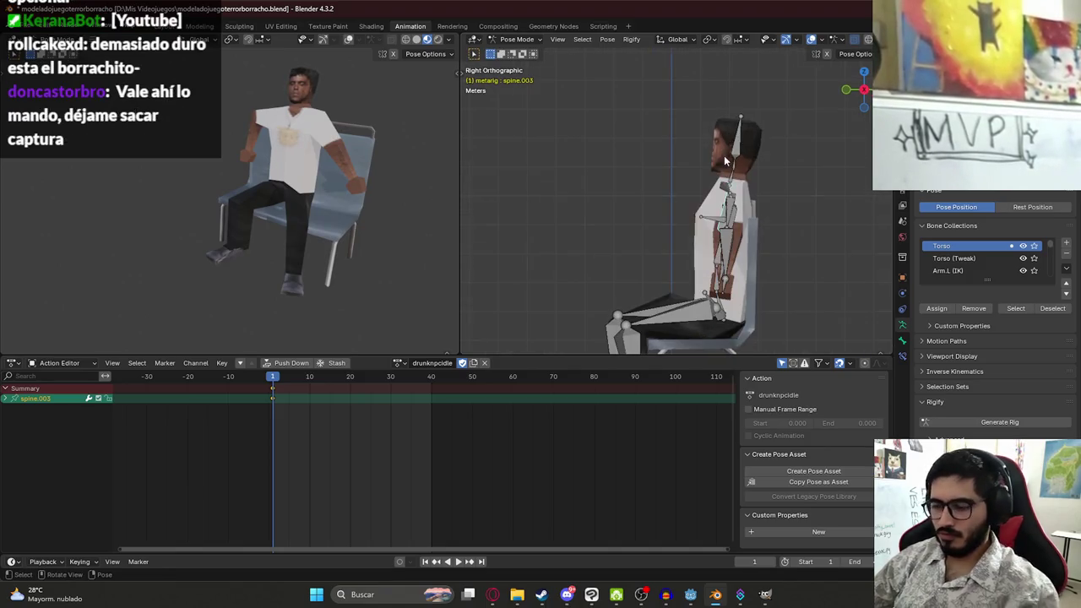
{"action": "key", "text": "r"}
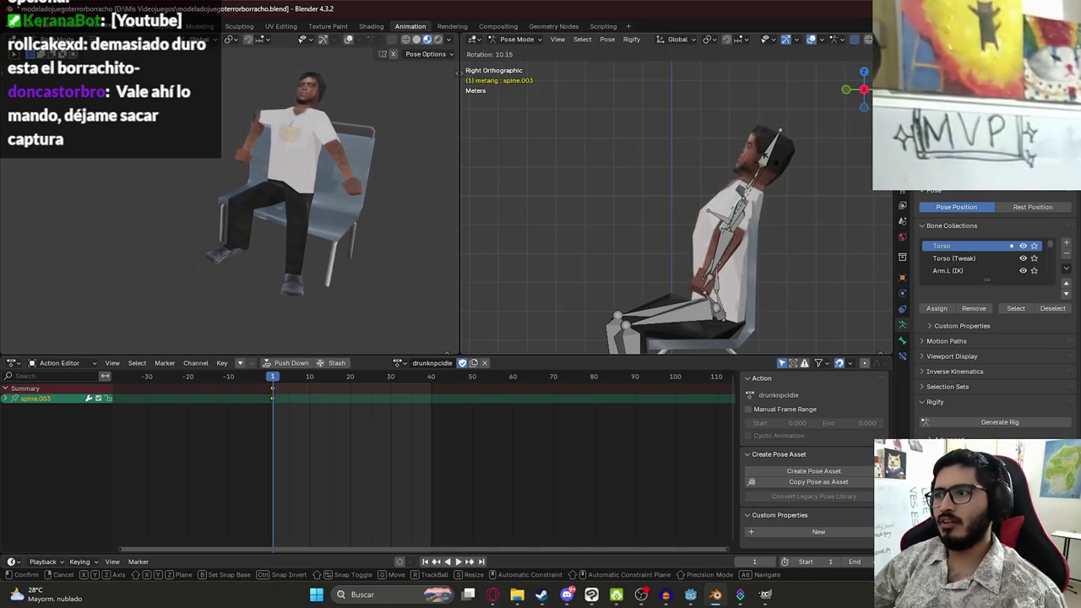
{"action": "left_click", "coordinate": [759, 180]}
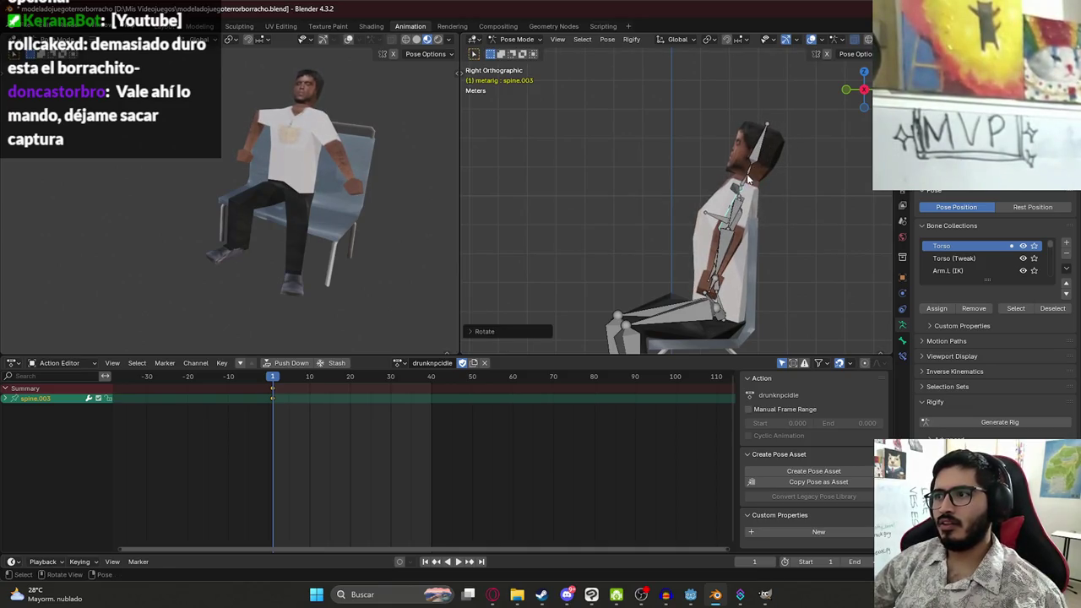
{"action": "left_click", "coordinate": [748, 178]}
{"action": "key", "text": "r"}
{"action": "left_click", "coordinate": [588, 228]}
Orbit around the slumped rig to check the pose, then save modeladojuegoterrorborracho.blend
{"action": "mouse_move", "coordinate": [589, 228]}
{"action": "left_mouse_down"}
{"action": "mouse_move", "coordinate": [849, 246]}
{"action": "mouse_move", "coordinate": [710, 253]}
{"action": "left_mouse_up"}
{"action": "scroll", "coordinate": [228, 211], "scroll_direction": "up", "scroll_amount": 5}
{"action": "mouse_move", "coordinate": [216, 225]}
{"action": "left_mouse_down"}
{"action": "mouse_move", "coordinate": [301, 211]}
{"action": "mouse_move", "coordinate": [313, 186]}
{"action": "left_mouse_up"}
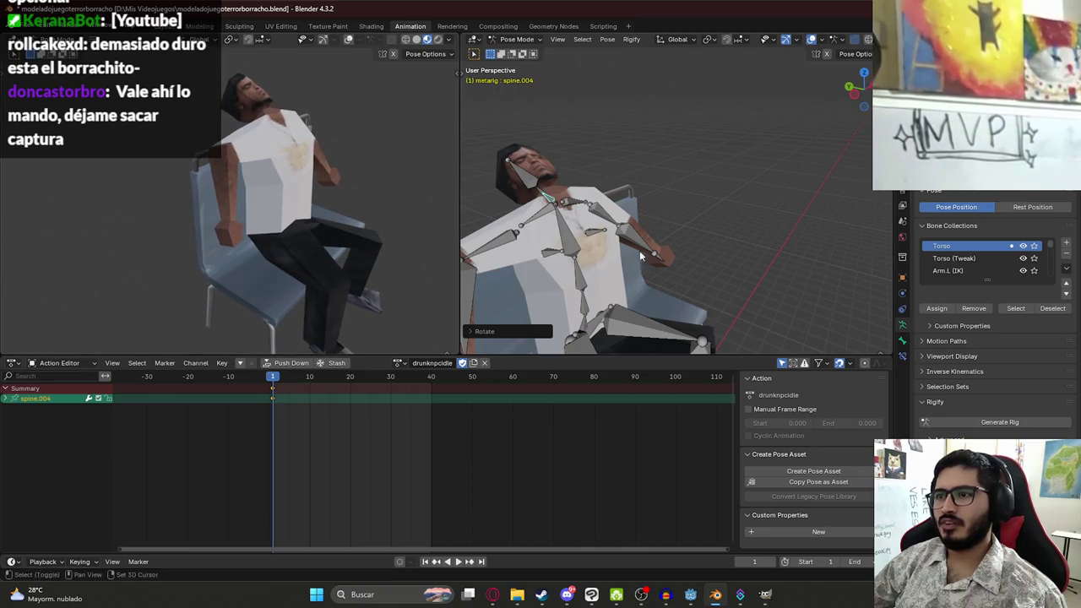
{"action": "left_click_drag", "start_coordinate": [647, 253], "coordinate": [643, 168]}
{"action": "left_click", "coordinate": [668, 229]}
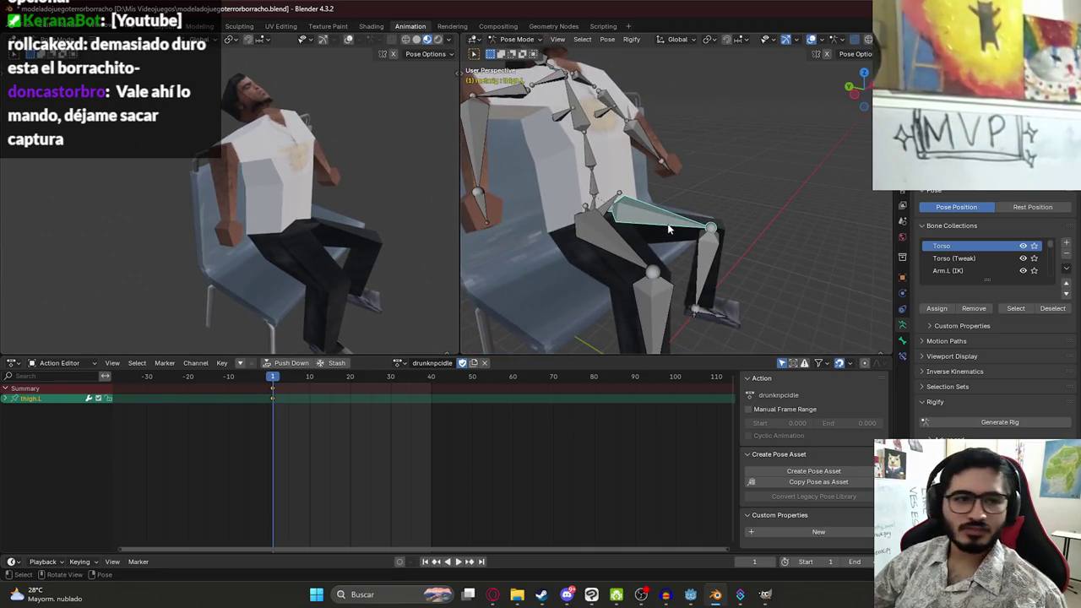
{"action": "key", "text": "ctrl+s"}
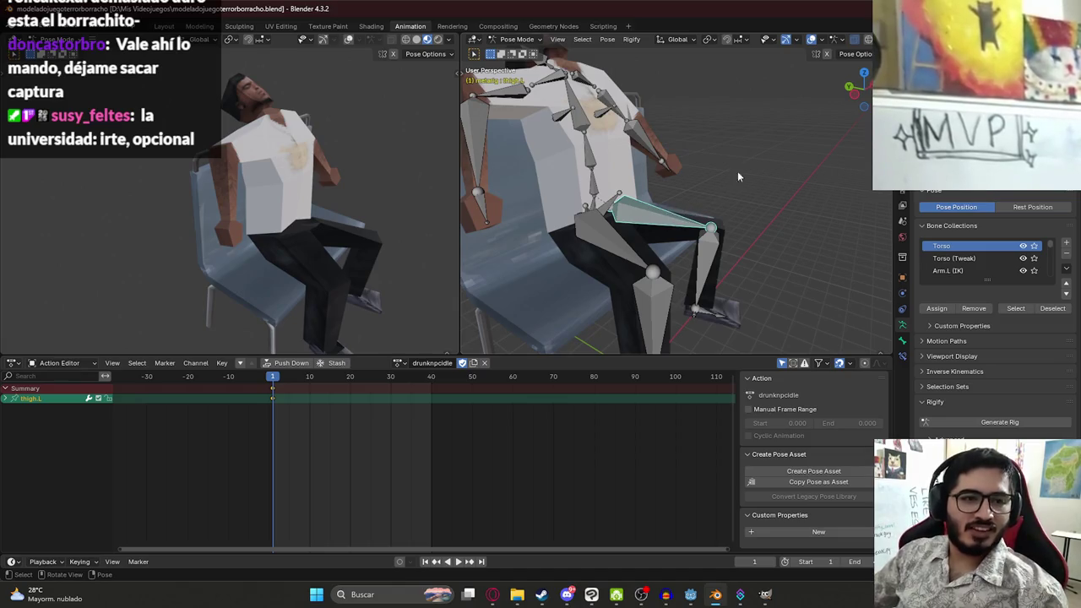
Rotate the right shoulder and right upper arm about Y so the right arm hangs down
{"action": "mouse_move", "coordinate": [705, 149]}
{"action": "left_mouse_down"}
{"action": "mouse_move", "coordinate": [670, 166]}
{"action": "mouse_move", "coordinate": [689, 145]}
{"action": "mouse_move", "coordinate": [584, 129]}
{"action": "mouse_move", "coordinate": [626, 178]}
{"action": "left_mouse_up"}
{"action": "key", "text": "r"}
{"action": "key", "text": "x"}
{"action": "key", "text": "z"}
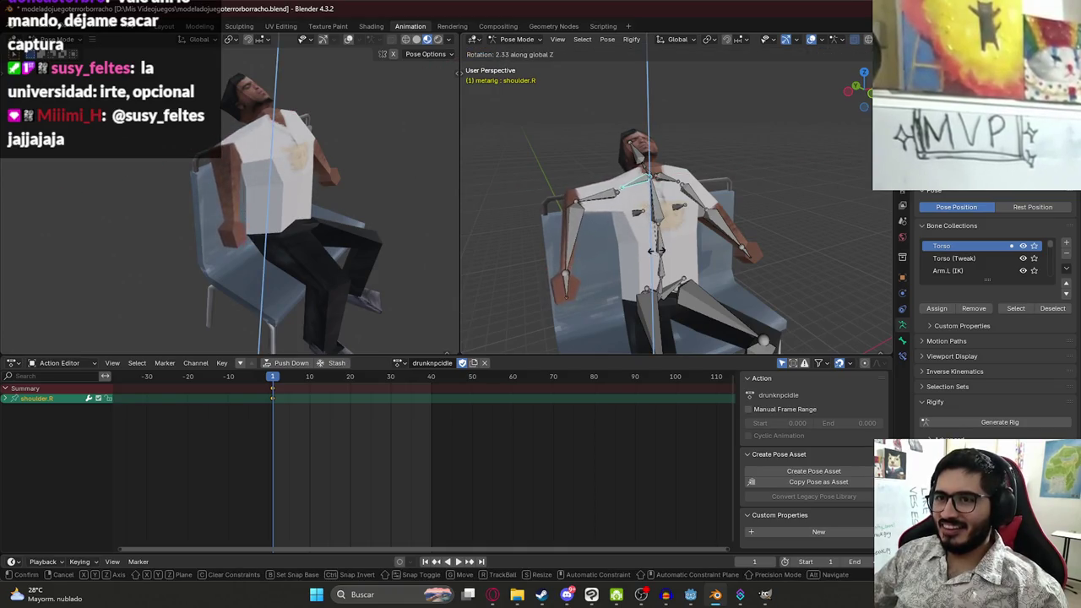
{"action": "key", "text": "y"}
{"action": "left_click", "coordinate": [614, 187]}
{"action": "left_click", "coordinate": [604, 183]}
{"action": "key", "text": "r"}
{"action": "key", "text": "y"}
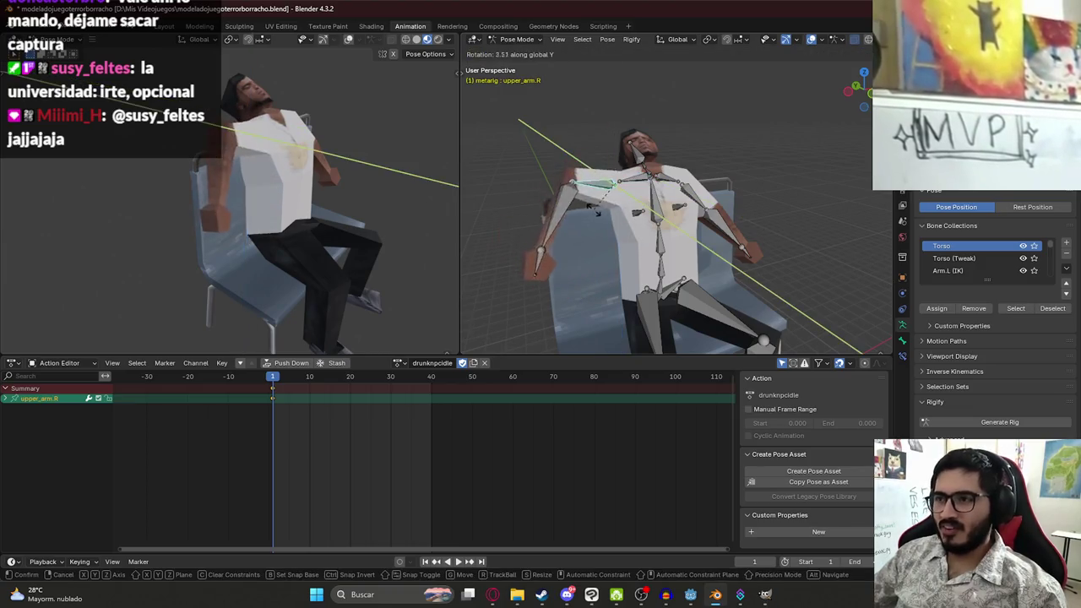
{"action": "left_click", "coordinate": [603, 221]}
Readjust the right shoulder and right upper arm angles about the Y axis
{"action": "left_click", "coordinate": [629, 178]}
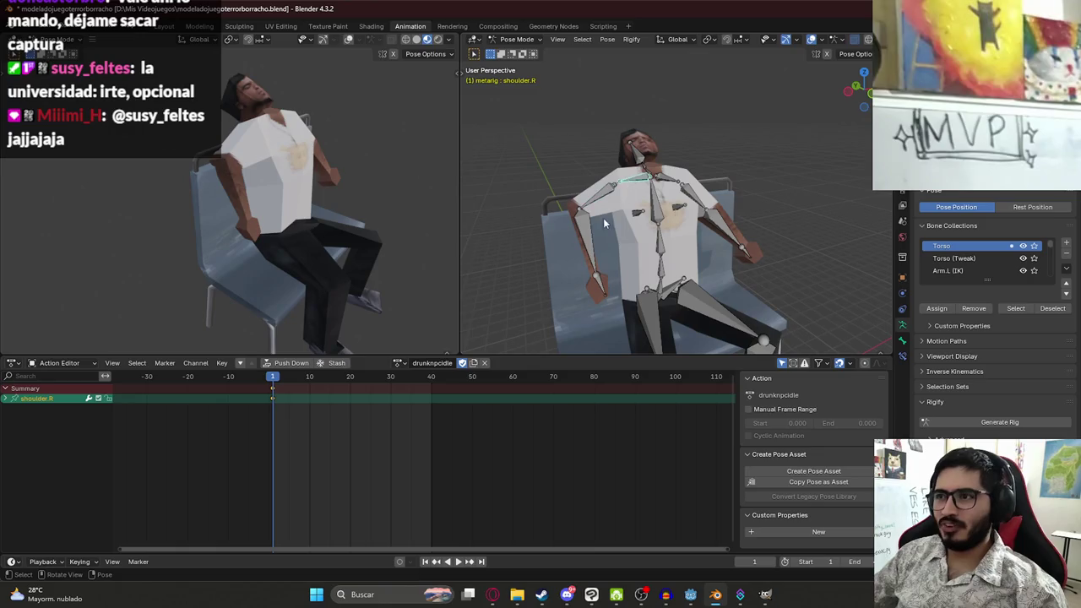
{"action": "key", "text": "r"}
{"action": "key", "text": "z"}
{"action": "key", "text": "y"}
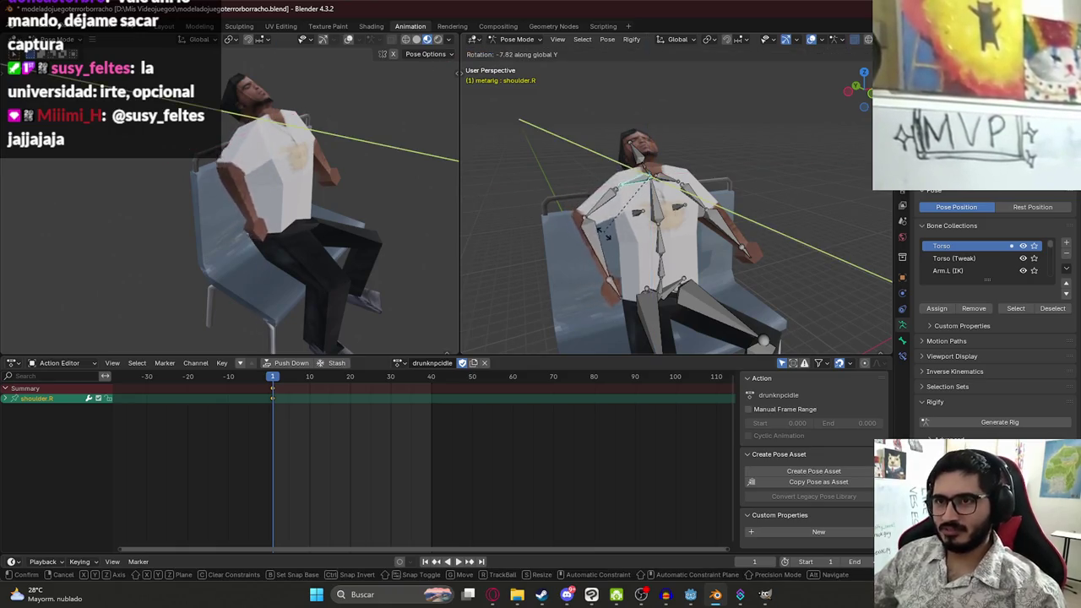
{"action": "left_click", "coordinate": [589, 199]}
{"action": "left_click", "coordinate": [589, 199]}
{"action": "key", "text": "r"}
{"action": "key", "text": "z"}
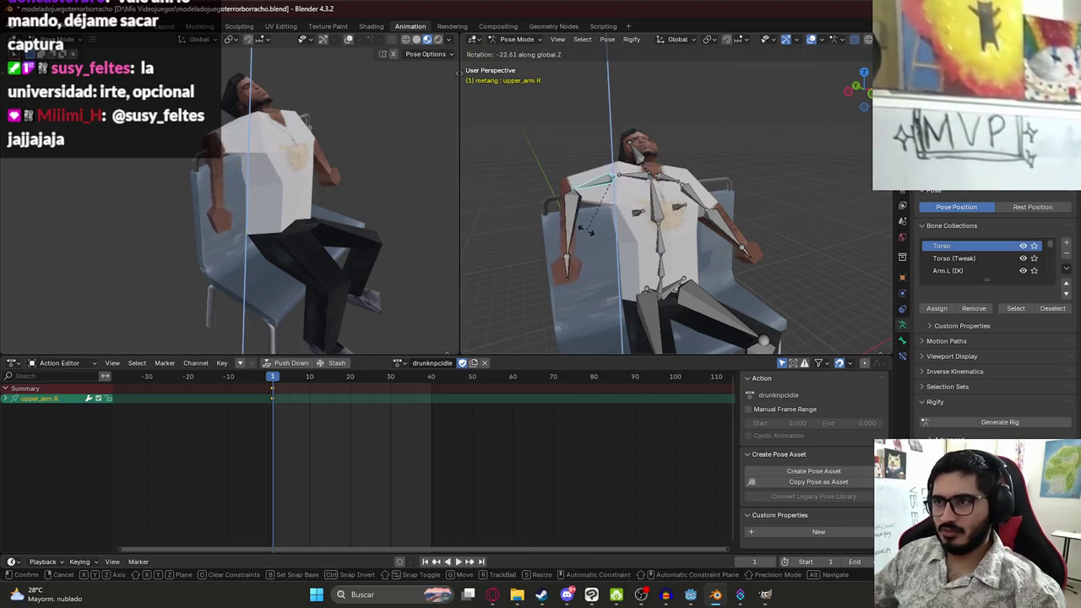
{"action": "key", "text": "y"}
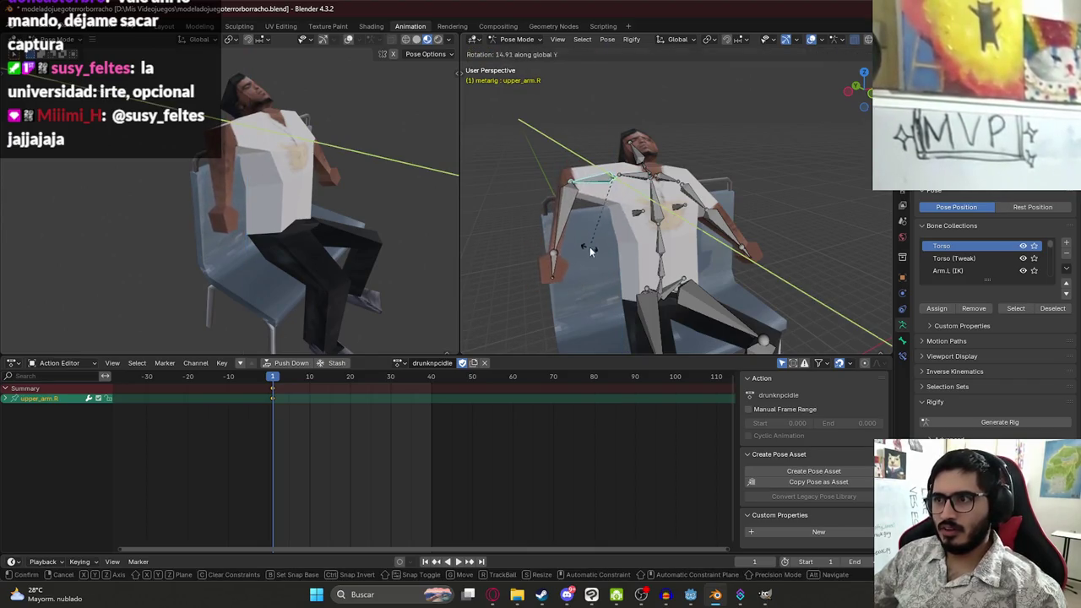
{"action": "left_click", "coordinate": [591, 247]}
Droop the right forearm about Y and fine-tune the right shoulder angle again
{"action": "left_click", "coordinate": [571, 221]}
{"action": "key", "text": "r"}
{"action": "key", "text": "y"}
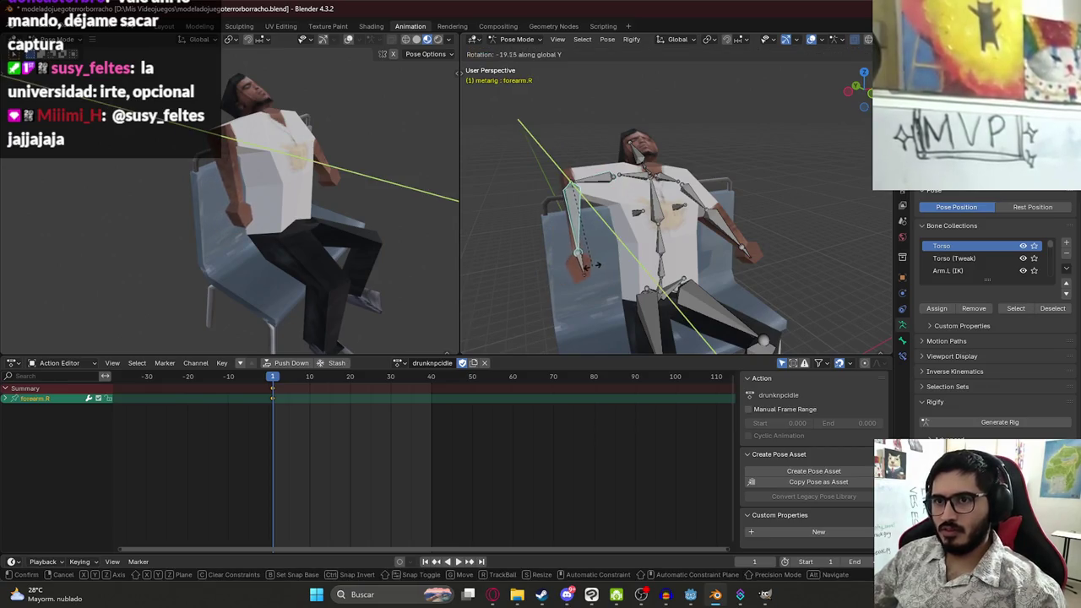
{"action": "left_click", "coordinate": [578, 276]}
{"action": "left_click", "coordinate": [625, 179]}
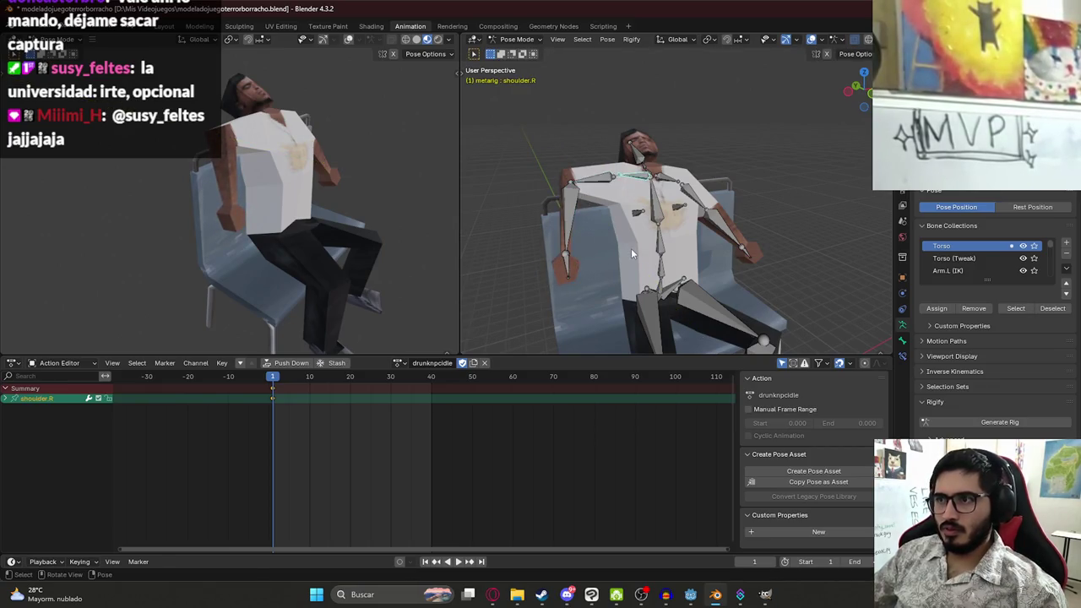
{"action": "key", "text": "r"}
{"action": "key", "text": "y"}
{"action": "left_click", "coordinate": [642, 253]}
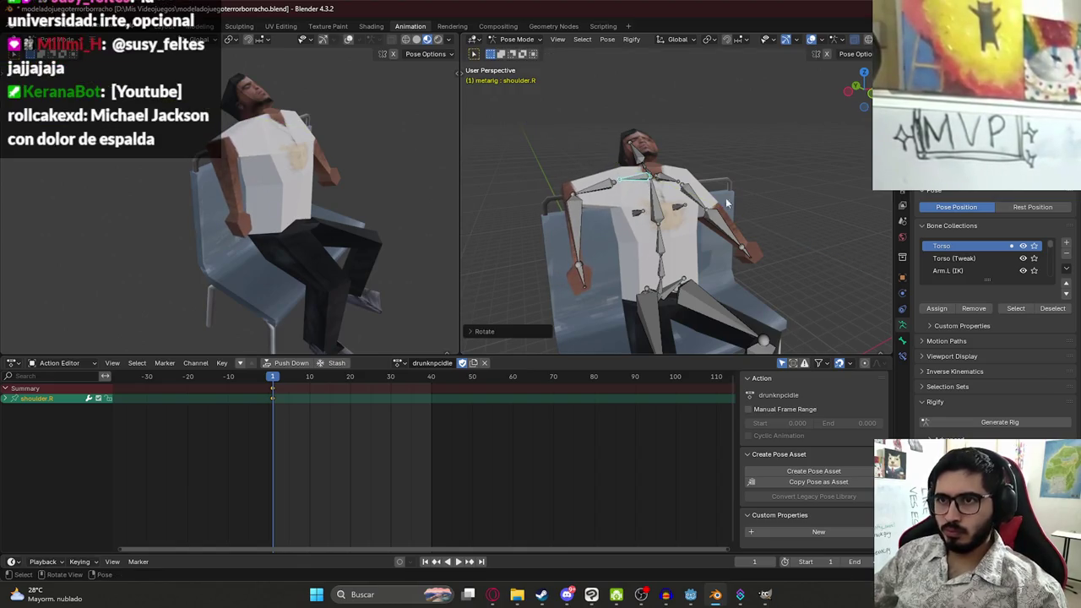
Drop the left upper arm to his side, select all bones and save the blend file
{"action": "left_click", "coordinate": [694, 199]}
{"action": "key", "text": "r"}
{"action": "key", "text": "x"}
{"action": "key", "text": "y"}
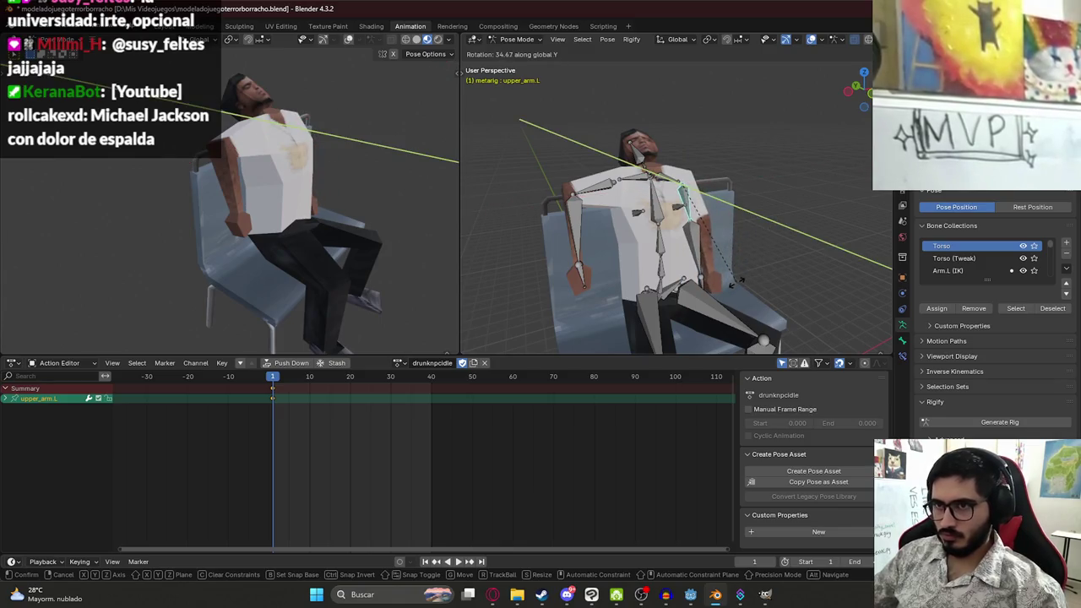
{"action": "left_click", "coordinate": [739, 281]}
{"action": "key", "text": "a"}
{"action": "key", "text": "ctrl+s"}
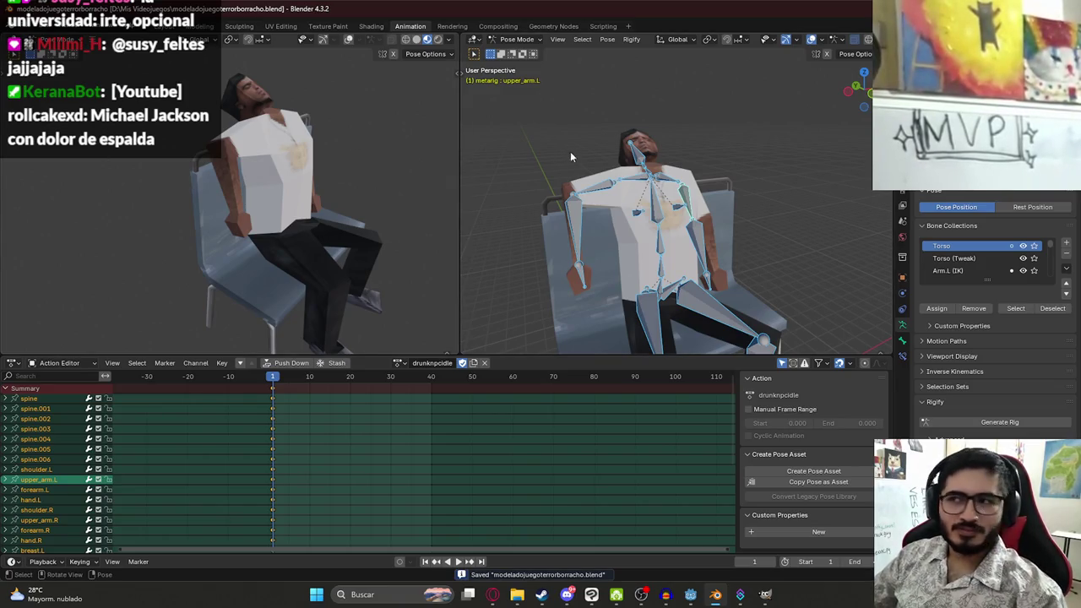
Copy the full seated pose of all bones to the clipboard
{"action": "mouse_move", "coordinate": [702, 145]}
{"action": "left_mouse_down"}
{"action": "mouse_move", "coordinate": [588, 140]}
{"action": "mouse_move", "coordinate": [599, 110]}
{"action": "mouse_move", "coordinate": [671, 196]}
{"action": "mouse_move", "coordinate": [768, 225]}
{"action": "left_mouse_up"}
{"action": "mouse_move", "coordinate": [567, 269]}
{"action": "left_mouse_down"}
{"action": "mouse_move", "coordinate": [582, 218]}
{"action": "mouse_move", "coordinate": [571, 204]}
{"action": "left_mouse_up"}
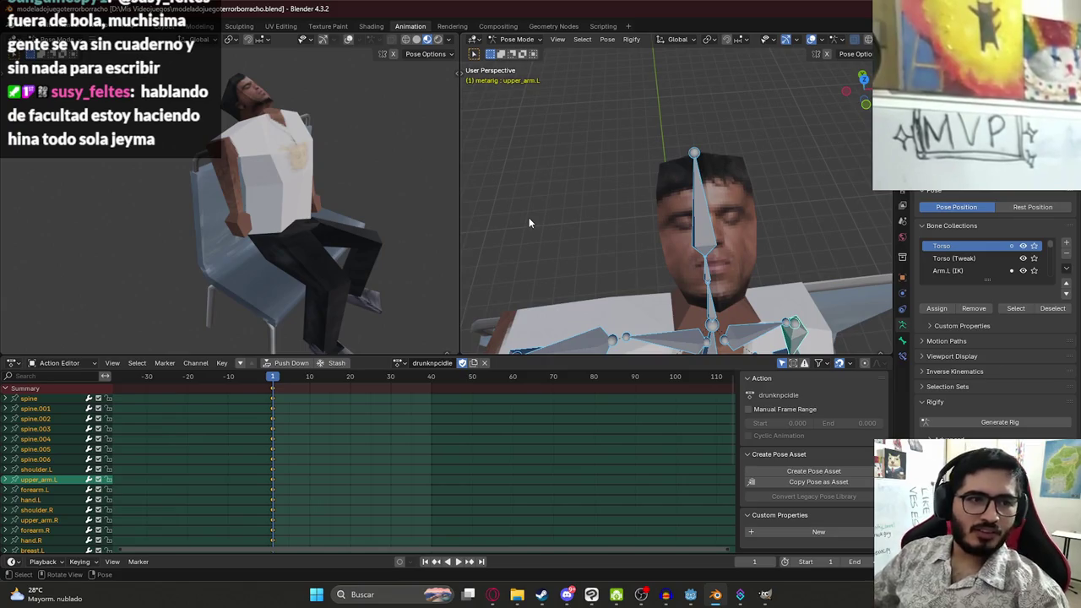
{"action": "scroll", "coordinate": [529, 223], "scroll_direction": "down", "scroll_amount": 5}
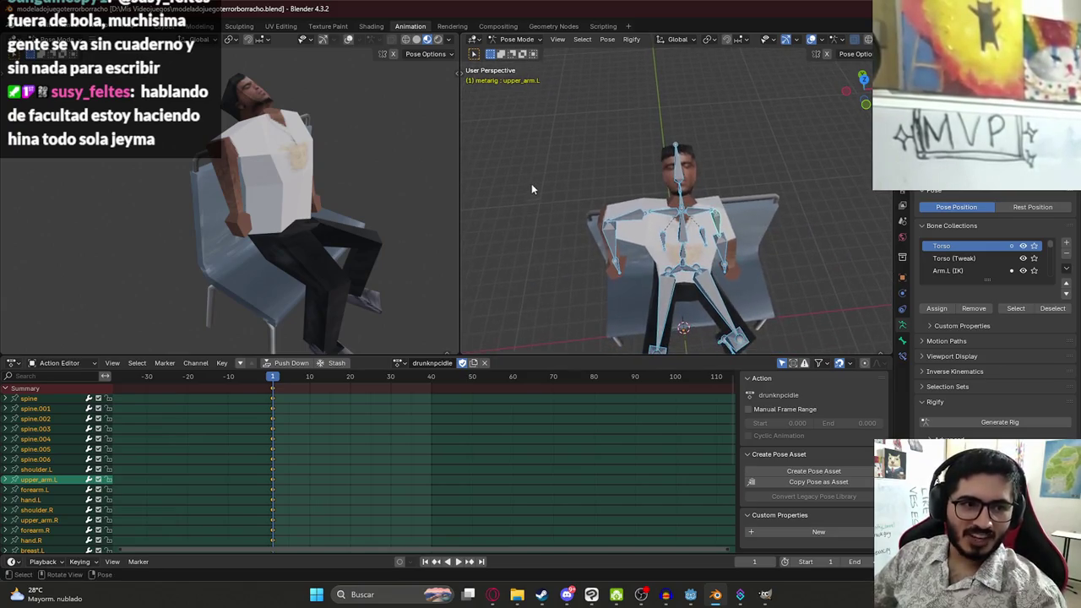
{"action": "key", "text": "ctrl+c"}
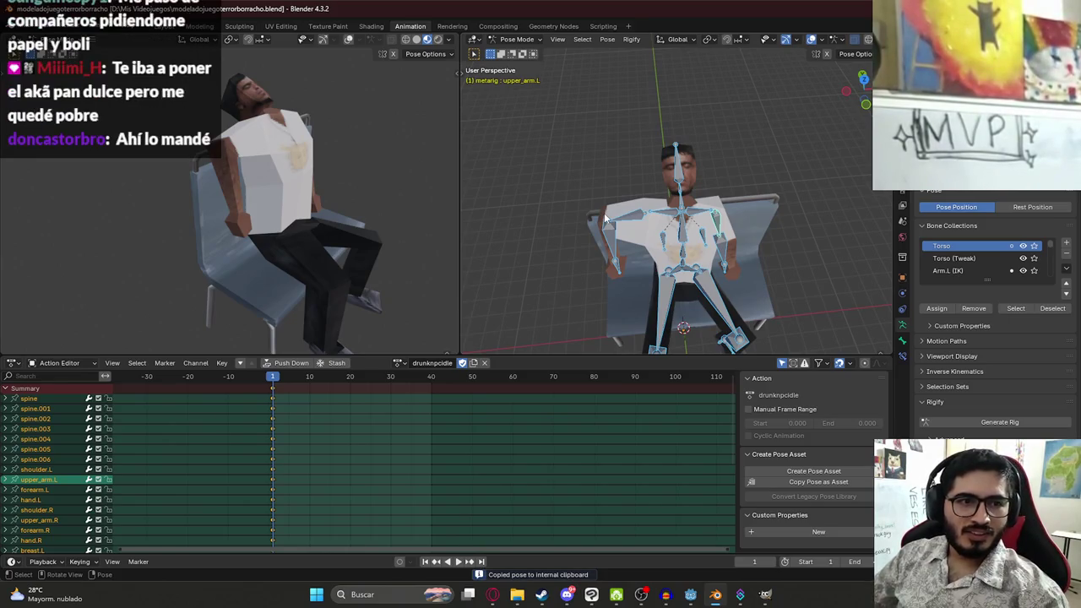
Inspect the seated character from the side and above, then switch to Discord
{"action": "left_click_drag", "start_coordinate": [670, 227], "coordinate": [612, 234]}
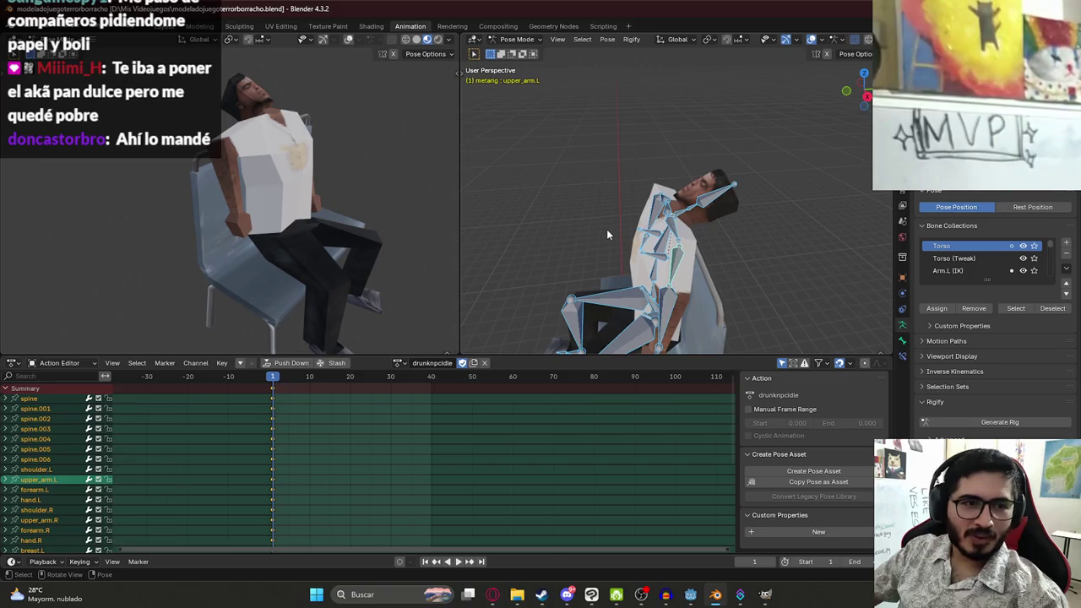
{"action": "left_click_drag", "start_coordinate": [554, 256], "coordinate": [582, 287]}
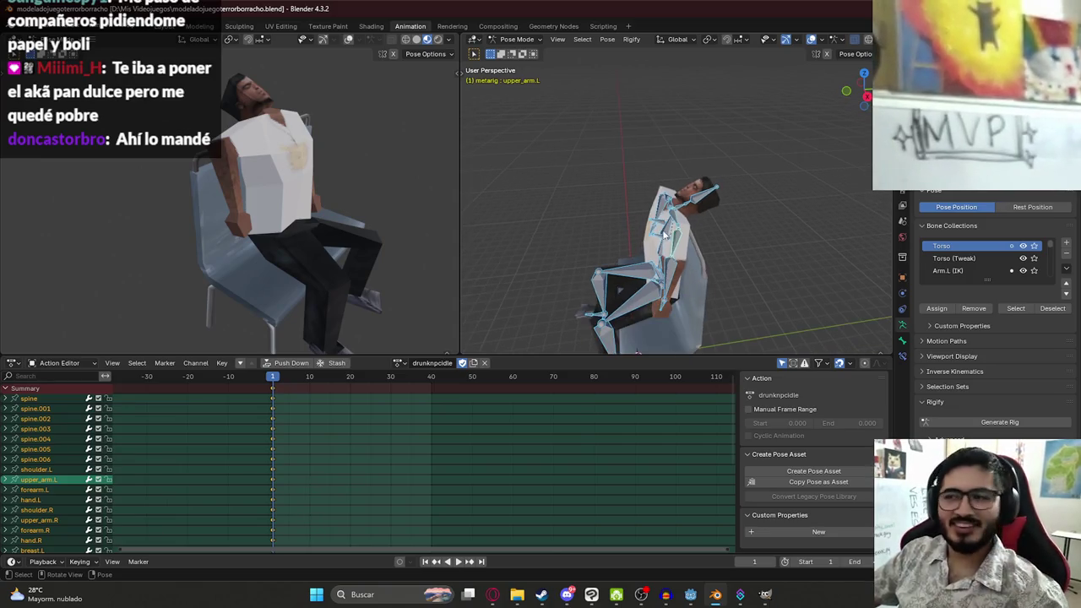
{"action": "left_click", "coordinate": [566, 595]}
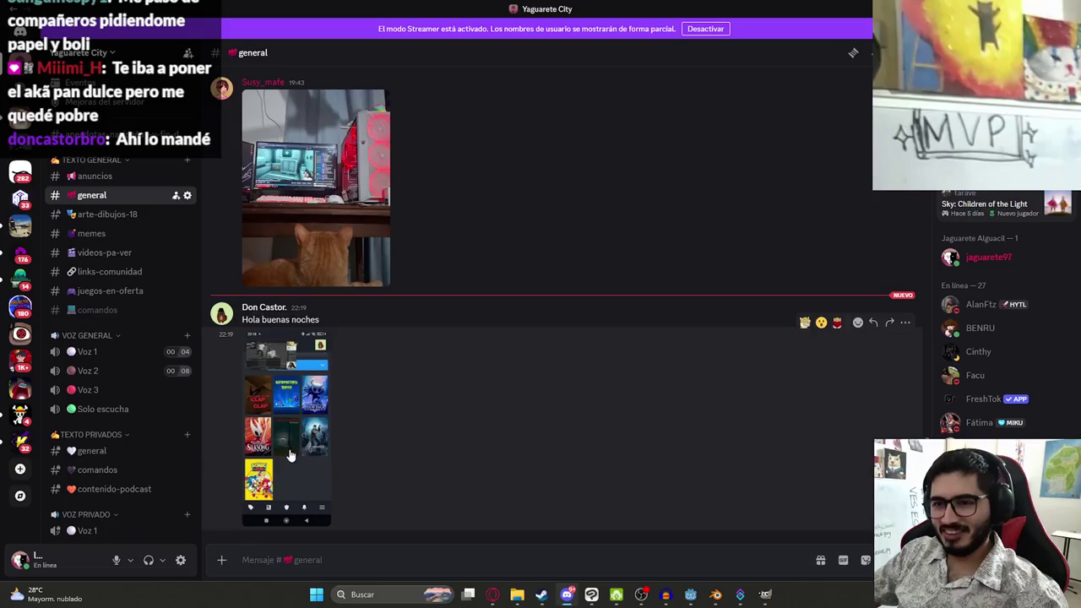
View the shared game-library phone screenshot enlarged, zoomed into the game grid, then return to Blender
{"action": "left_click", "coordinate": [292, 451]}
{"action": "left_click", "coordinate": [571, 280]}
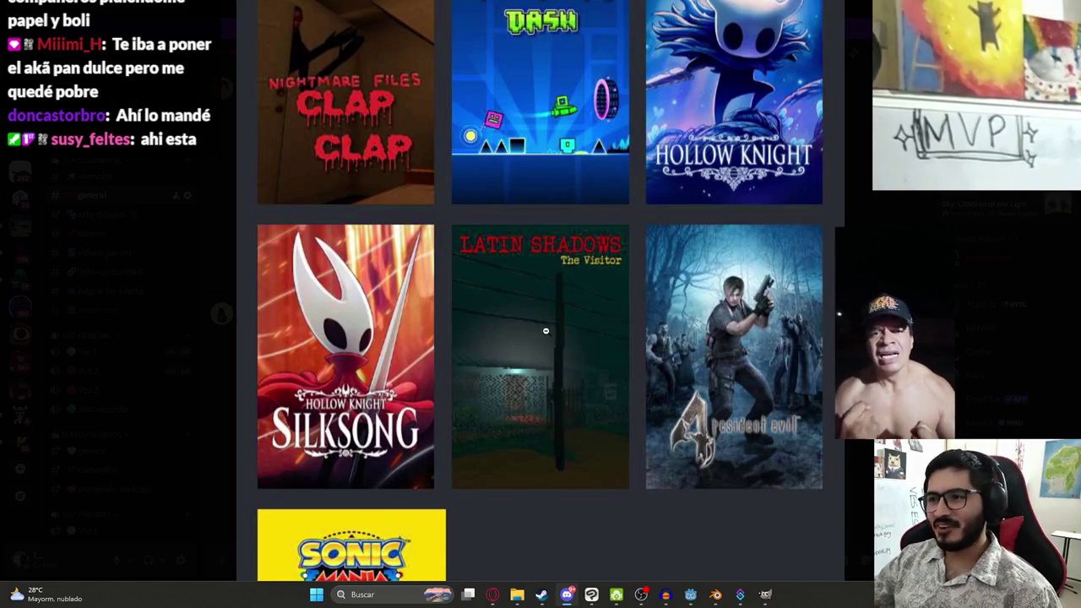
{"action": "scroll", "coordinate": [532, 351], "scroll_direction": "down", "scroll_amount": 1}
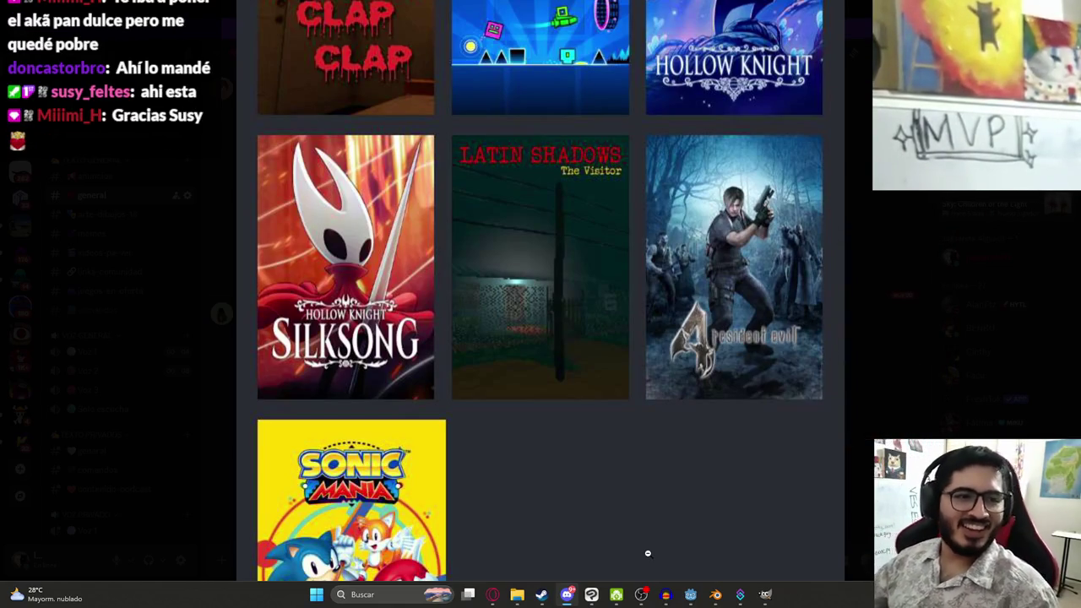
{"action": "key", "text": "alt+Tab"}
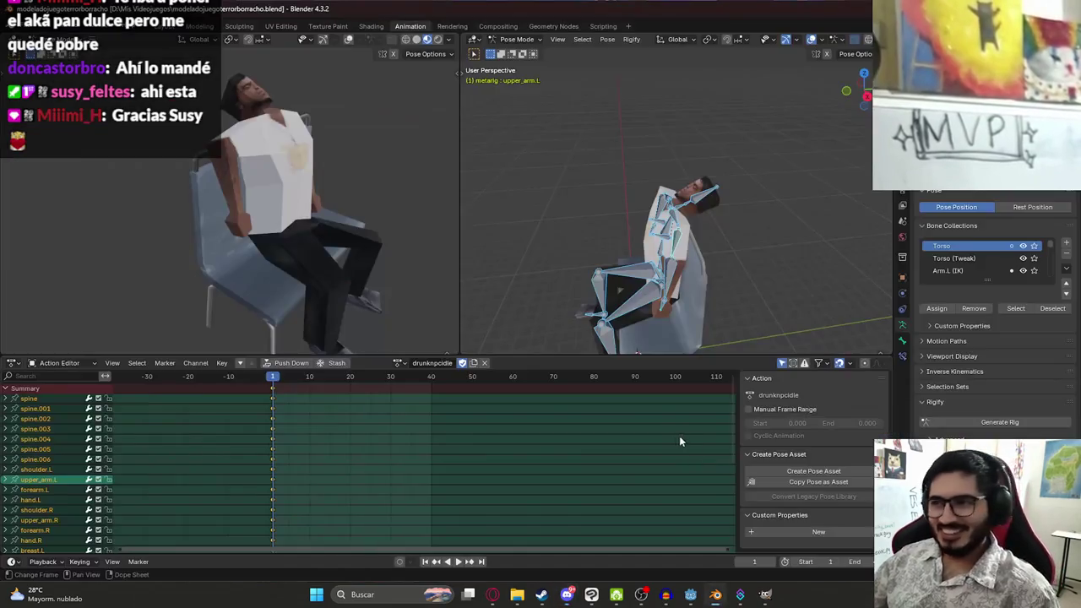
Reselect all bones, copy the pose, and undo the last pose change
{"action": "key", "text": "alt+a"}
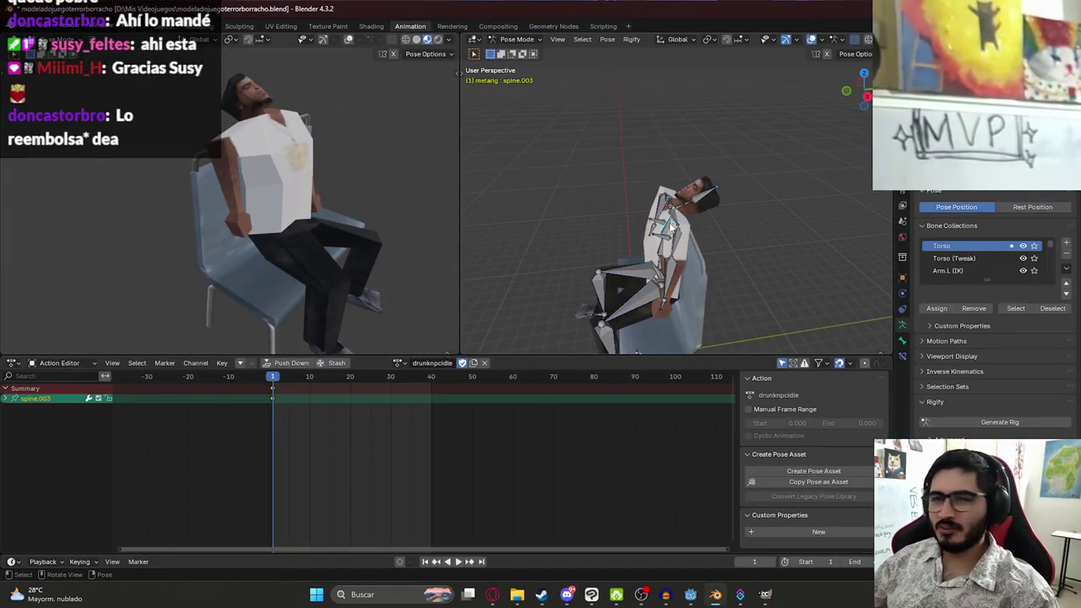
{"action": "key", "text": "a"}
{"action": "key", "text": "ctrl+c"}
{"action": "key", "text": "ctrl+z"}
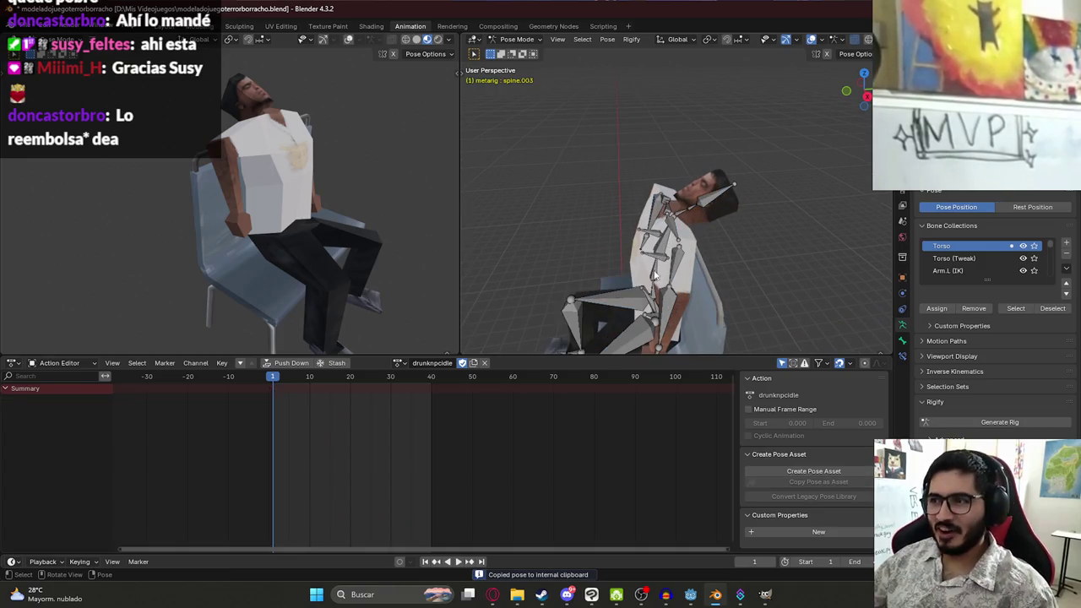
In Right view, rotate a spine bone and tip the head (spine.005) about 12° further back
{"action": "key", "text": "KP_3"}
{"action": "key", "text": "r"}
{"action": "left_click", "coordinate": [716, 245]}
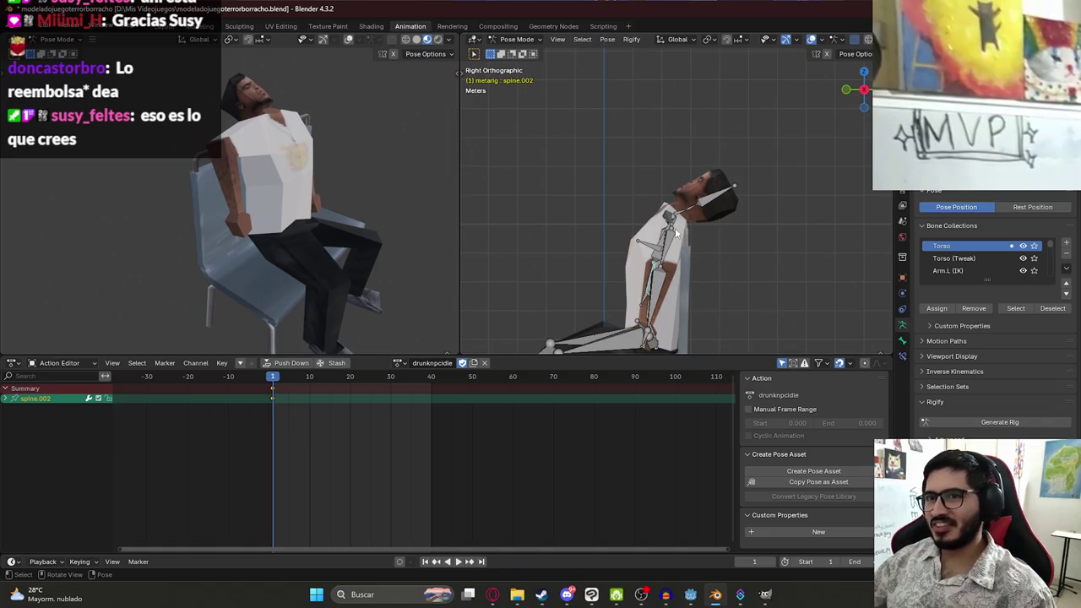
{"action": "left_click", "coordinate": [691, 214]}
{"action": "key", "text": "r"}
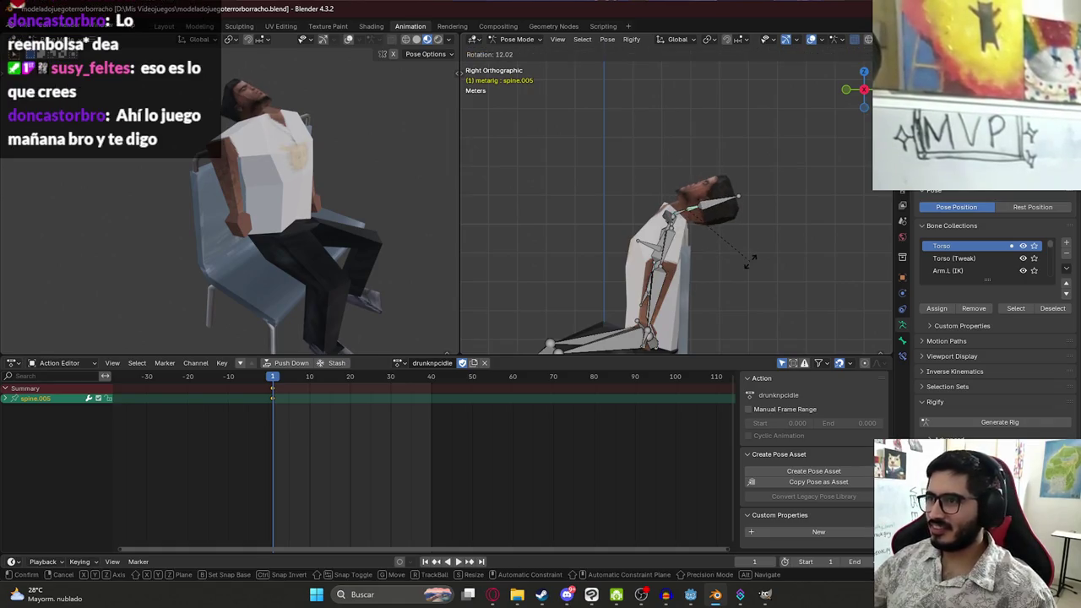
{"action": "left_click", "coordinate": [743, 260]}
Copy the whole pose, save the blend file, and play the drunknpcidle animation
{"action": "key", "text": "a"}
{"action": "key", "text": "ctrl+c"}
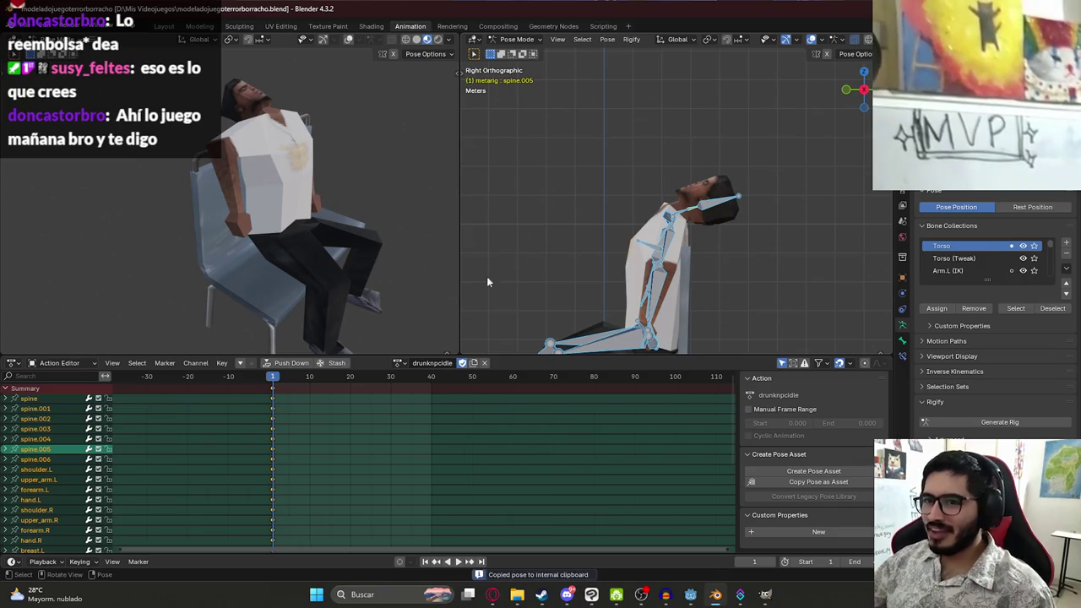
{"action": "key", "text": "ctrl+s"}
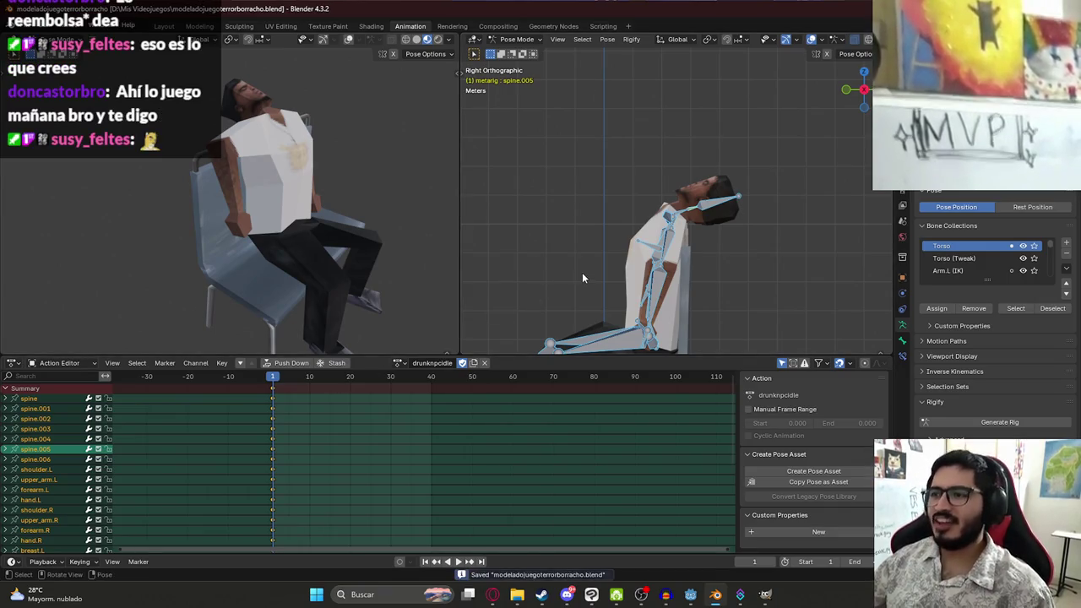
{"action": "scroll", "coordinate": [582, 272], "scroll_direction": "down", "scroll_amount": 3}
{"action": "key", "text": "space"}
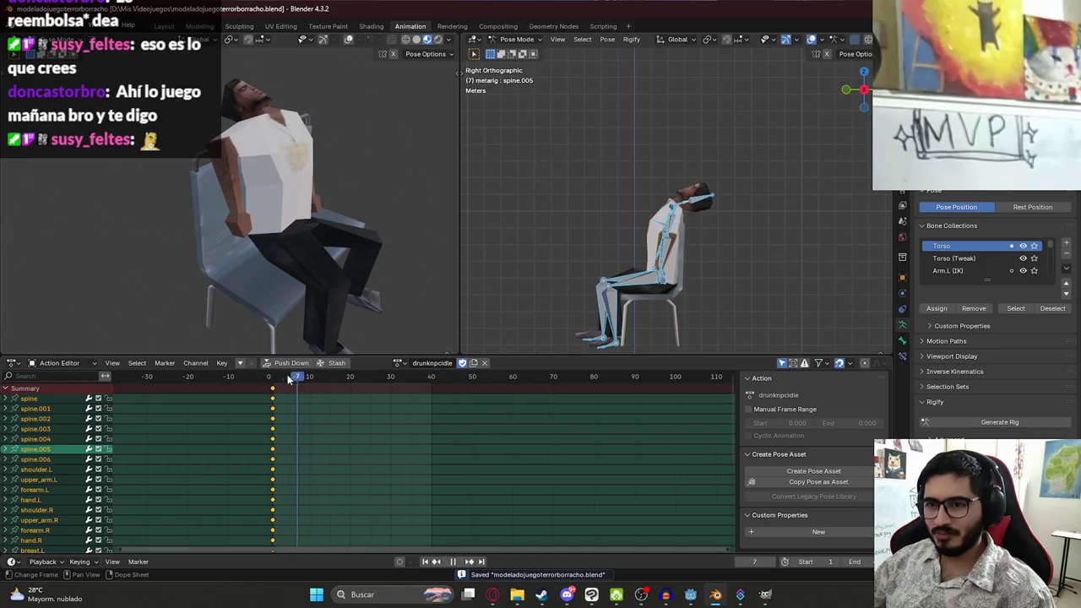
Stop playback and bend the upper spine slightly so the torso and head lean further back
{"action": "key", "text": "space"}
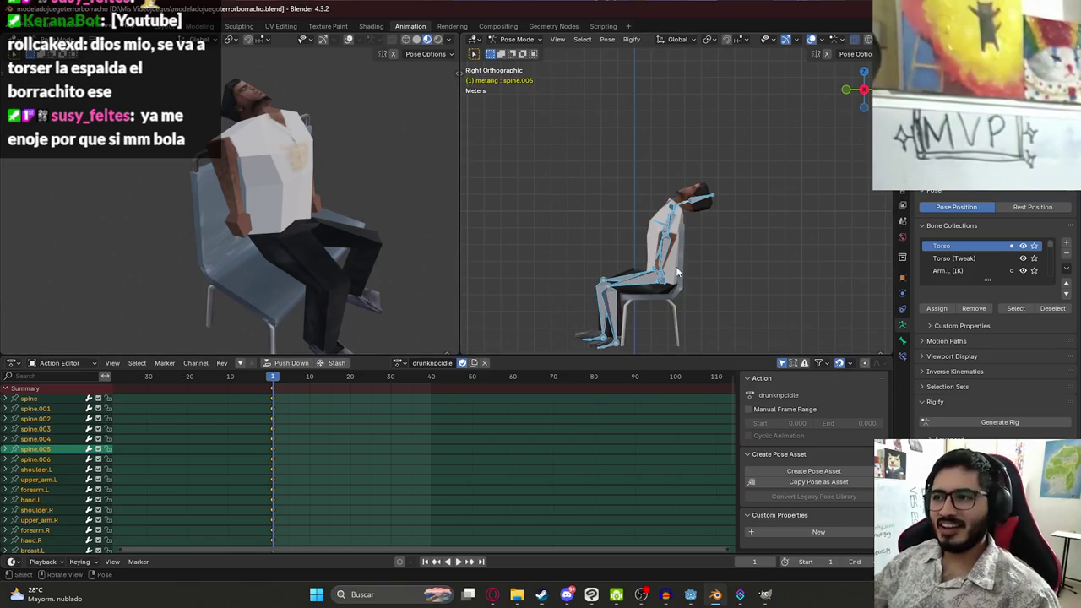
{"action": "scroll", "coordinate": [676, 271], "scroll_direction": "up", "scroll_amount": 3}
{"action": "scroll", "coordinate": [663, 169], "scroll_direction": "up", "scroll_amount": 3}
{"action": "left_click", "coordinate": [638, 160]}
{"action": "left_click_drag", "start_coordinate": [559, 187], "coordinate": [693, 216]}
{"action": "mouse_move", "coordinate": [266, 164]}
{"action": "left_mouse_down"}
{"action": "mouse_move", "coordinate": [250, 157]}
{"action": "mouse_move", "coordinate": [267, 155]}
{"action": "mouse_move", "coordinate": [272, 187]}
{"action": "mouse_move", "coordinate": [251, 165]}
{"action": "mouse_move", "coordinate": [245, 181]}
{"action": "left_mouse_up"}
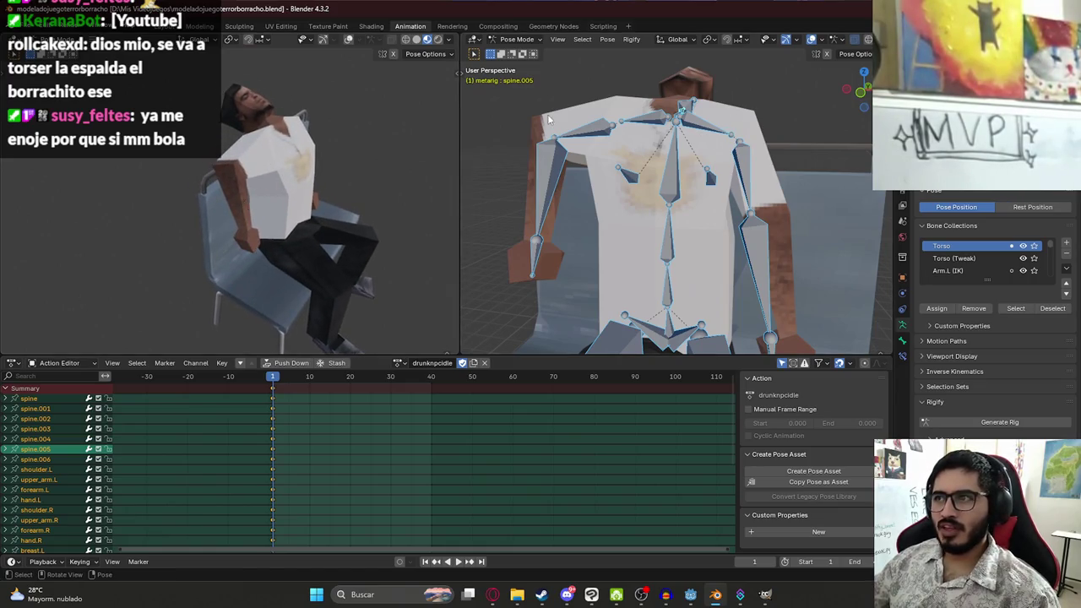
Rotate the head bone spine.006 about the Y axis to a new angle
{"action": "left_click_drag", "start_coordinate": [549, 114], "coordinate": [567, 185]}
{"action": "left_click", "coordinate": [686, 146]}
{"action": "key", "text": "r"}
{"action": "key", "text": "x"}
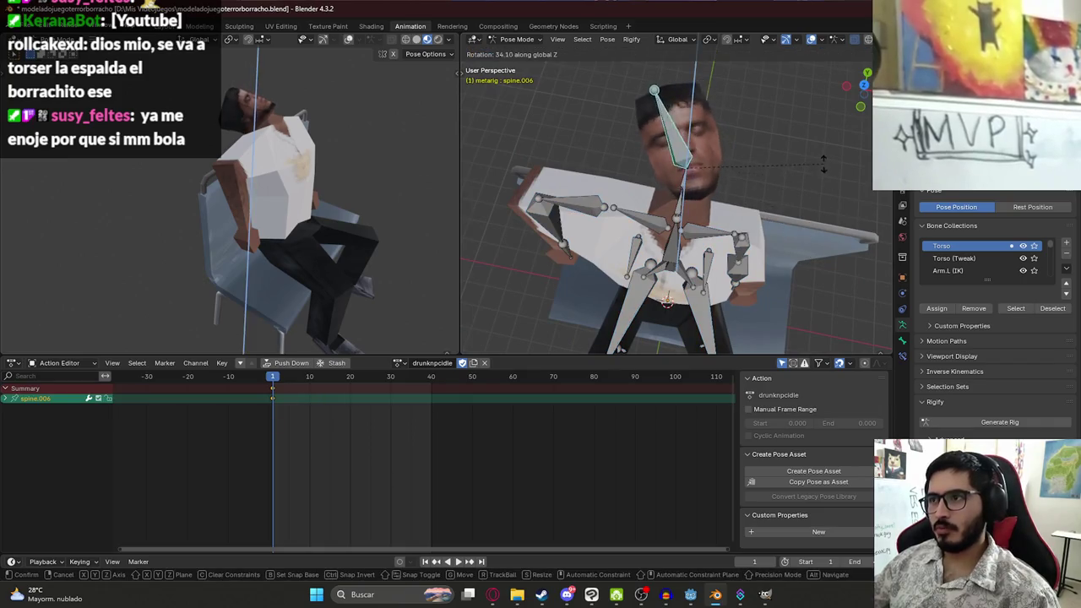
{"action": "key", "text": "y"}
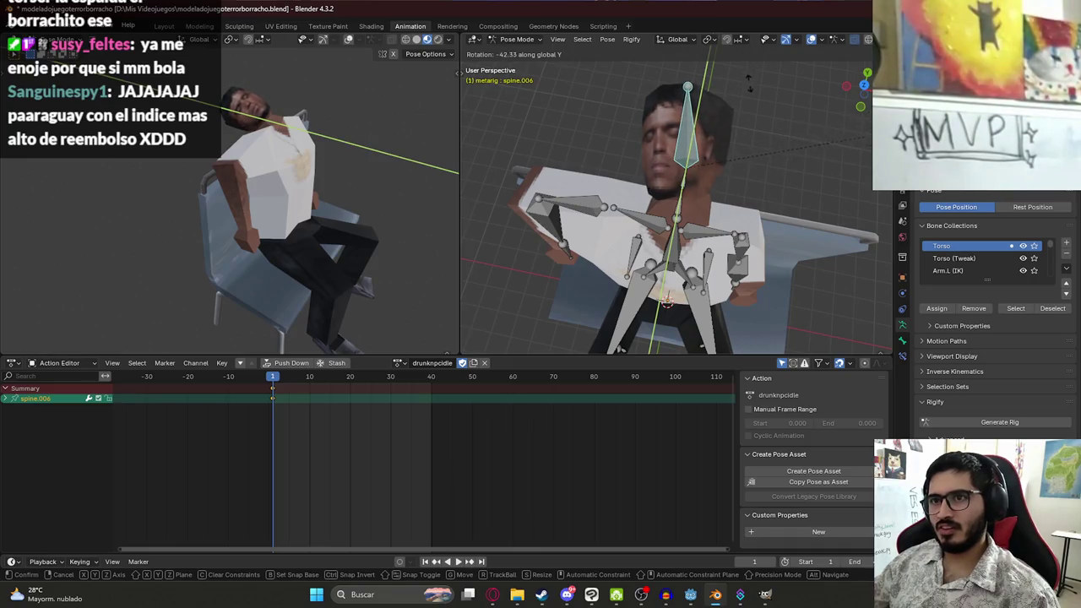
{"action": "left_click", "coordinate": [242, 175]}
Tilt the upper spine further about Y so the torso slumps sideways, then select the bones
{"action": "key", "text": "KP_1"}
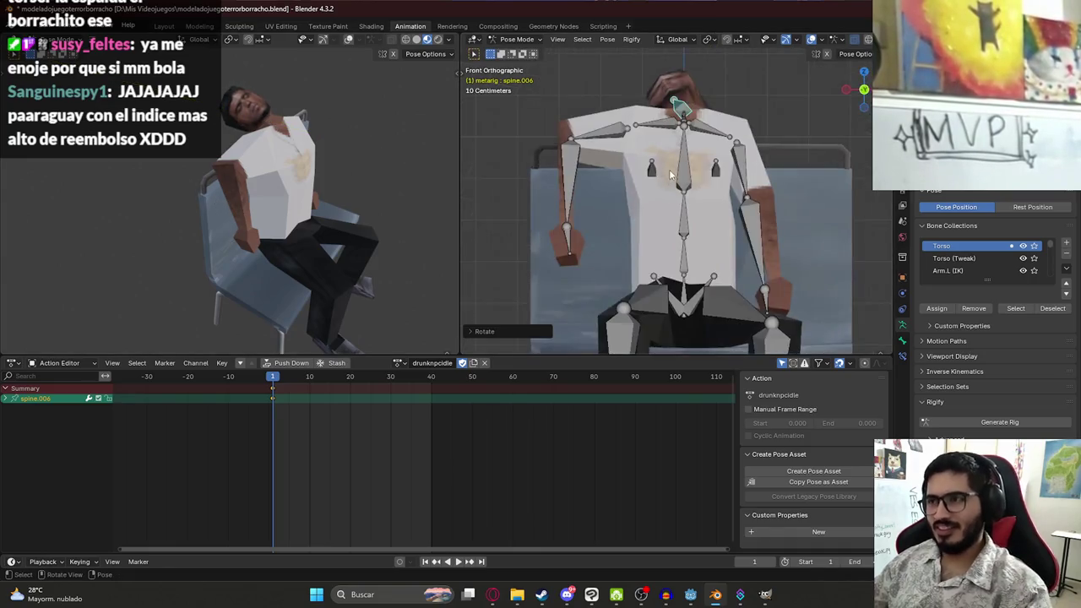
{"action": "key", "text": "KP_3"}
{"action": "scroll", "coordinate": [578, 196], "scroll_direction": "up", "scroll_amount": 4}
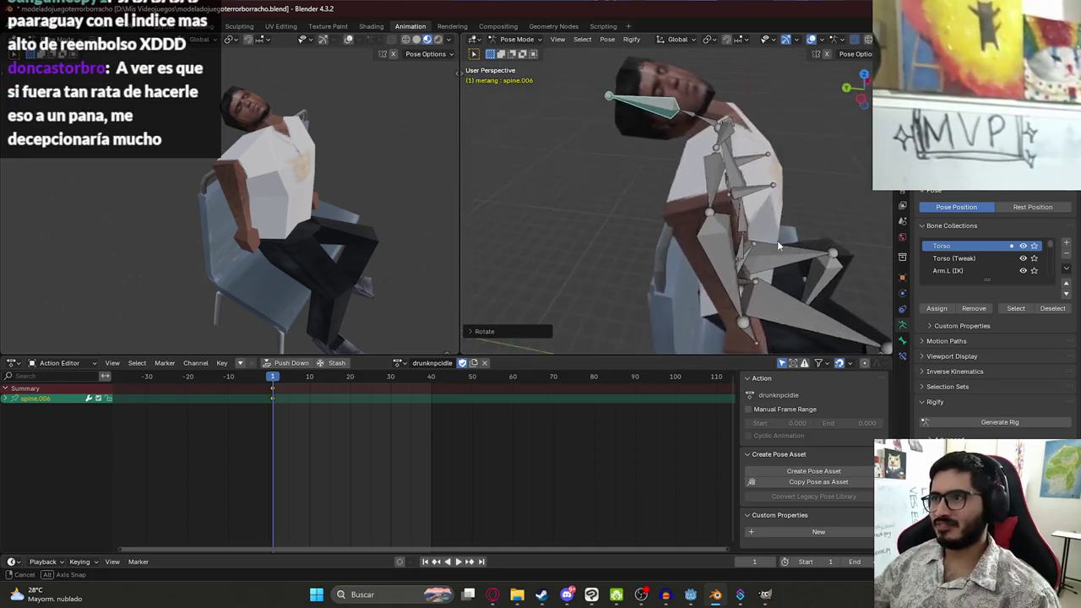
{"action": "mouse_move", "coordinate": [278, 199]}
{"action": "left_mouse_down"}
{"action": "mouse_move", "coordinate": [295, 203]}
{"action": "mouse_move", "coordinate": [287, 211]}
{"action": "left_mouse_up"}
{"action": "left_click_drag", "start_coordinate": [717, 82], "coordinate": [743, 127]}
{"action": "key", "text": "r"}
{"action": "key", "text": "y"}
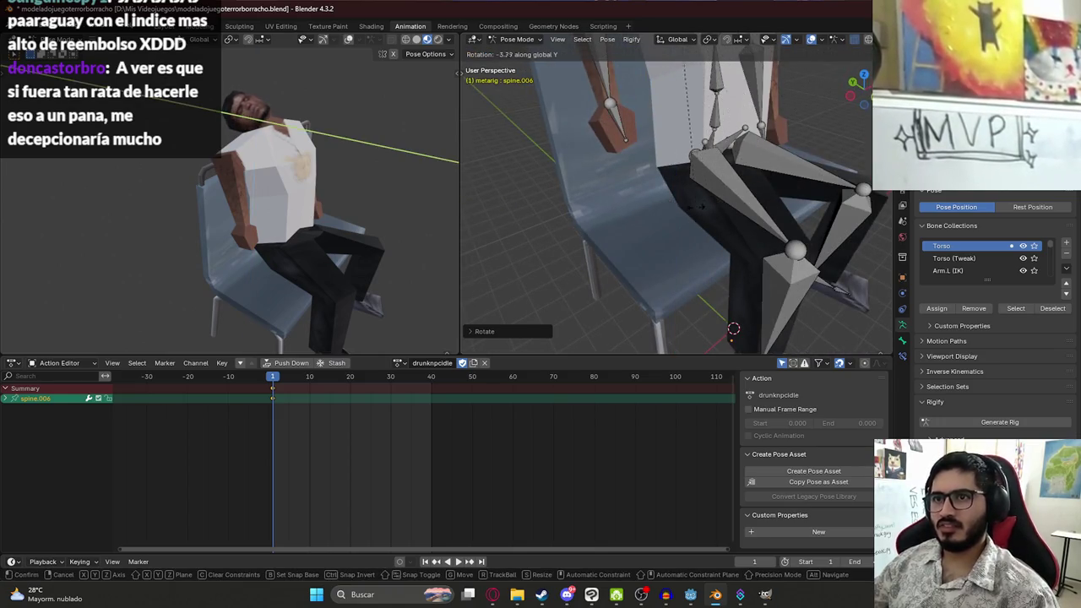
{"action": "left_click", "coordinate": [670, 211]}
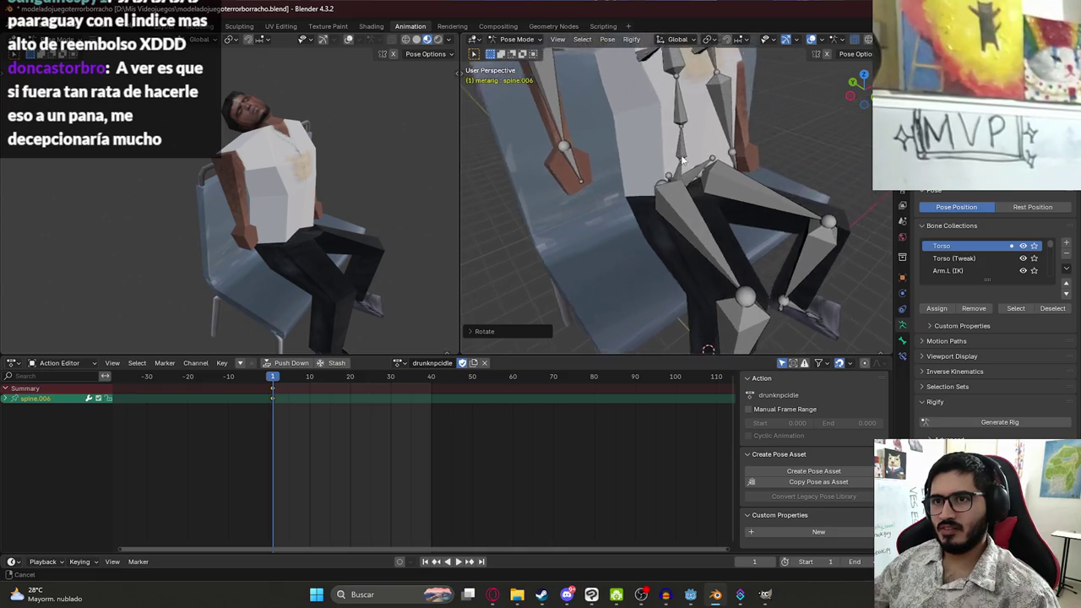
{"action": "key", "text": "a"}
{"action": "left_click", "coordinate": [753, 180]}
Copy the pose, then in top view splay thigh.L and thigh.R apart about Z
{"action": "key", "text": "ctrl+c"}
{"action": "key", "text": "KP_7"}
{"action": "key", "text": "r"}
{"action": "key", "text": "z"}
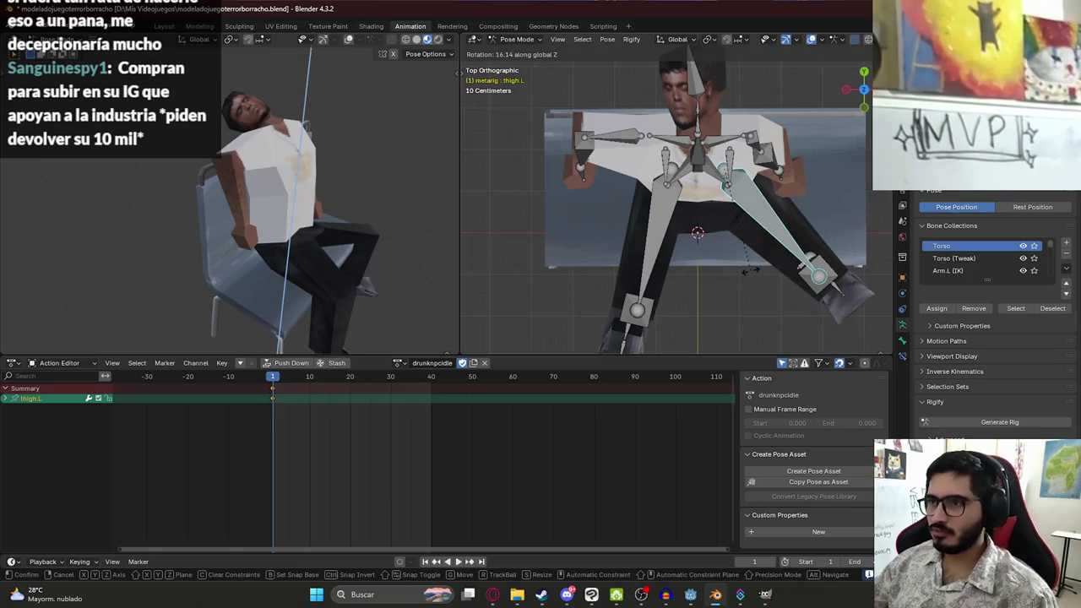
{"action": "left_click", "coordinate": [749, 270]}
{"action": "left_click", "coordinate": [629, 274]}
{"action": "key", "text": "r"}
{"action": "key", "text": "z"}
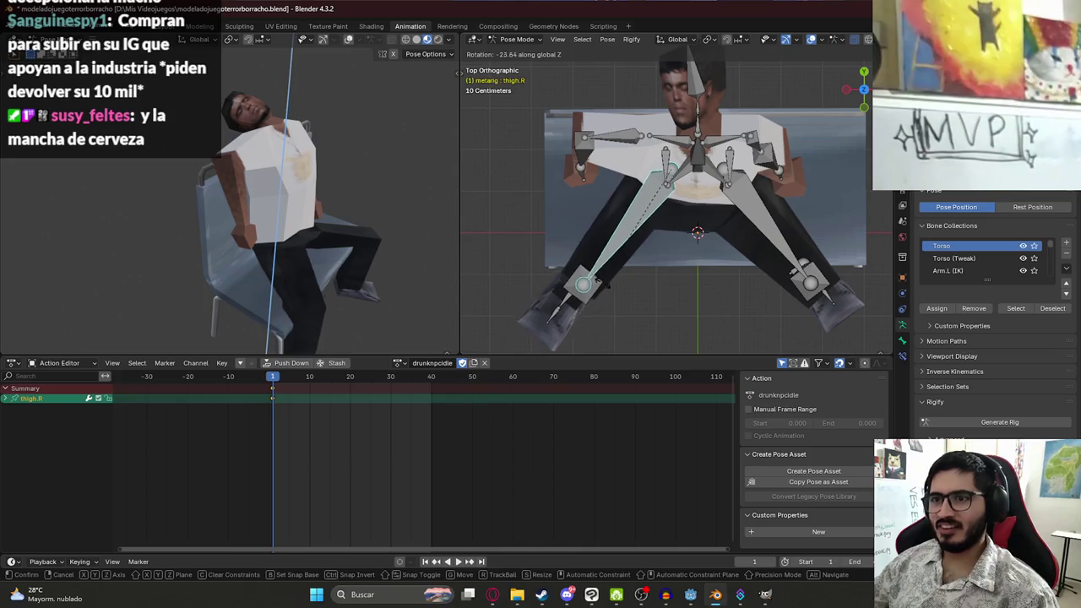
{"action": "left_click", "coordinate": [686, 241]}
Shift the whole rig along Y and lower it along Z into the seat, then save
{"action": "key", "text": "a"}
{"action": "key", "text": "g"}
{"action": "key", "text": "y"}
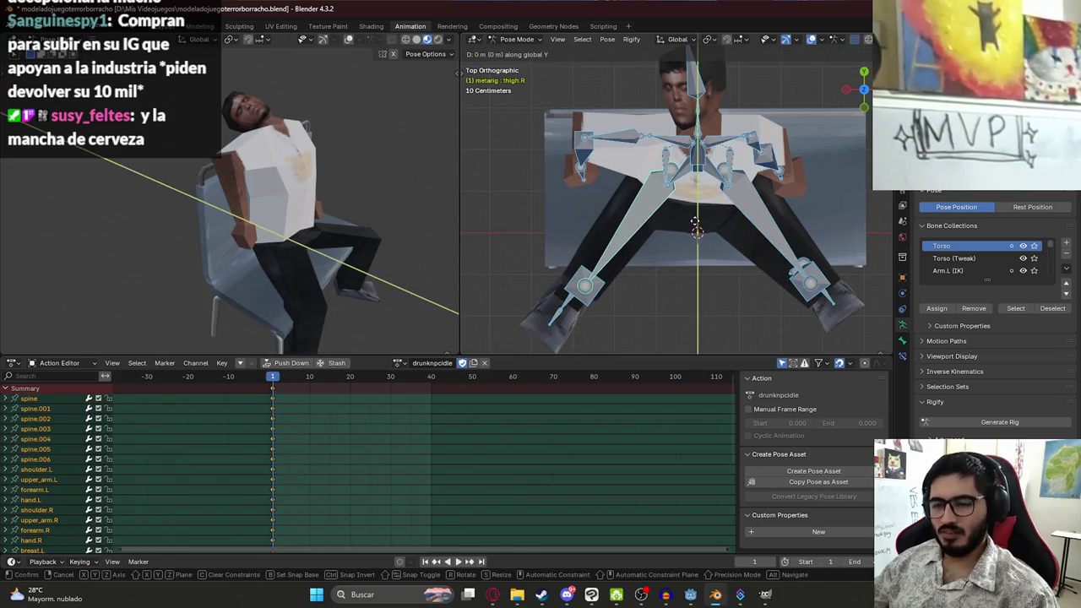
{"action": "left_click", "coordinate": [689, 251]}
{"action": "key", "text": "g"}
{"action": "key", "text": "z"}
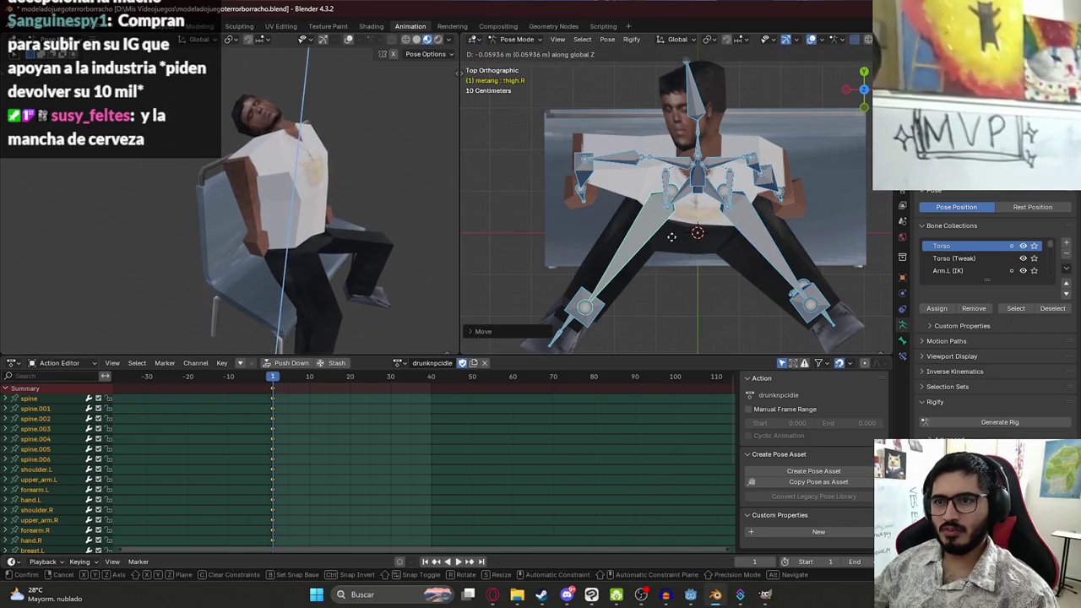
{"action": "left_click", "coordinate": [668, 235]}
{"action": "mouse_move", "coordinate": [228, 173]}
{"action": "left_mouse_down"}
{"action": "mouse_move", "coordinate": [188, 168]}
{"action": "mouse_move", "coordinate": [289, 159]}
{"action": "mouse_move", "coordinate": [152, 165]}
{"action": "left_mouse_up"}
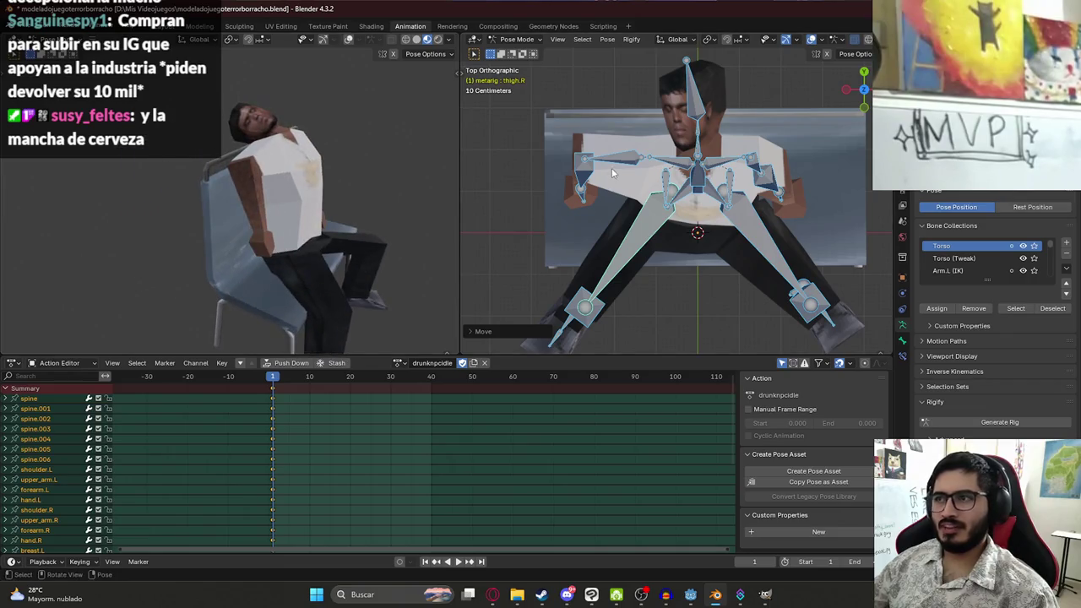
{"action": "key", "text": "ctrl+s"}
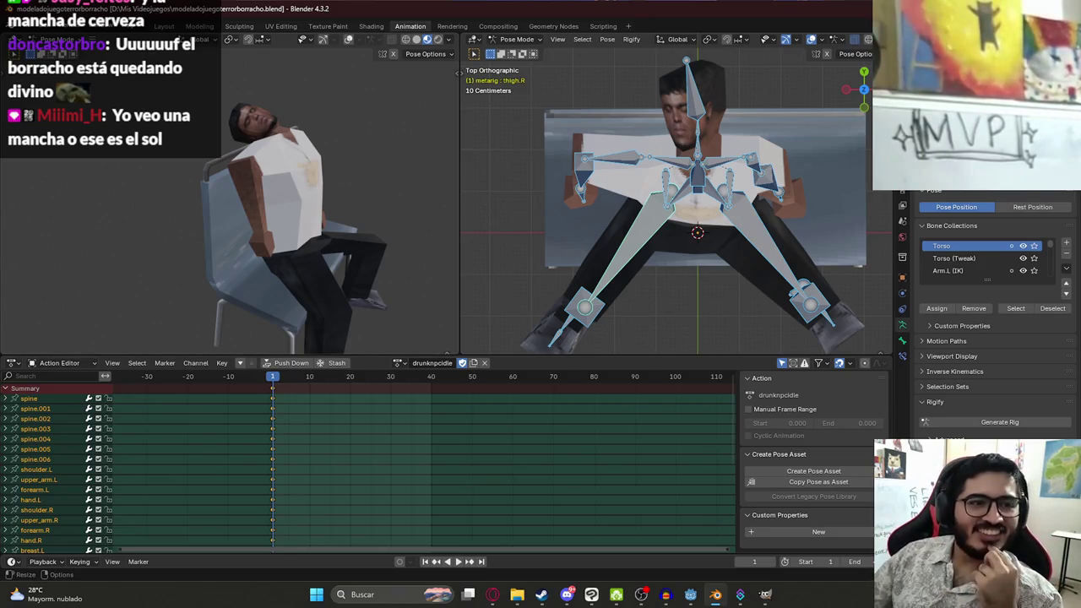
{"action": "scroll", "coordinate": [714, 175], "scroll_direction": "up", "scroll_amount": 5}
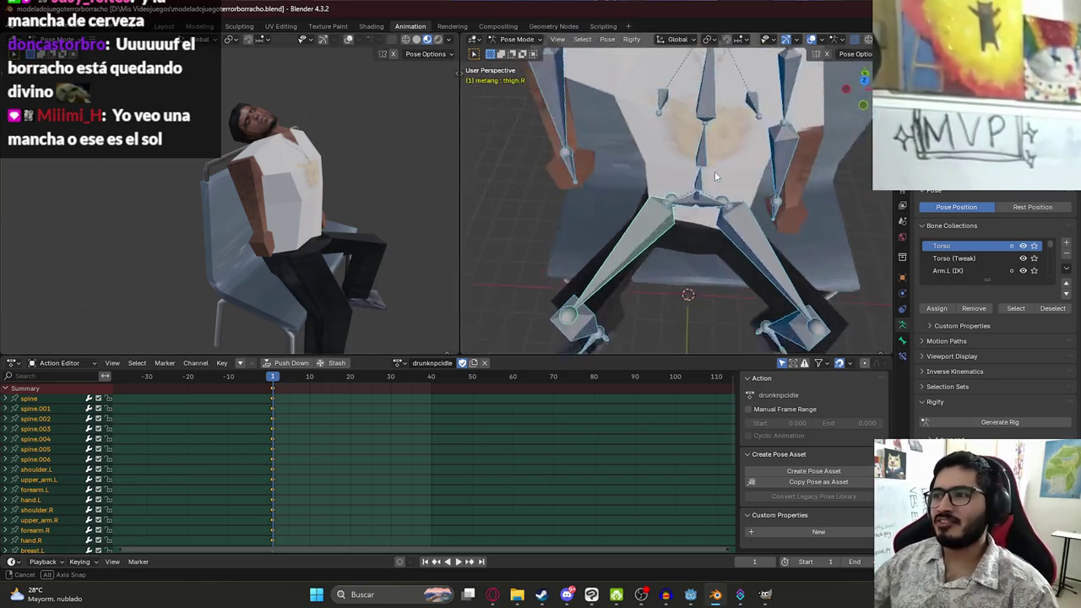
{"action": "left_click_drag", "start_coordinate": [717, 133], "coordinate": [607, 173]}
{"action": "key", "text": "KP_1"}
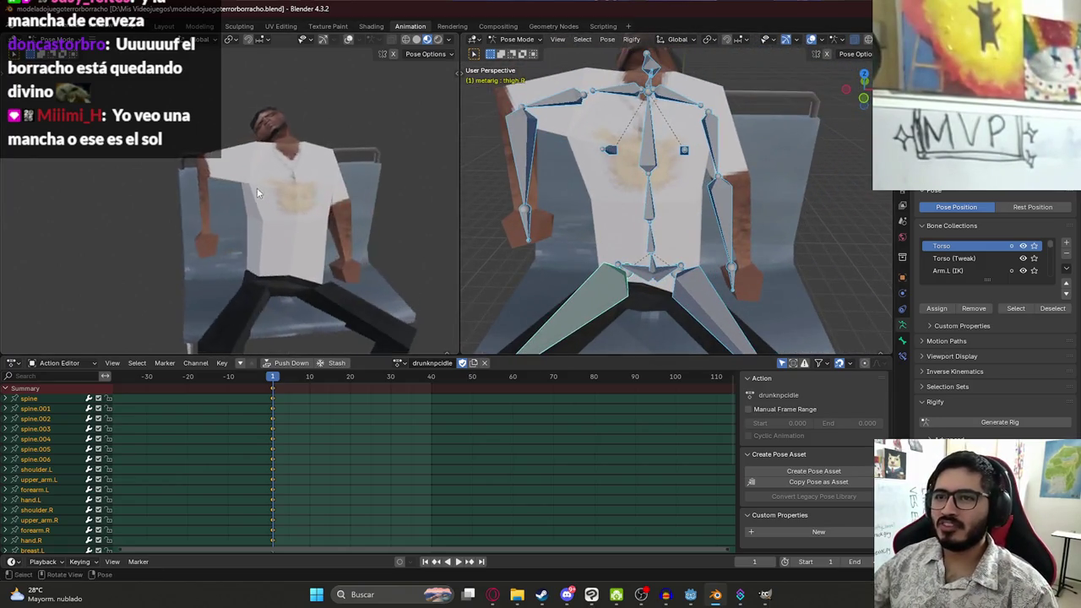
{"action": "scroll", "coordinate": [176, 195], "scroll_direction": "up", "scroll_amount": 6}
{"action": "mouse_move", "coordinate": [176, 195]}
{"action": "left_mouse_down"}
{"action": "mouse_move", "coordinate": [264, 190]}
{"action": "mouse_move", "coordinate": [236, 223]}
{"action": "mouse_move", "coordinate": [259, 231]}
{"action": "mouse_move", "coordinate": [280, 222]}
{"action": "left_mouse_up"}
{"action": "scroll", "coordinate": [235, 191], "scroll_direction": "down", "scroll_amount": 6}
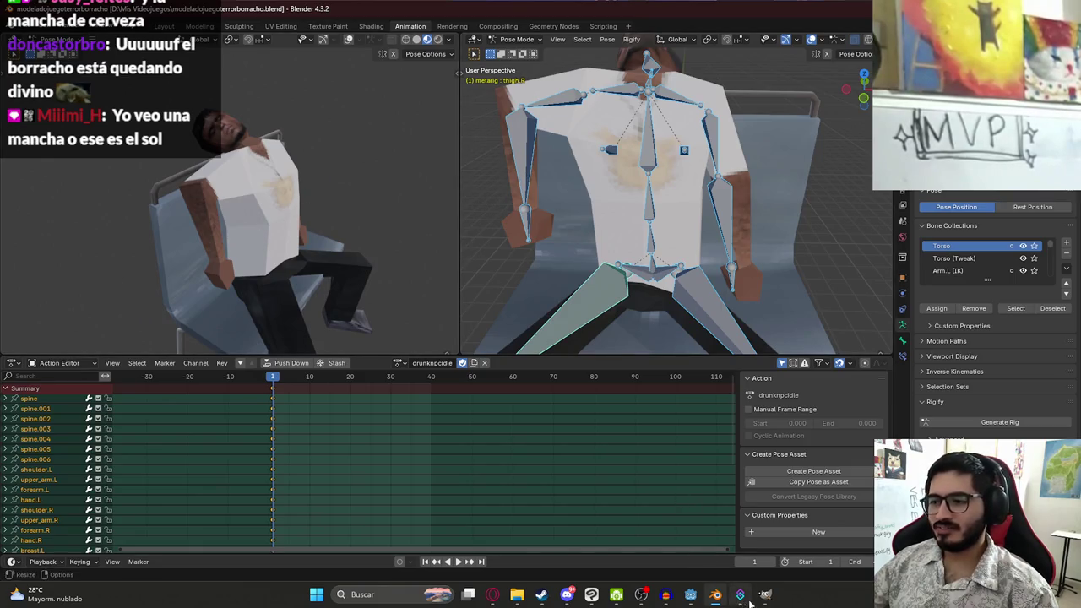
{"action": "mouse_move", "coordinate": [766, 601]}
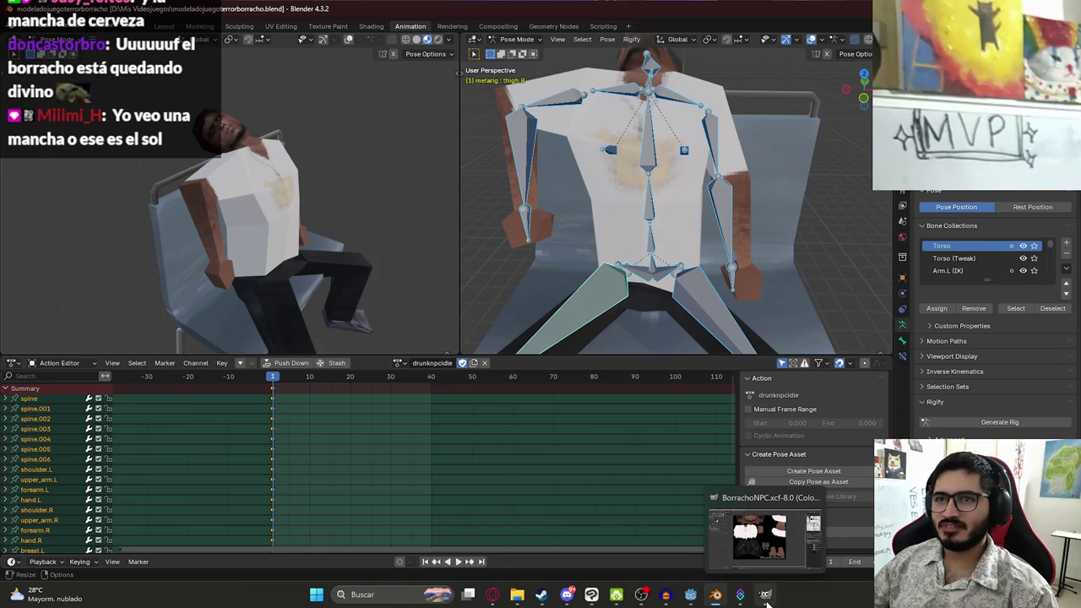
{"action": "left_click", "coordinate": [766, 601]}
Zoom the BorrachoNPC.xcf canvas in on the shirt texture with its sun pendant
{"action": "scroll", "coordinate": [355, 215], "scroll_direction": "up", "scroll_amount": 5, "text": "ctrl"}
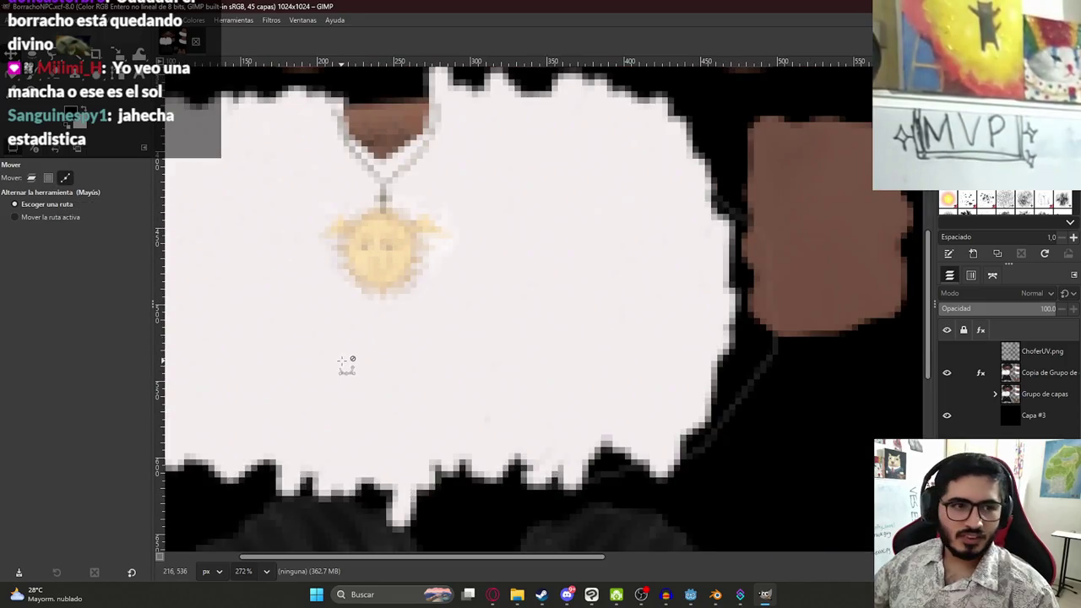
{"action": "scroll", "coordinate": [346, 363], "scroll_direction": "down", "scroll_amount": 3, "text": "ctrl"}
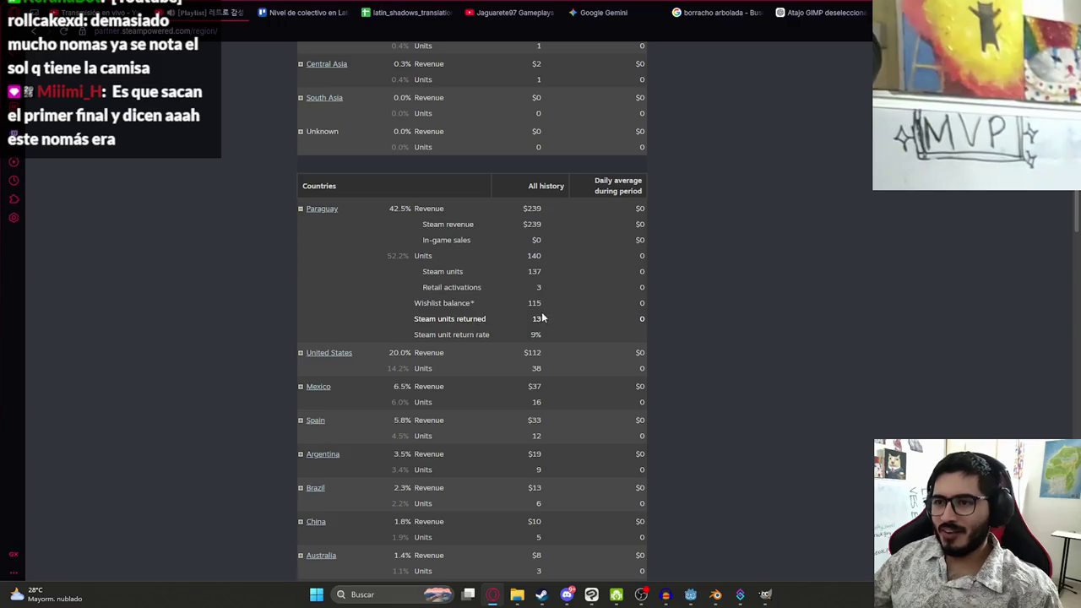
Select Paraguay's 13 returned units and calculate 13+1.49 in the address bar
{"action": "left_click_drag", "start_coordinate": [440, 342], "coordinate": [396, 342]}
{"action": "left_click_drag", "start_coordinate": [546, 321], "coordinate": [488, 319]}
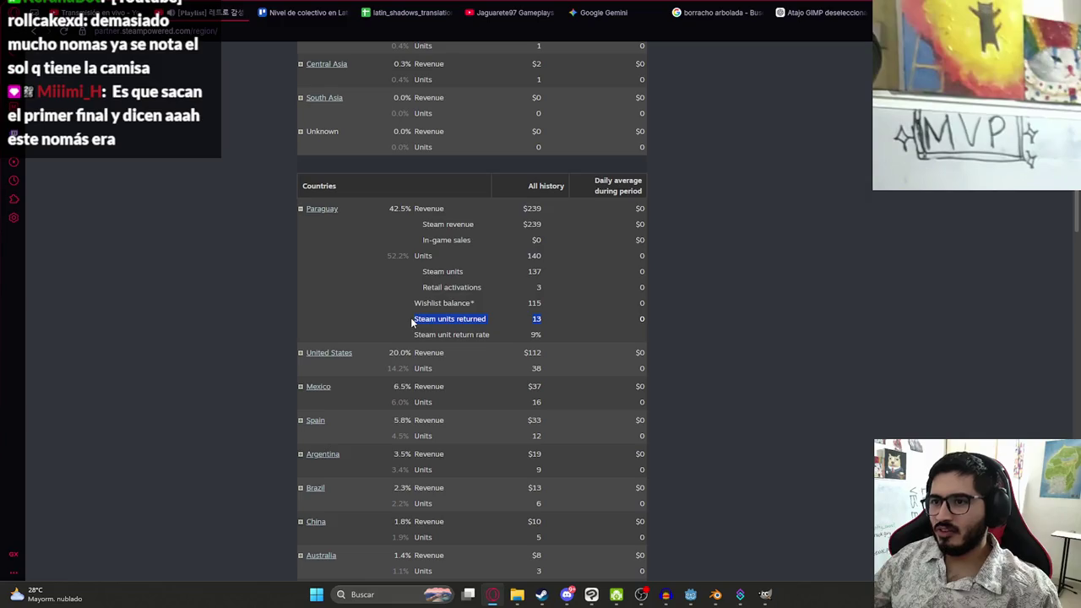
{"action": "left_click", "coordinate": [802, 343]}
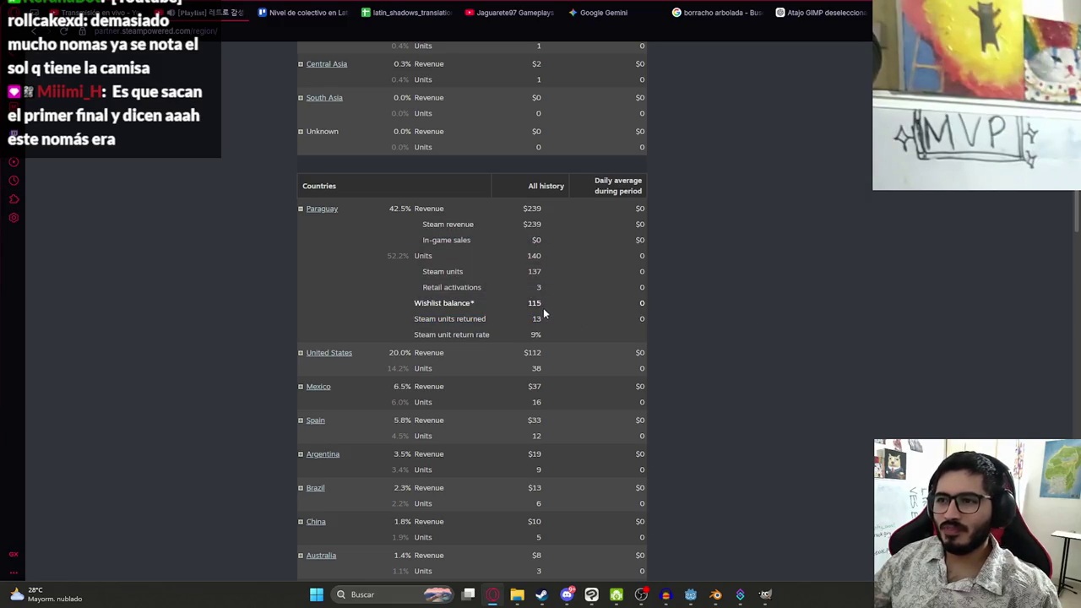
{"action": "double_click", "coordinate": [537, 319]}
{"action": "left_click", "coordinate": [772, 290]}
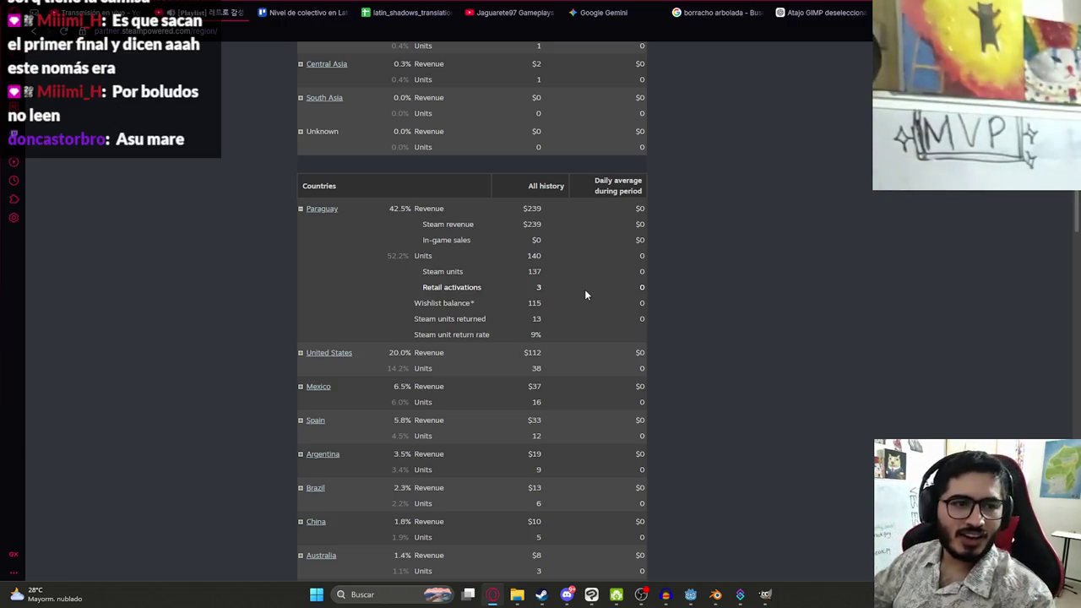
{"action": "double_click", "coordinate": [536, 318]}
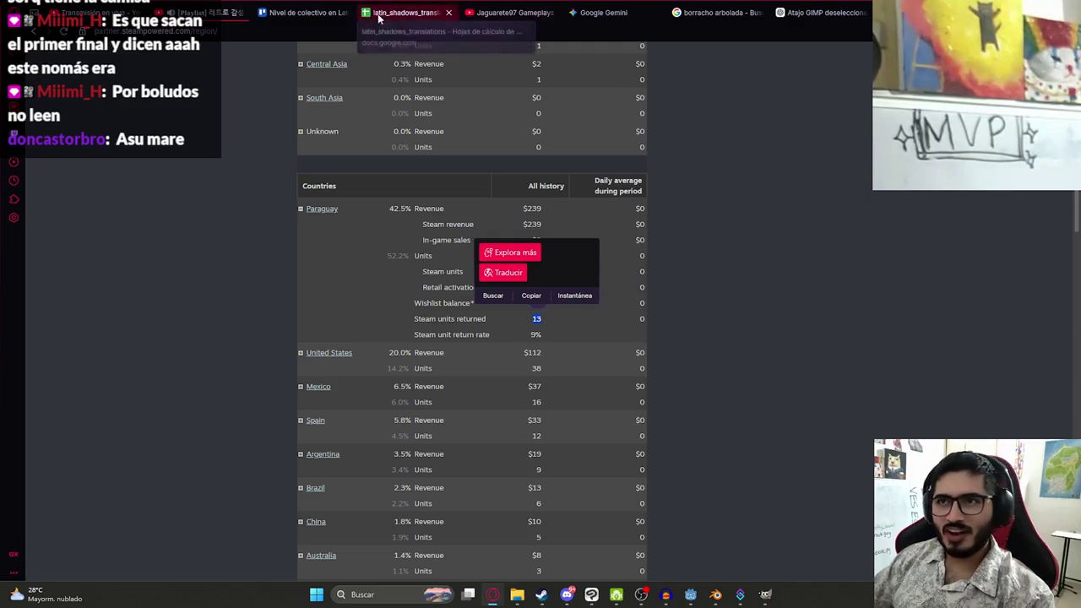
{"action": "left_click", "coordinate": [355, 34]}
{"action": "type", "text": "13"}
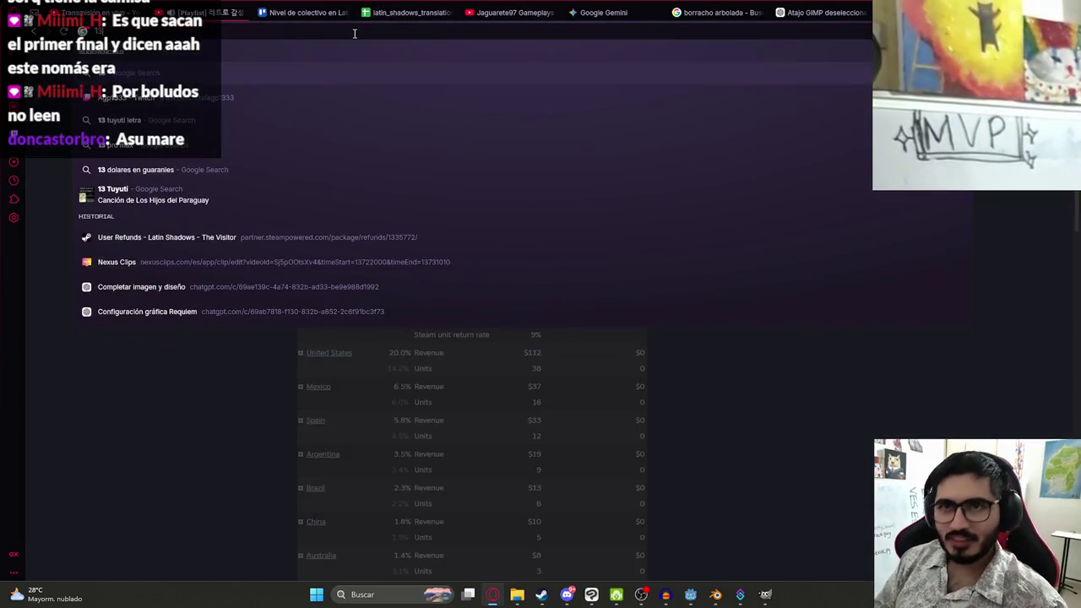
{"action": "type", "text": "+1.49"}
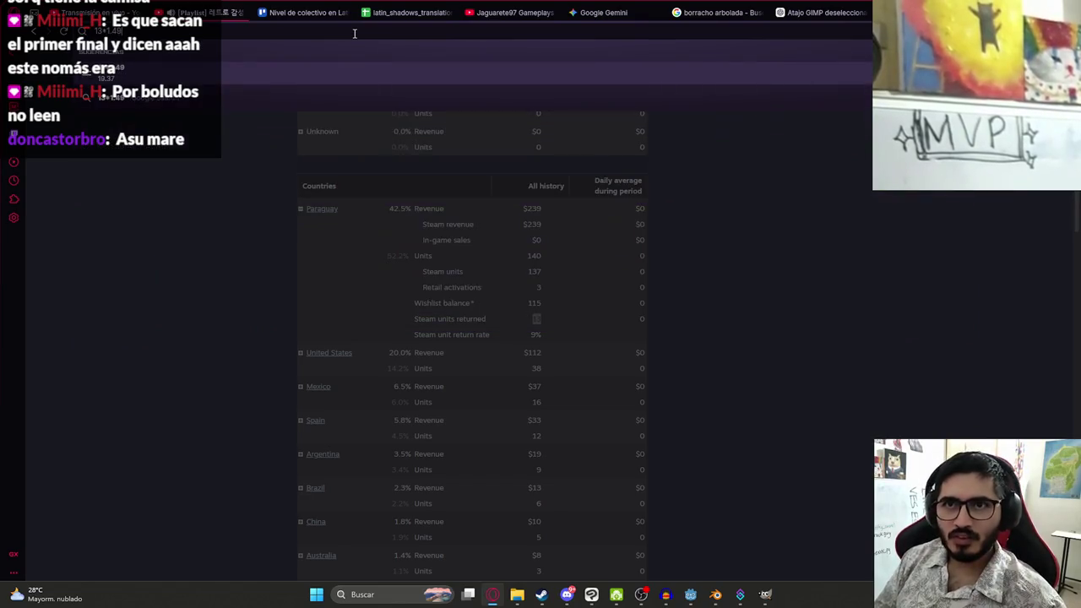
{"action": "key", "text": "Escape"}
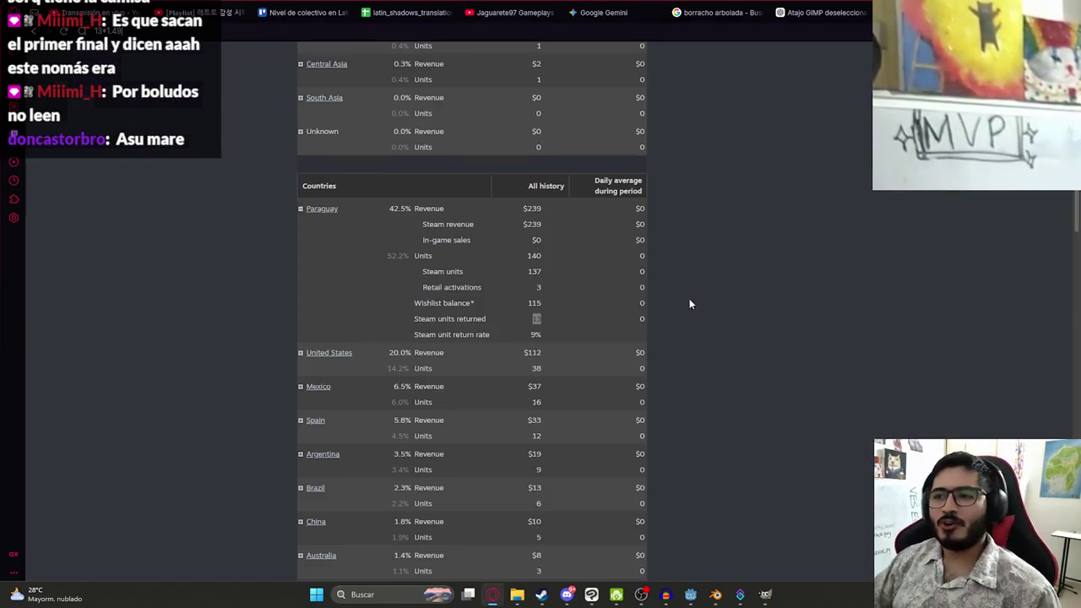
{"action": "left_click", "coordinate": [762, 249]}
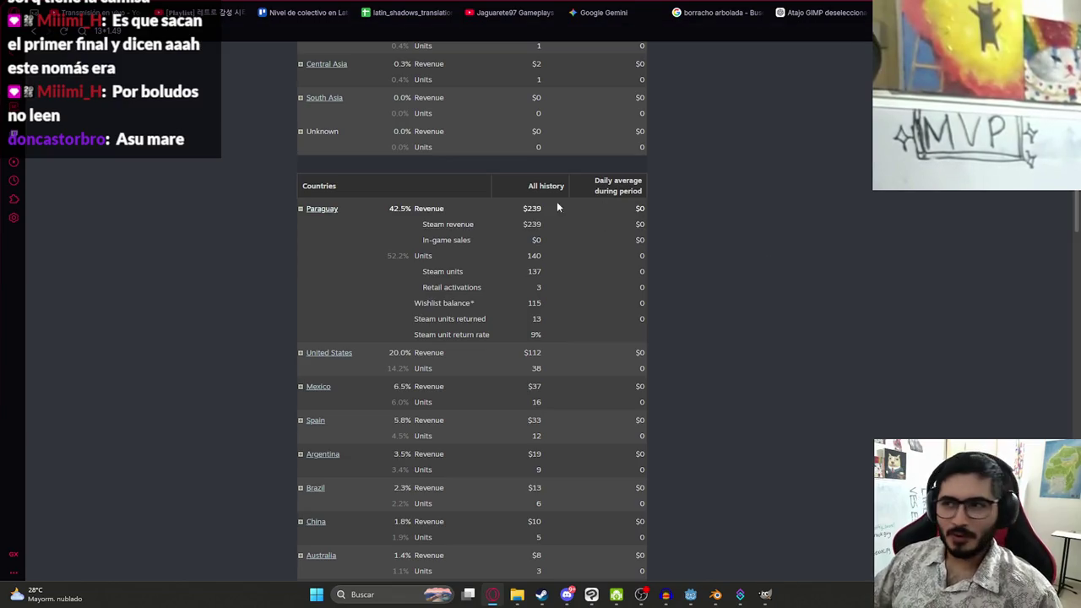
Expand the United States and Mexico rows to show their detailed sales figures
{"action": "left_click", "coordinate": [302, 353]}
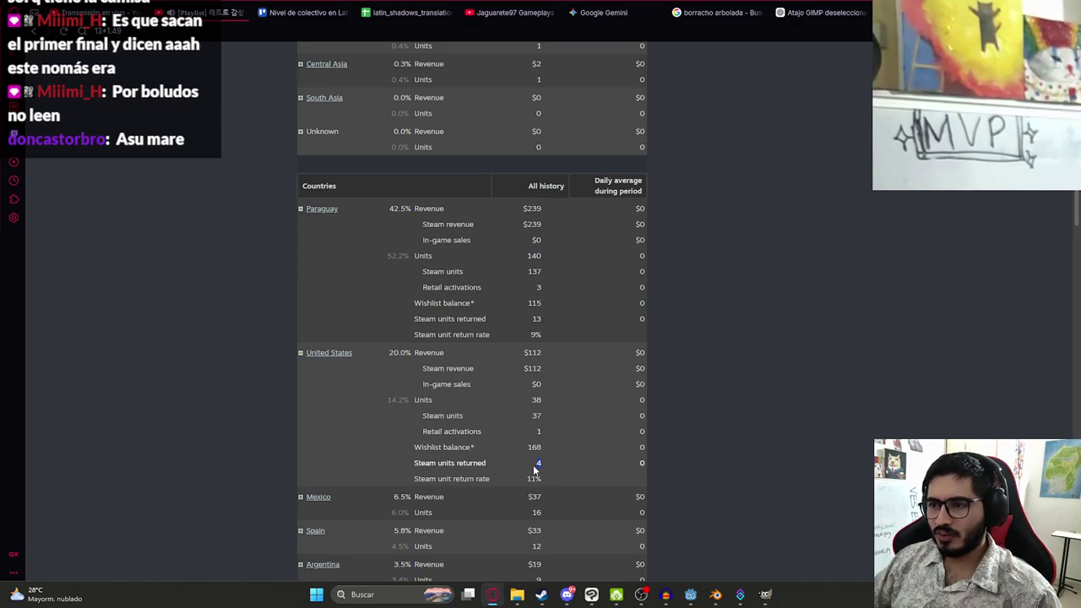
{"action": "left_click", "coordinate": [587, 460]}
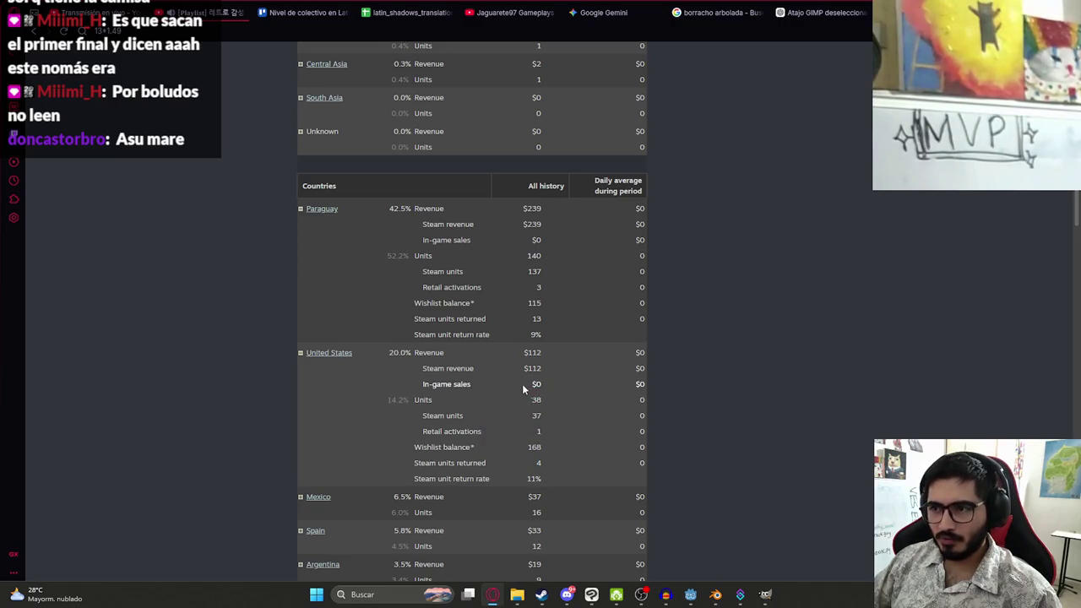
{"action": "double_click", "coordinate": [532, 416]}
{"action": "left_click", "coordinate": [569, 444]}
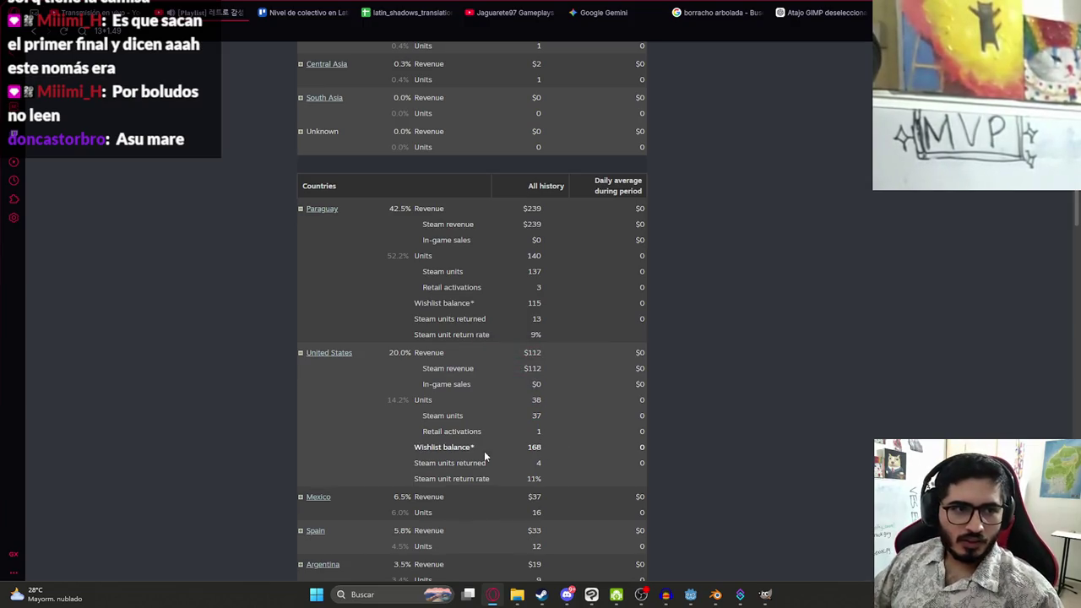
{"action": "left_click", "coordinate": [300, 498]}
{"action": "scroll", "coordinate": [312, 494], "scroll_direction": "down", "scroll_amount": 2}
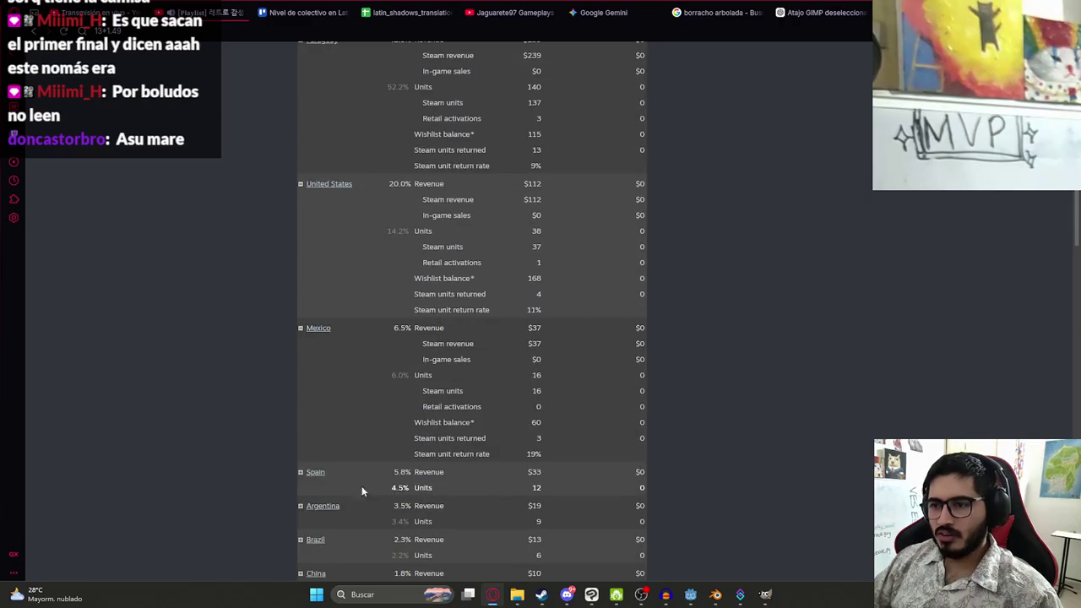
Expand Latin America and North America, and select Latin America's 24 returned units
{"action": "scroll", "coordinate": [538, 439], "scroll_direction": "up", "scroll_amount": 15}
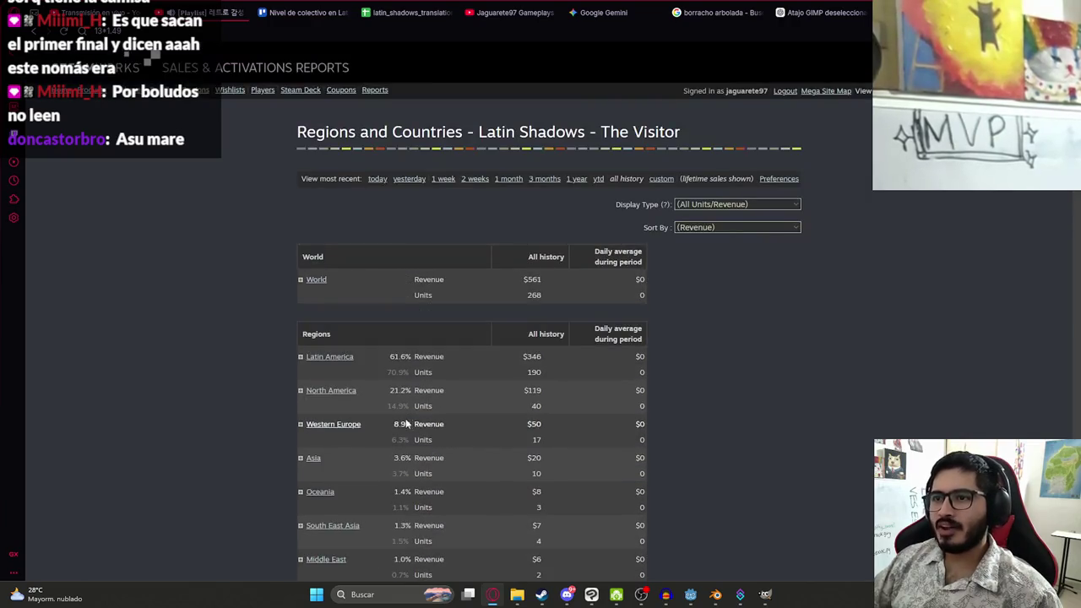
{"action": "left_click", "coordinate": [300, 358]}
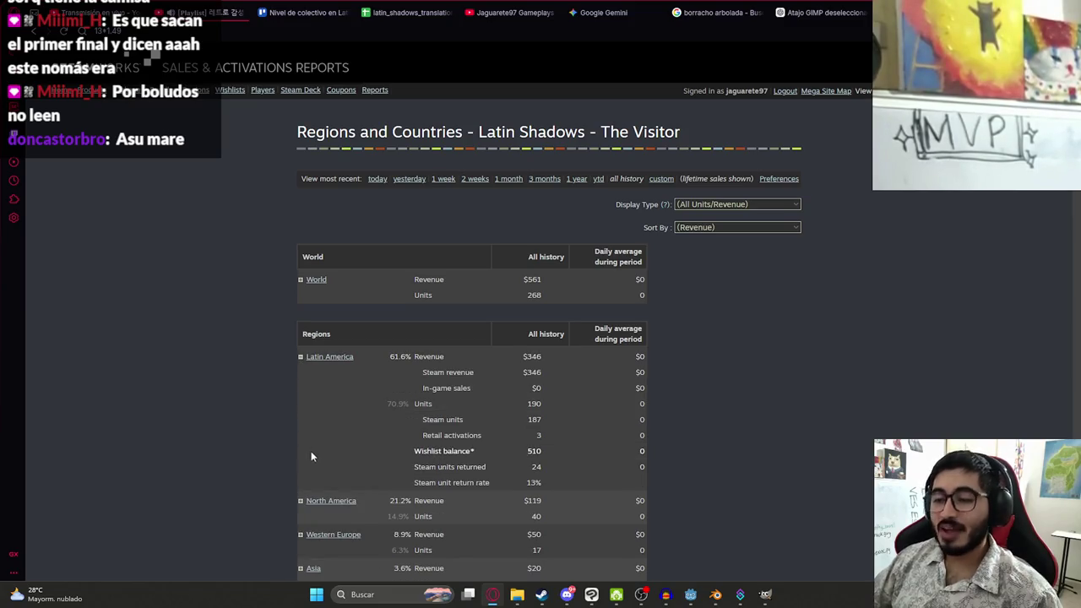
{"action": "left_click", "coordinate": [301, 502]}
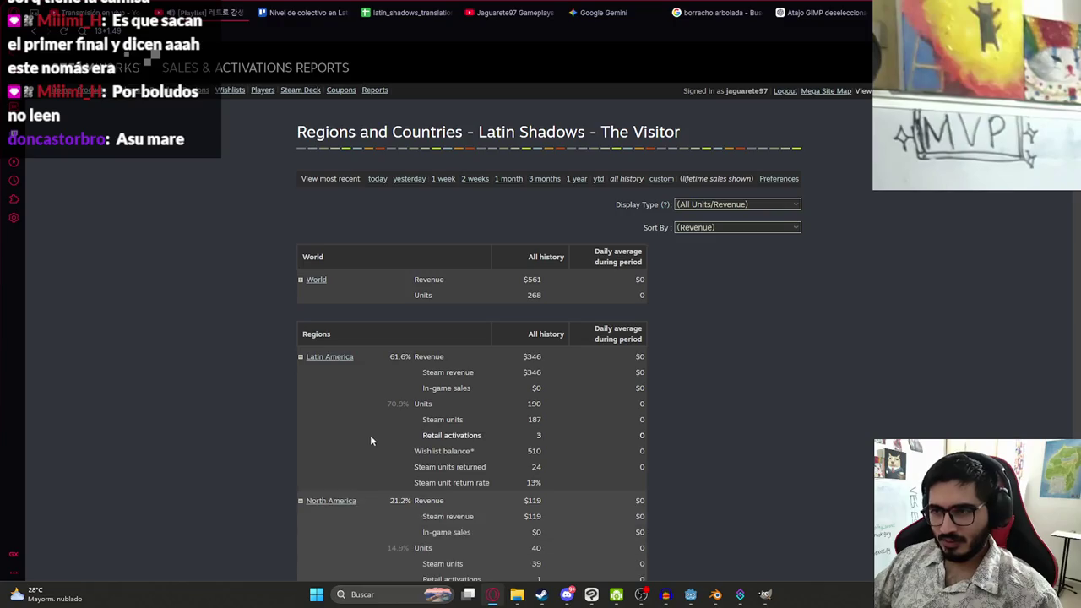
{"action": "scroll", "coordinate": [388, 418], "scroll_direction": "down", "scroll_amount": 1}
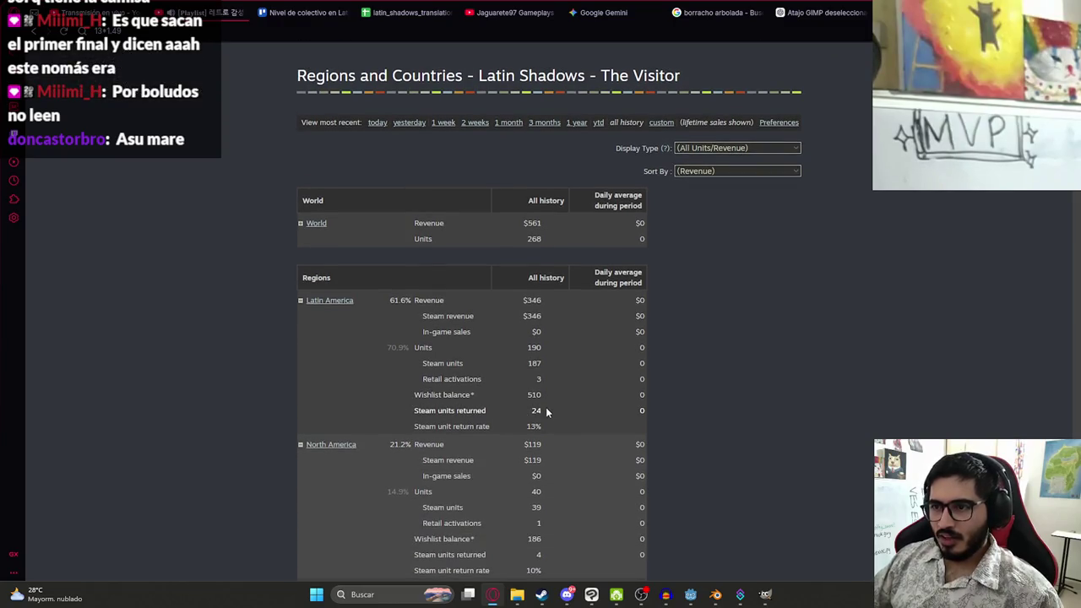
{"action": "left_click_drag", "start_coordinate": [548, 409], "coordinate": [414, 411]}
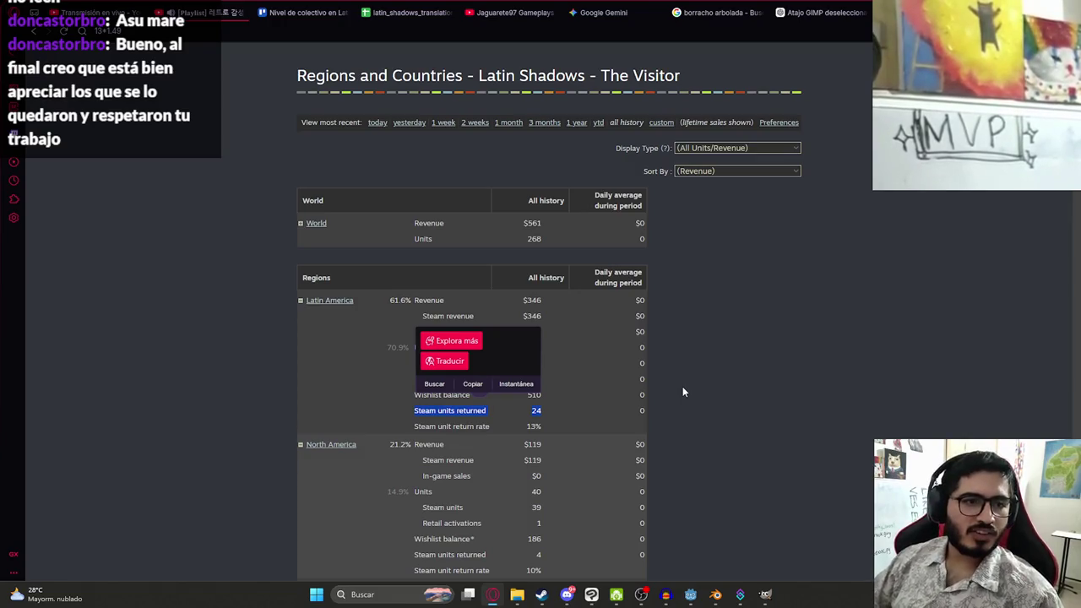
{"action": "left_click", "coordinate": [716, 384]}
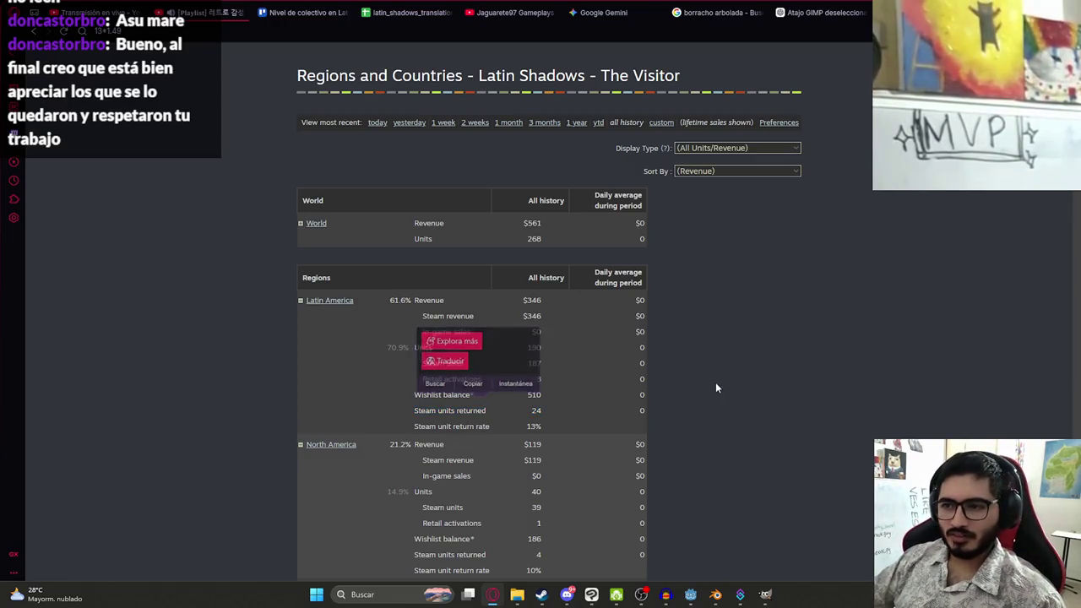
{"action": "double_click", "coordinate": [536, 411]}
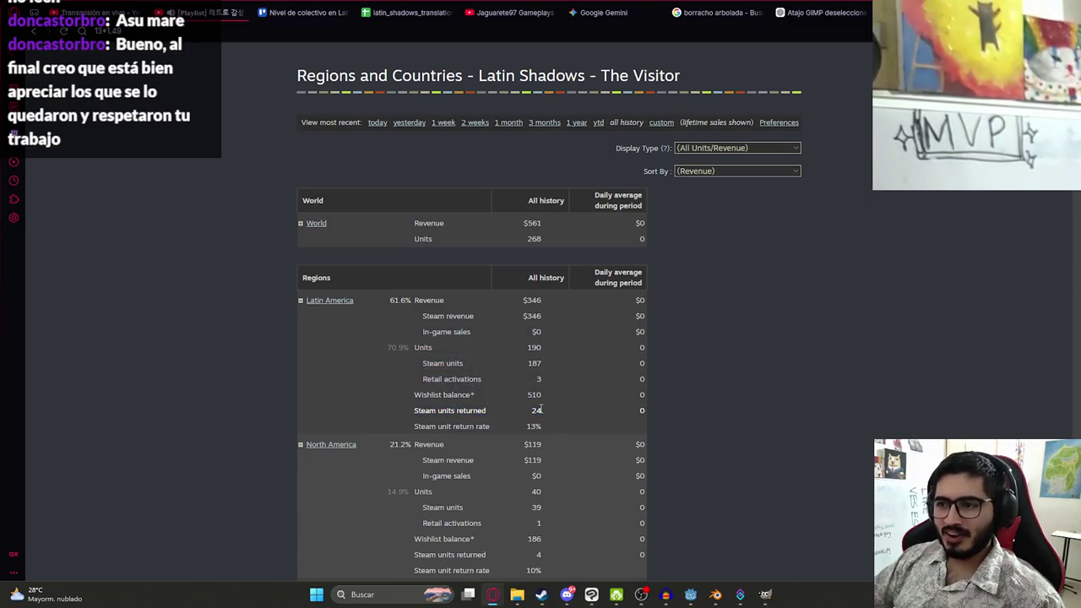
{"action": "scroll", "coordinate": [766, 392], "scroll_direction": "down", "scroll_amount": 2}
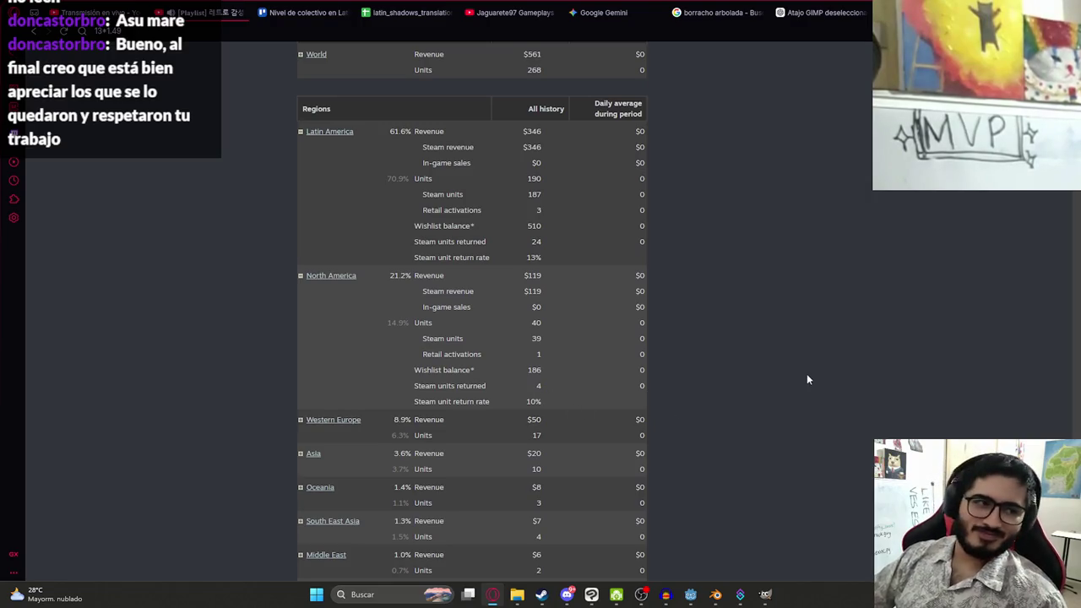
Expand Western Europe's sales breakdown and highlight its retail activations figure
{"action": "left_click", "coordinate": [299, 420]}
{"action": "scroll", "coordinate": [298, 423], "scroll_direction": "down", "scroll_amount": 2}
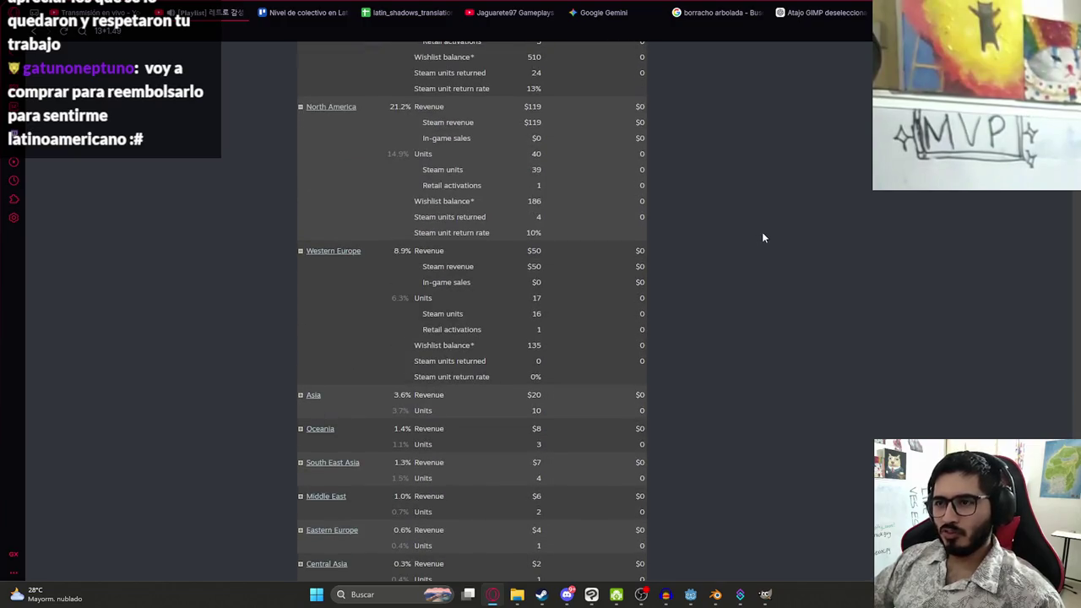
{"action": "scroll", "coordinate": [729, 264], "scroll_direction": "up", "scroll_amount": 4}
{"action": "scroll", "coordinate": [731, 296], "scroll_direction": "down", "scroll_amount": 6}
{"action": "scroll", "coordinate": [759, 264], "scroll_direction": "up", "scroll_amount": 4}
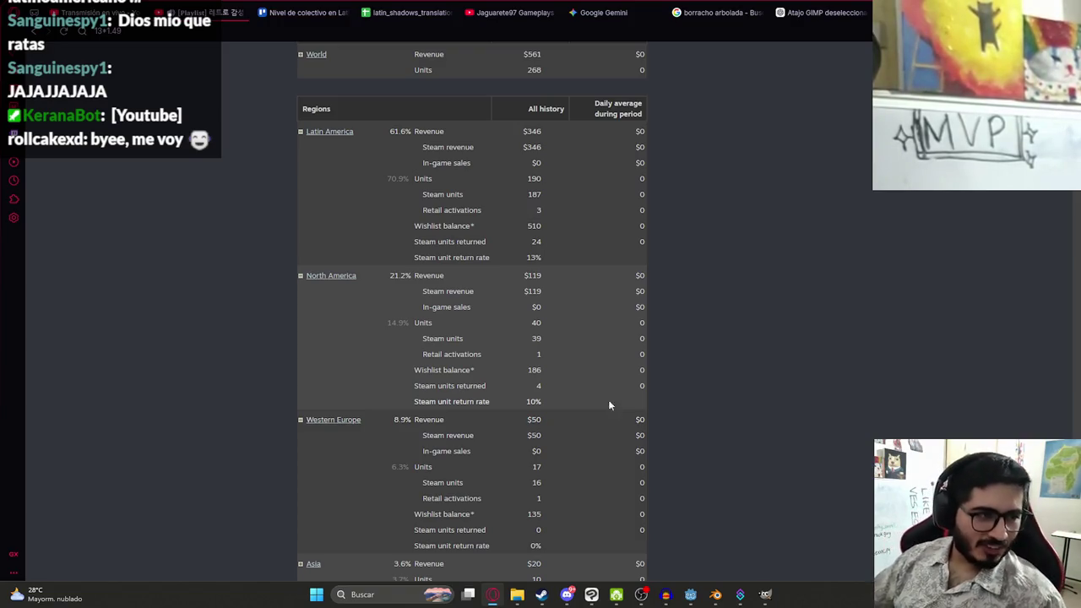
{"action": "scroll", "coordinate": [708, 290], "scroll_direction": "down", "scroll_amount": 3}
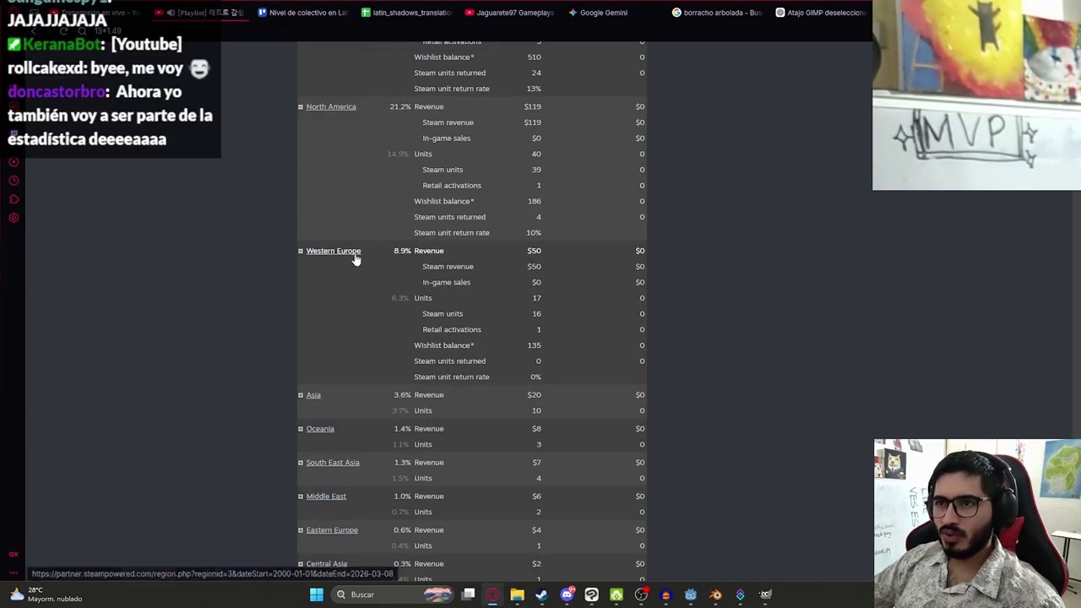
{"action": "double_click", "coordinate": [539, 330]}
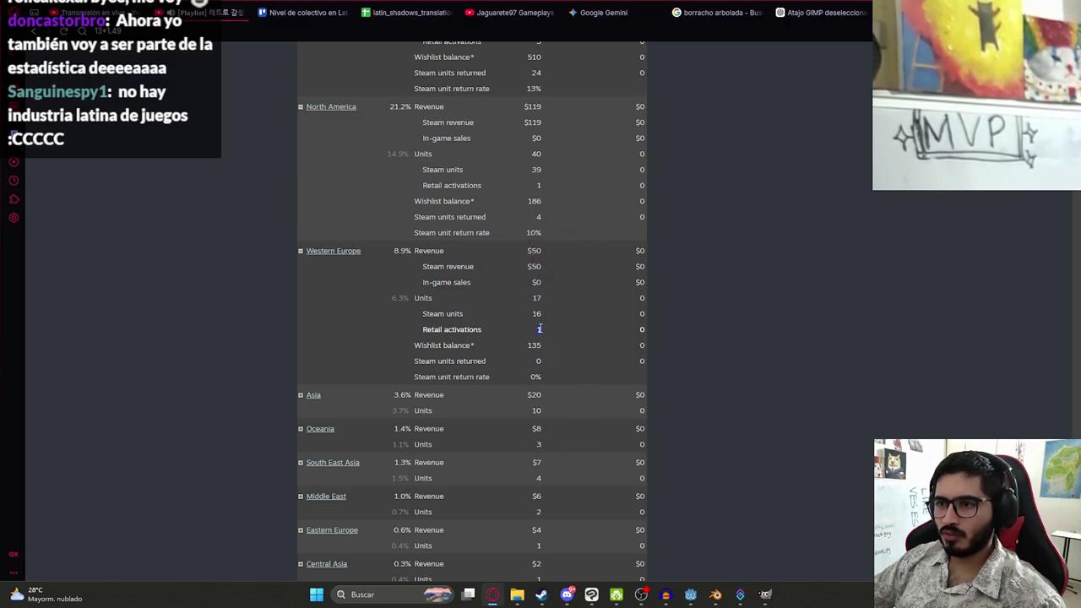
Expand Asia's sales breakdown and highlight its 5 returned units
{"action": "left_click", "coordinate": [302, 395]}
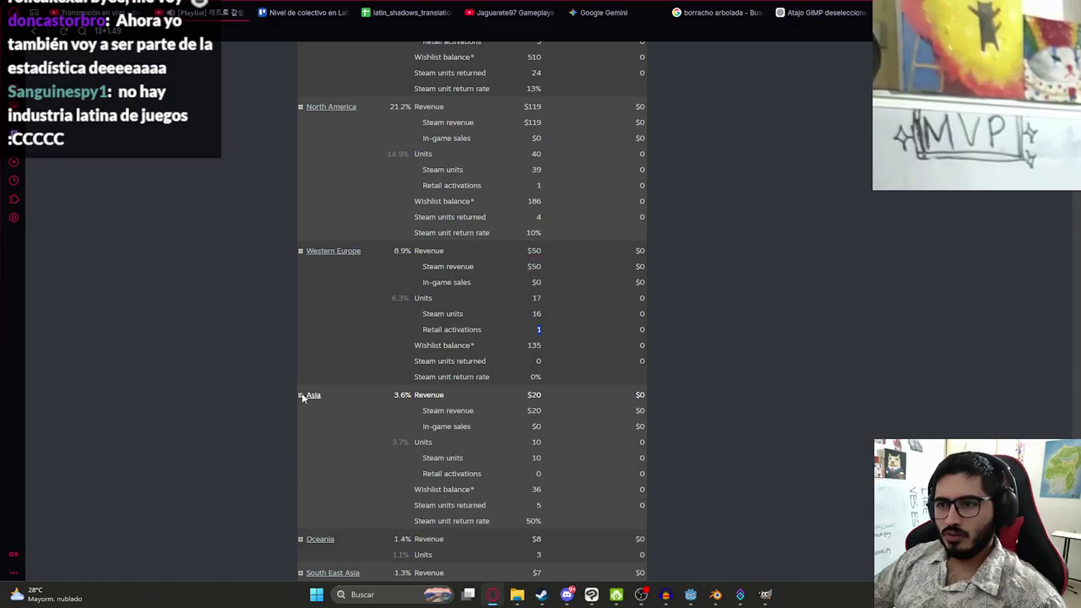
{"action": "scroll", "coordinate": [366, 442], "scroll_direction": "down", "scroll_amount": 2}
{"action": "left_click_drag", "start_coordinate": [534, 392], "coordinate": [385, 393]}
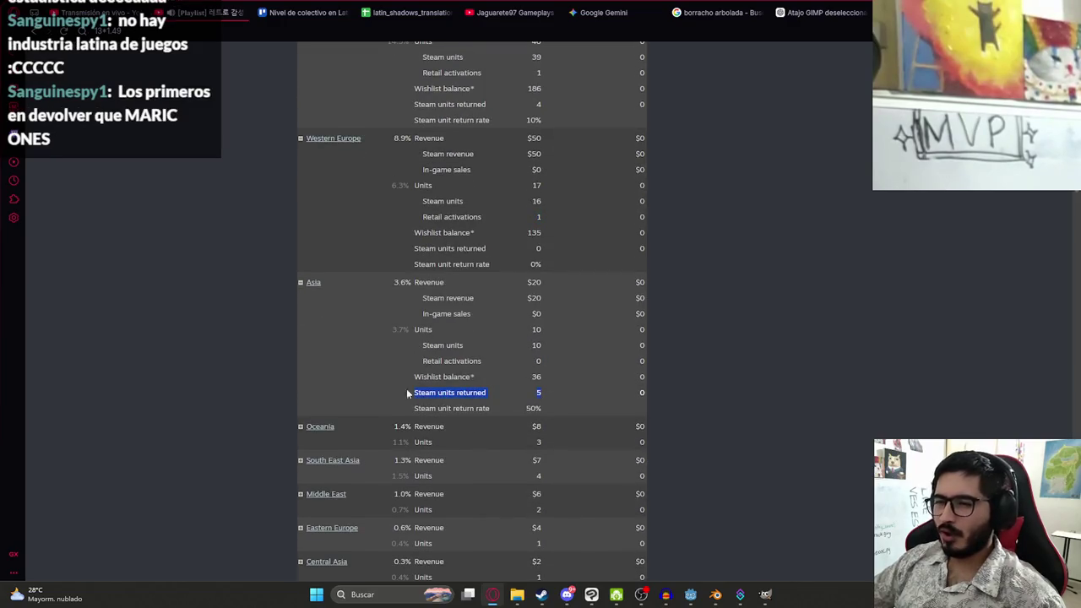
{"action": "left_click", "coordinate": [509, 304]}
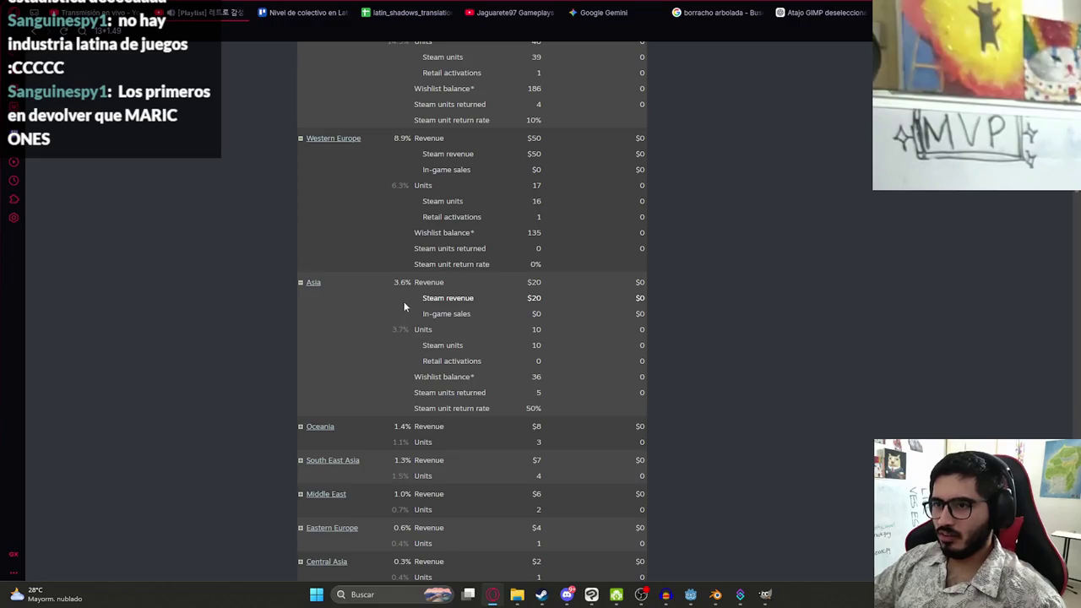
{"action": "scroll", "coordinate": [473, 296], "scroll_direction": "down", "scroll_amount": 3}
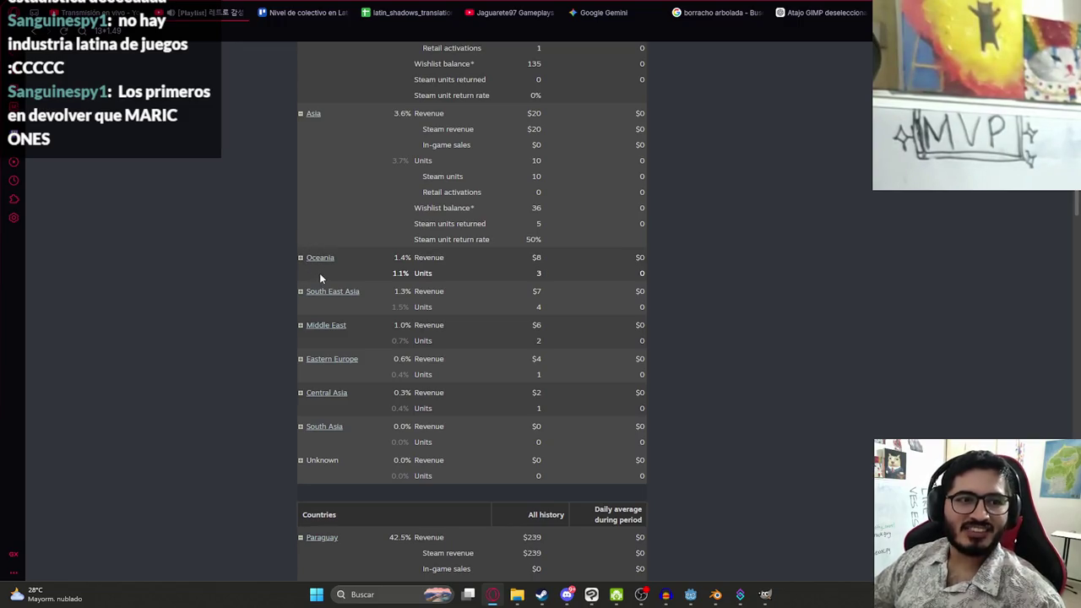
{"action": "scroll", "coordinate": [311, 321], "scroll_direction": "up", "scroll_amount": 10}
{"action": "scroll", "coordinate": [325, 338], "scroll_direction": "up", "scroll_amount": 3}
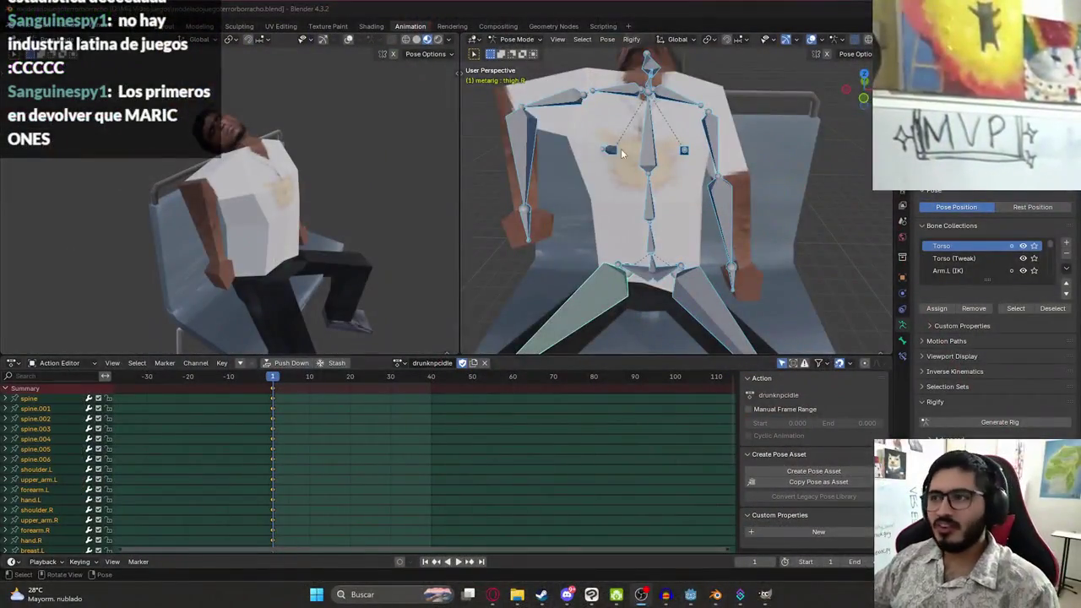
{"action": "scroll", "coordinate": [621, 149], "scroll_direction": "down", "scroll_amount": 3}
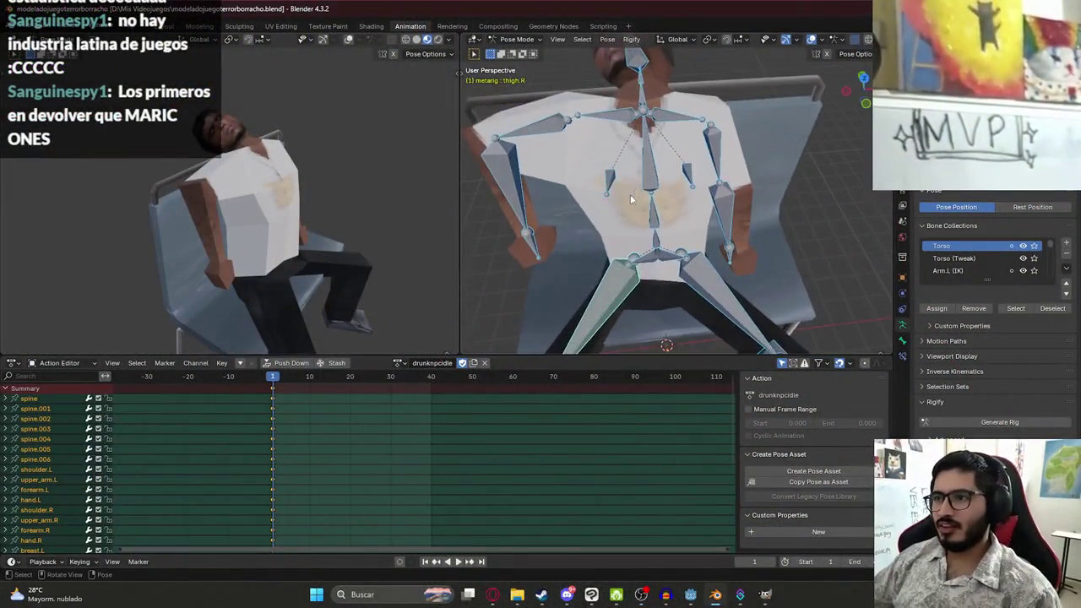
Select all the rig's bones and save the Blender file
{"action": "left_click", "coordinate": [633, 252]}
{"action": "key", "text": "a"}
{"action": "scroll", "coordinate": [634, 252], "scroll_direction": "down", "scroll_amount": 2}
{"action": "key", "text": "ctrl+s"}
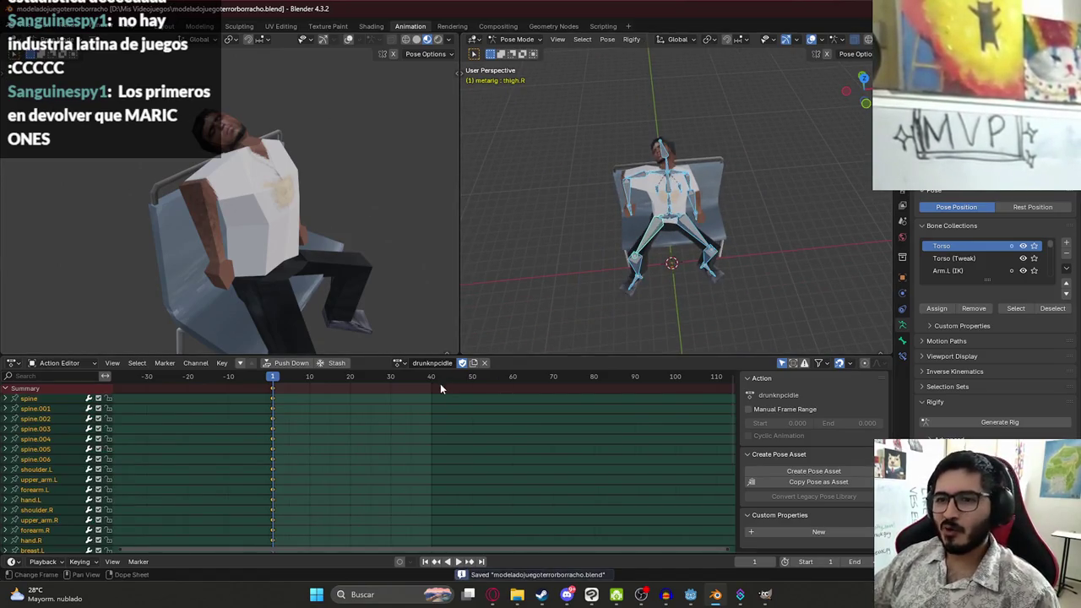
In the right-side view, select spine.004 and tilt the NPC's head back
{"action": "key", "text": "KP_3"}
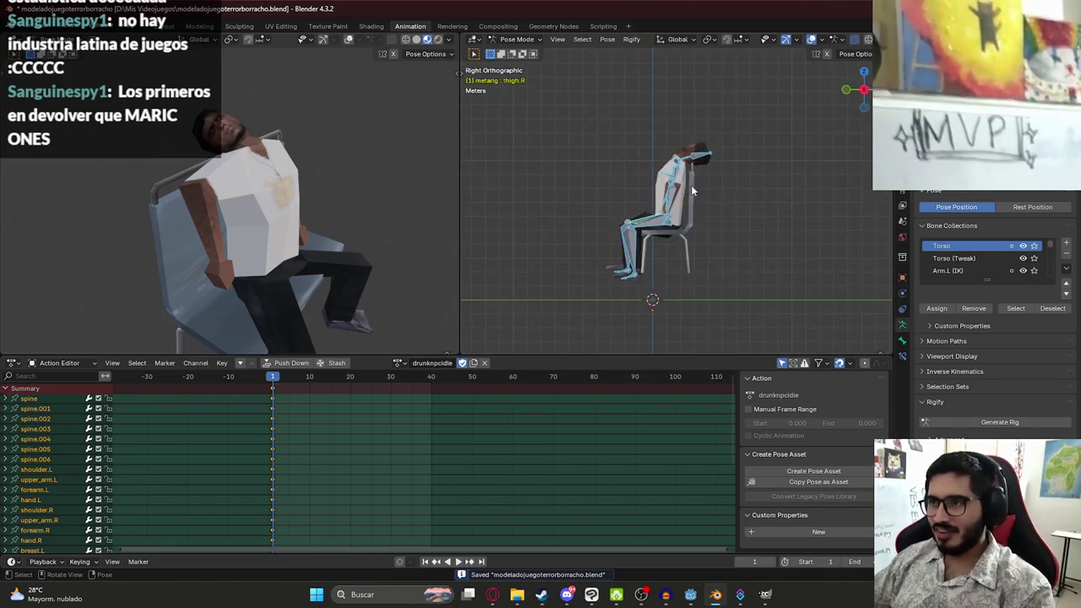
{"action": "scroll", "coordinate": [676, 135], "scroll_direction": "up", "scroll_amount": 4}
{"action": "left_click", "coordinate": [669, 131]}
{"action": "left_click", "coordinate": [675, 139]}
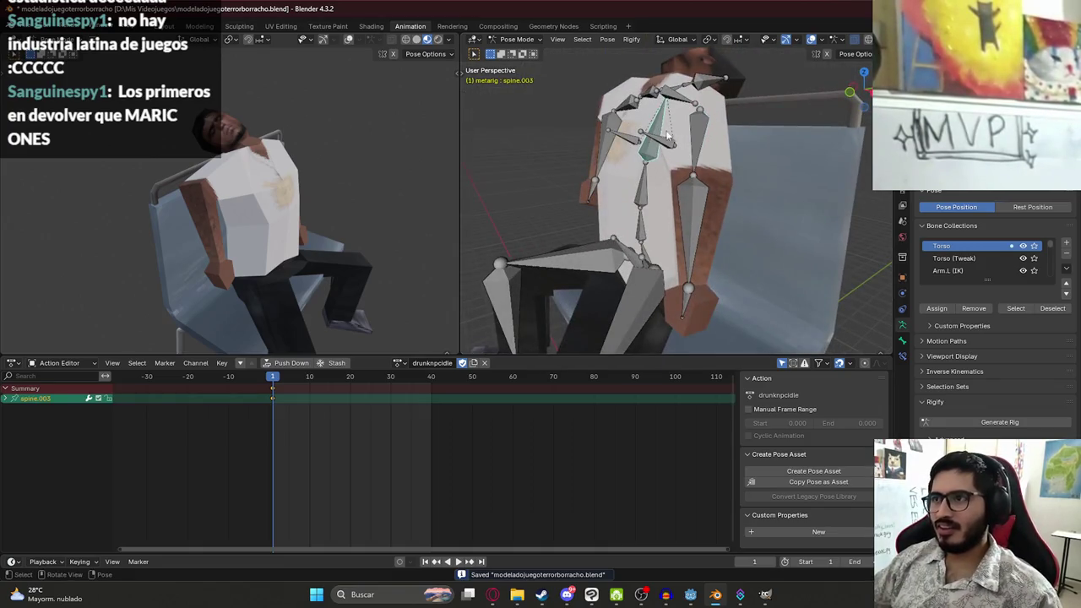
{"action": "key", "text": "r"}
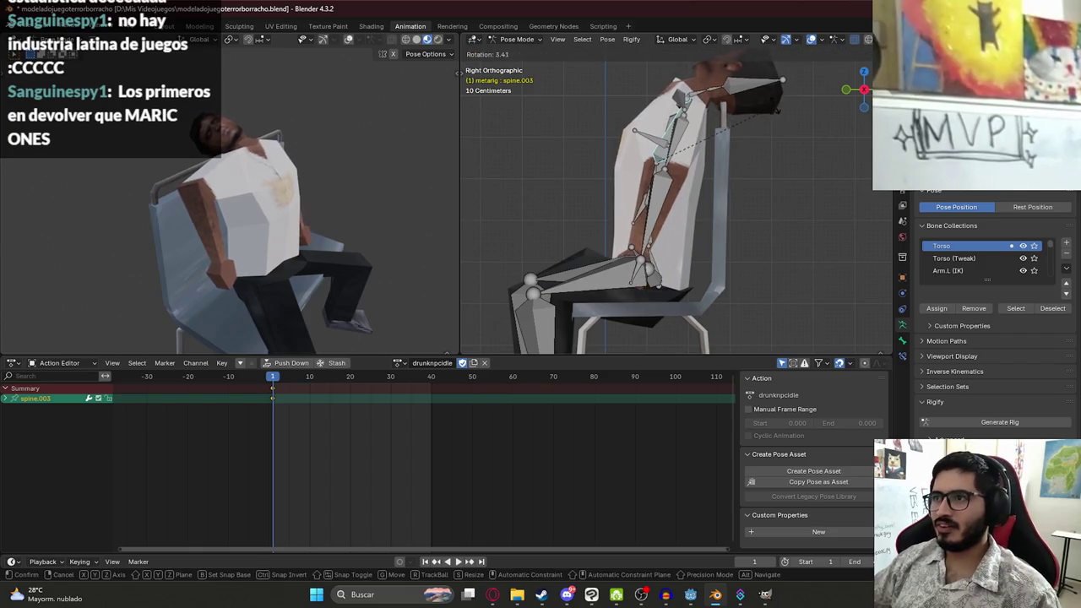
{"action": "key", "text": "Escape"}
{"action": "left_click", "coordinate": [697, 97]}
{"action": "key", "text": "r"}
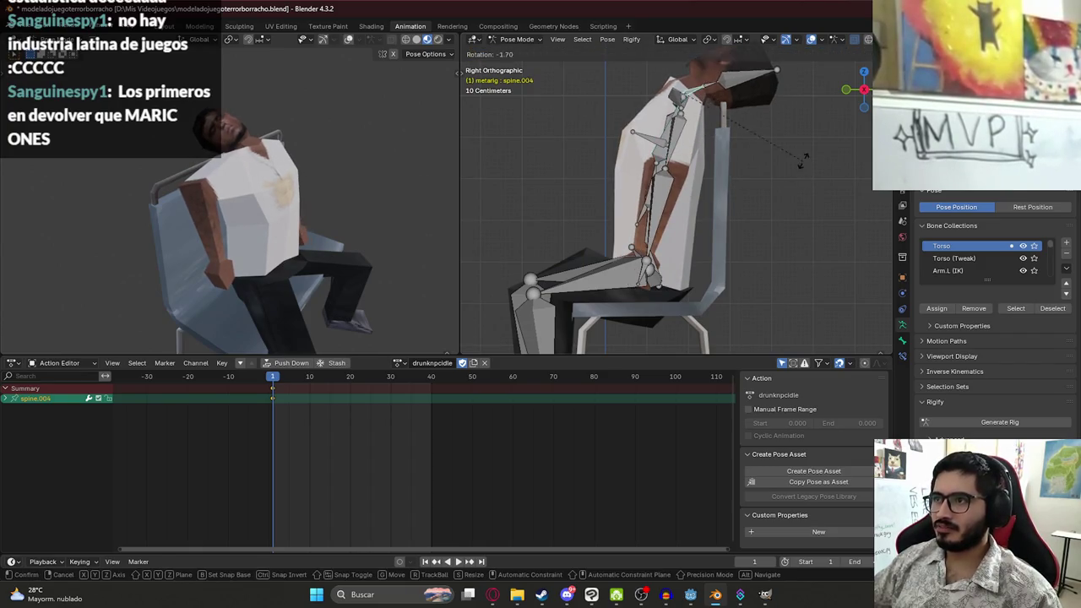
{"action": "left_click", "coordinate": [809, 164]}
{"action": "key", "text": "ctrl+z"}
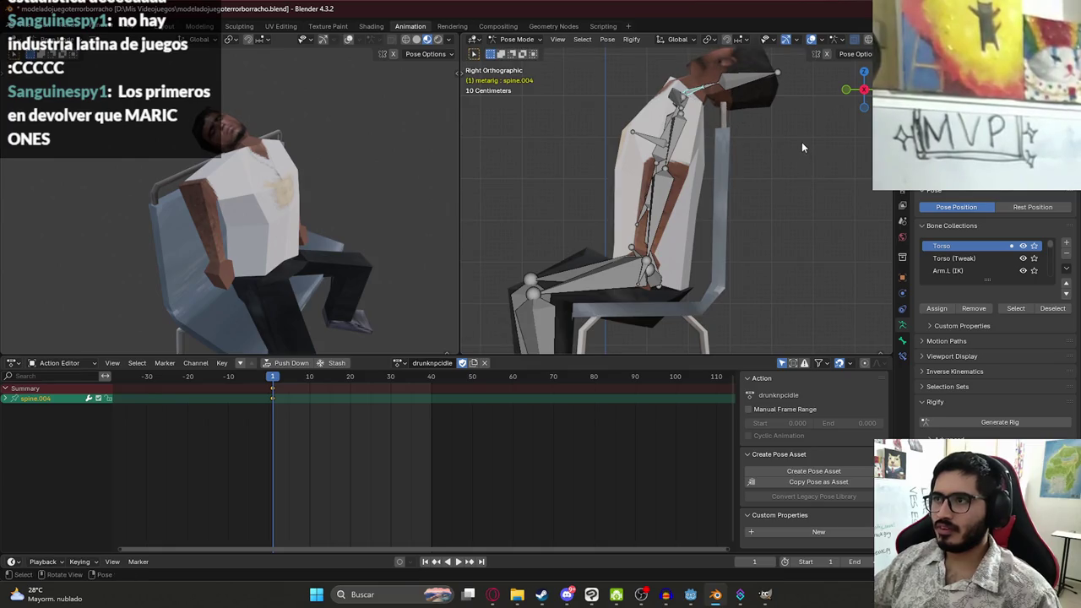
{"action": "key", "text": "r"}
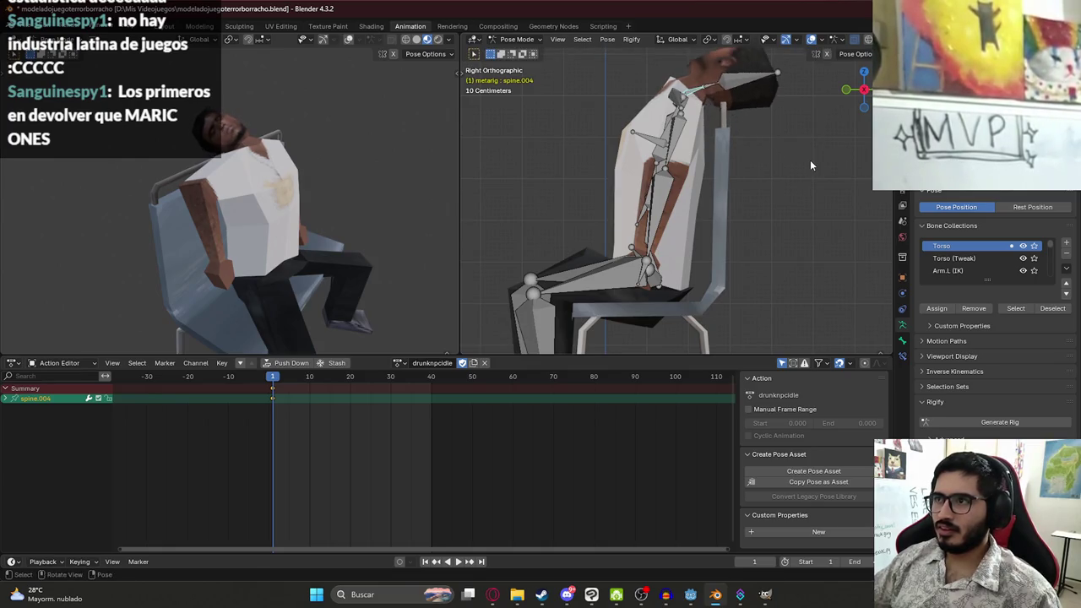
{"action": "left_click", "coordinate": [809, 144]}
Rotate the head into a new pose and keyframe spine.004 at frame 20
{"action": "key", "text": "space"}
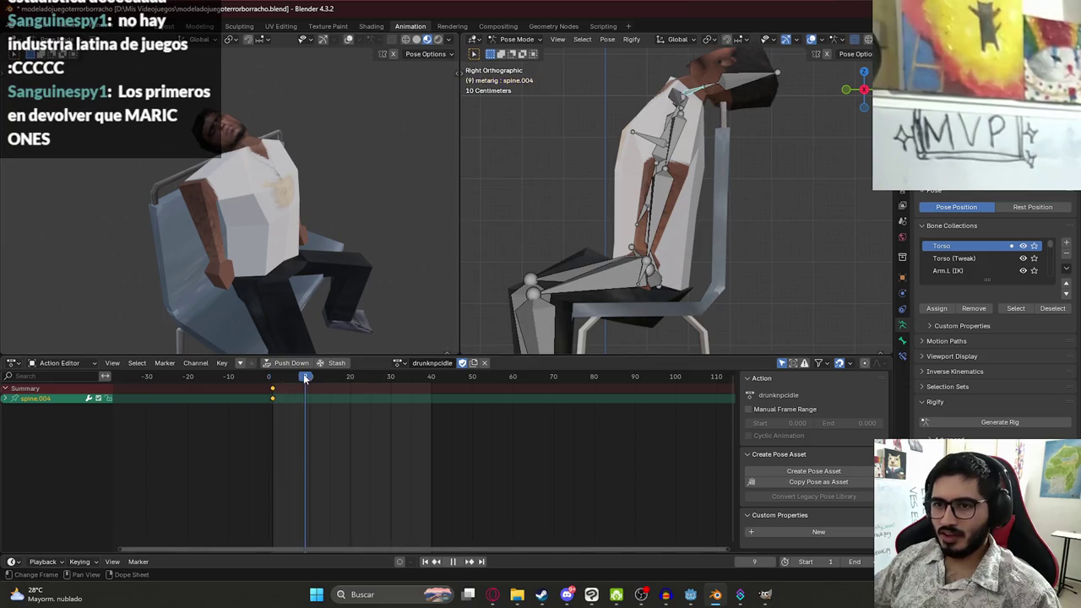
{"action": "key", "text": "space"}
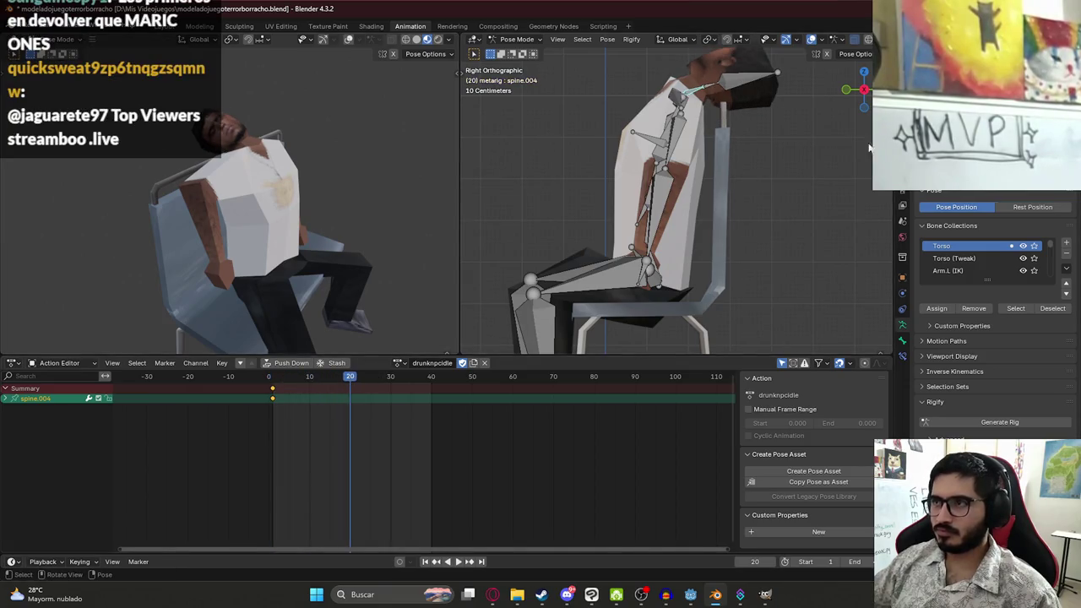
{"action": "key", "text": "r"}
{"action": "key", "text": "i"}
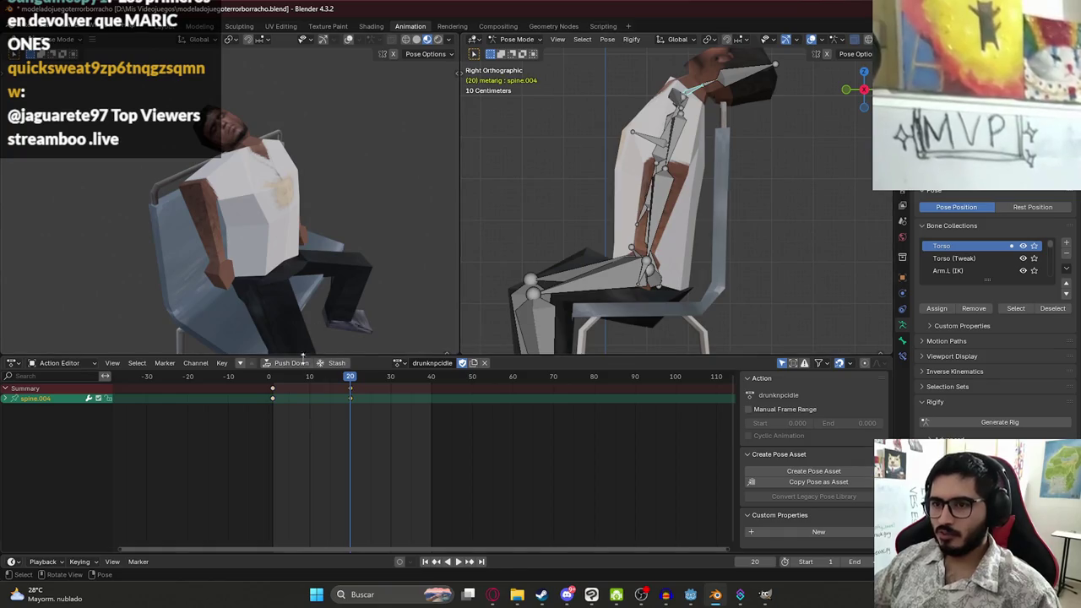
Copy frame 1's head pose to frame 40, preview the sway and save
{"action": "key", "text": "shift+Left"}
{"action": "key", "text": "ctrl+c"}
{"action": "key", "text": "shift+Right"}
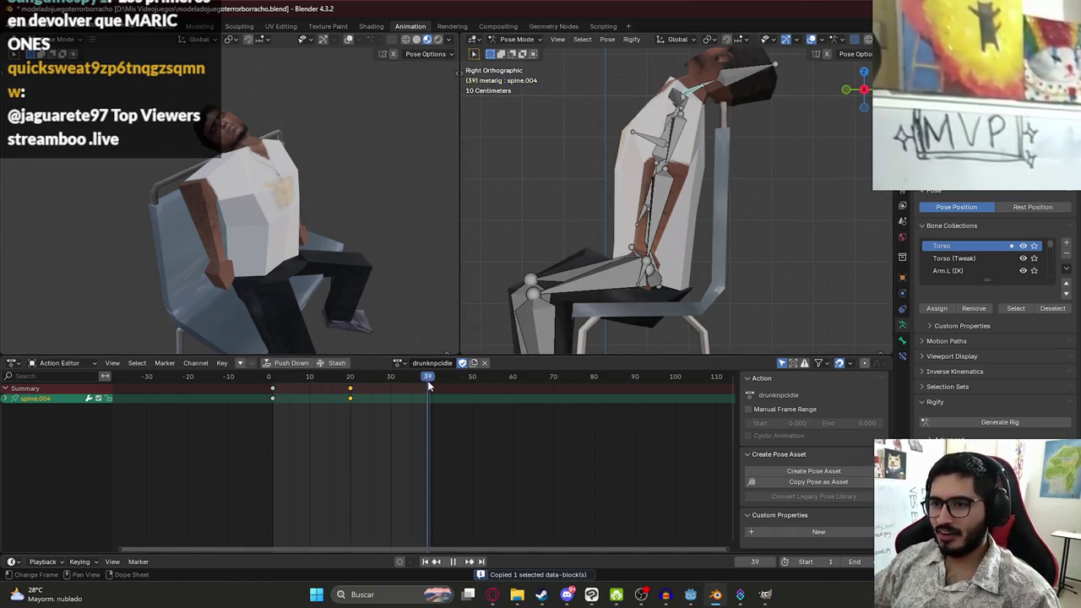
{"action": "key", "text": "ctrl+v"}
{"action": "key", "text": "space"}
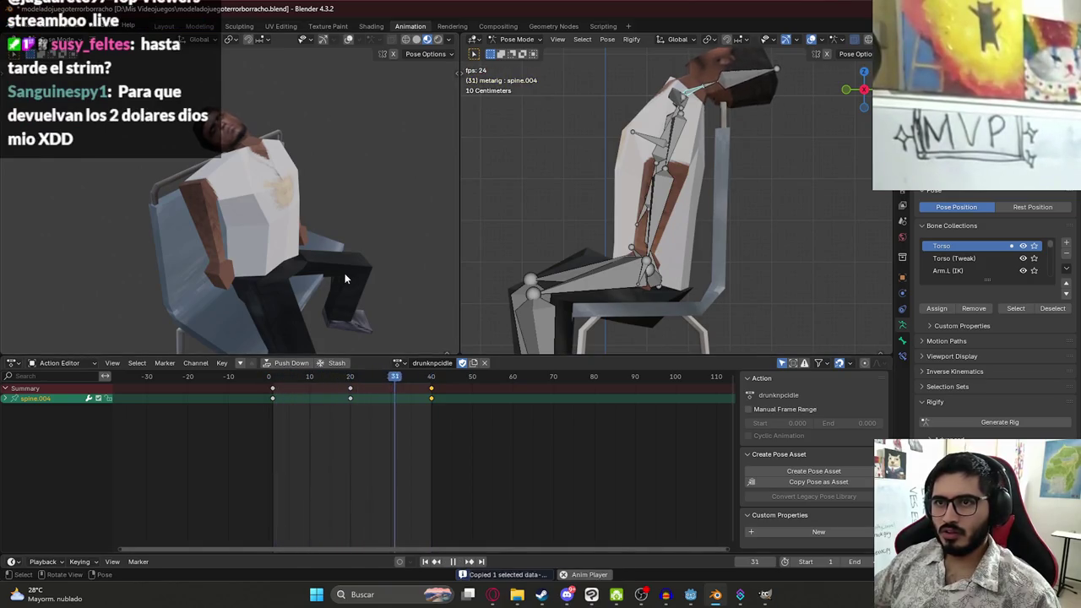
{"action": "key", "text": "space"}
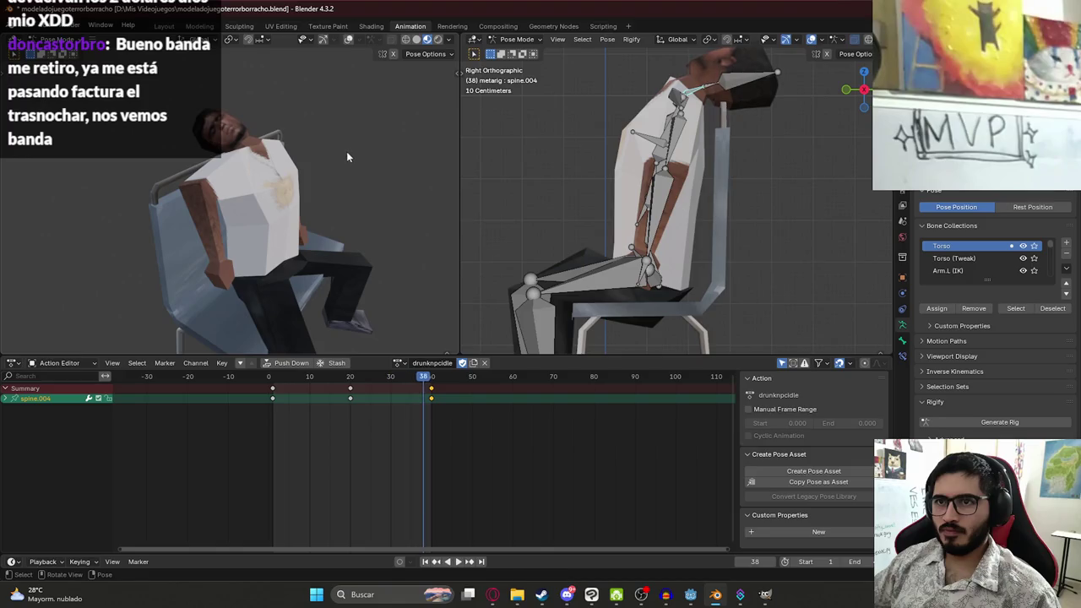
{"action": "key", "text": "ctrl+s"}
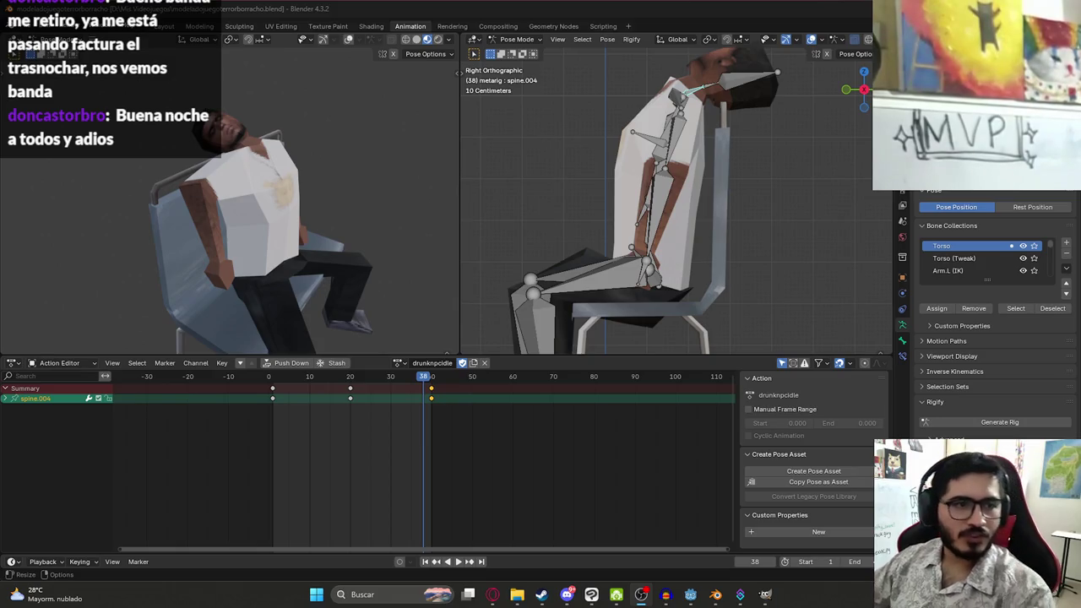
{"action": "key", "text": "ctrl+s"}
{"action": "key", "text": "space"}
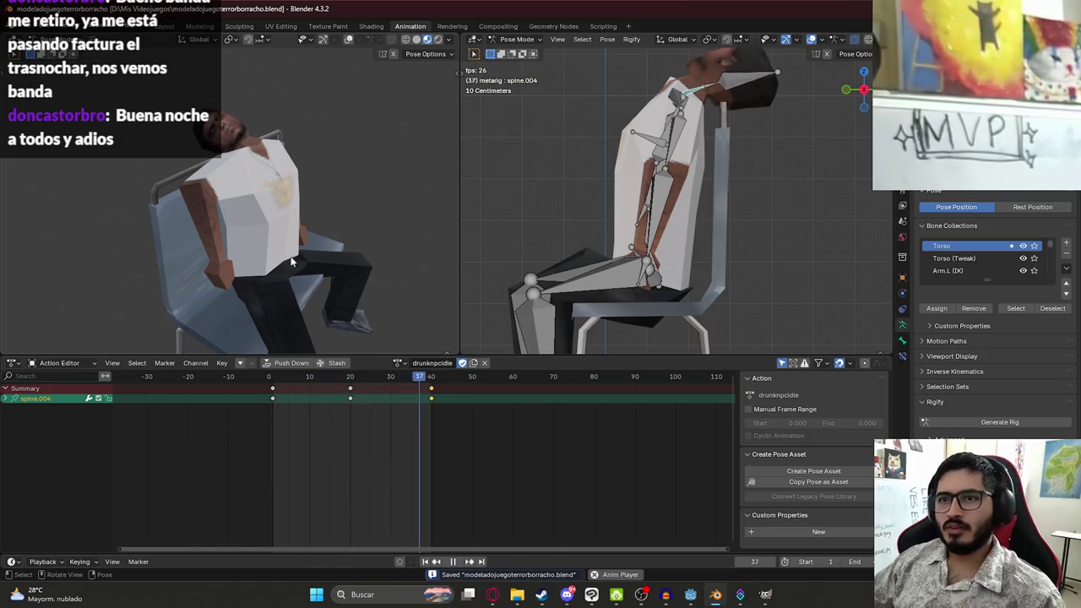
{"action": "key", "text": "space"}
{"action": "left_click", "coordinate": [765, 596]}
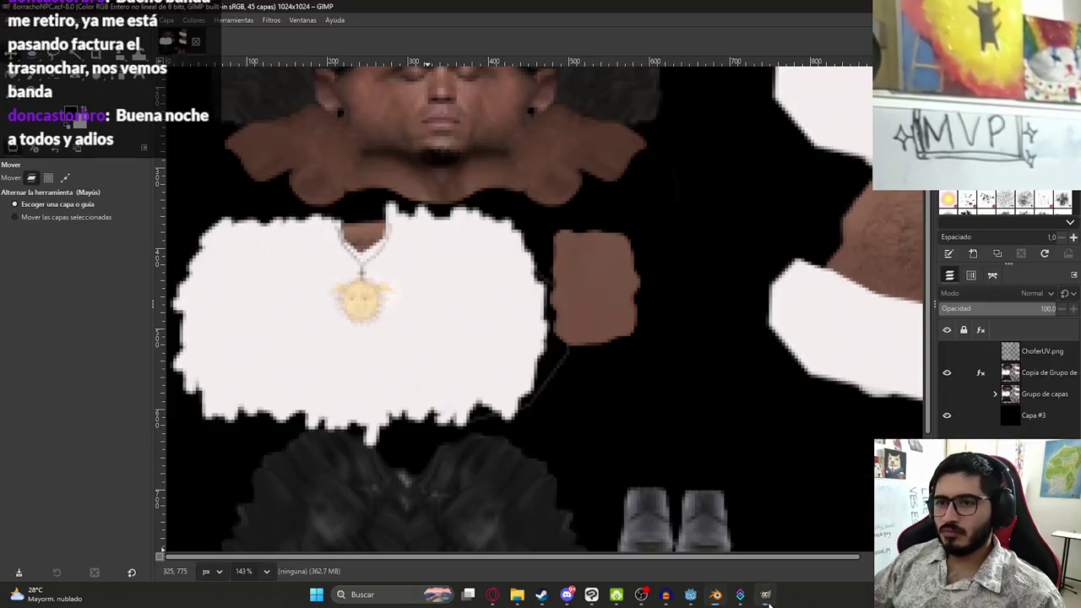
Hide 'Copia de Grupo', show 'Grupo de capas' and expand its layers
{"action": "scroll", "coordinate": [496, 241], "scroll_direction": "down", "scroll_amount": 5}
{"action": "scroll", "coordinate": [490, 245], "scroll_direction": "down", "scroll_amount": 3}
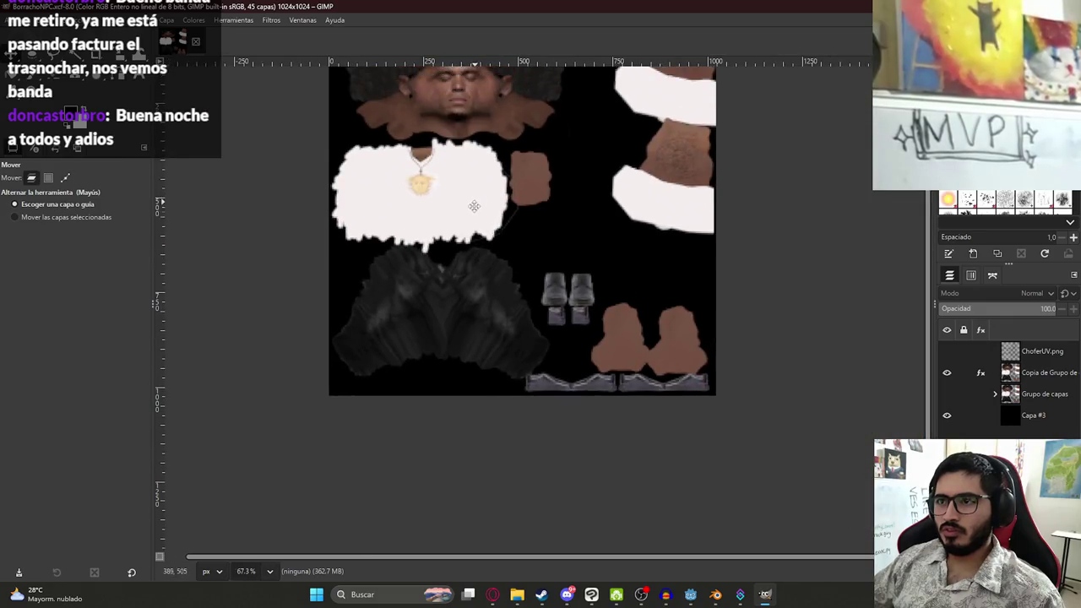
{"action": "scroll", "coordinate": [481, 287], "scroll_direction": "up", "scroll_amount": 2}
{"action": "scroll", "coordinate": [473, 314], "scroll_direction": "up", "scroll_amount": 2}
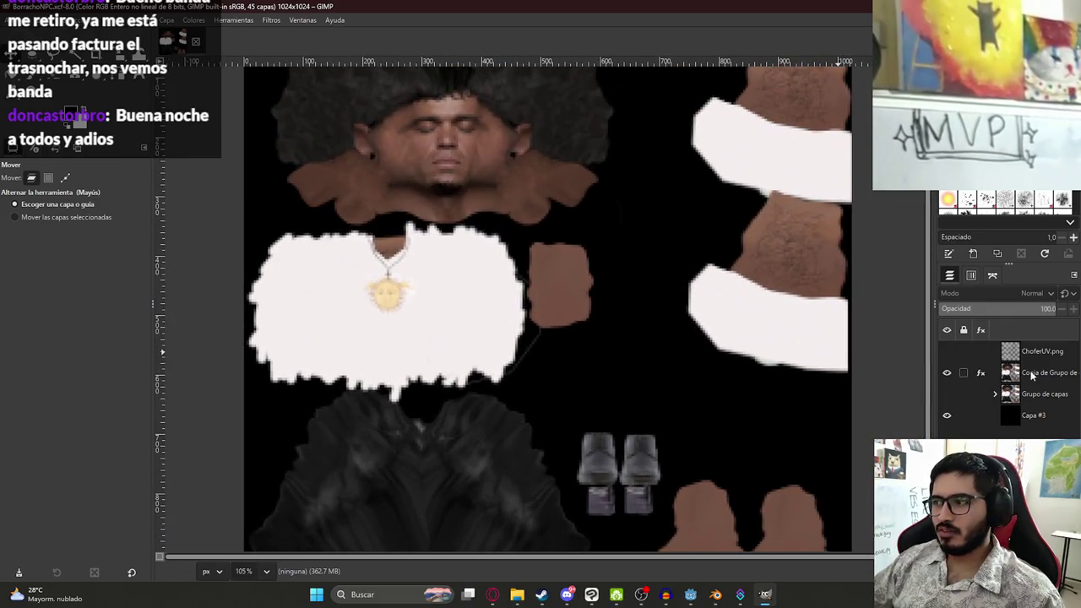
{"action": "left_click", "coordinate": [947, 372]}
{"action": "left_click", "coordinate": [947, 393]}
{"action": "left_click", "coordinate": [995, 393]}
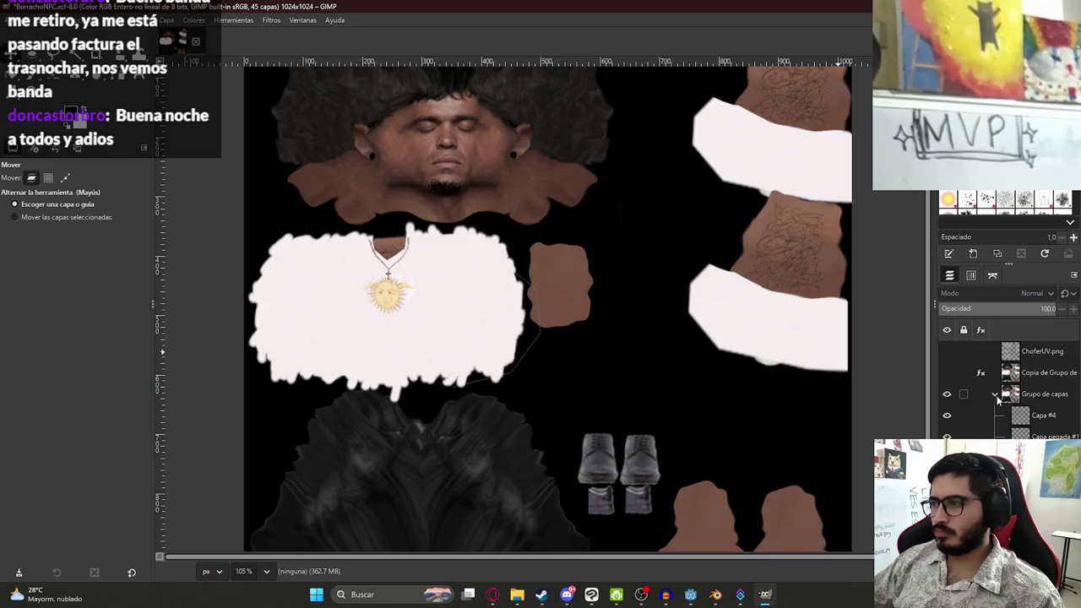
Select a pasted layer in the group and briefly toggle the white fur layer's visibility
{"action": "scroll", "coordinate": [1013, 405], "scroll_direction": "down", "scroll_amount": 4}
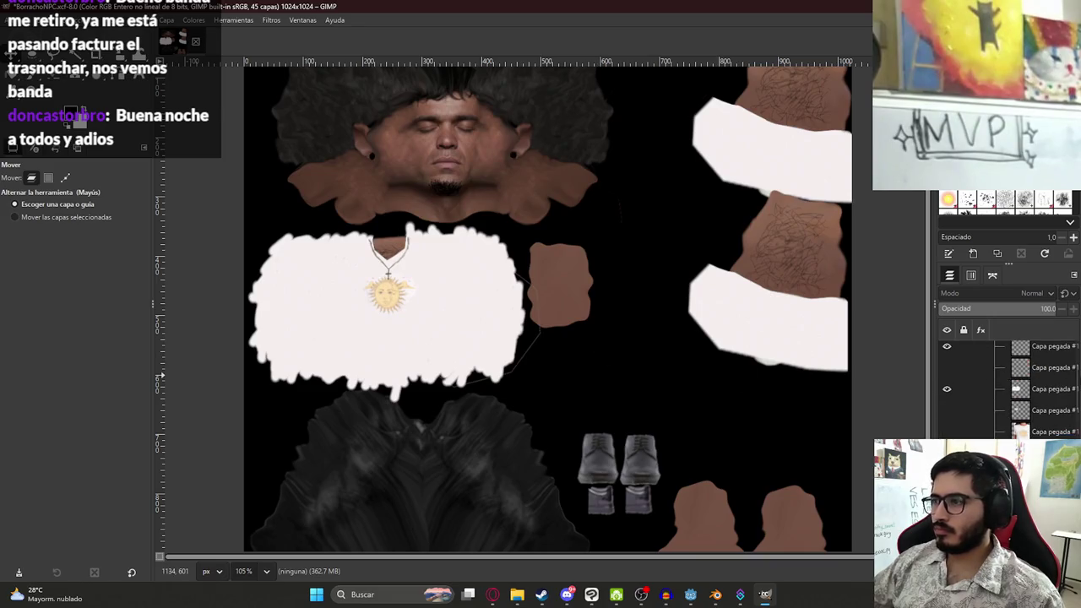
{"action": "left_click", "coordinate": [1041, 389]}
{"action": "left_click", "coordinate": [947, 388]}
{"action": "left_click", "coordinate": [947, 388]}
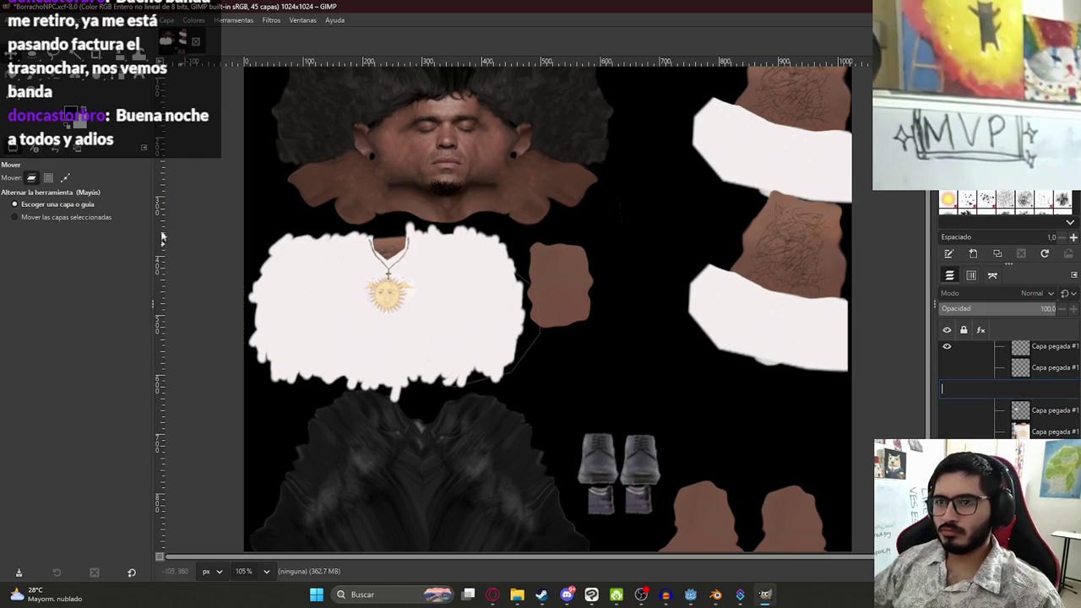
{"action": "key", "text": "Return"}
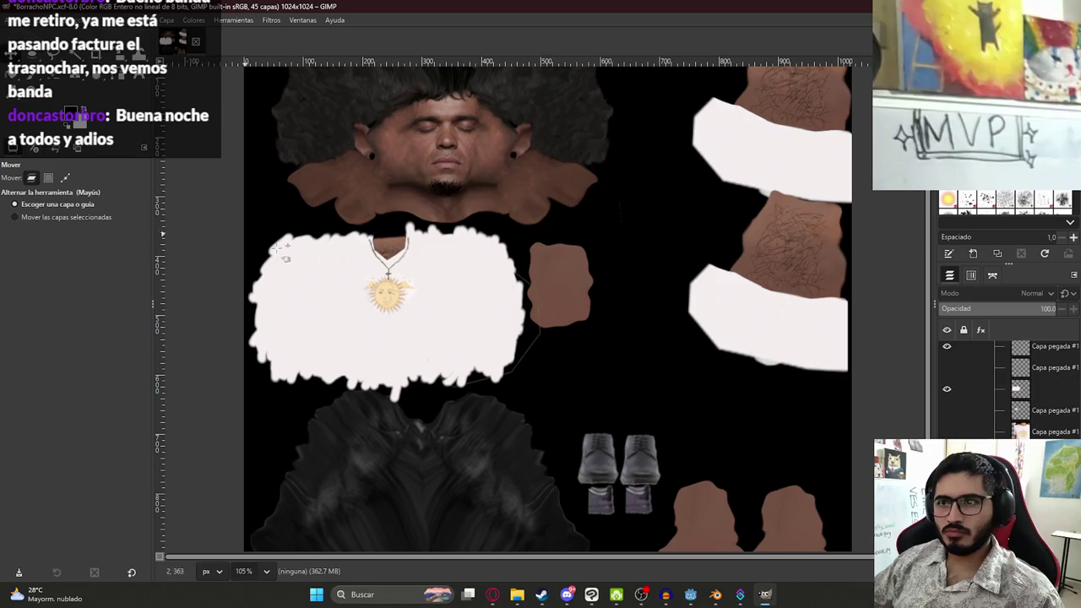
{"action": "scroll", "coordinate": [321, 283], "scroll_direction": "up", "scroll_amount": 4, "text": "ctrl"}
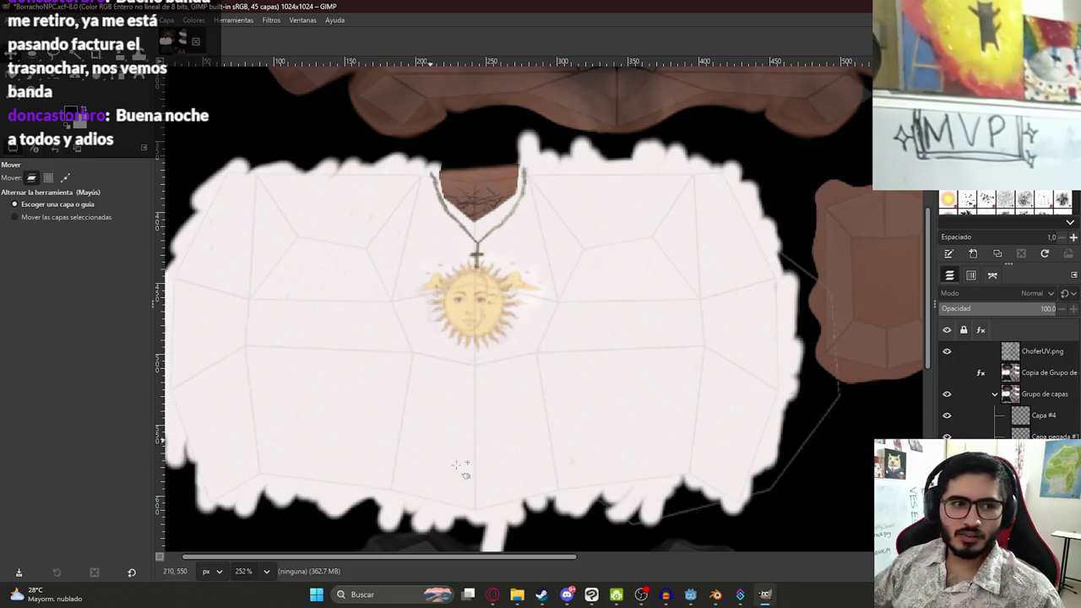
{"action": "scroll", "coordinate": [414, 469], "scroll_direction": "up", "scroll_amount": 3, "text": "ctrl"}
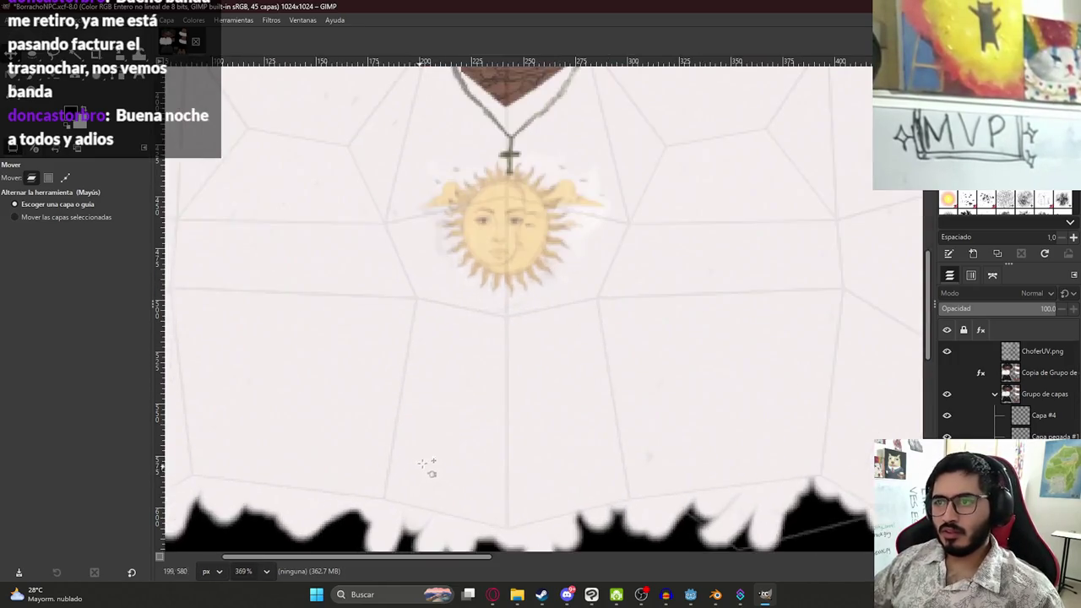
Pick the Paintbrush and add a new transparent layer, Capa #5
{"action": "key", "text": "b"}
{"action": "key", "text": "p"}
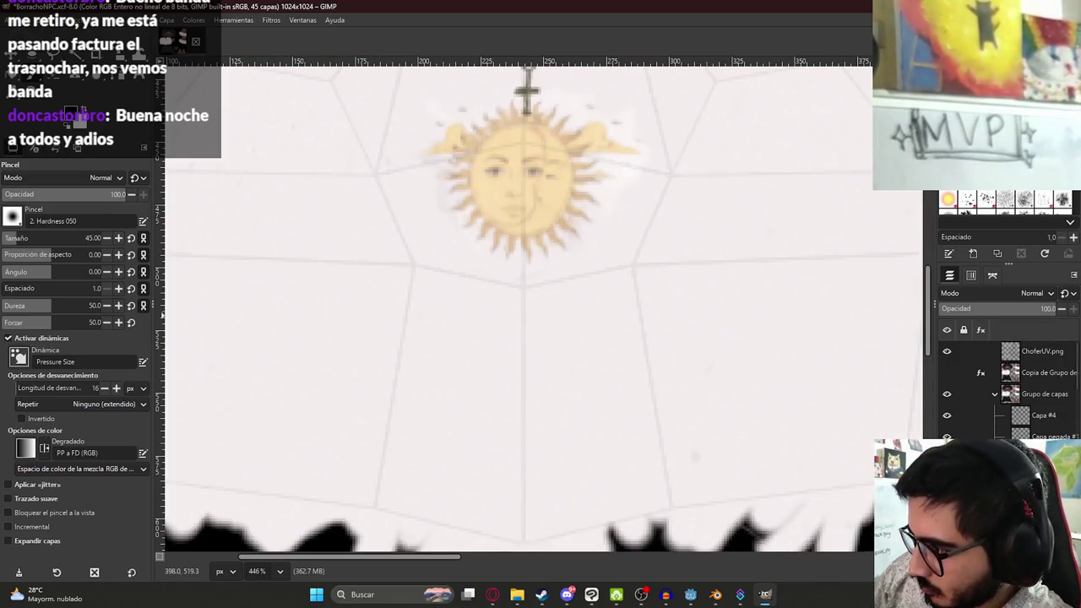
{"action": "key", "text": "shift+ctrl+n"}
{"action": "left_click", "coordinate": [641, 458]}
Discard a black test stroke and set the foreground colour to dark olive
{"action": "left_click_drag", "start_coordinate": [398, 195], "coordinate": [357, 394]}
{"action": "key", "text": "ctrl+z"}
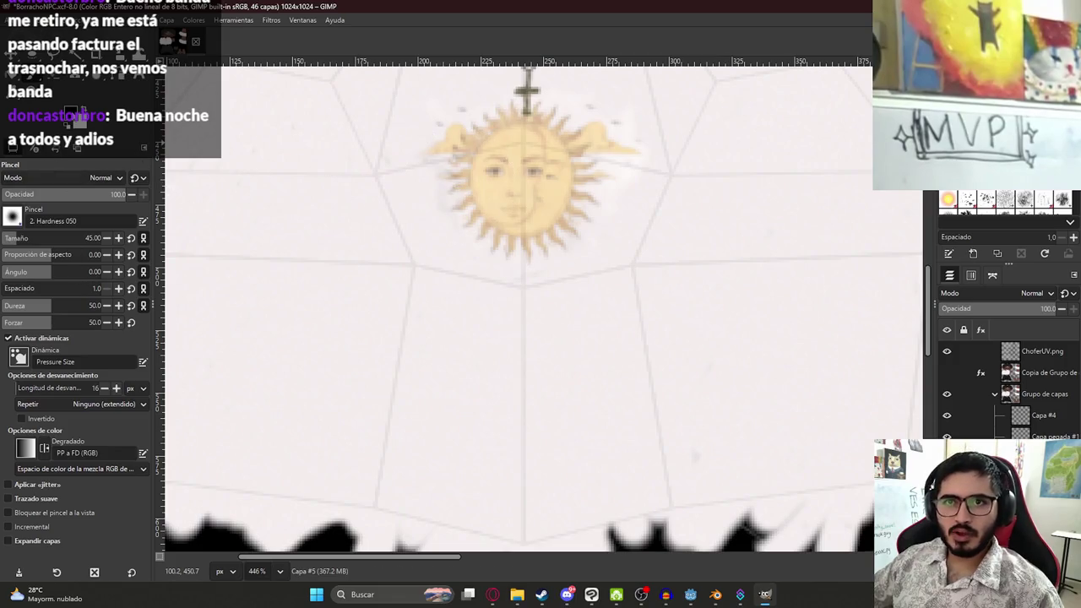
{"action": "left_click", "coordinate": [16, 149]}
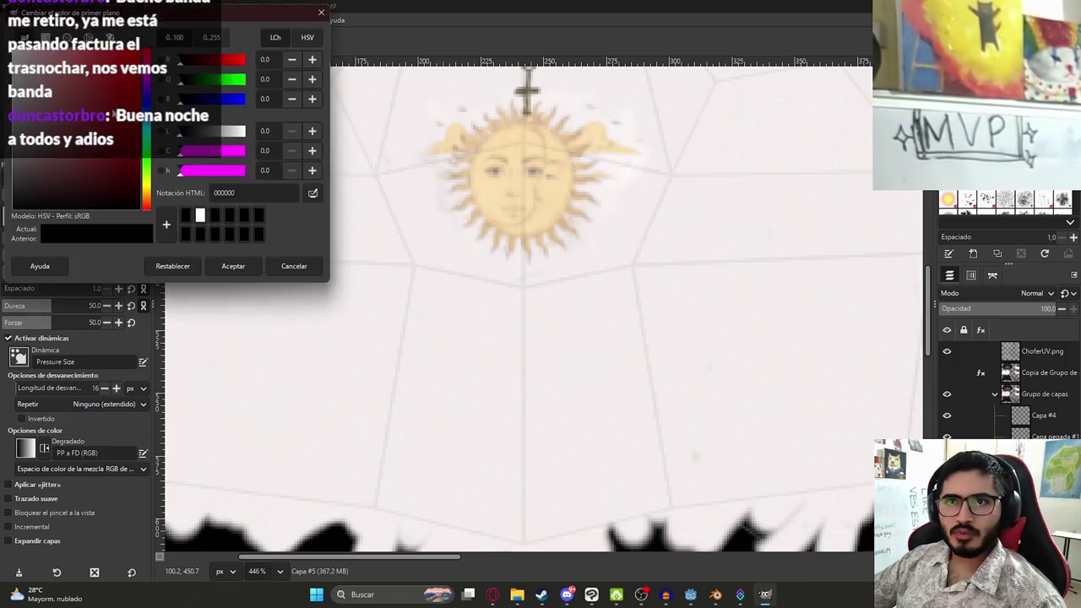
{"action": "left_click_drag", "start_coordinate": [149, 199], "coordinate": [148, 188]}
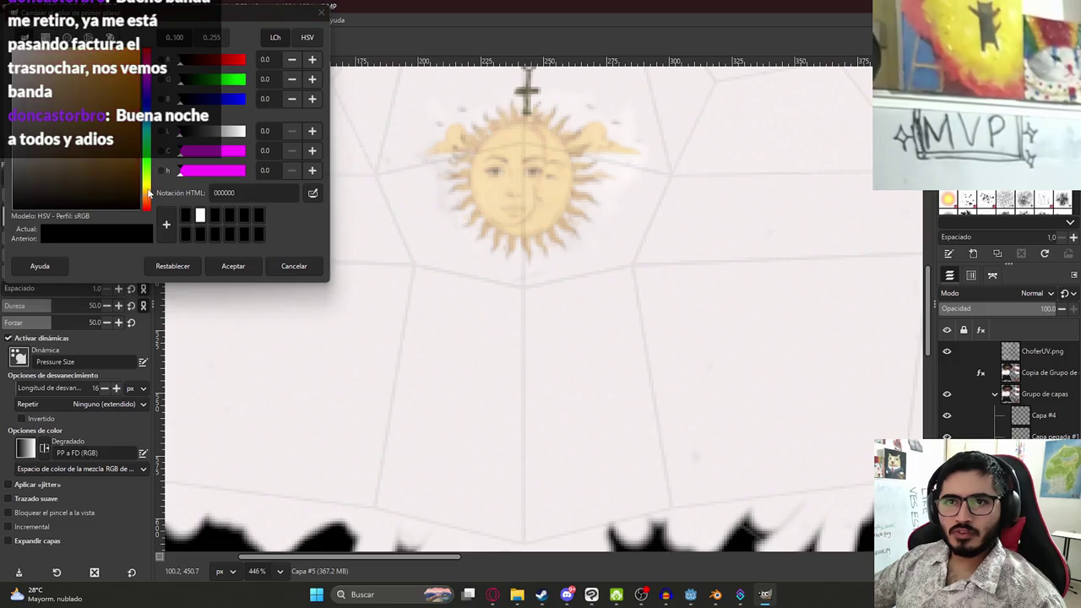
{"action": "left_click", "coordinate": [108, 122]}
{"action": "left_click_drag", "start_coordinate": [107, 122], "coordinate": [116, 126]}
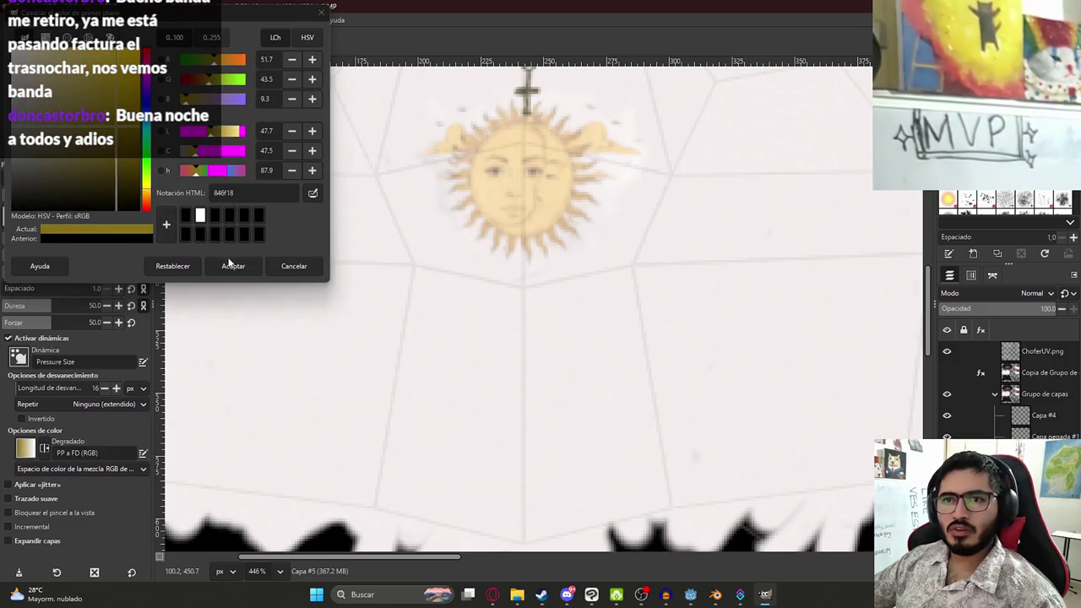
{"action": "left_click", "coordinate": [233, 266]}
Paint an olive stain across the shirt below the sun and lower the layer opacity to 7
{"action": "mouse_move", "coordinate": [460, 355]}
{"action": "left_mouse_down"}
{"action": "mouse_move", "coordinate": [447, 441]}
{"action": "mouse_move", "coordinate": [515, 434]}
{"action": "left_mouse_up"}
{"action": "key", "text": "ctrl+z"}
{"action": "left_click_drag", "start_coordinate": [601, 380], "coordinate": [528, 430]}
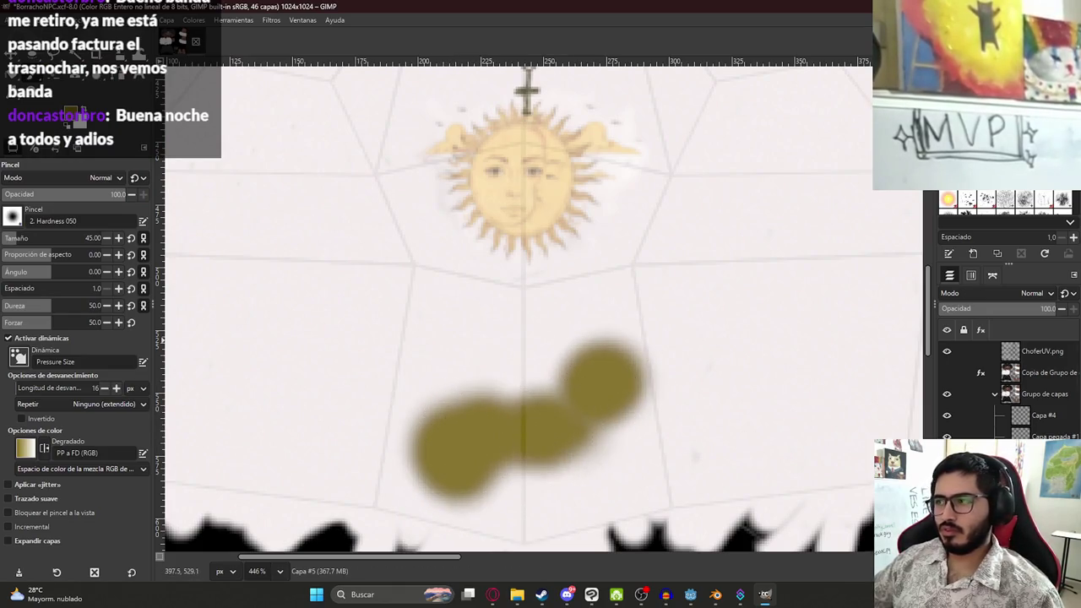
{"action": "left_click_drag", "start_coordinate": [980, 313], "coordinate": [953, 308]}
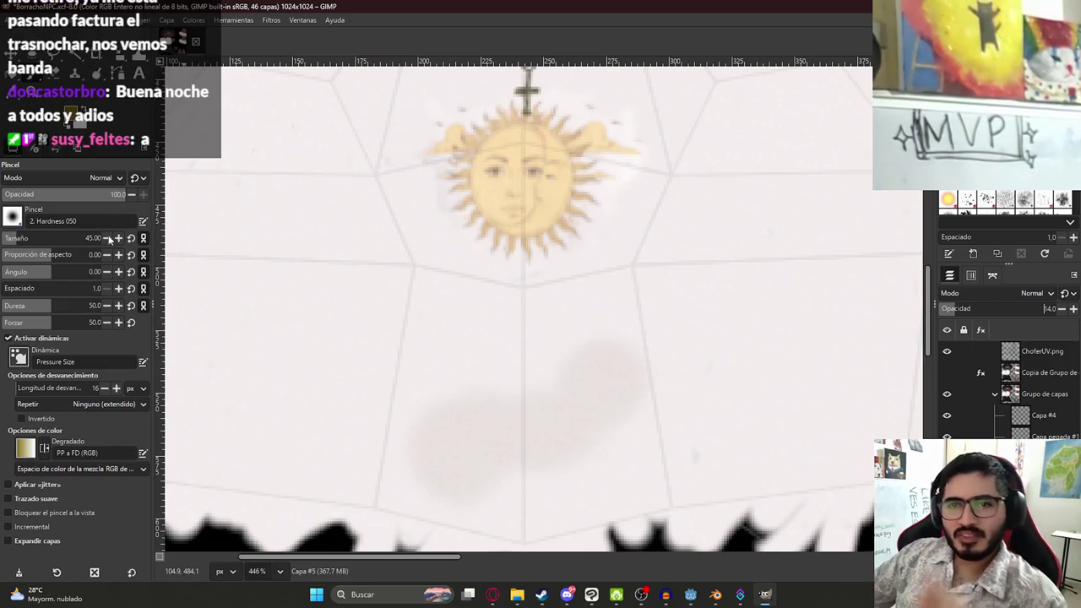
{"action": "left_click", "coordinate": [12, 217]}
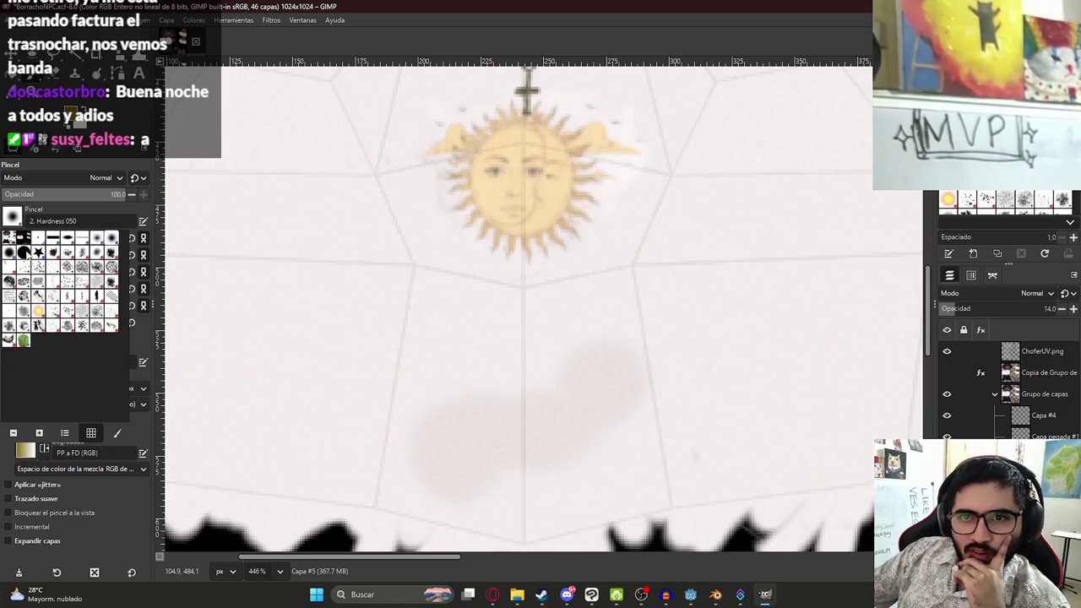
{"action": "key", "text": "Escape"}
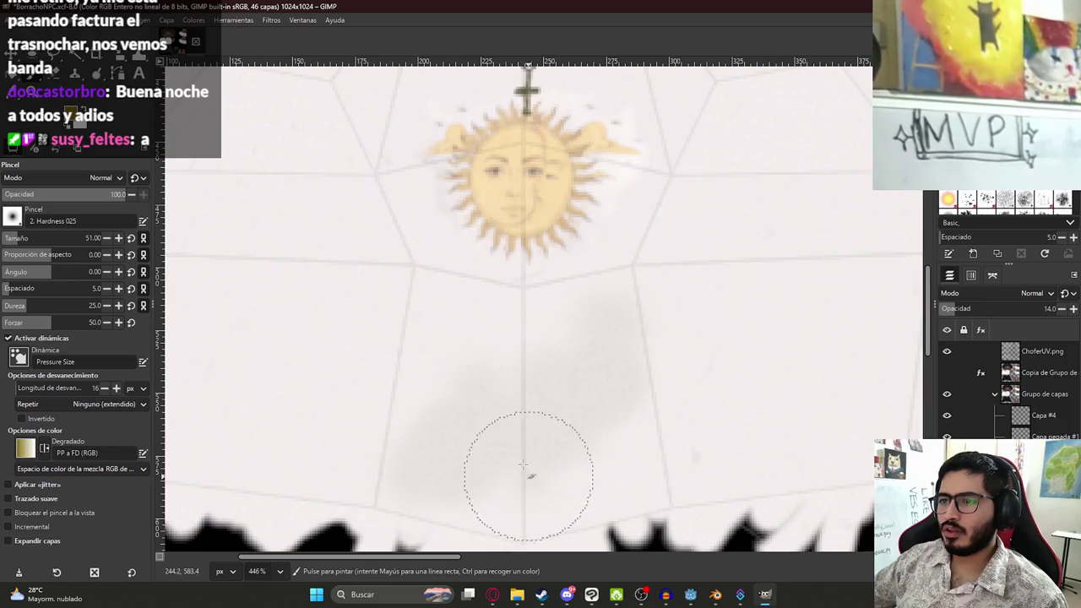
{"action": "left_click", "coordinate": [946, 308]}
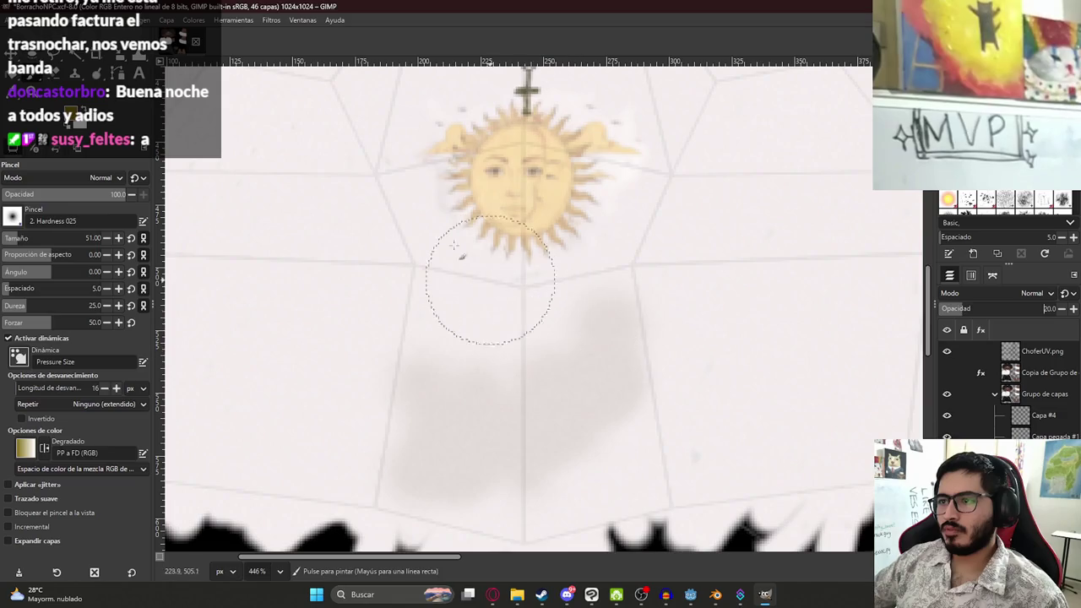
{"action": "scroll", "coordinate": [494, 291], "scroll_direction": "down", "scroll_amount": 5, "text": "ctrl"}
{"action": "scroll", "coordinate": [479, 173], "scroll_direction": "up", "scroll_amount": 3, "text": "ctrl"}
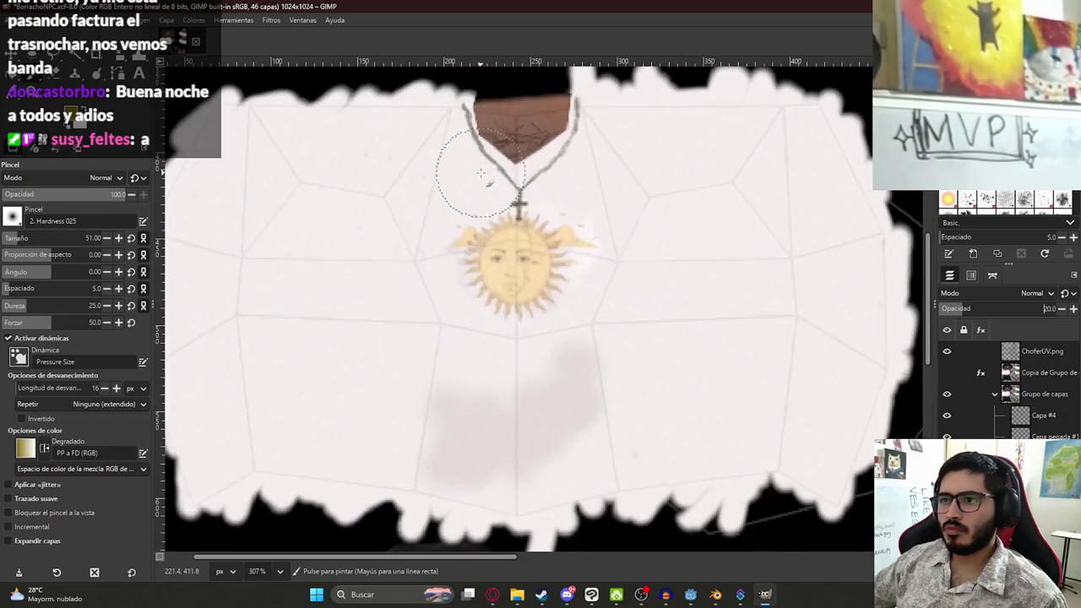
Save the project and export the texture as BorrachoTexture.png
{"action": "key", "text": "ctrl+s"}
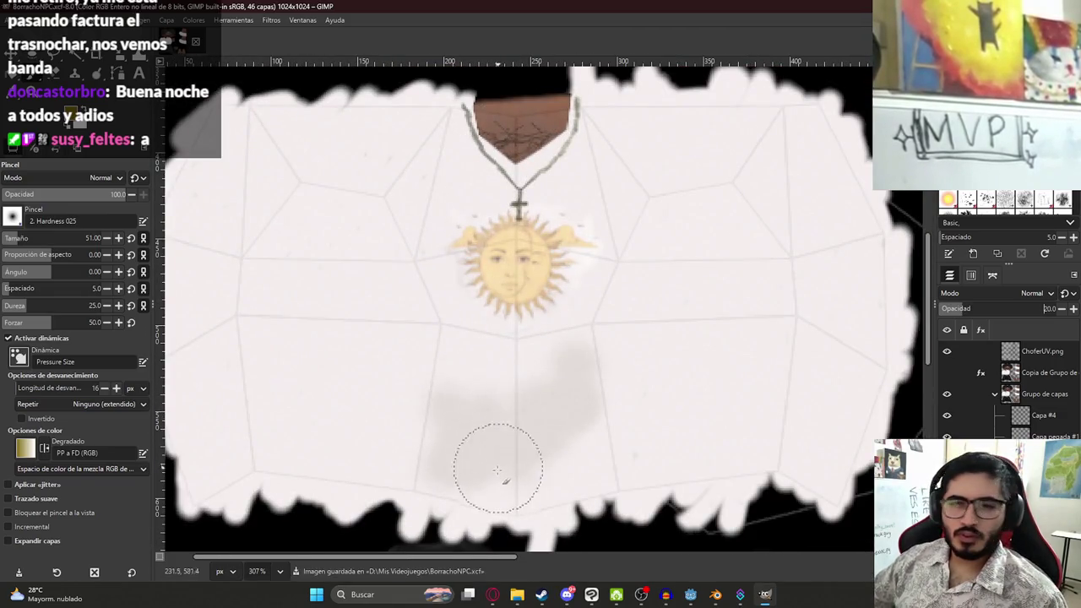
{"action": "scroll", "coordinate": [503, 448], "scroll_direction": "up", "scroll_amount": 3, "text": "ctrl"}
{"action": "scroll", "coordinate": [522, 414], "scroll_direction": "down", "scroll_amount": 5, "text": "ctrl"}
{"action": "scroll", "coordinate": [519, 414], "scroll_direction": "up", "scroll_amount": 1, "text": "ctrl"}
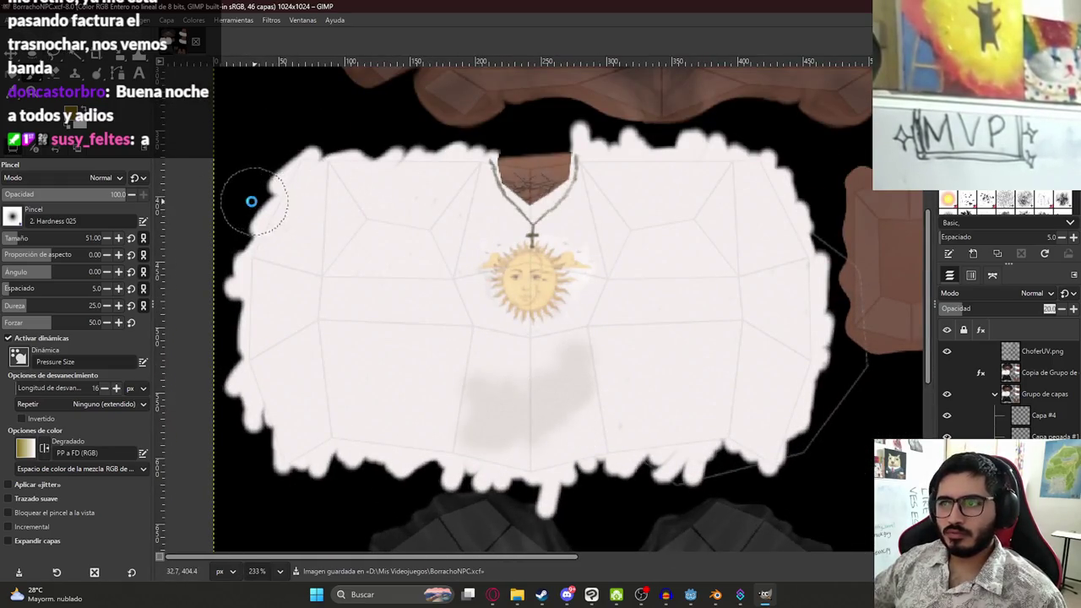
{"action": "key", "text": "ctrl+e"}
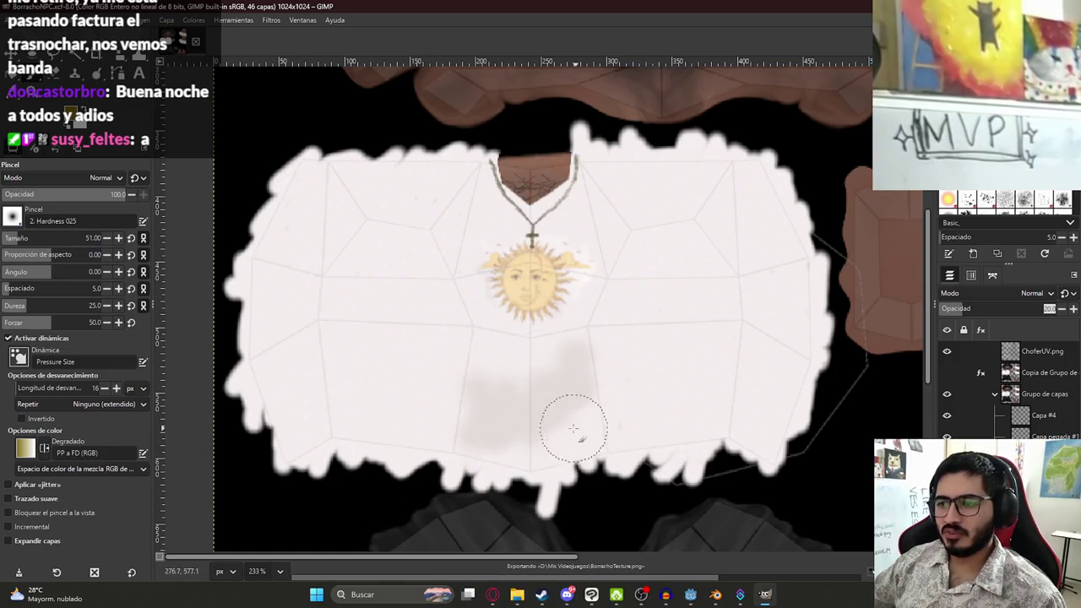
{"action": "key", "text": "ctrl+s"}
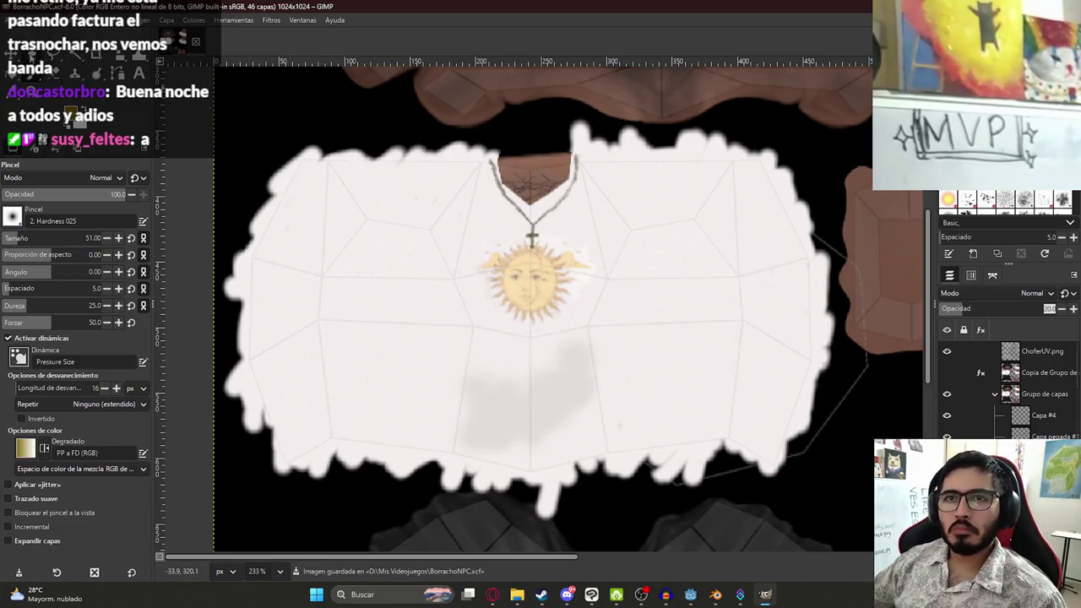
Cut the stain off the layer using a free-hand selection
{"action": "key", "text": "alt+s"}
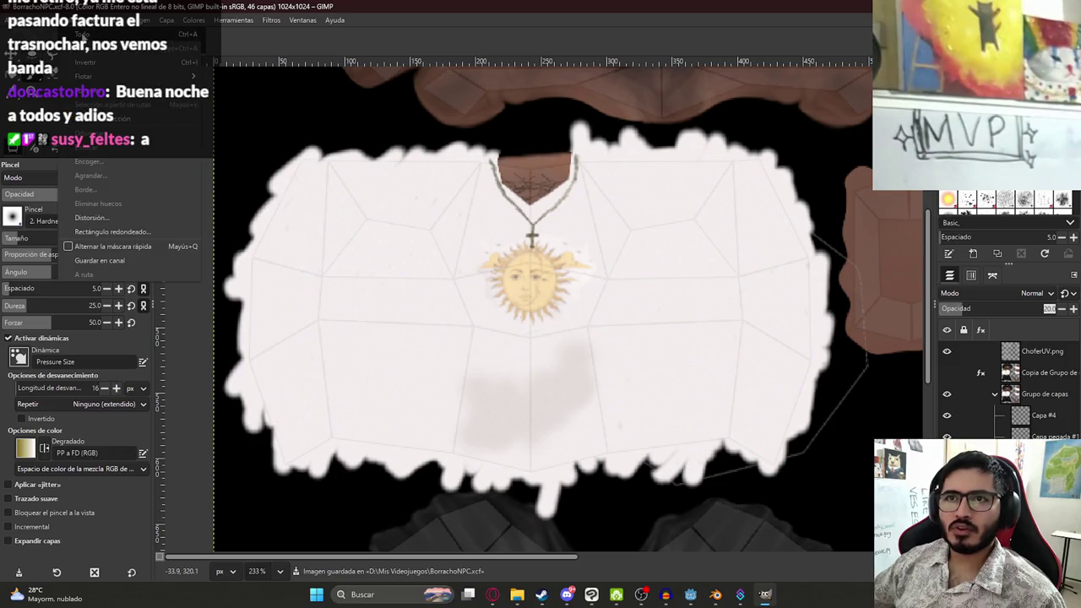
{"action": "left_click", "coordinate": [81, 34]}
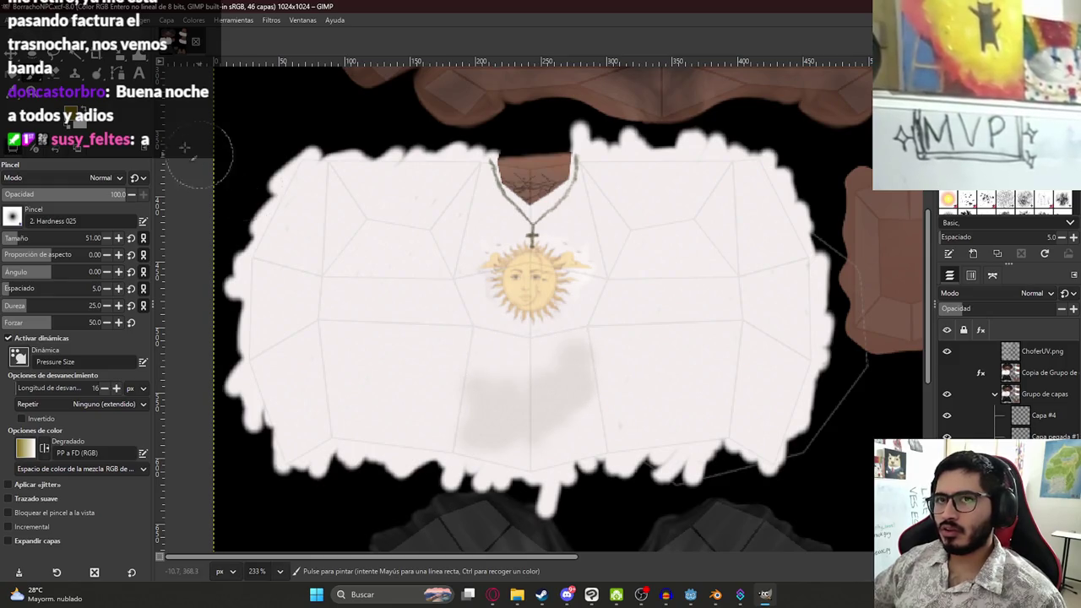
{"action": "key", "text": "f"}
{"action": "key", "text": "ctrl+x"}
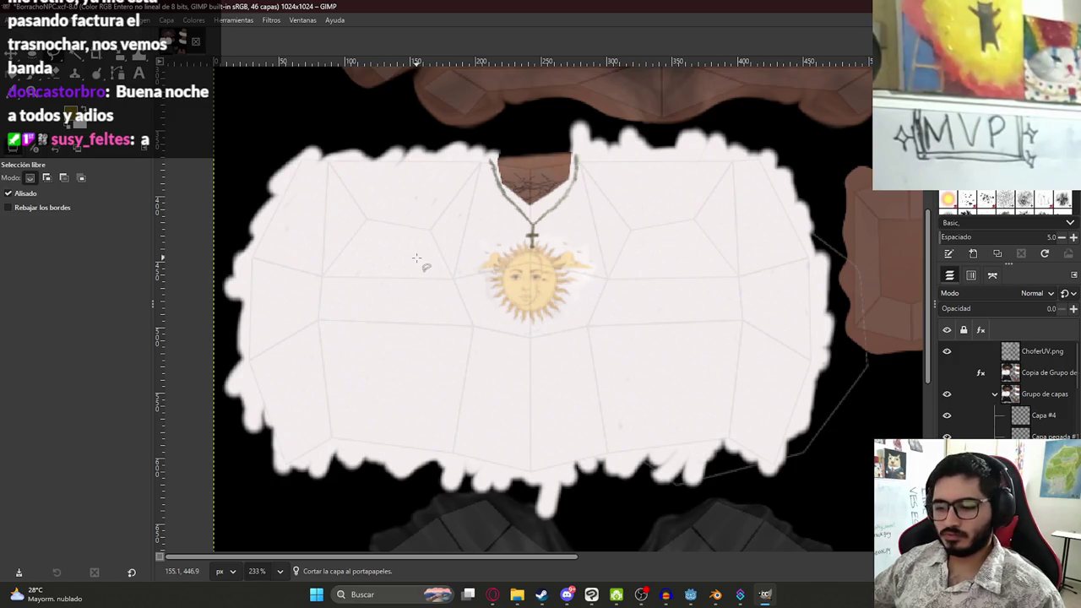
{"action": "key", "text": "p"}
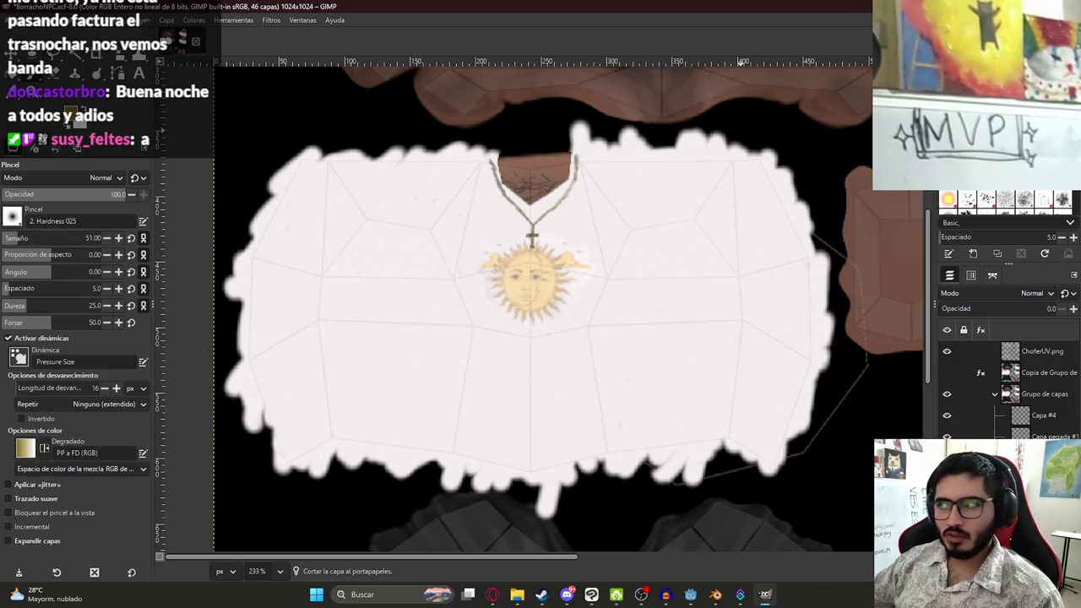
{"action": "scroll", "coordinate": [1005, 202], "scroll_direction": "down", "scroll_amount": 1}
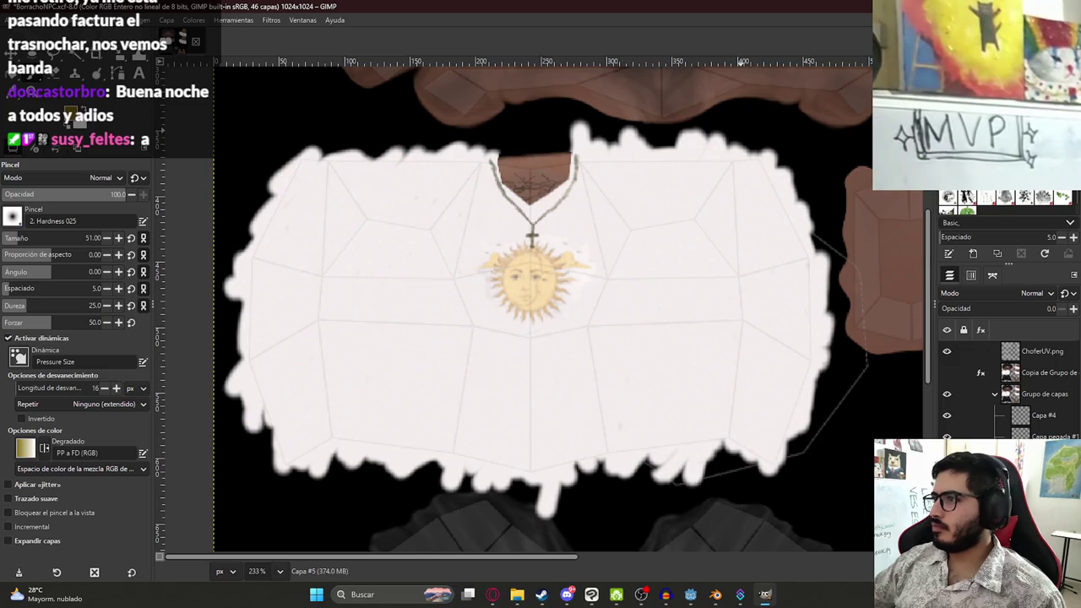
Raise the layer opacity back to 100 and trial the Pepper brush, undoing its stamps
{"action": "left_click", "coordinate": [967, 197]}
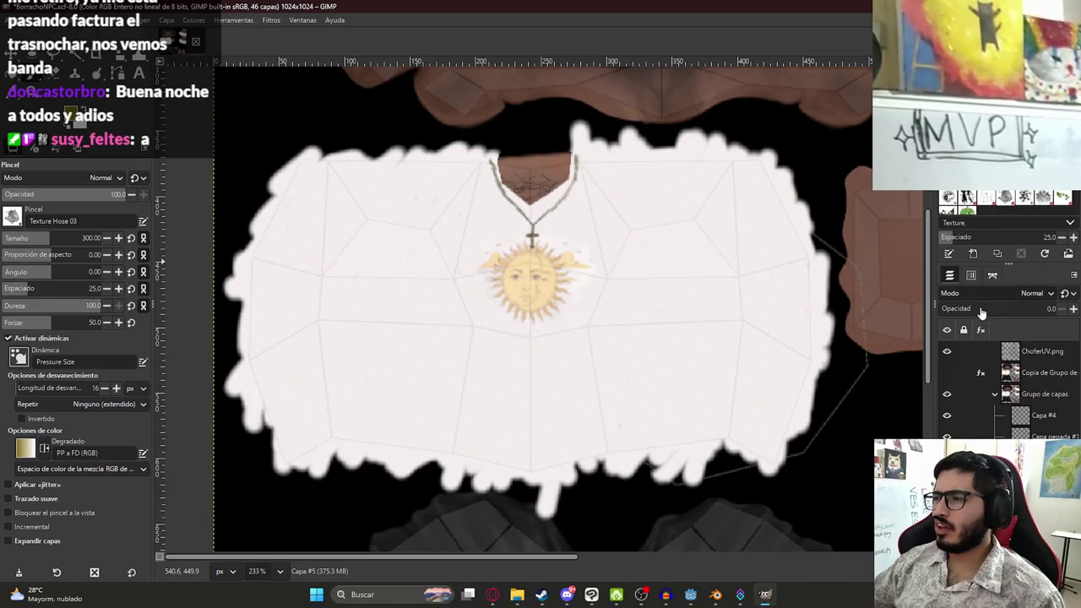
{"action": "left_click_drag", "start_coordinate": [980, 311], "coordinate": [1055, 309]}
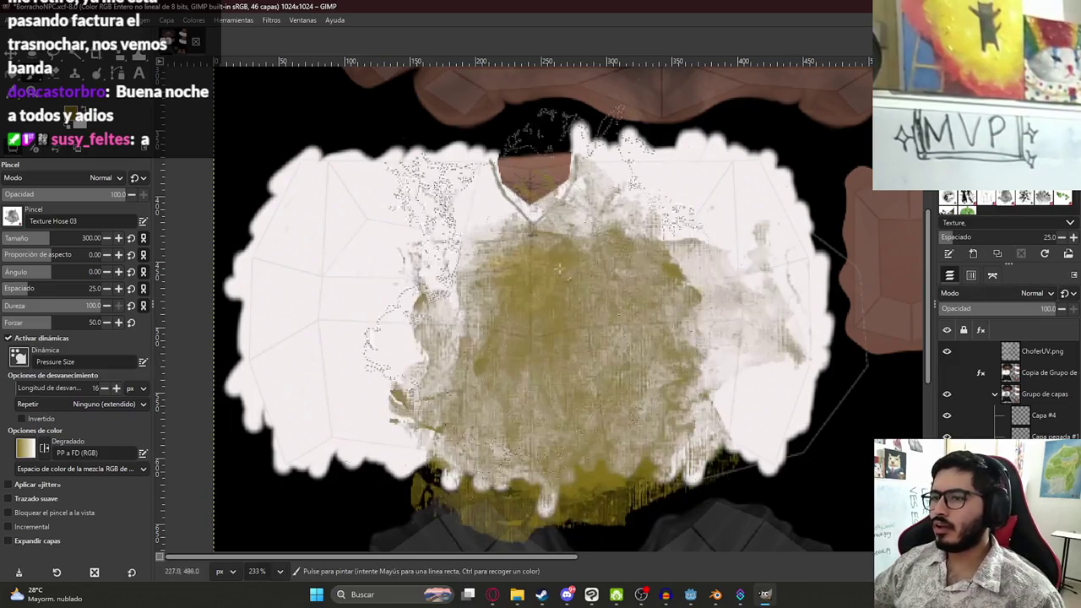
{"action": "scroll", "coordinate": [1005, 203], "scroll_direction": "down", "scroll_amount": 2}
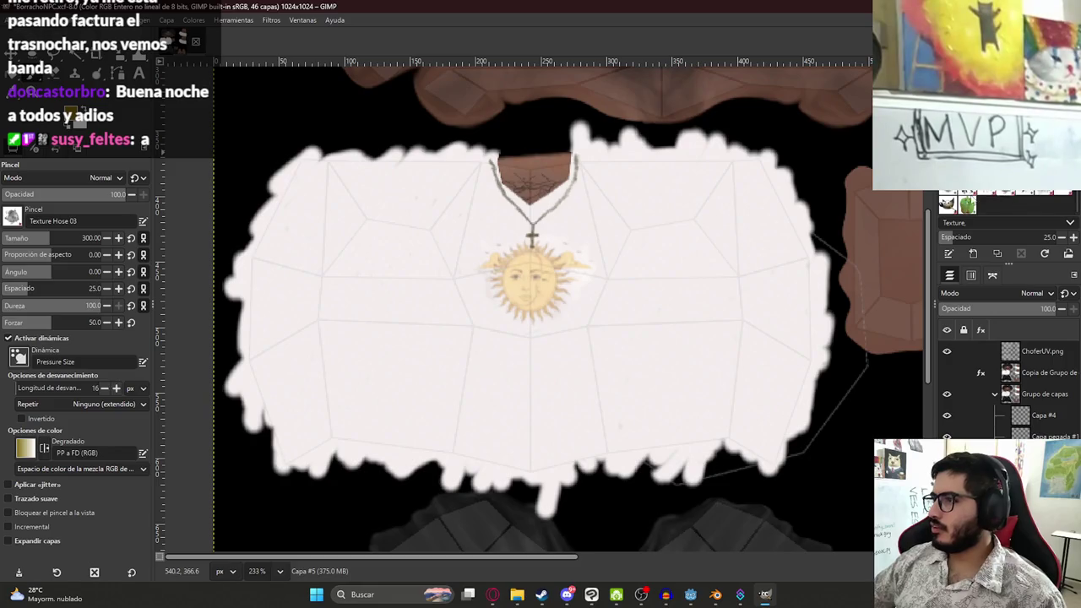
{"action": "left_click", "coordinate": [968, 206]}
{"action": "left_click", "coordinate": [625, 310]}
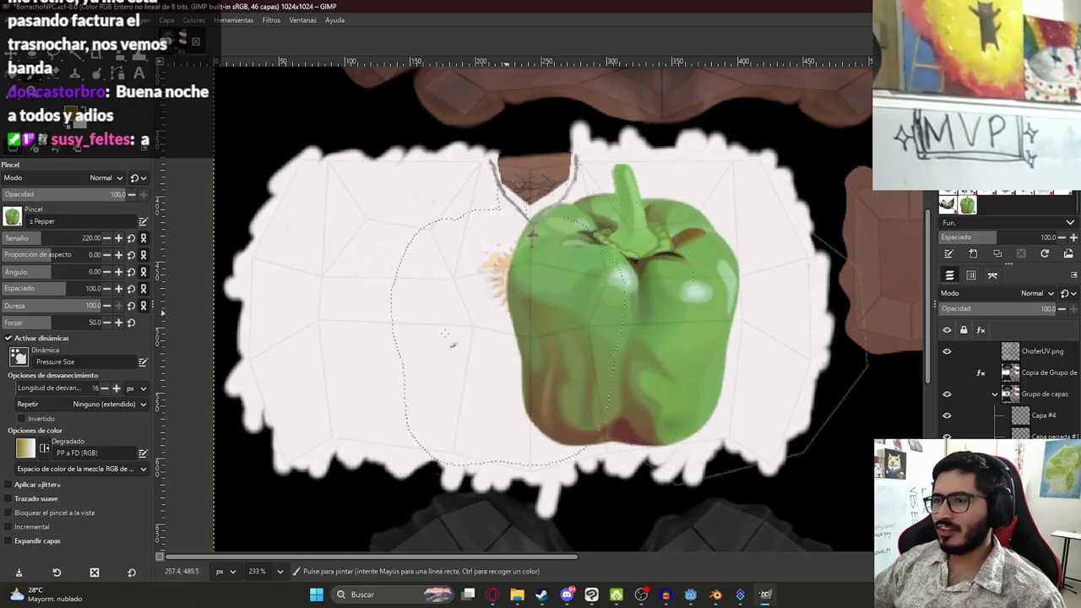
{"action": "left_click", "coordinate": [313, 334]}
{"action": "key", "text": "ctrl+z"}
{"action": "key", "text": "ctrl+z"}
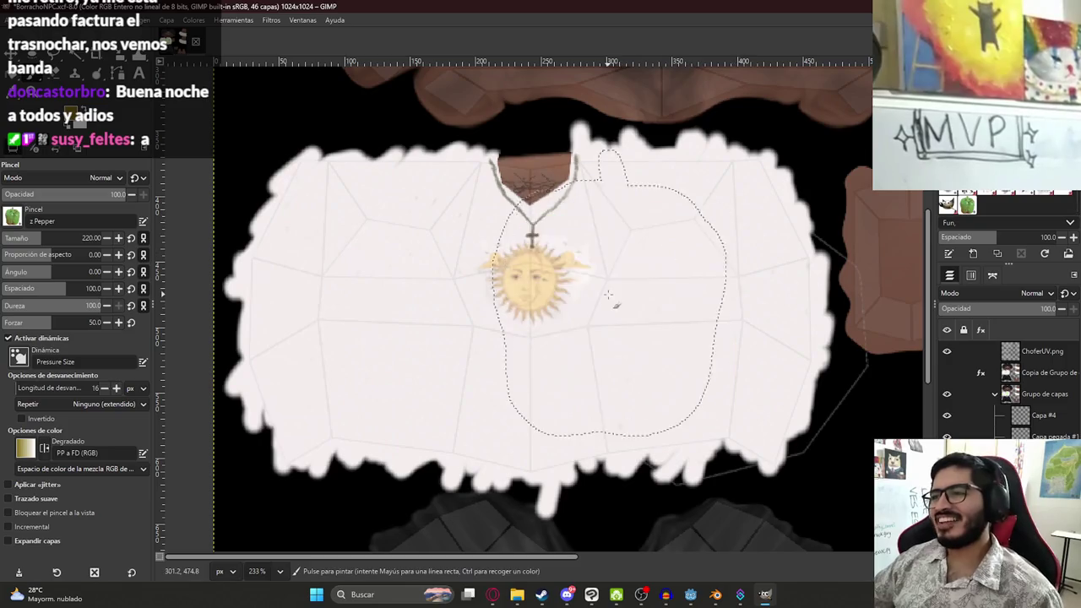
{"action": "left_click", "coordinate": [611, 292]}
{"action": "left_click", "coordinate": [380, 290]}
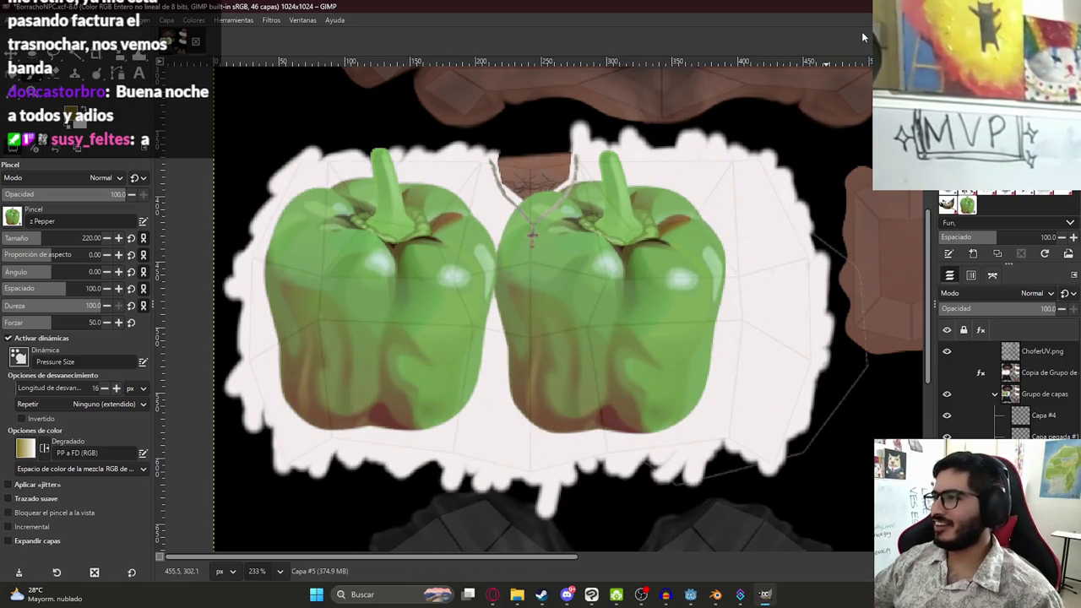
{"action": "key", "text": "ctrl+z"}
{"action": "key", "text": "ctrl+z"}
After an undone Wilber stamp, brush olive strokes over the upper shirt with Acrylic 05 #2
{"action": "left_click", "coordinate": [946, 203]}
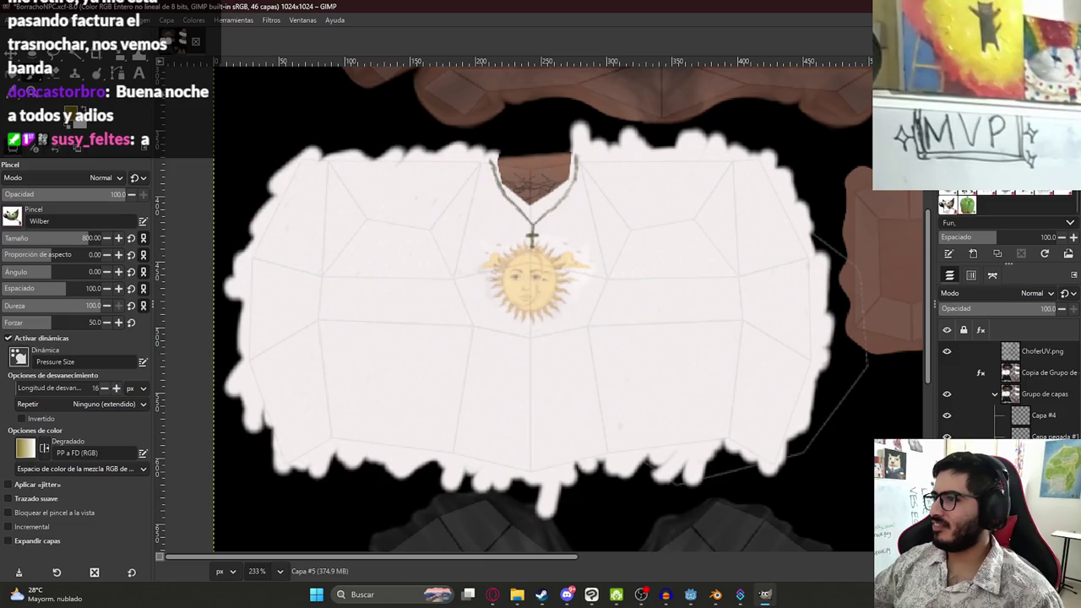
{"action": "left_click", "coordinate": [549, 304]}
{"action": "key", "text": "ctrl+z"}
{"action": "scroll", "coordinate": [1005, 203], "scroll_direction": "up", "scroll_amount": 2}
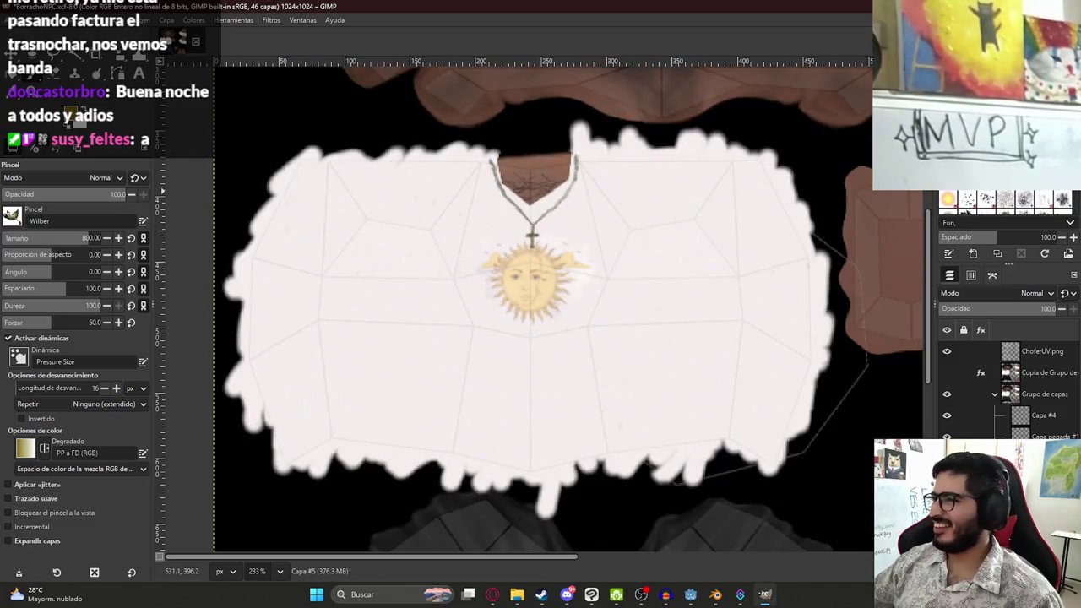
{"action": "left_click", "coordinate": [967, 203]}
{"action": "mouse_move", "coordinate": [591, 169]}
{"action": "left_mouse_down"}
{"action": "mouse_move", "coordinate": [575, 270]}
{"action": "mouse_move", "coordinate": [676, 388]}
{"action": "left_mouse_up"}
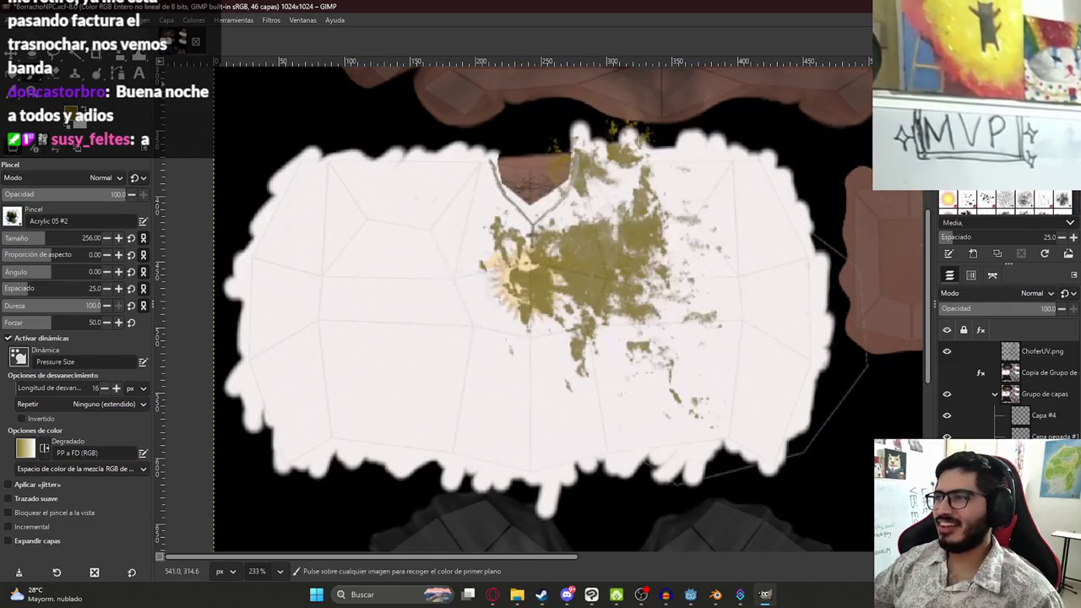
Replace the acrylic strokes with an olive stain patch below the sun emblem
{"action": "key", "text": "ctrl+z"}
{"action": "key", "text": "ctrl+z"}
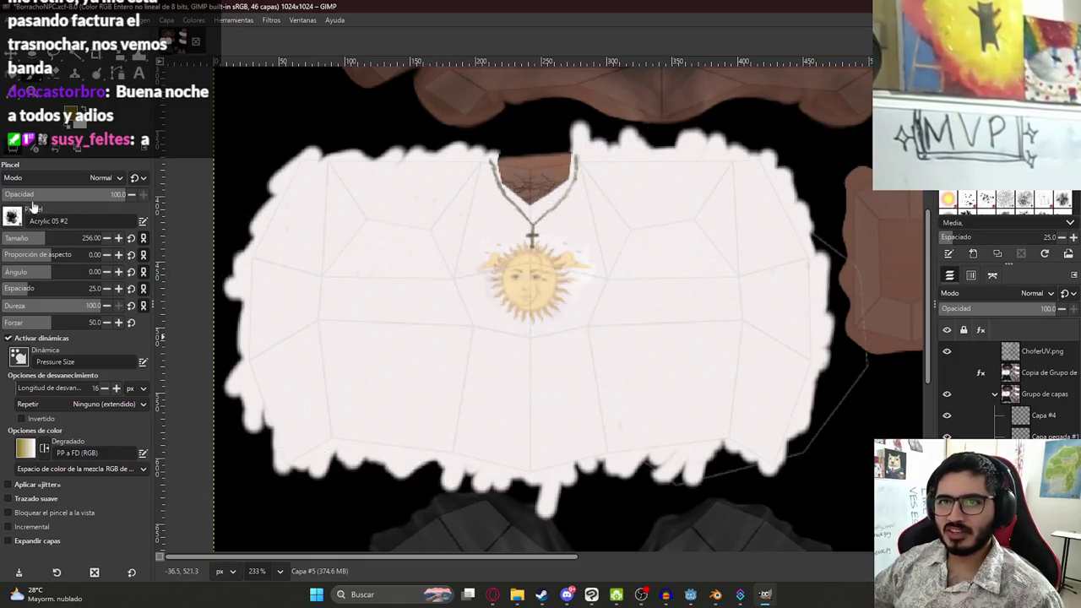
{"action": "left_click_drag", "start_coordinate": [517, 362], "coordinate": [536, 424]}
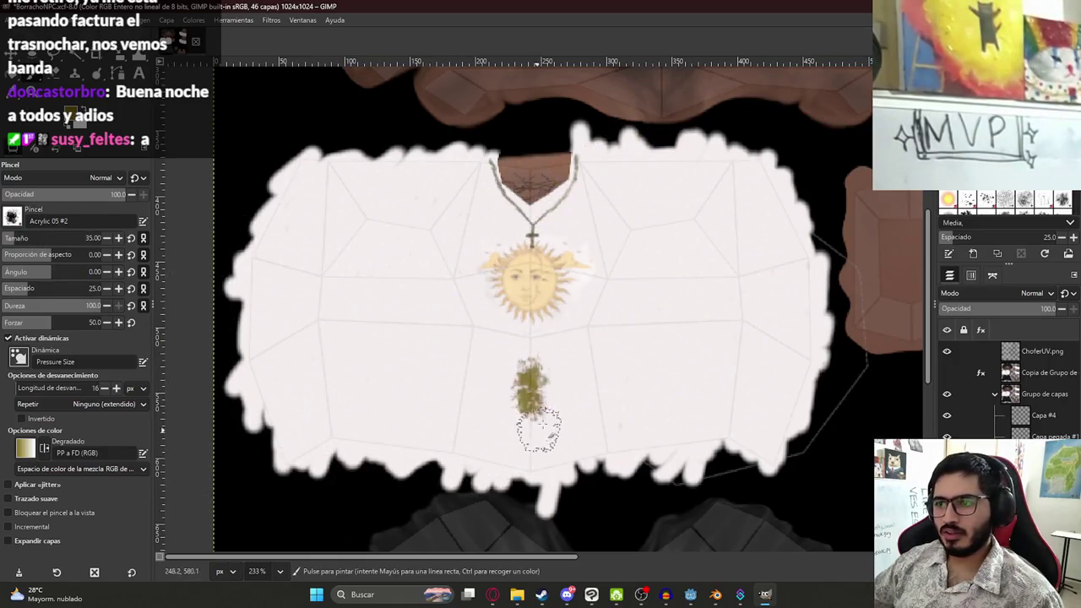
{"action": "key", "text": "ctrl+z"}
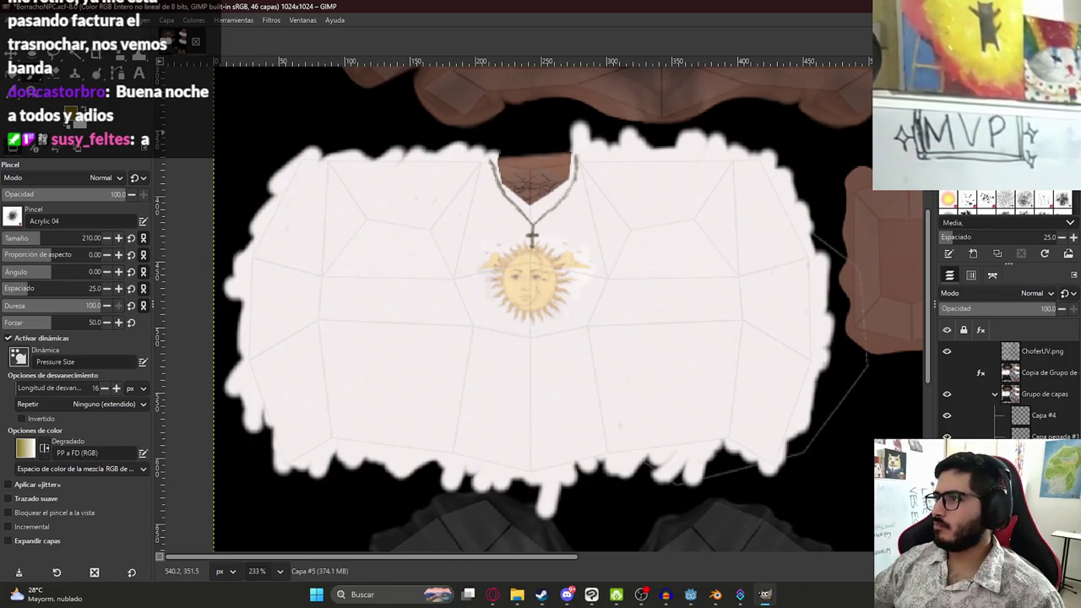
{"action": "left_click_drag", "start_coordinate": [533, 351], "coordinate": [530, 385]}
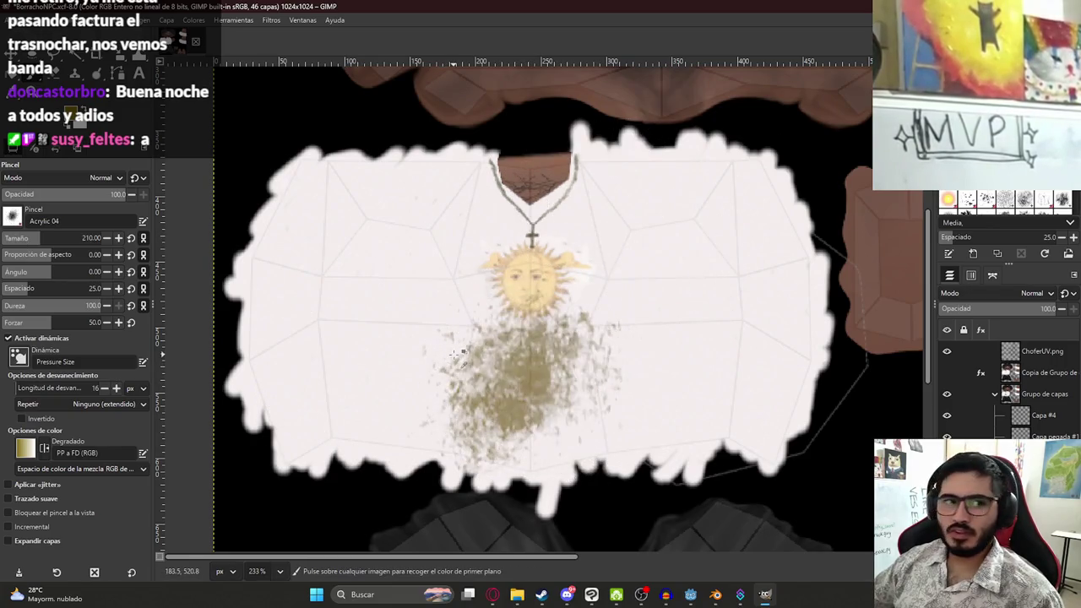
{"action": "key", "text": "ctrl+z"}
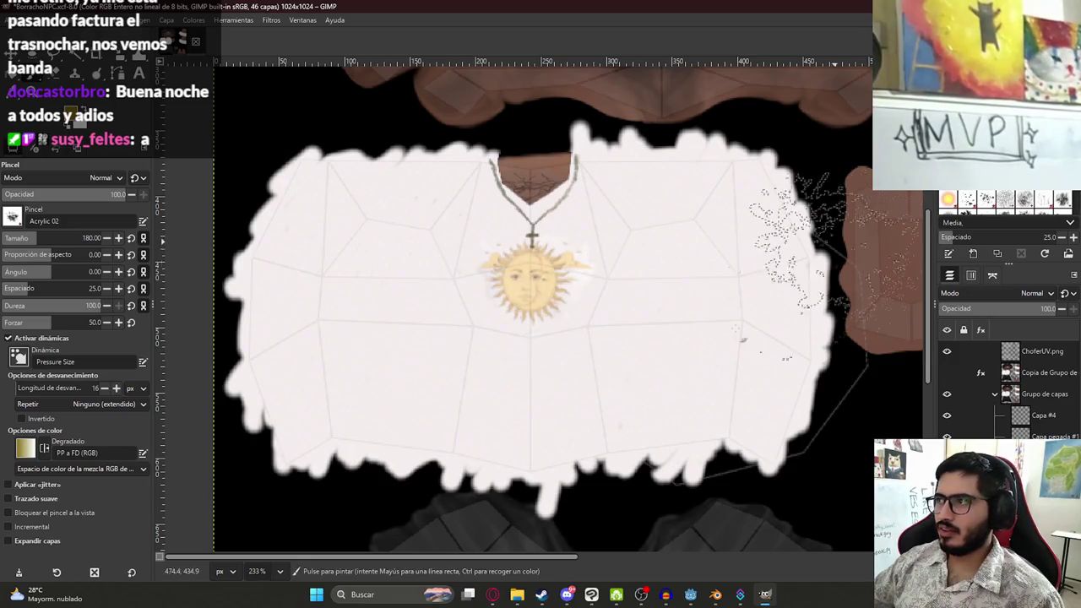
{"action": "left_click_drag", "start_coordinate": [534, 397], "coordinate": [545, 443]}
{"action": "key", "text": "ctrl+z"}
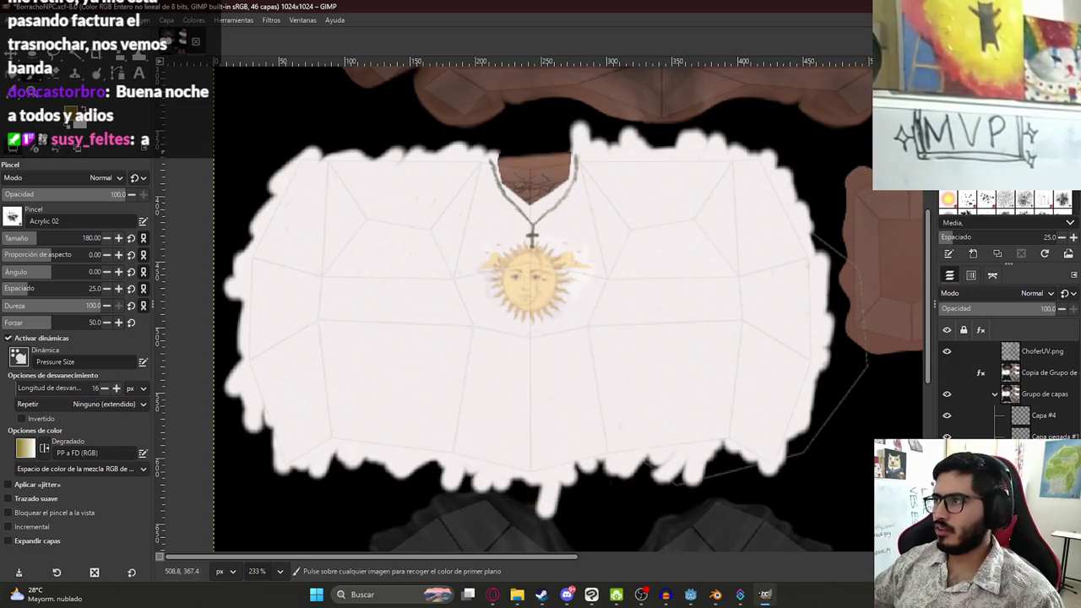
{"action": "mouse_move", "coordinate": [549, 401]}
{"action": "left_mouse_down"}
{"action": "mouse_move", "coordinate": [507, 372]}
{"action": "mouse_move", "coordinate": [524, 397]}
{"action": "left_mouse_up"}
{"action": "key", "text": "ctrl+z"}
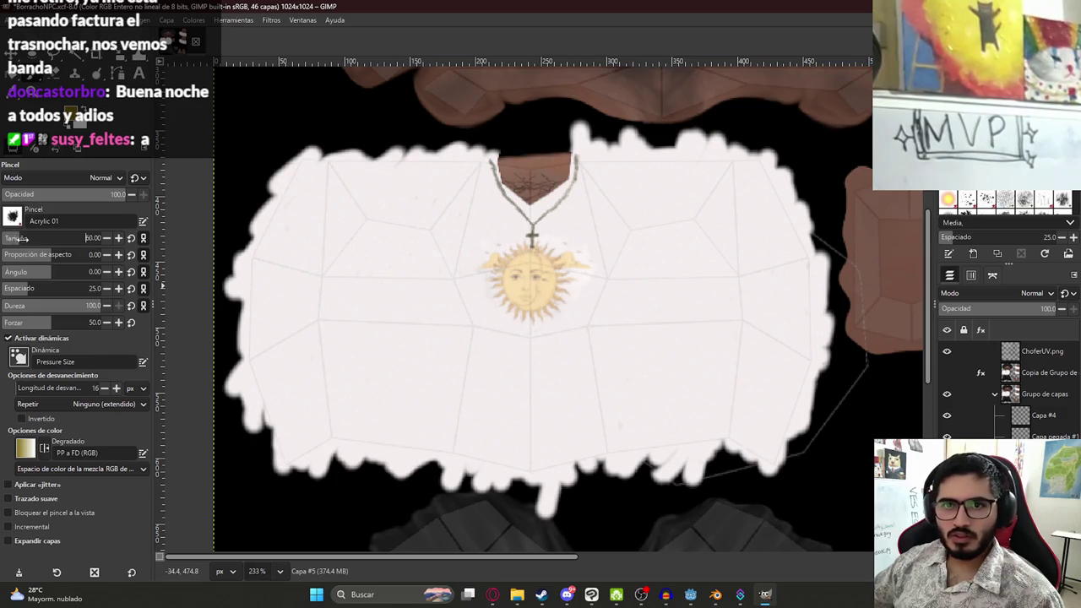
{"action": "mouse_move", "coordinate": [514, 374]}
{"action": "left_mouse_down"}
{"action": "mouse_move", "coordinate": [456, 431]}
{"action": "mouse_move", "coordinate": [548, 382]}
{"action": "left_mouse_up"}
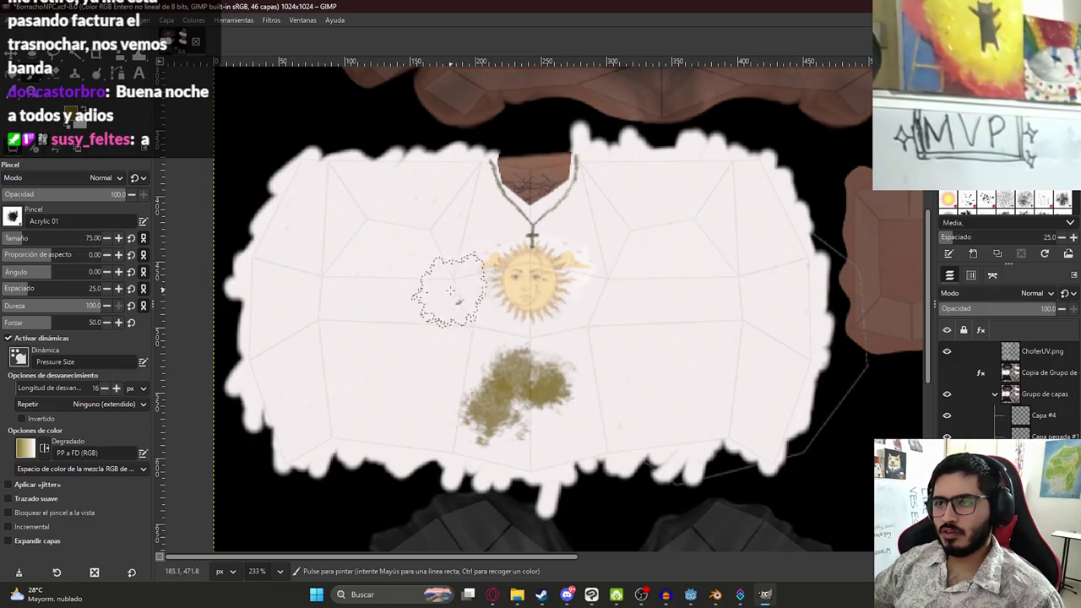
Dab an olive stain near the upper right collar and fade the layer to 22% opacity
{"action": "left_click", "coordinate": [403, 209]}
{"action": "key", "text": "ctrl+z"}
{"action": "left_click", "coordinate": [625, 218]}
{"action": "key", "text": "ctrl+z"}
{"action": "left_click", "coordinate": [625, 218]}
{"action": "left_click_drag", "start_coordinate": [1013, 309], "coordinate": [963, 314]}
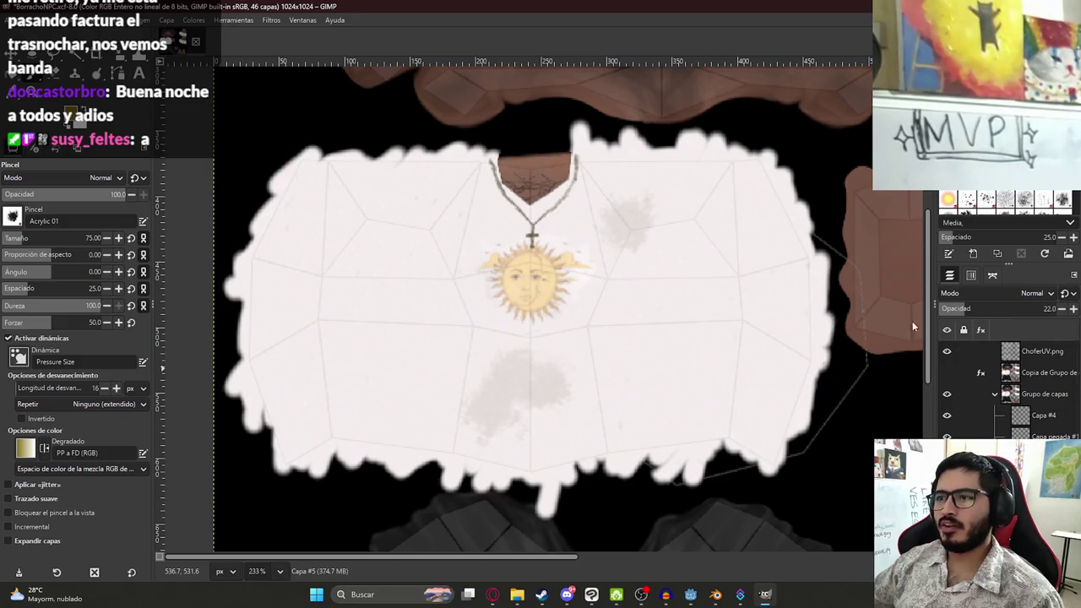
{"action": "left_click", "coordinate": [1038, 366]}
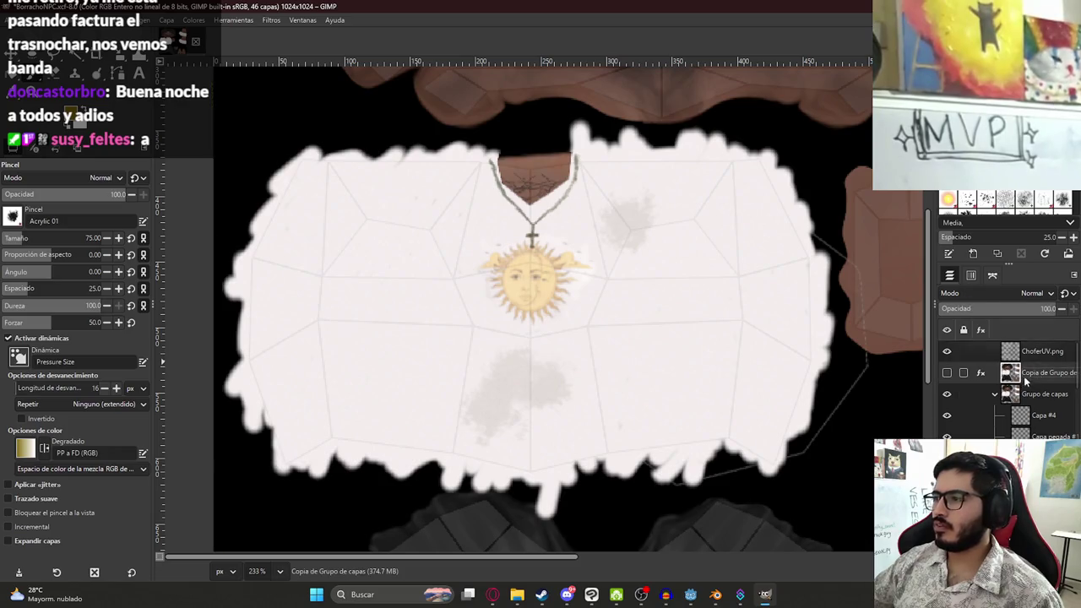
{"action": "left_click", "coordinate": [995, 392]}
{"action": "key", "text": "shift+ctrl+d"}
{"action": "key", "text": "ctrl+c"}
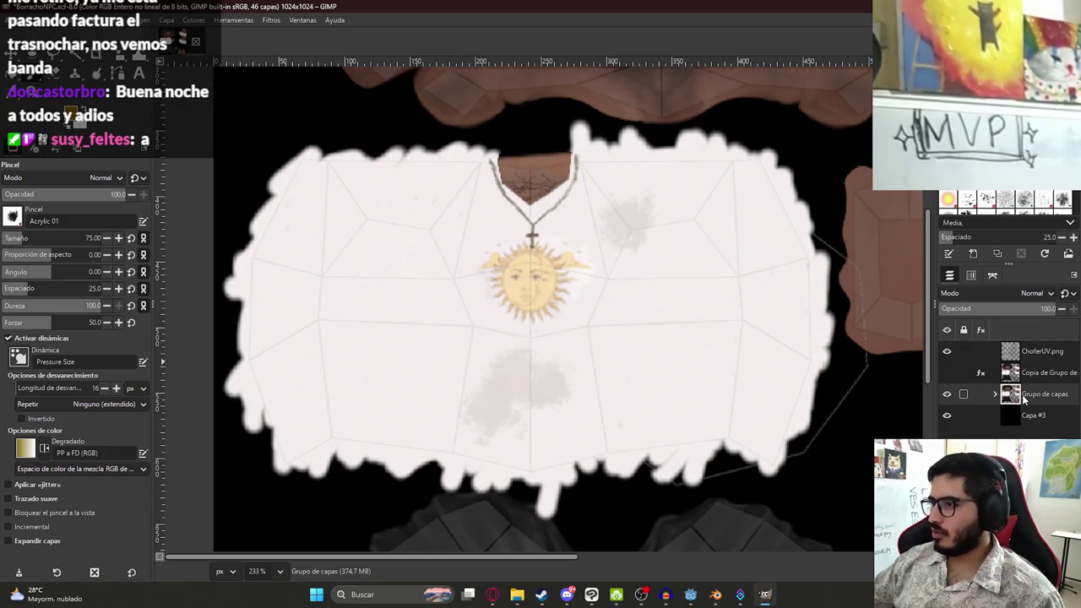
{"action": "left_click", "coordinate": [947, 415]}
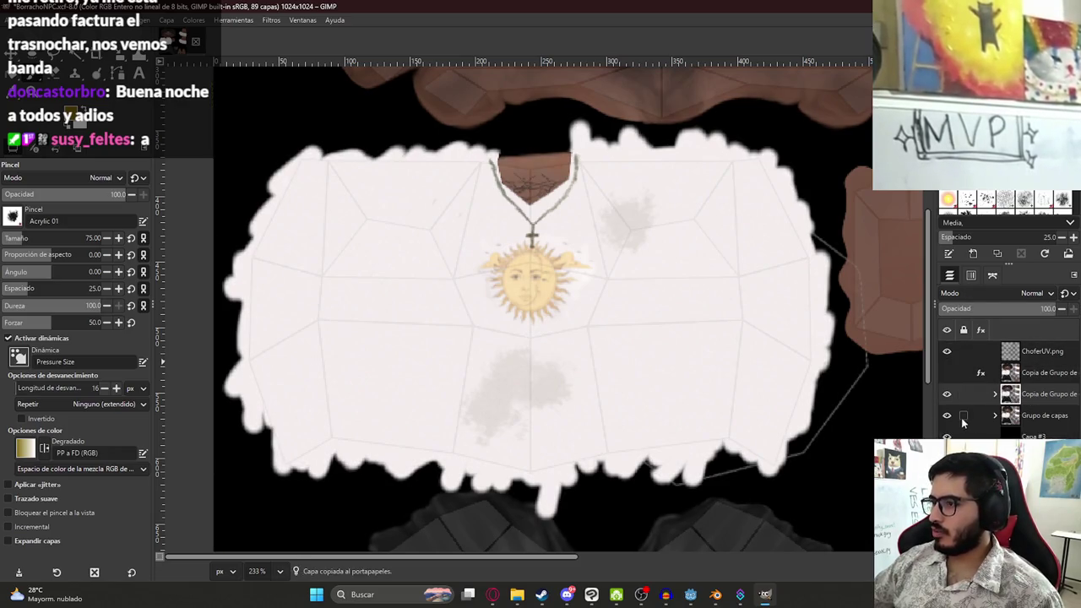
{"action": "right_click", "coordinate": [1031, 392]}
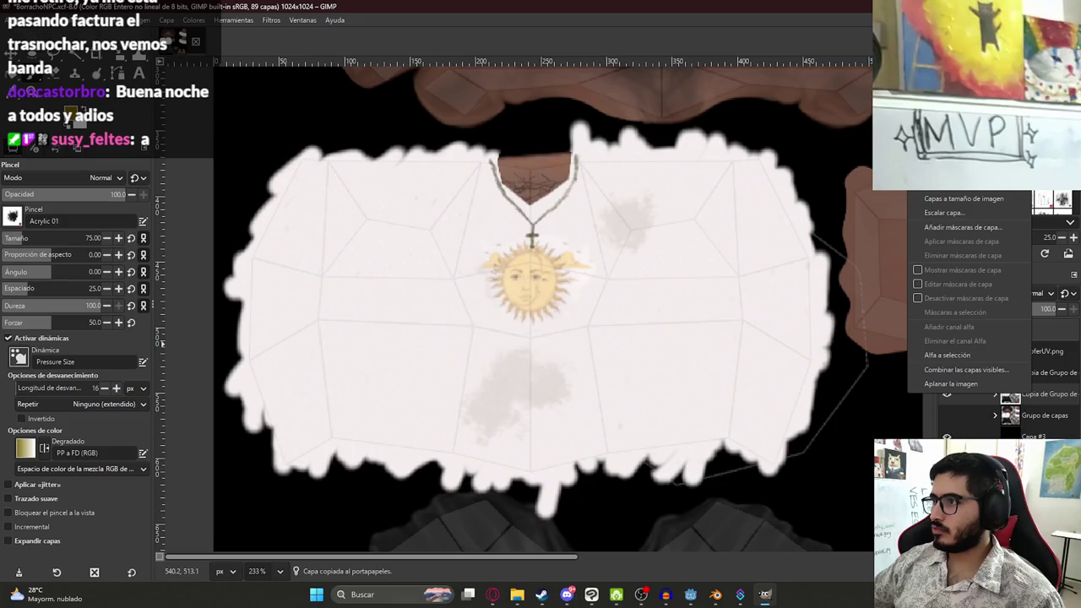
{"action": "left_click", "coordinate": [627, 229]}
{"action": "scroll", "coordinate": [629, 241], "scroll_direction": "down", "scroll_amount": 3}
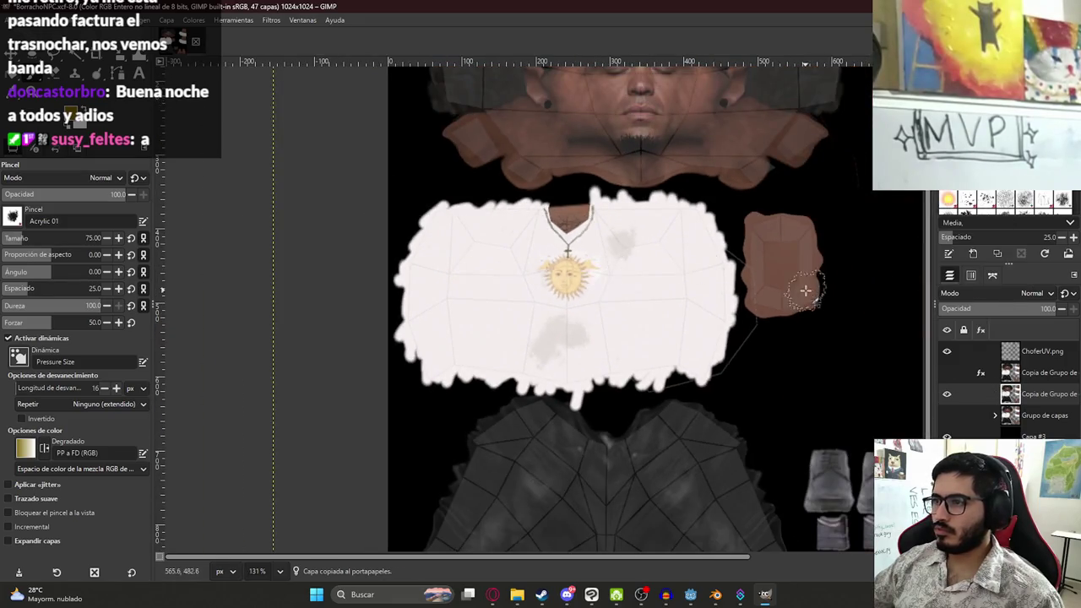
{"action": "scroll", "coordinate": [806, 290], "scroll_direction": "up", "scroll_amount": 3}
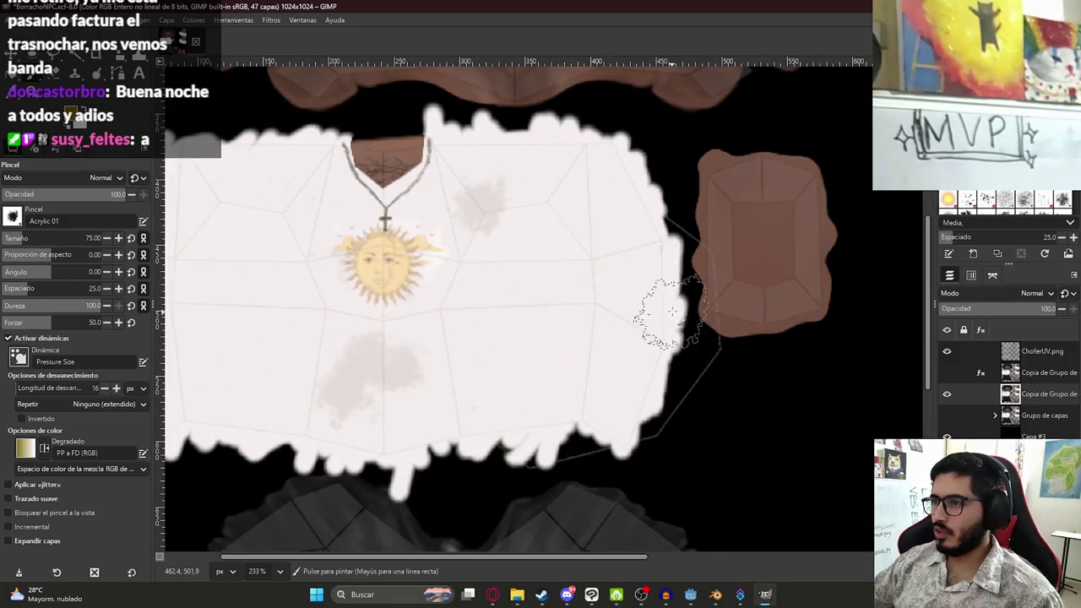
{"action": "left_click", "coordinate": [947, 415]}
{"action": "key", "text": "Delete"}
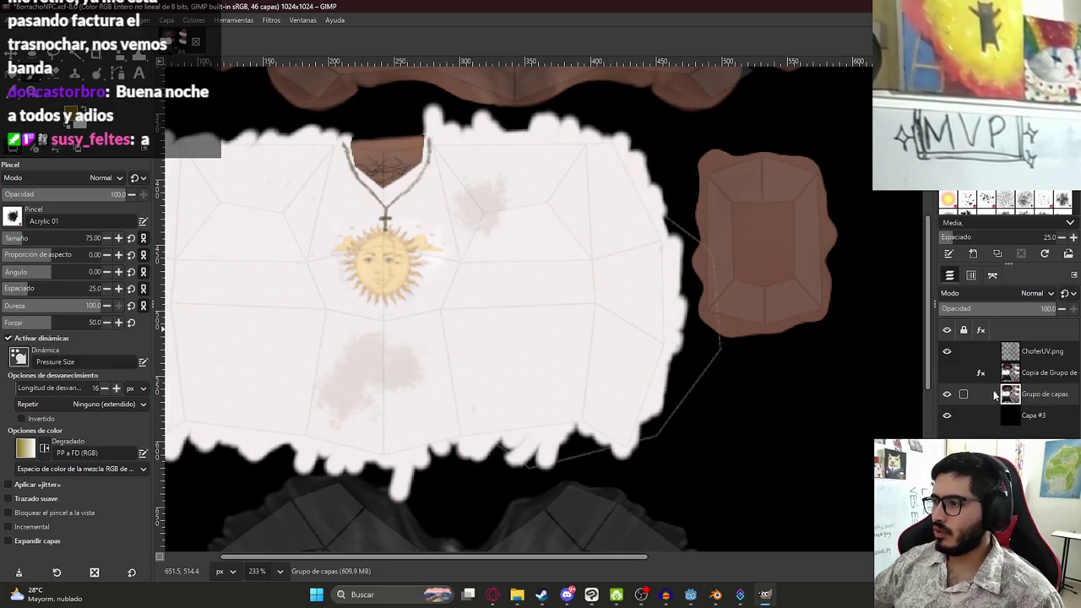
{"action": "left_click", "coordinate": [995, 394]}
{"action": "scroll", "coordinate": [743, 360], "scroll_direction": "up", "scroll_amount": 1}
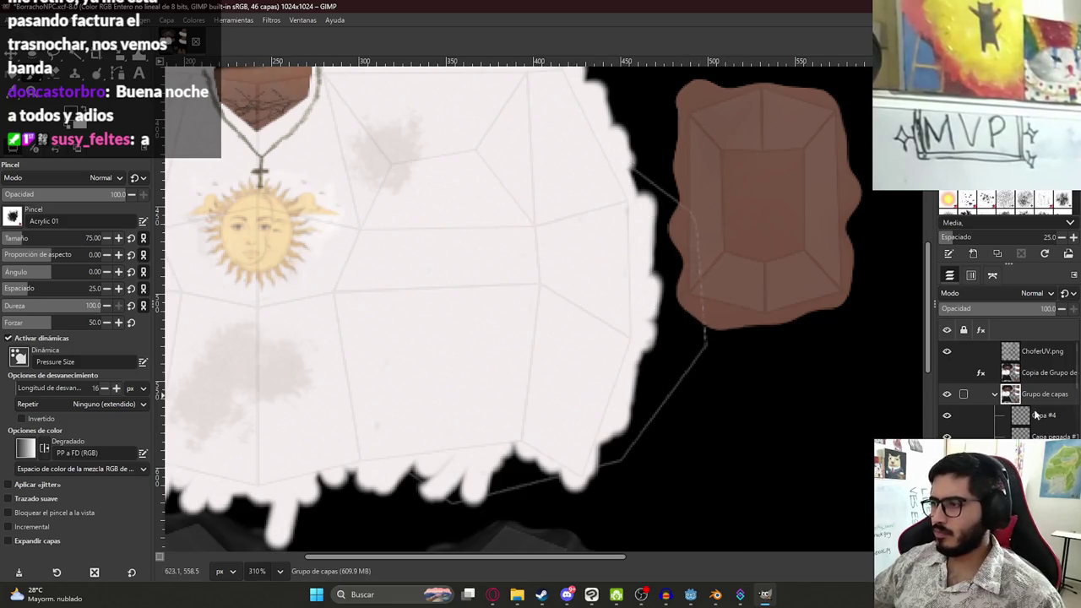
Toggle the layer group and its white overlay layer off and on to check their contents
{"action": "left_click", "coordinate": [948, 396]}
{"action": "left_click", "coordinate": [947, 396]}
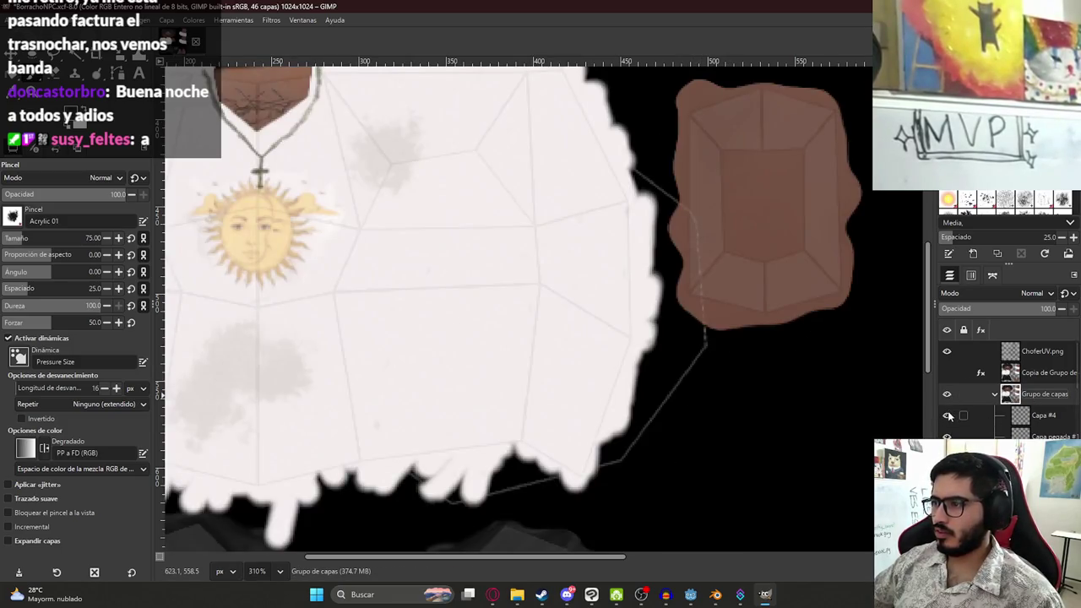
{"action": "scroll", "coordinate": [948, 417], "scroll_direction": "down", "scroll_amount": 2}
{"action": "left_click", "coordinate": [948, 381]}
{"action": "left_click", "coordinate": [947, 381]}
Switch to a hard Eraser on a layer in the group, then fit the sheet in the window
{"action": "key", "text": "e"}
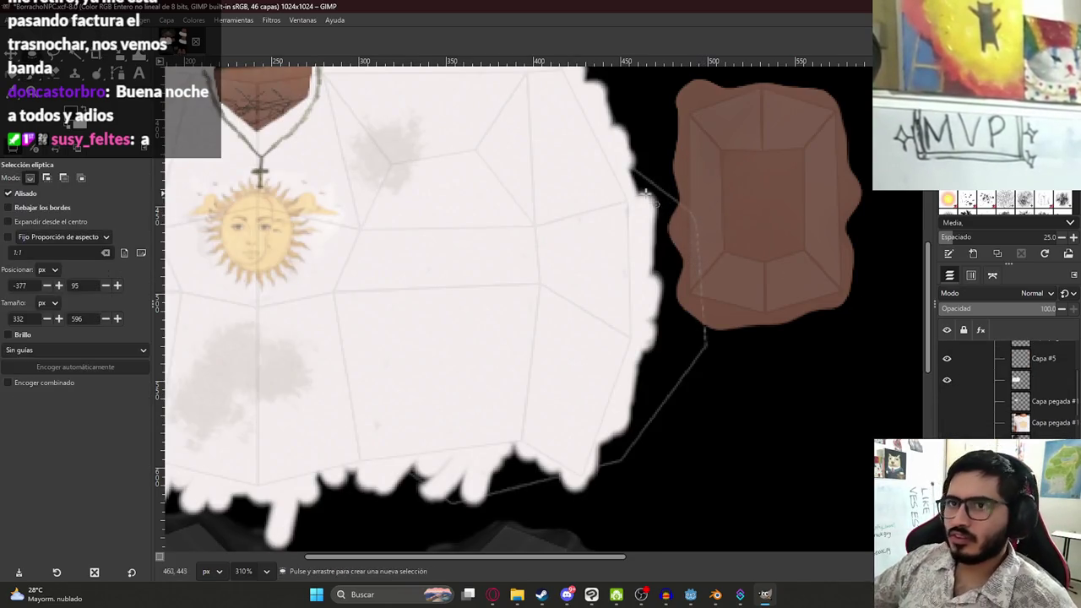
{"action": "key", "text": "shift+e"}
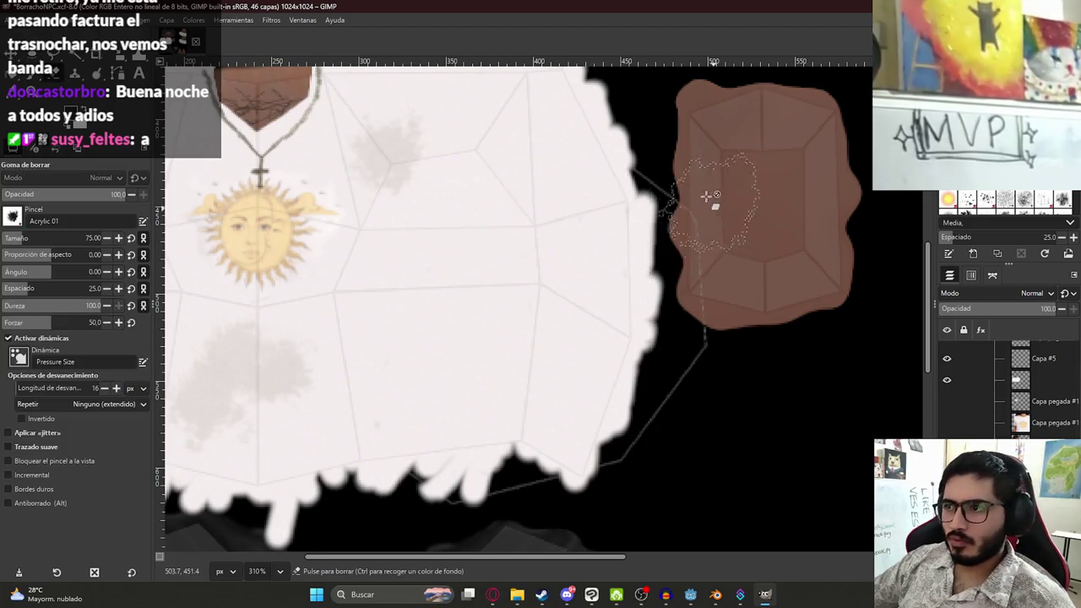
{"action": "key", "text": "e"}
{"action": "key", "text": "shift+e"}
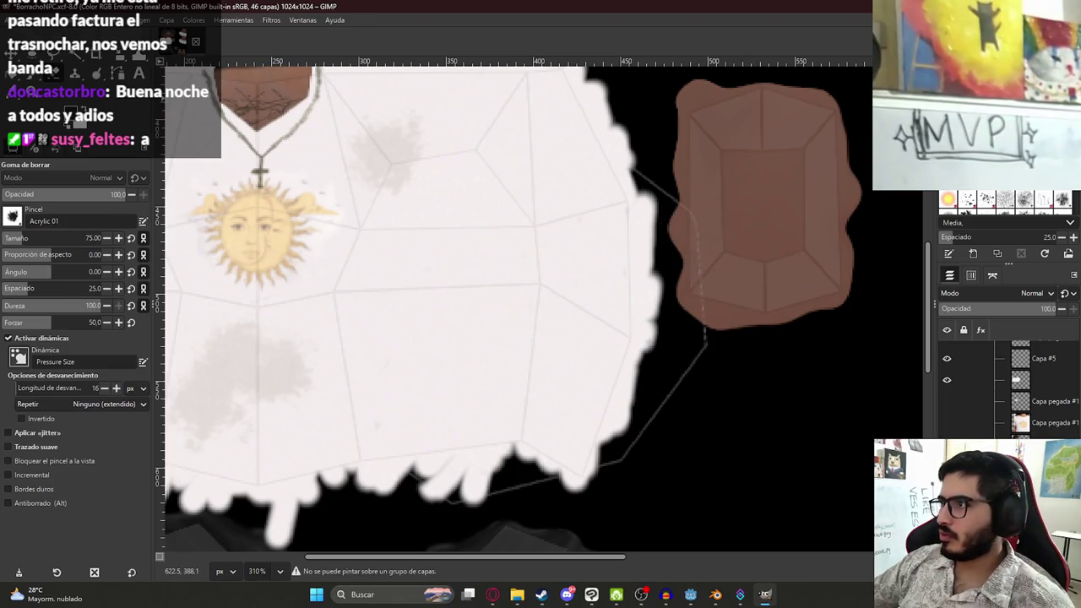
{"action": "key", "text": "shift+e"}
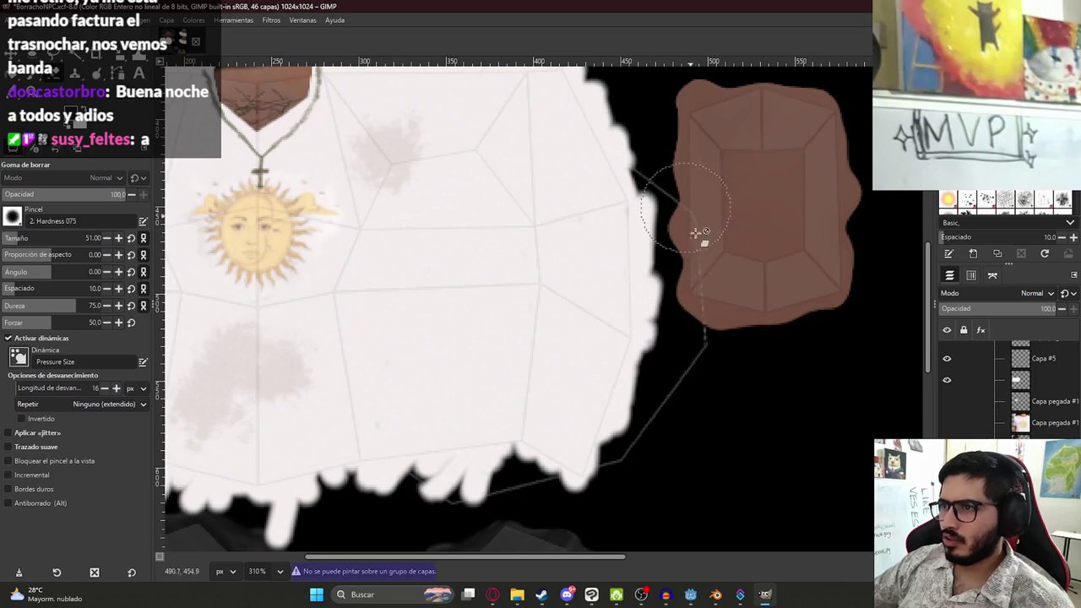
{"action": "left_click", "coordinate": [1021, 379]}
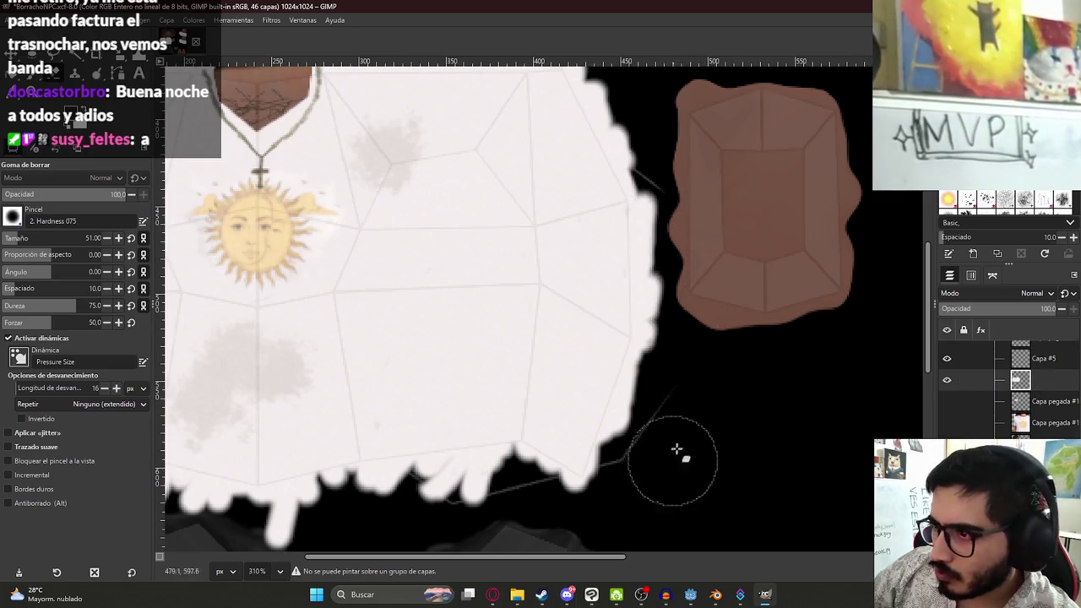
{"action": "scroll", "coordinate": [680, 451], "scroll_direction": "down", "scroll_amount": 4}
{"action": "key", "text": "shift+ctrl+j"}
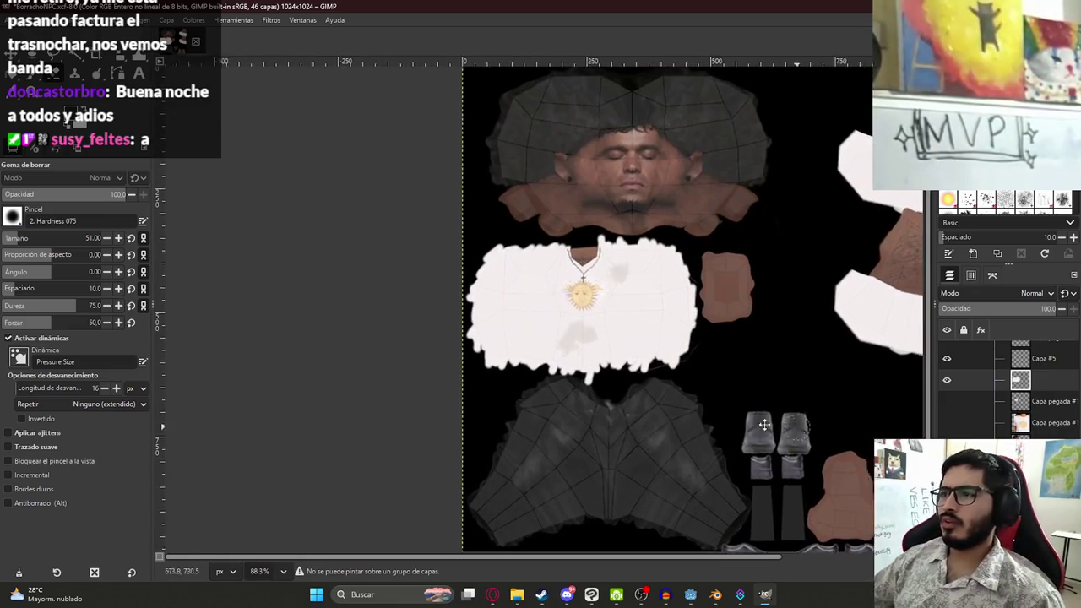
Duplicate the layer group and merge the copy into one layer above the original
{"action": "scroll", "coordinate": [1052, 372], "scroll_direction": "up", "scroll_amount": 3}
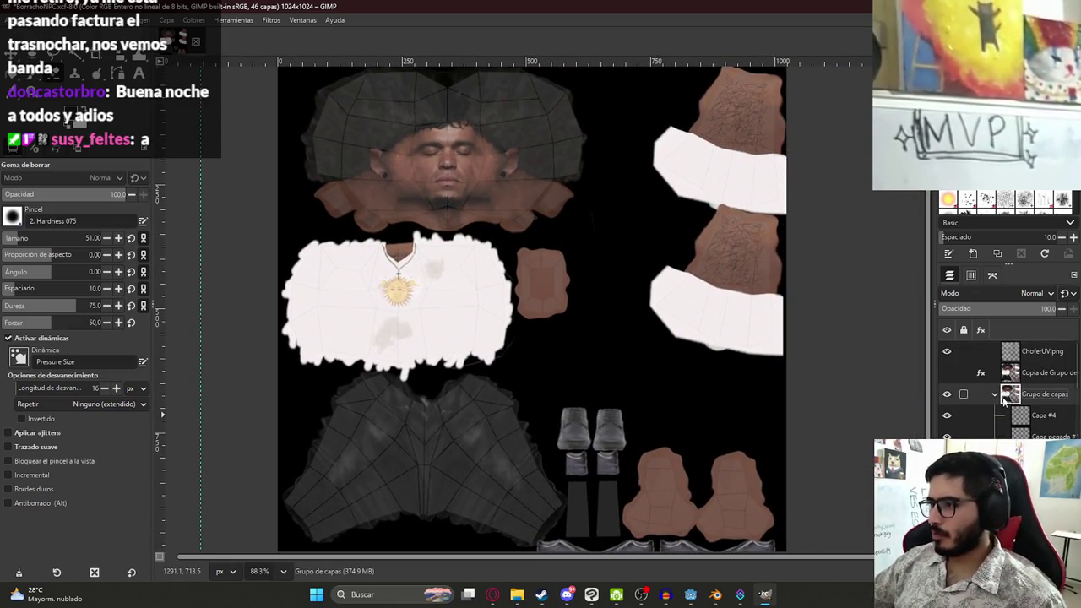
{"action": "key", "text": "ctrl+c"}
{"action": "key", "text": "shift+ctrl+d"}
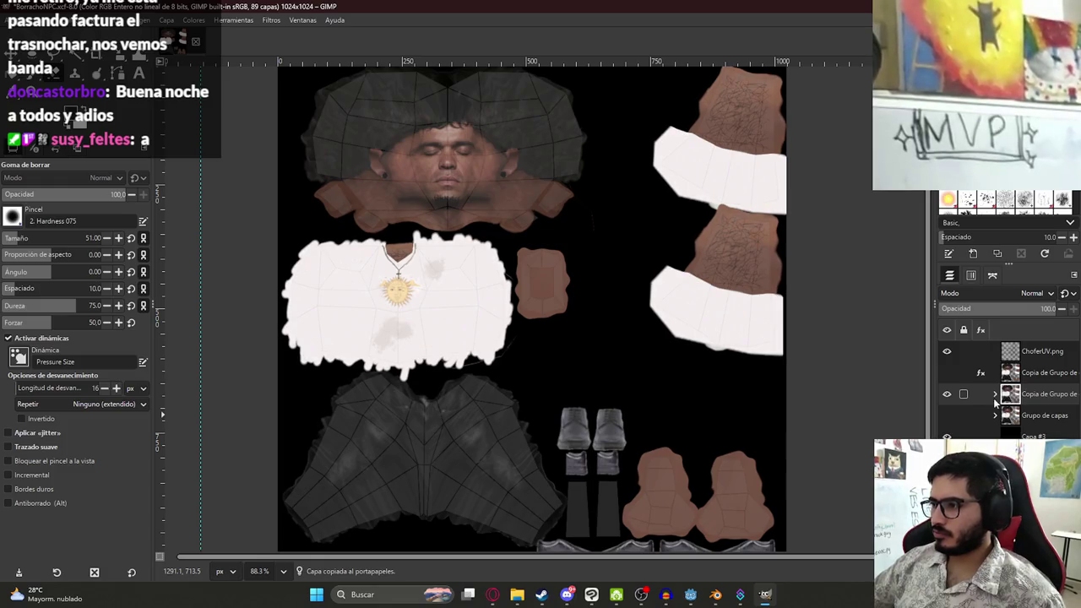
{"action": "right_click", "coordinate": [1036, 399]}
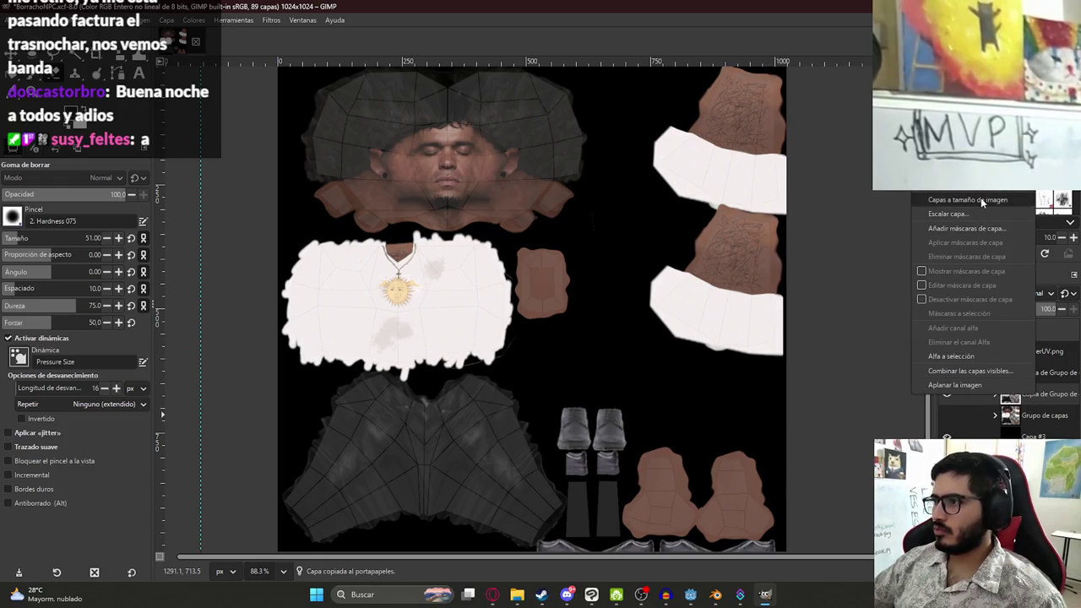
{"action": "left_click", "coordinate": [963, 173]}
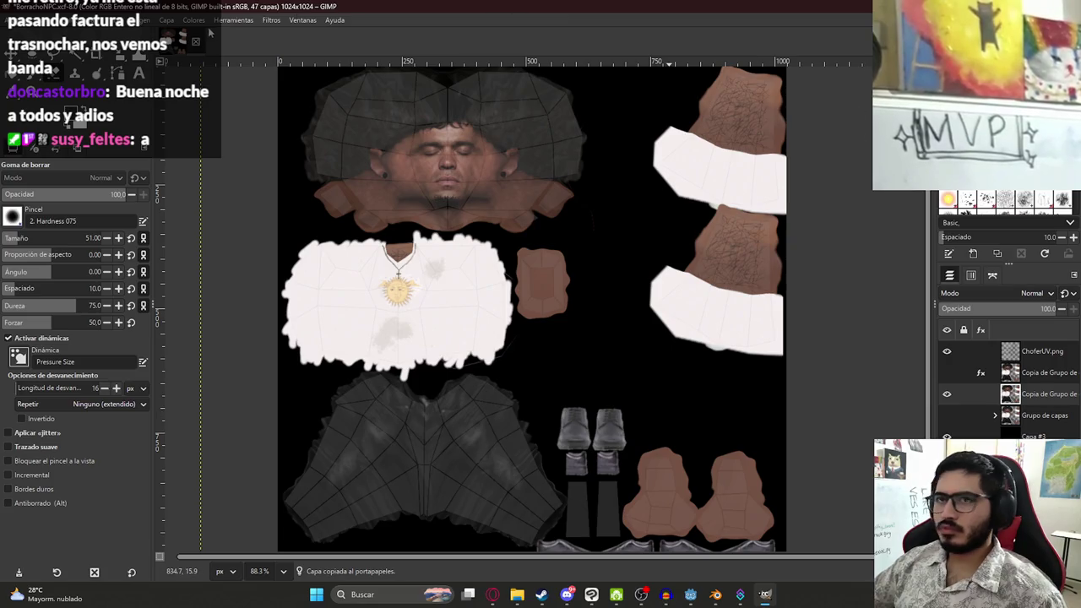
Pixelize the merged copy layer with a block size of 3
{"action": "left_click", "coordinate": [243, 20]}
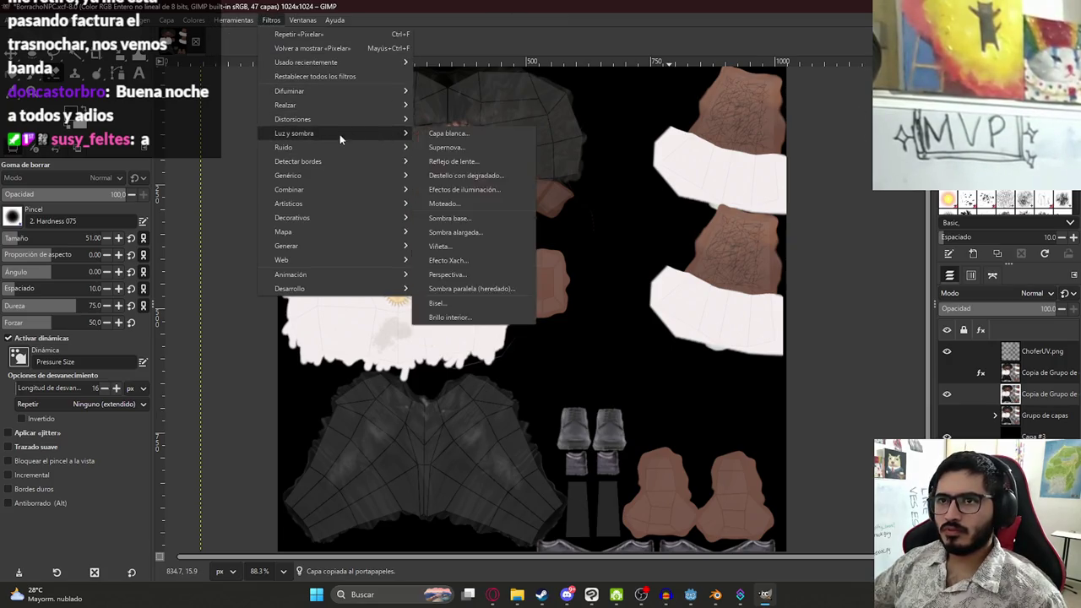
{"action": "mouse_move", "coordinate": [395, 91]}
{"action": "left_click", "coordinate": [442, 162]}
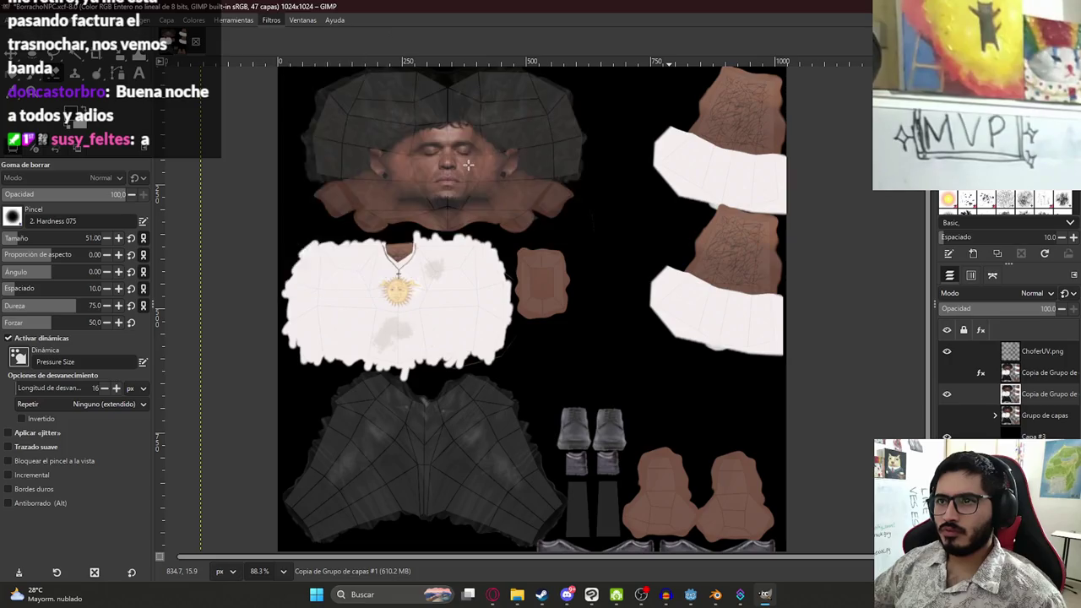
{"action": "left_click_drag", "start_coordinate": [275, 204], "coordinate": [320, 251]}
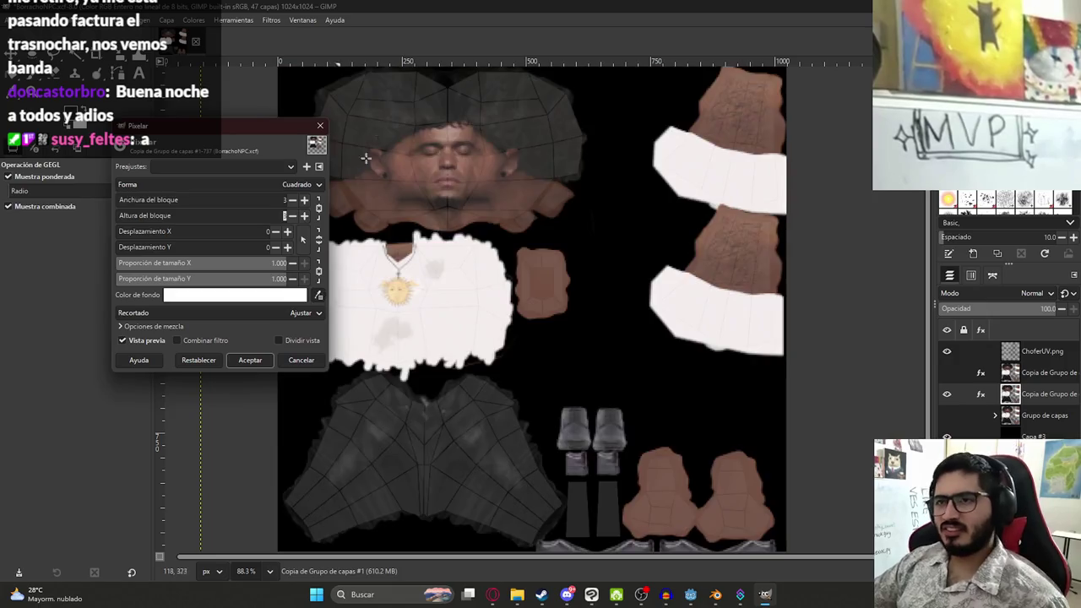
{"action": "scroll", "coordinate": [421, 158], "scroll_direction": "up", "scroll_amount": 3}
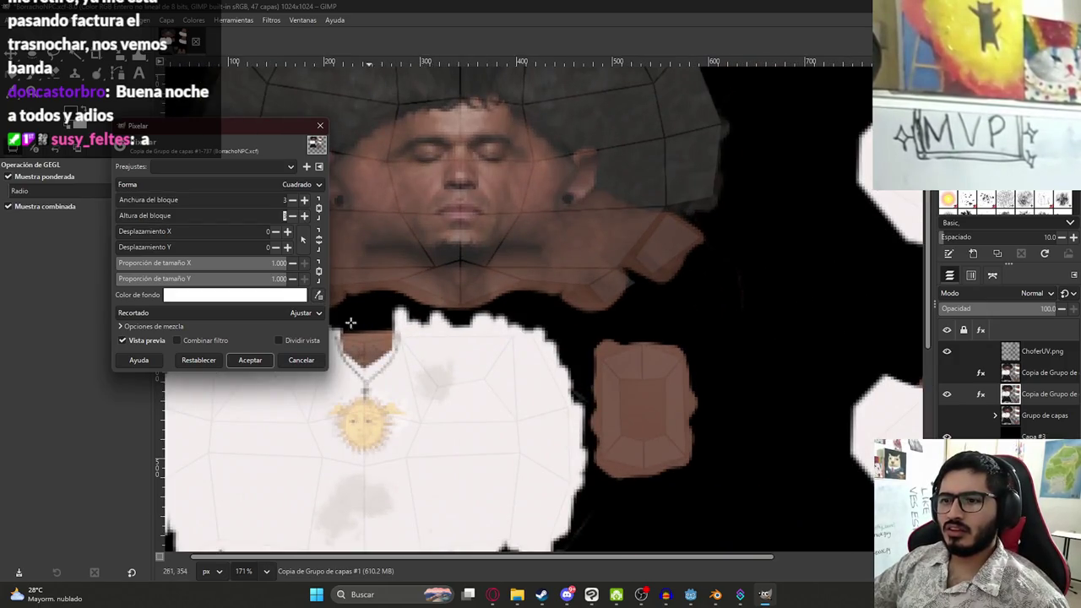
{"action": "left_click", "coordinate": [250, 360]}
Hide the ChoferUV.png wireframe layer and export the texture over BorrachoTexture.png
{"action": "scroll", "coordinate": [456, 403], "scroll_direction": "down", "scroll_amount": 5}
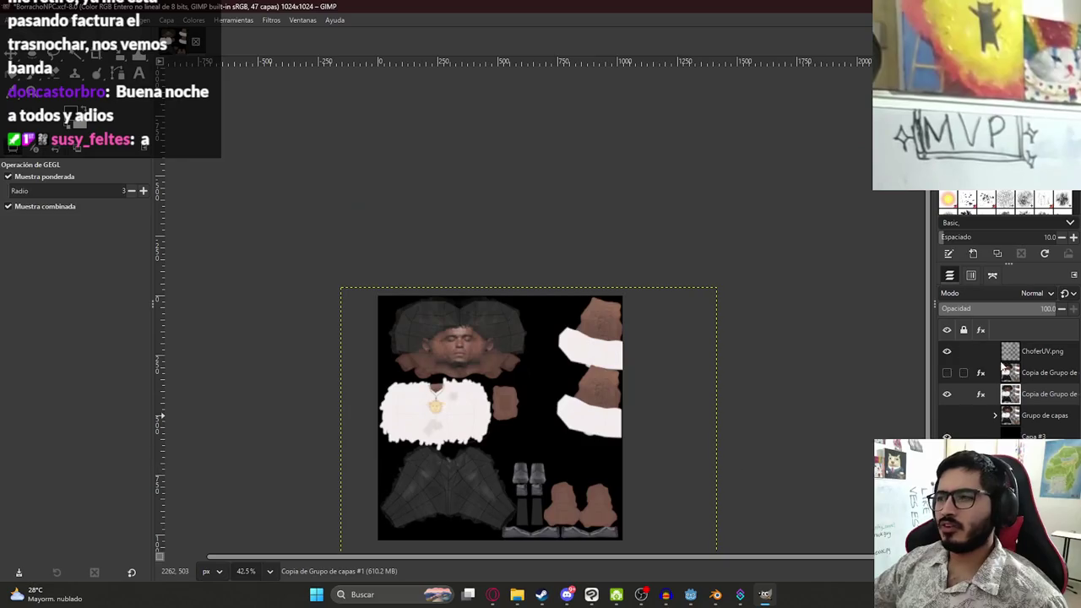
{"action": "left_click", "coordinate": [946, 357]}
{"action": "left_click", "coordinate": [17, 20]}
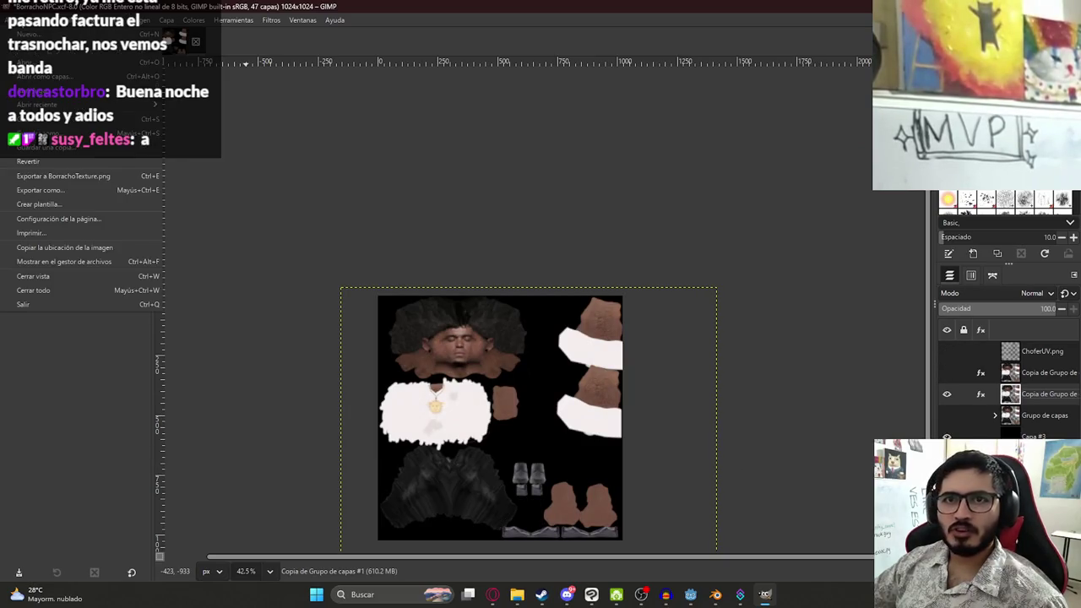
{"action": "left_click", "coordinate": [64, 176]}
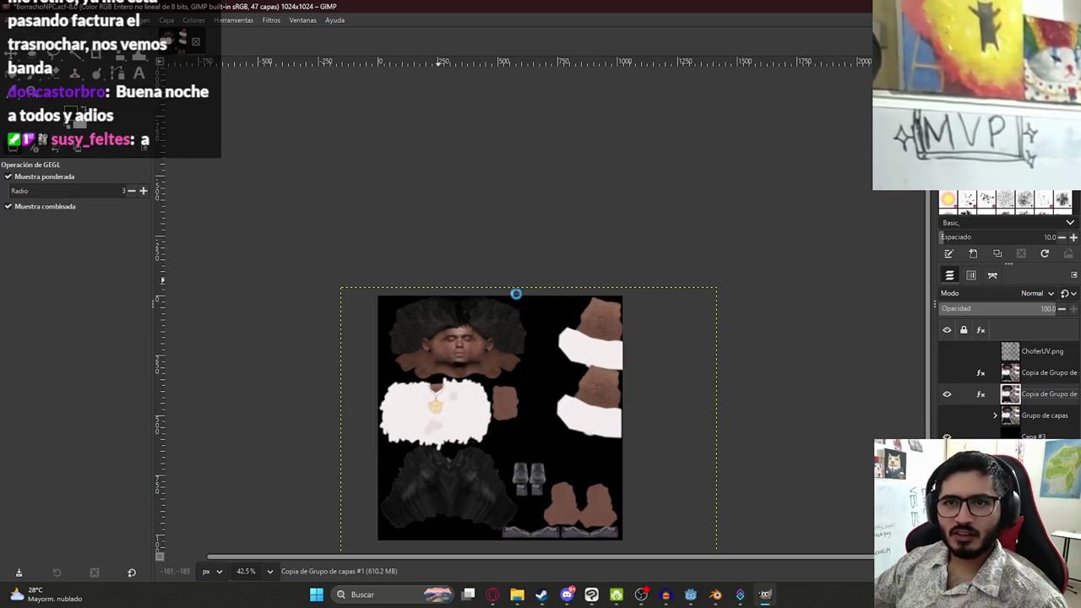
{"action": "left_click", "coordinate": [715, 595]}
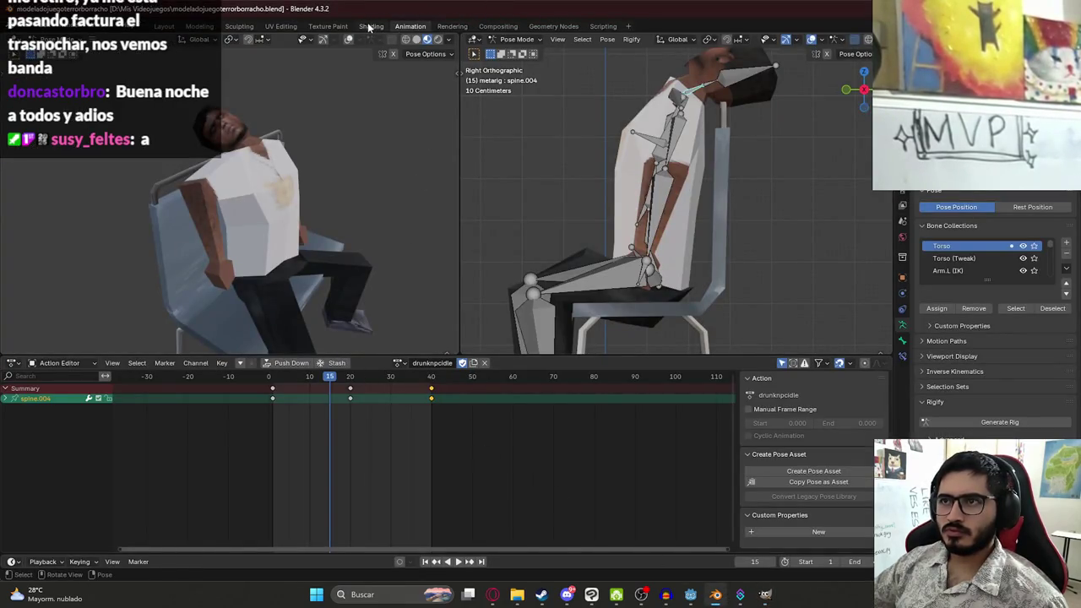
Reload BorrachoTexture.png into the seated model's Image Texture node in the Shading workspace
{"action": "left_click", "coordinate": [370, 26]}
{"action": "left_click", "coordinate": [514, 162]}
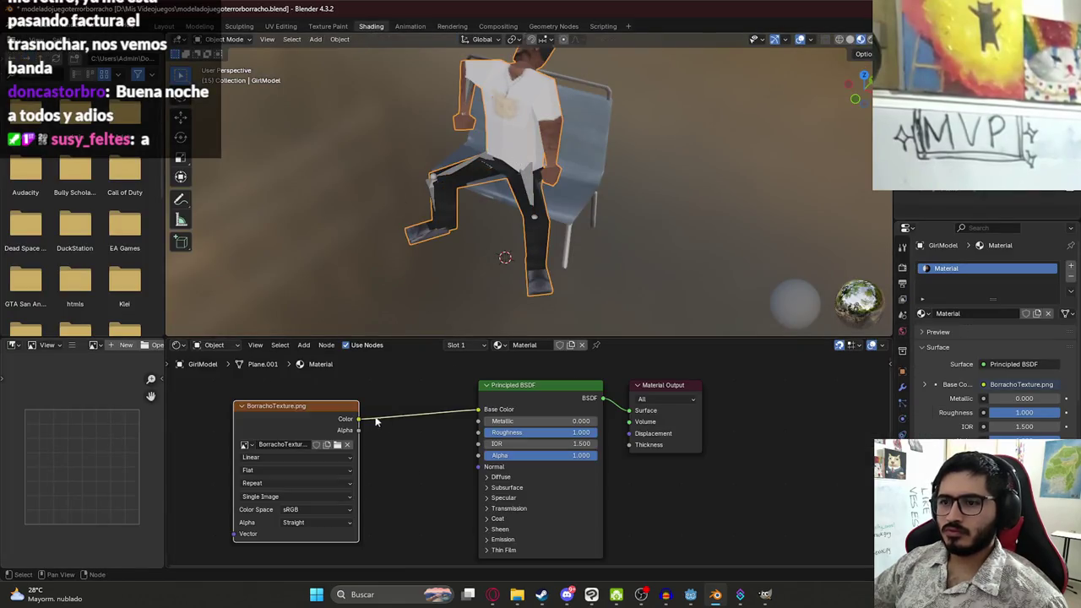
{"action": "left_click", "coordinate": [347, 445]}
{"action": "left_click", "coordinate": [324, 446]}
{"action": "scroll", "coordinate": [636, 342], "scroll_direction": "down", "scroll_amount": 5}
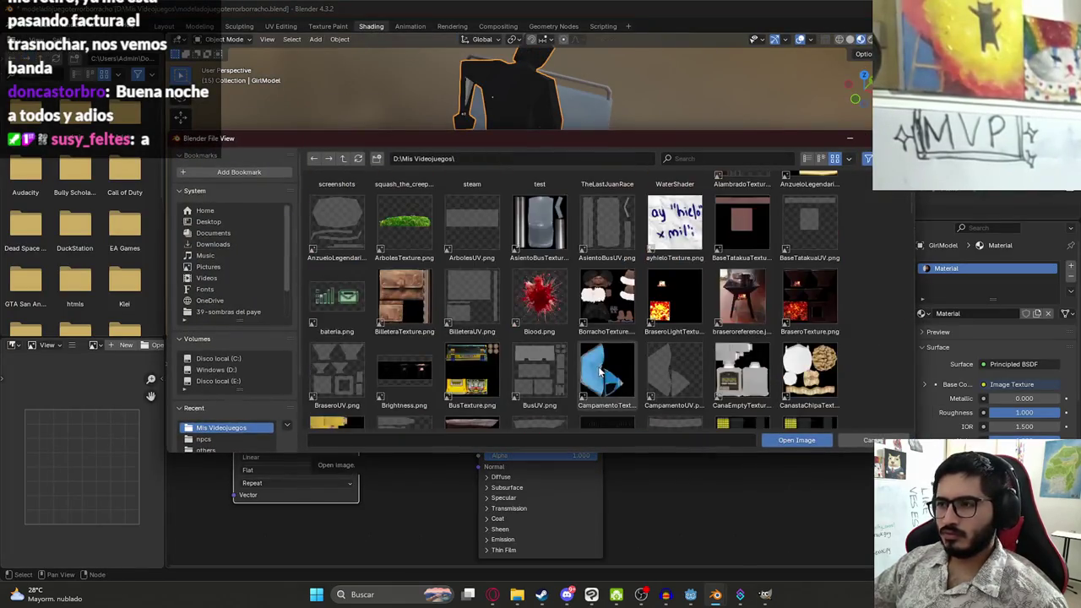
{"action": "double_click", "coordinate": [620, 313]}
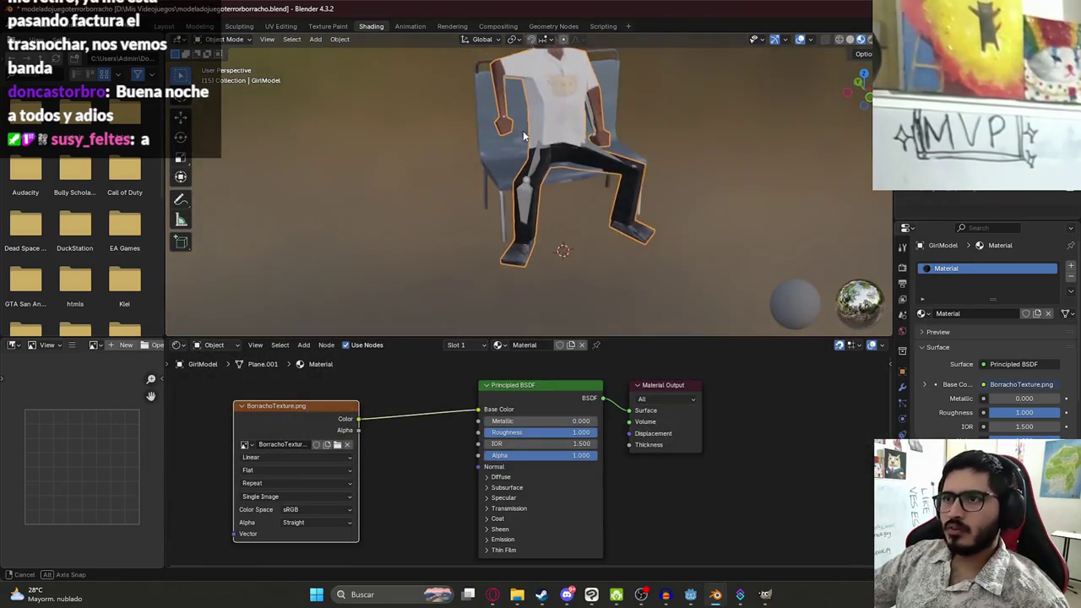
Return to the Animation workspace, inspect the textured seated model and save the .blend file
{"action": "left_click", "coordinate": [409, 26]}
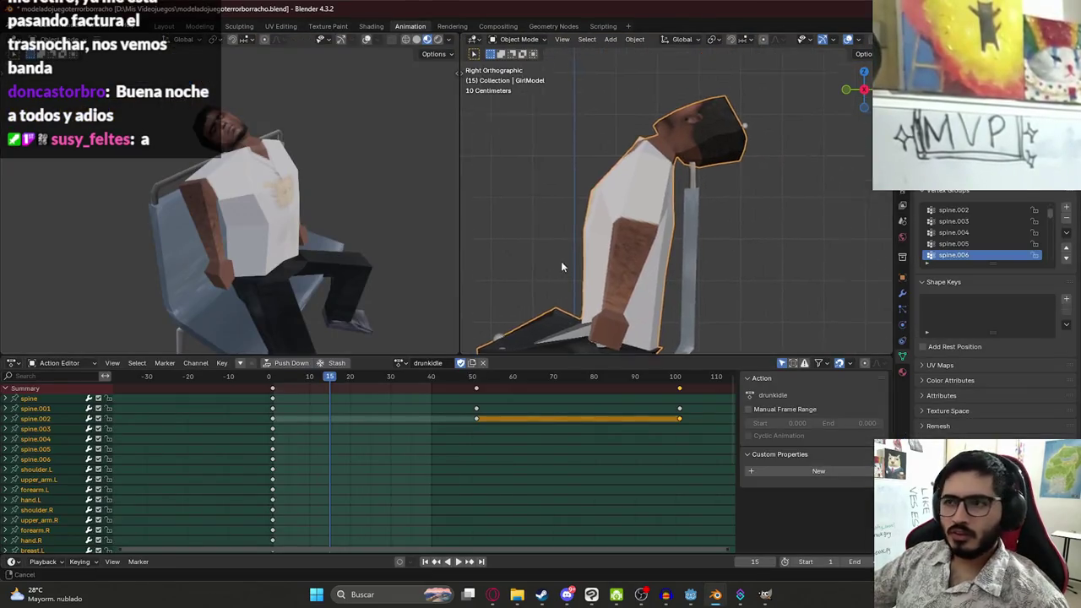
{"action": "scroll", "coordinate": [592, 262], "scroll_direction": "down", "scroll_amount": 5}
{"action": "scroll", "coordinate": [289, 212], "scroll_direction": "down", "scroll_amount": 3}
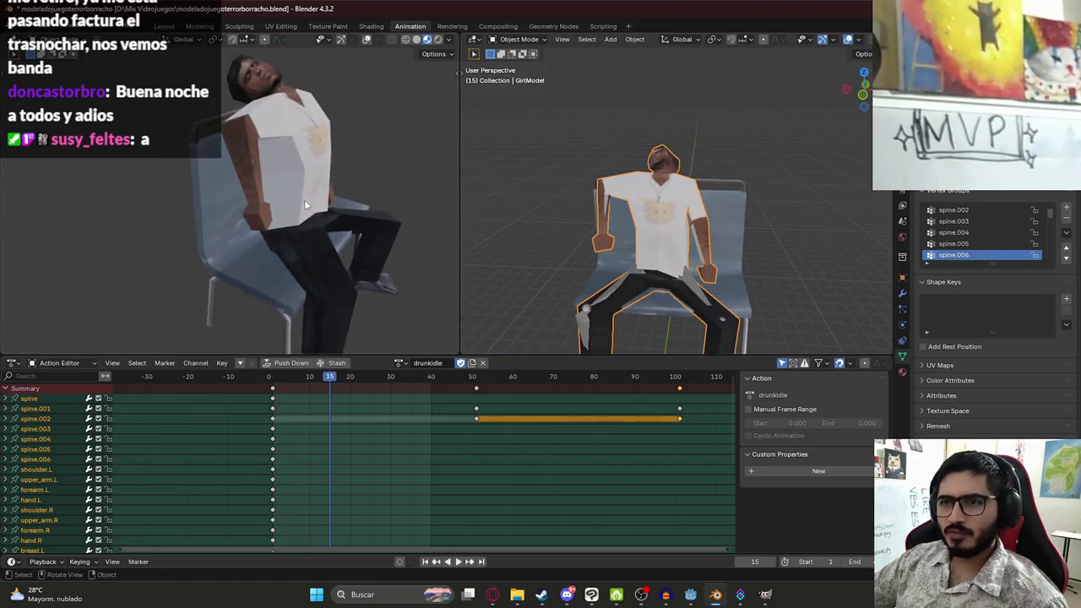
{"action": "left_click_drag", "start_coordinate": [311, 207], "coordinate": [252, 138]}
{"action": "key", "text": "ctrl+s"}
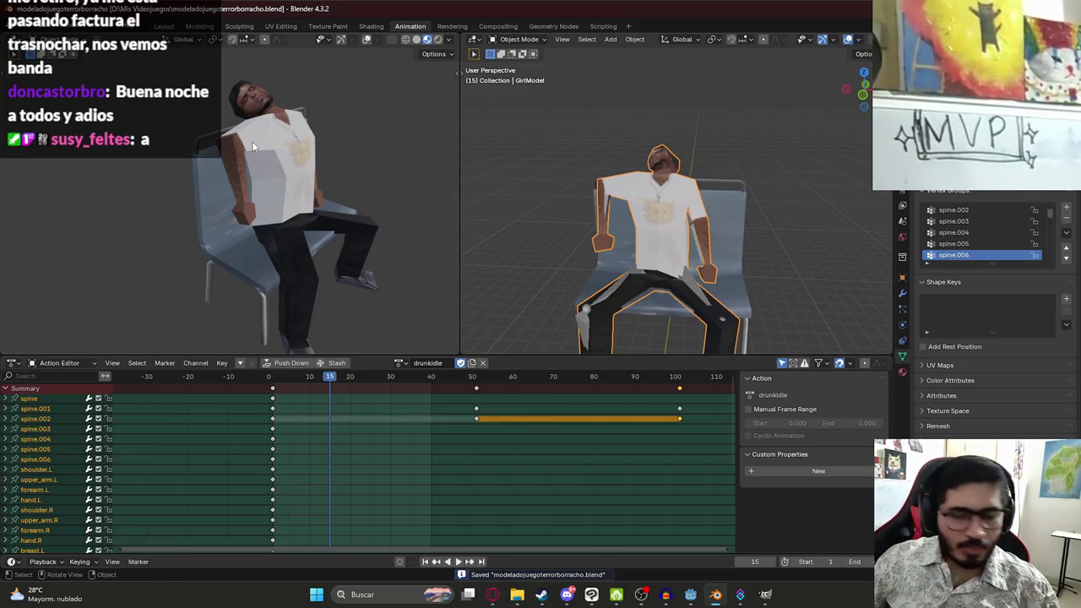
{"action": "scroll", "coordinate": [261, 136], "scroll_direction": "up", "scroll_amount": 6}
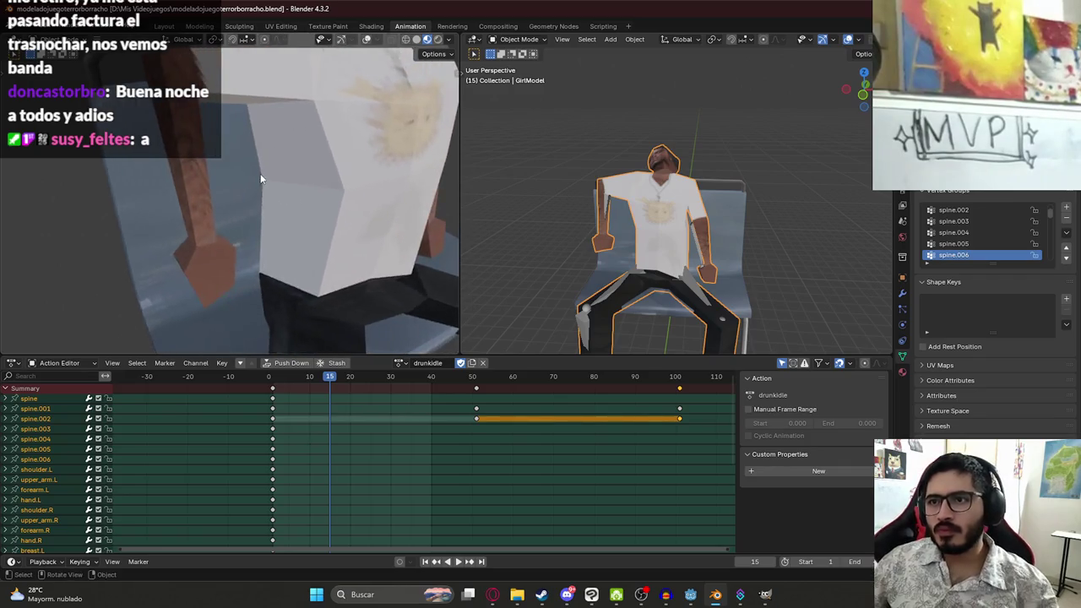
{"action": "scroll", "coordinate": [261, 173], "scroll_direction": "down", "scroll_amount": 6}
{"action": "left_click_drag", "start_coordinate": [264, 172], "coordinate": [270, 172]}
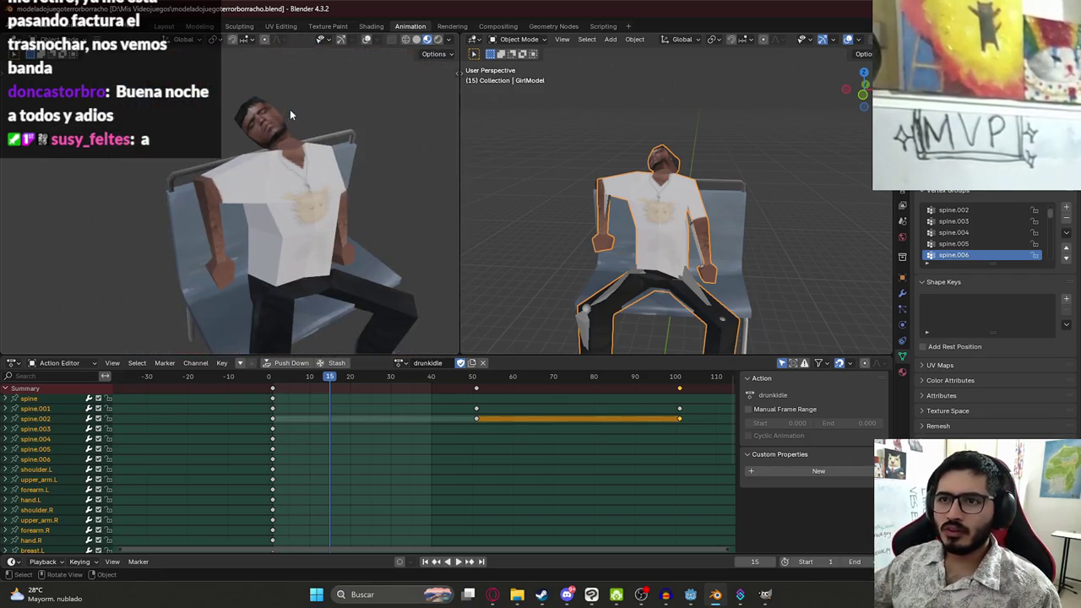
{"action": "scroll", "coordinate": [292, 110], "scroll_direction": "down", "scroll_amount": 3}
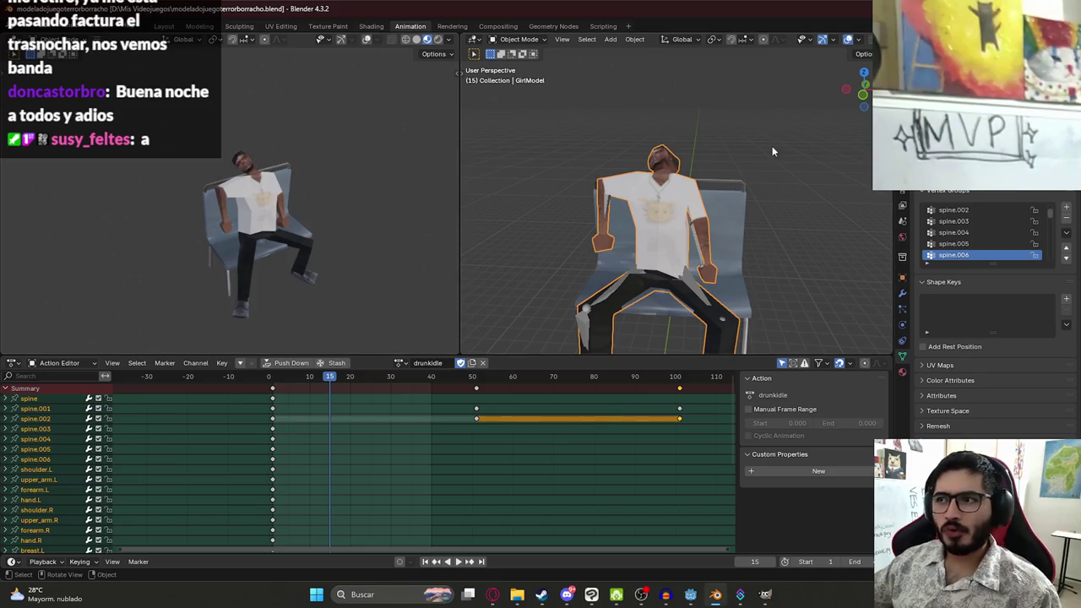
Reselect the seated model and save the .blend file again
{"action": "left_click", "coordinate": [606, 205], "text": "shift"}
{"action": "left_click", "coordinate": [700, 216]}
{"action": "left_click", "coordinate": [608, 203], "text": "shift"}
{"action": "left_click", "coordinate": [608, 207]}
{"action": "left_click", "coordinate": [625, 218], "text": "shift"}
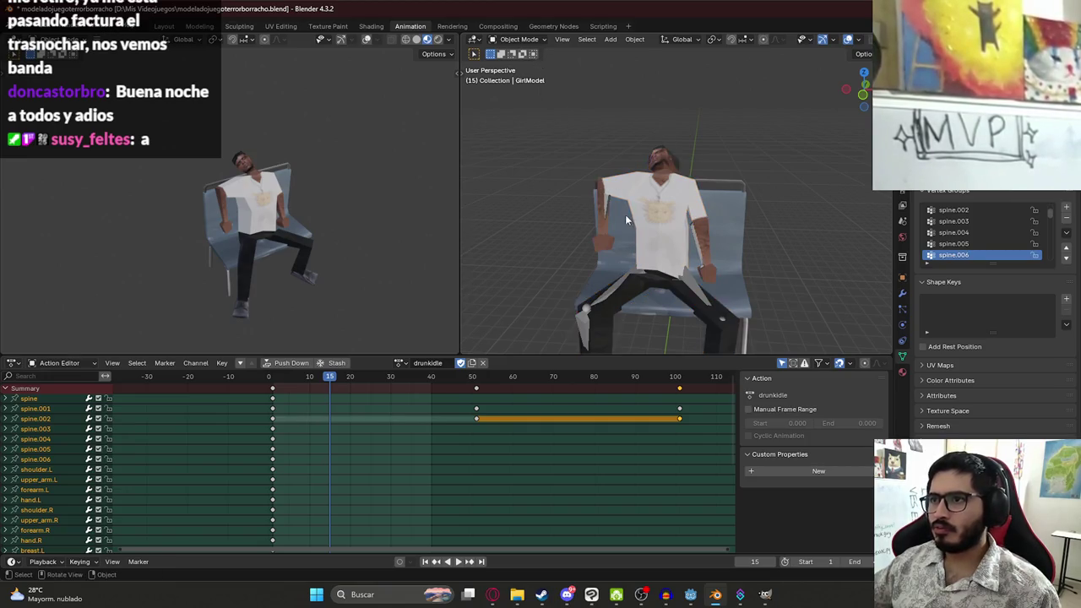
{"action": "key", "text": "ctrl+z"}
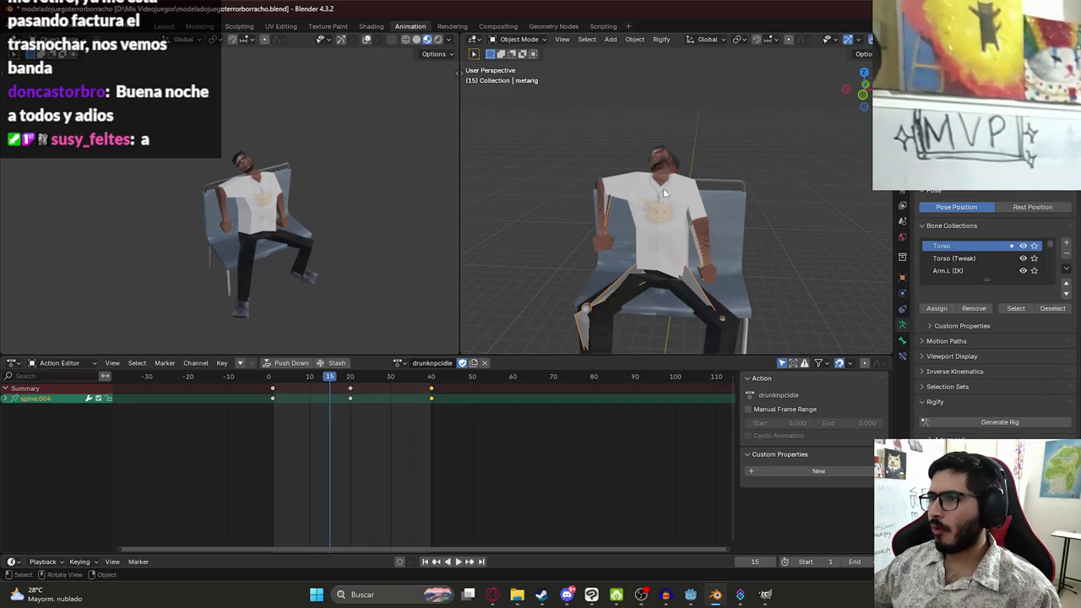
{"action": "key", "text": "ctrl+s"}
Apply the seated model's scale and bring up the File menu for export
{"action": "left_click", "coordinate": [31, 27]}
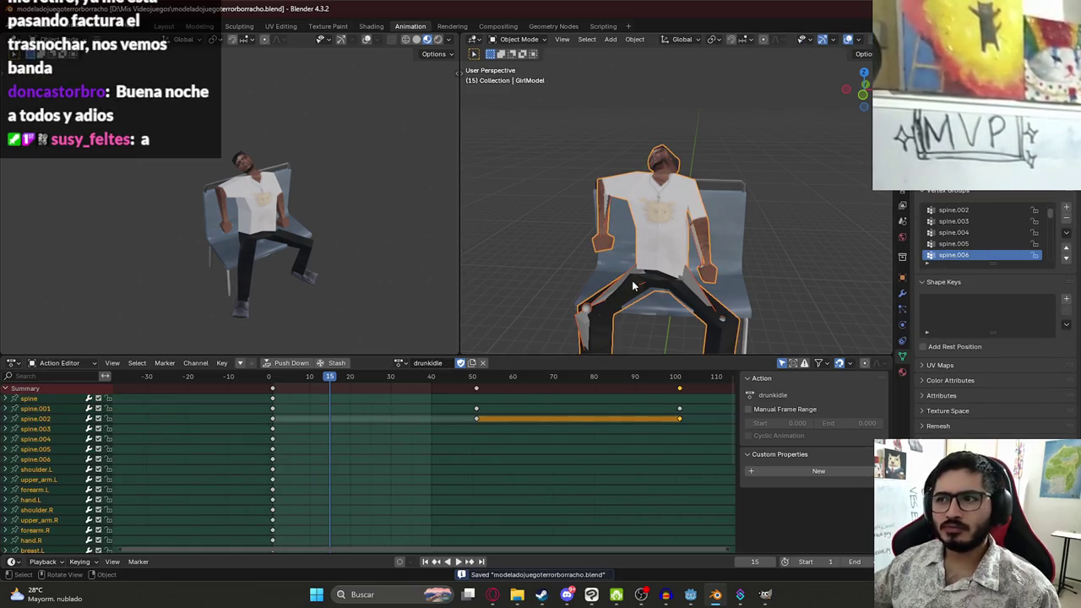
{"action": "key", "text": "ctrl+a"}
{"action": "left_click", "coordinate": [627, 236]}
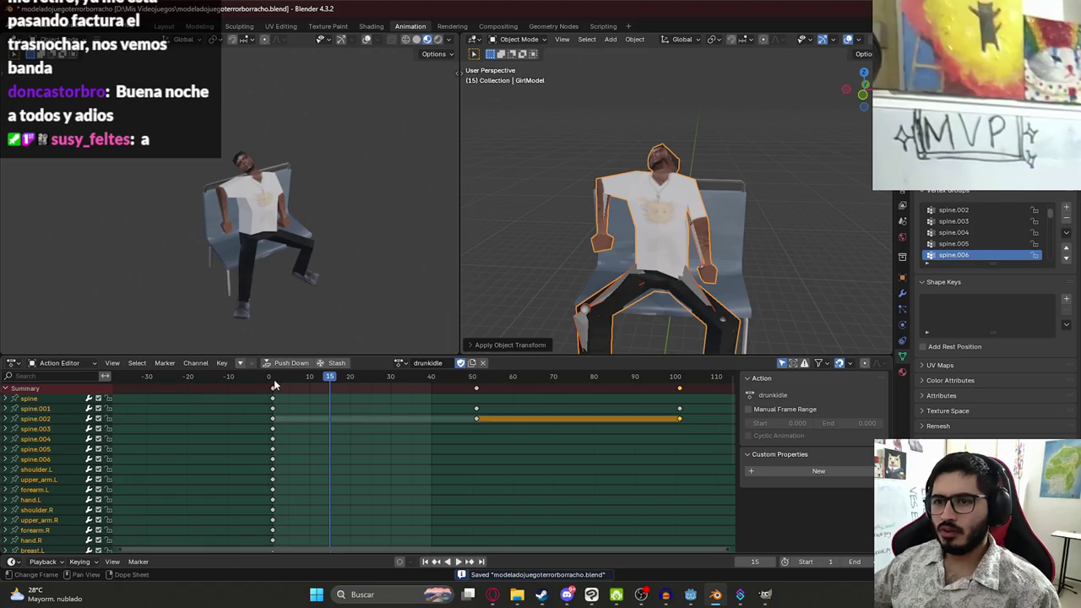
{"action": "key", "text": "Escape"}
{"action": "left_click", "coordinate": [32, 26]}
{"action": "key", "text": "Escape"}
{"action": "left_click", "coordinate": [31, 27]}
Choose glTF 2.0 export and navigate to the juegoterror1 assets/characters folder
{"action": "mouse_move", "coordinate": [54, 191]}
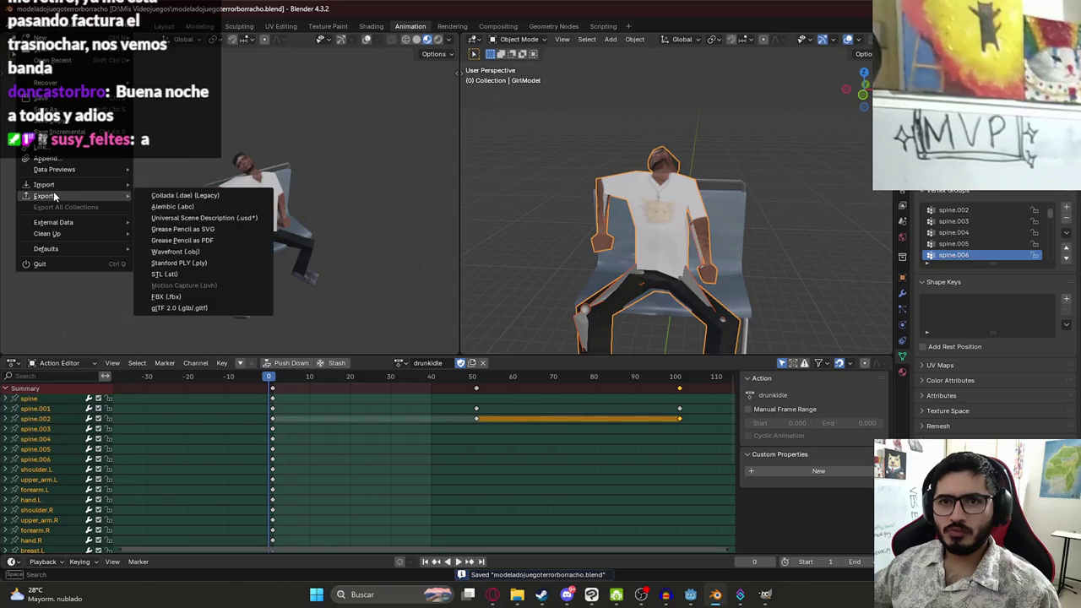
{"action": "left_click", "coordinate": [211, 302]}
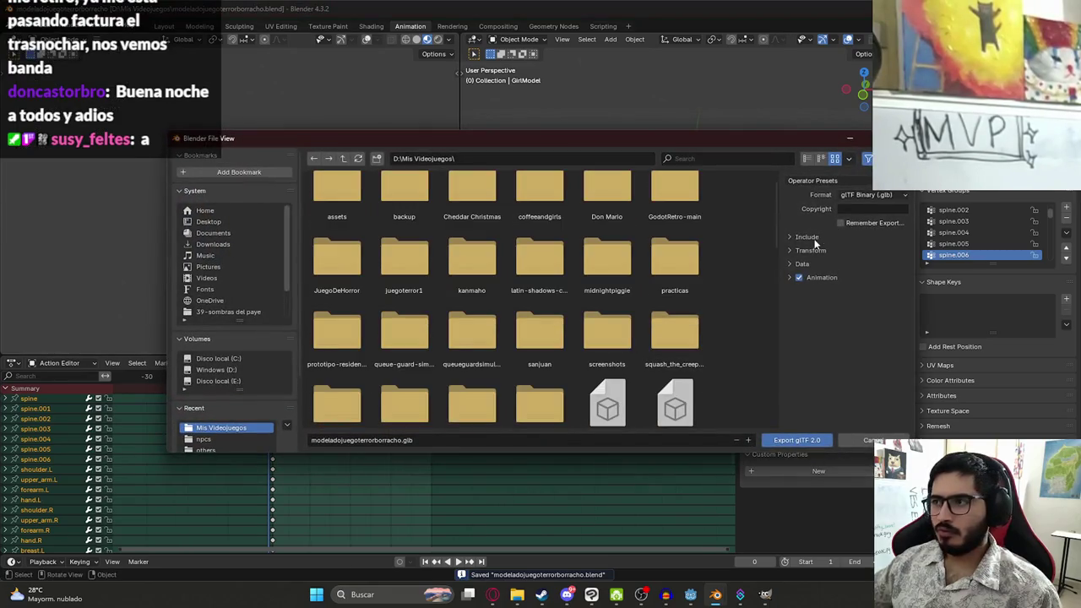
{"action": "double_click", "coordinate": [402, 252]}
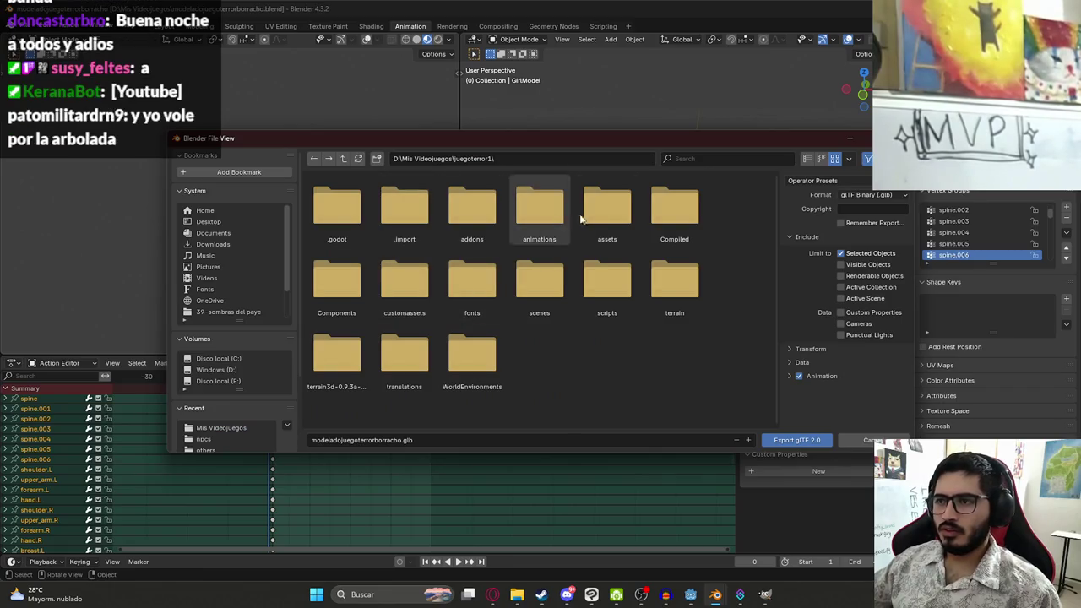
{"action": "double_click", "coordinate": [615, 216]}
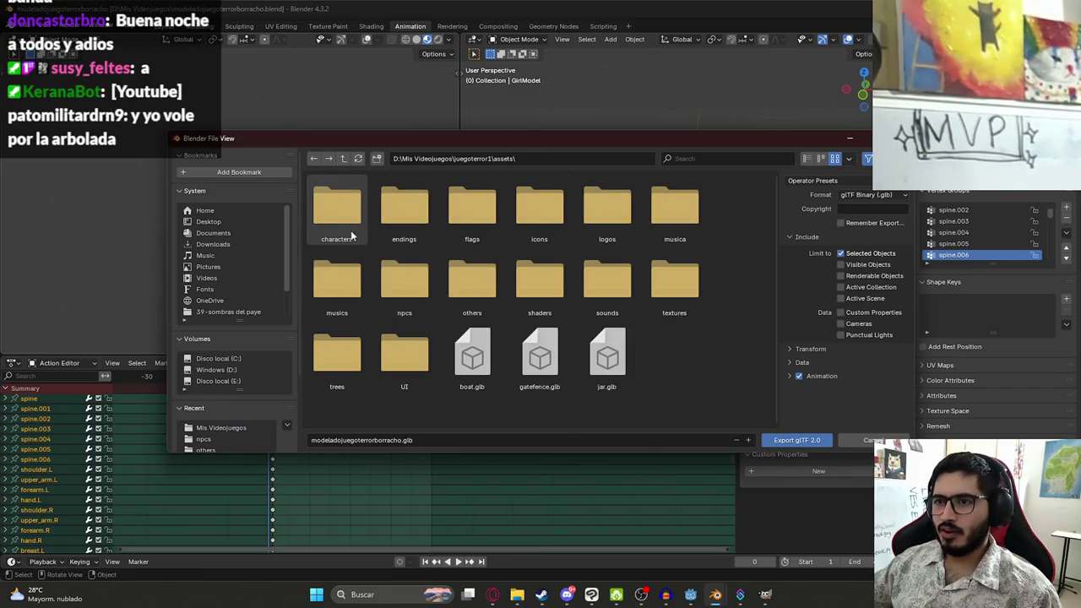
{"action": "double_click", "coordinate": [355, 232]}
Name the export file drunk.glb and export the character
{"action": "left_click", "coordinate": [398, 440]}
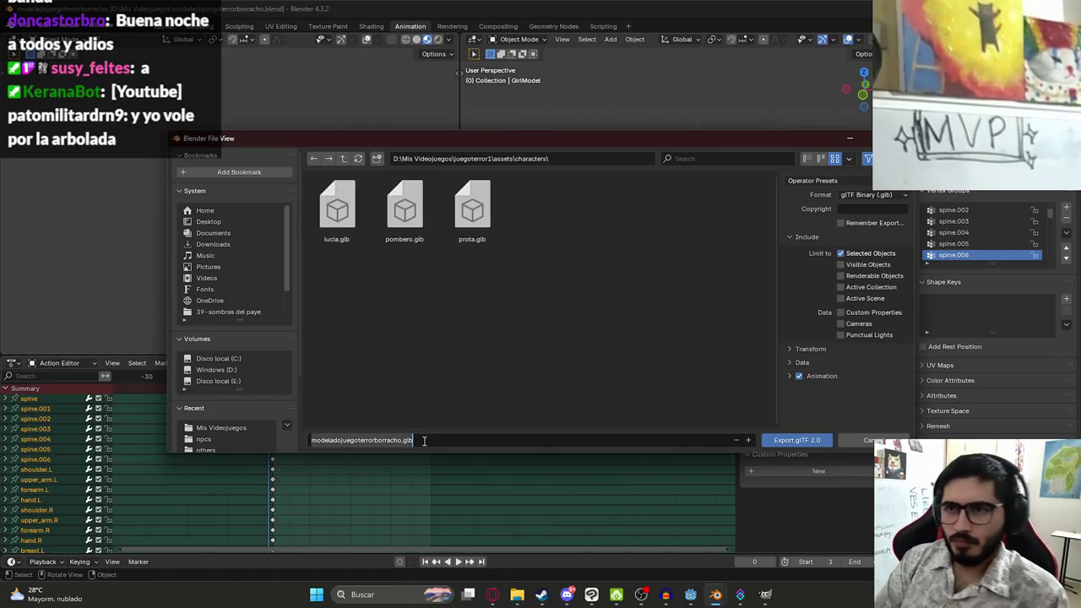
{"action": "key", "text": "ctrl+a"}
{"action": "type", "text": "crunk"}
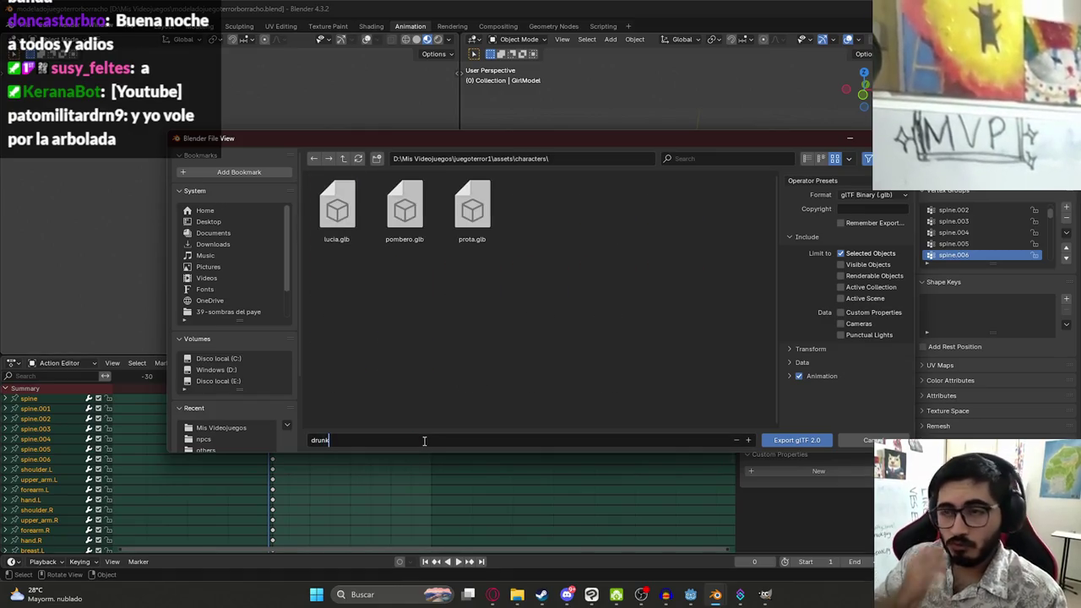
{"action": "key", "text": "Return"}
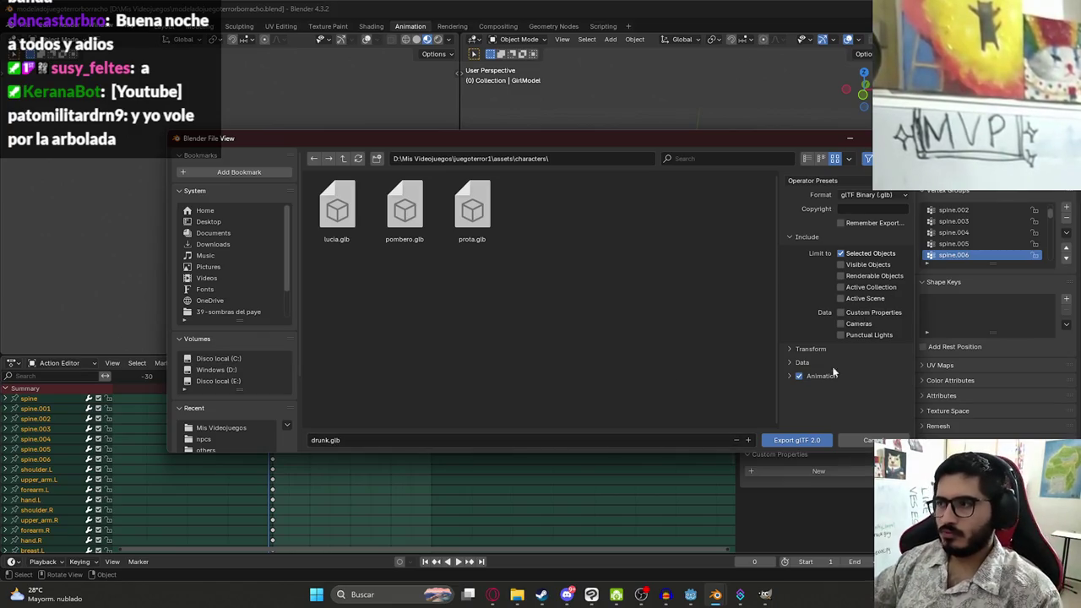
{"action": "left_click", "coordinate": [789, 441]}
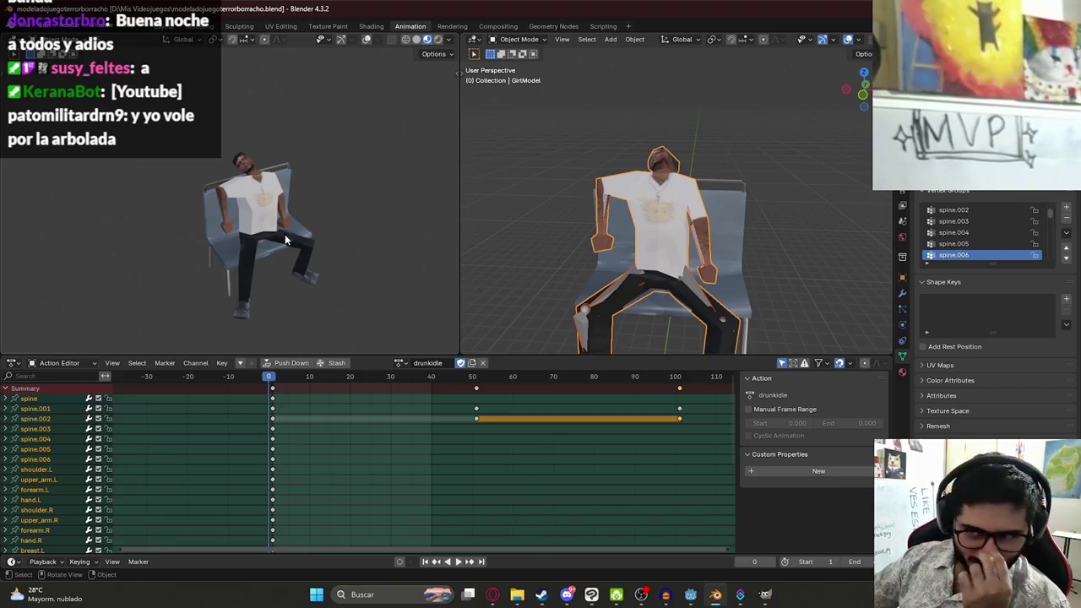
Orbit the view around the seated character, then bring up the Godot editor
{"action": "scroll", "coordinate": [266, 166], "scroll_direction": "up", "scroll_amount": 5}
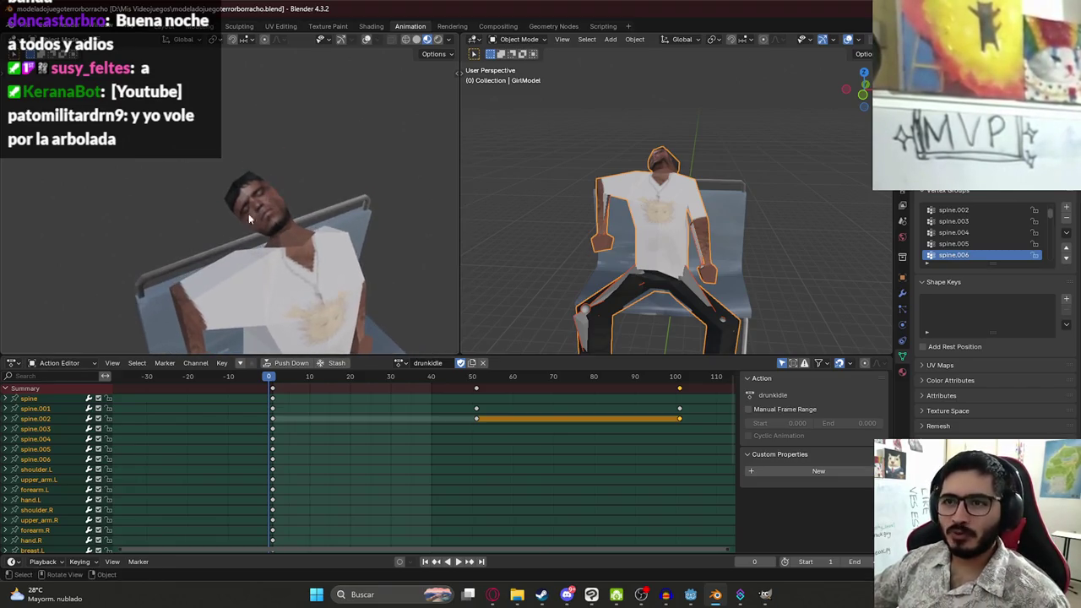
{"action": "scroll", "coordinate": [304, 238], "scroll_direction": "down", "scroll_amount": 5}
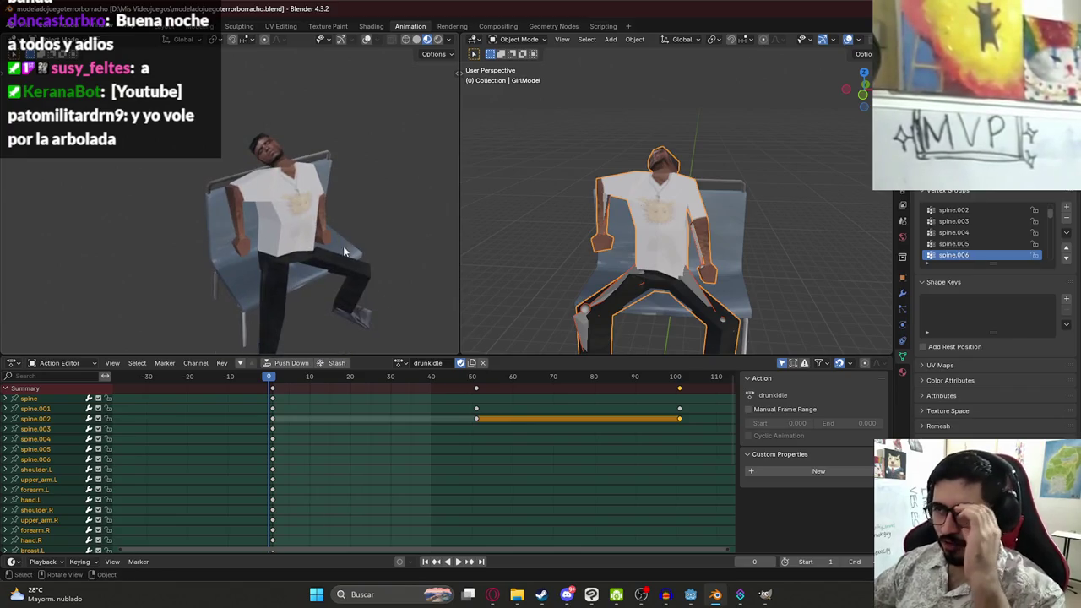
{"action": "mouse_move", "coordinate": [287, 172]}
{"action": "left_mouse_down"}
{"action": "mouse_move", "coordinate": [301, 133]}
{"action": "mouse_move", "coordinate": [315, 143]}
{"action": "left_mouse_up"}
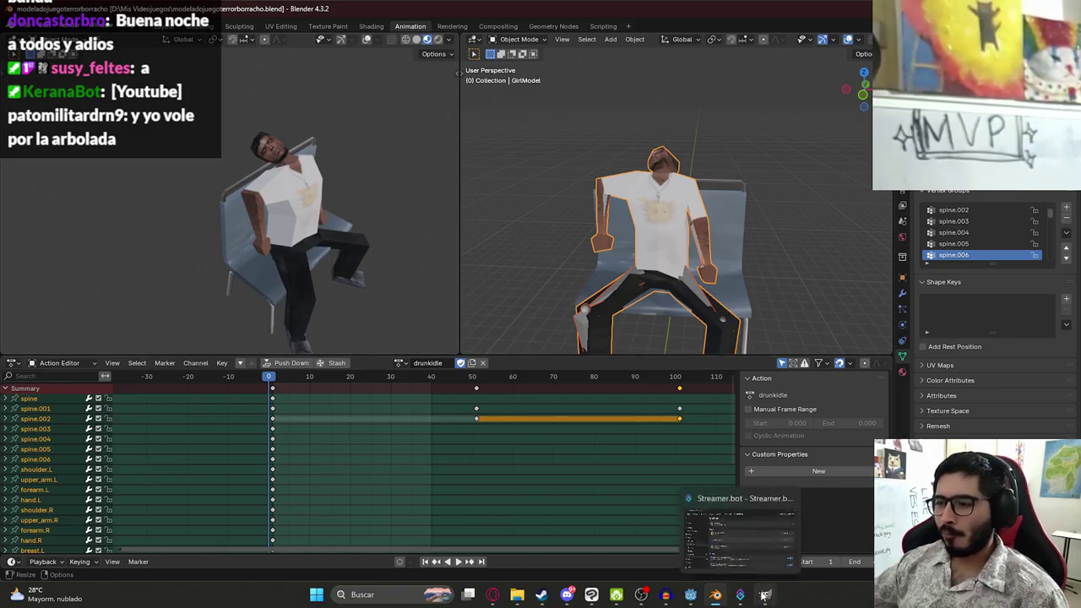
{"action": "mouse_move", "coordinate": [604, 596]}
{"action": "left_click", "coordinate": [688, 591]}
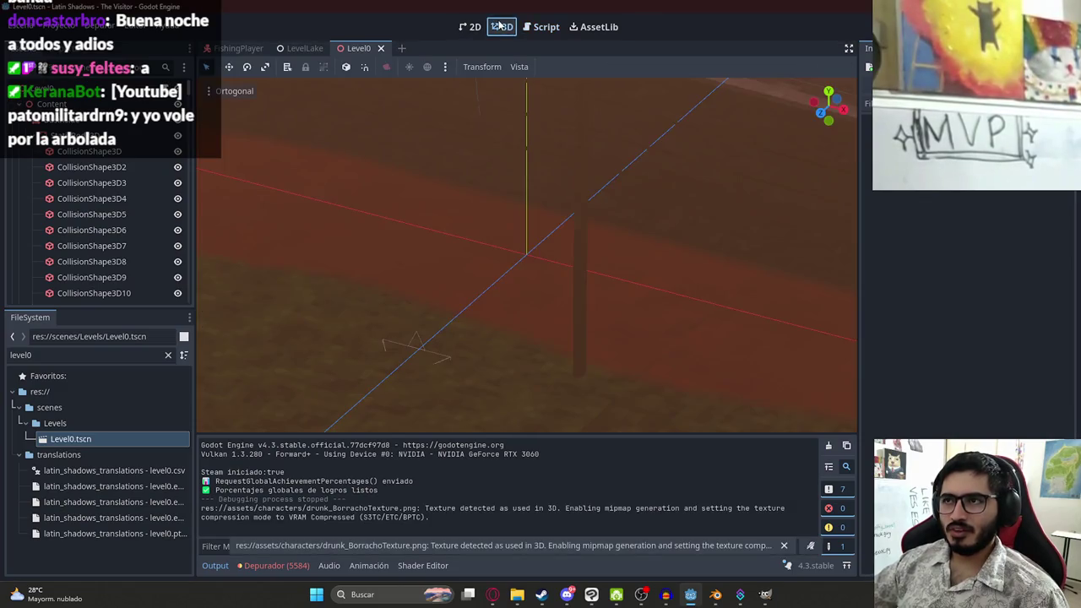
Hide the busroof node in the 3D view to see into the bus interior
{"action": "left_click", "coordinate": [504, 27]}
{"action": "scroll", "coordinate": [85, 177], "scroll_direction": "down", "scroll_amount": 5}
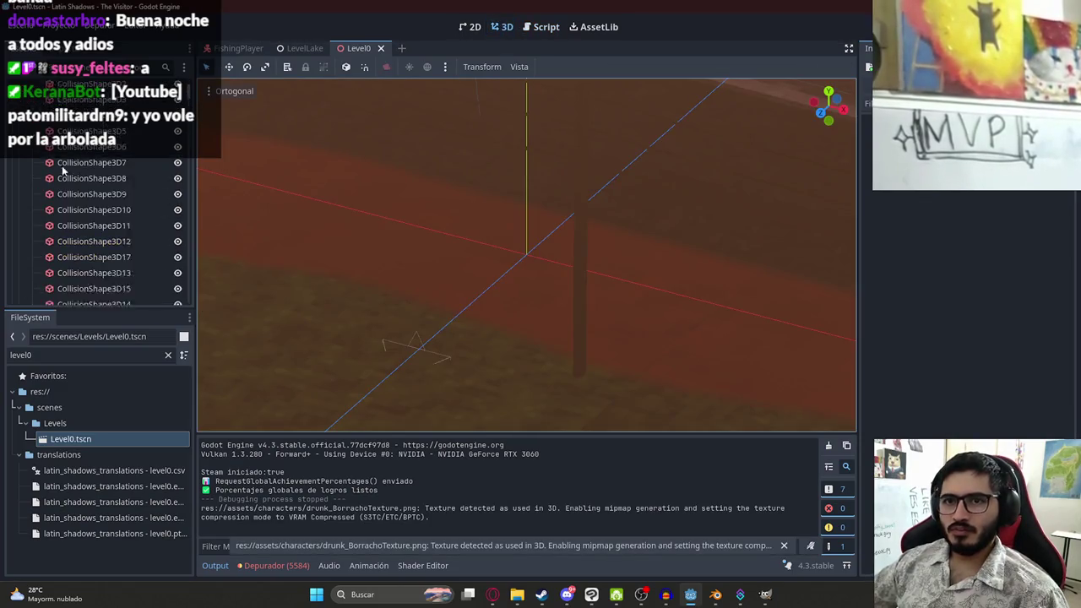
{"action": "scroll", "coordinate": [67, 162], "scroll_direction": "up", "scroll_amount": 5}
{"action": "left_click", "coordinate": [44, 151]}
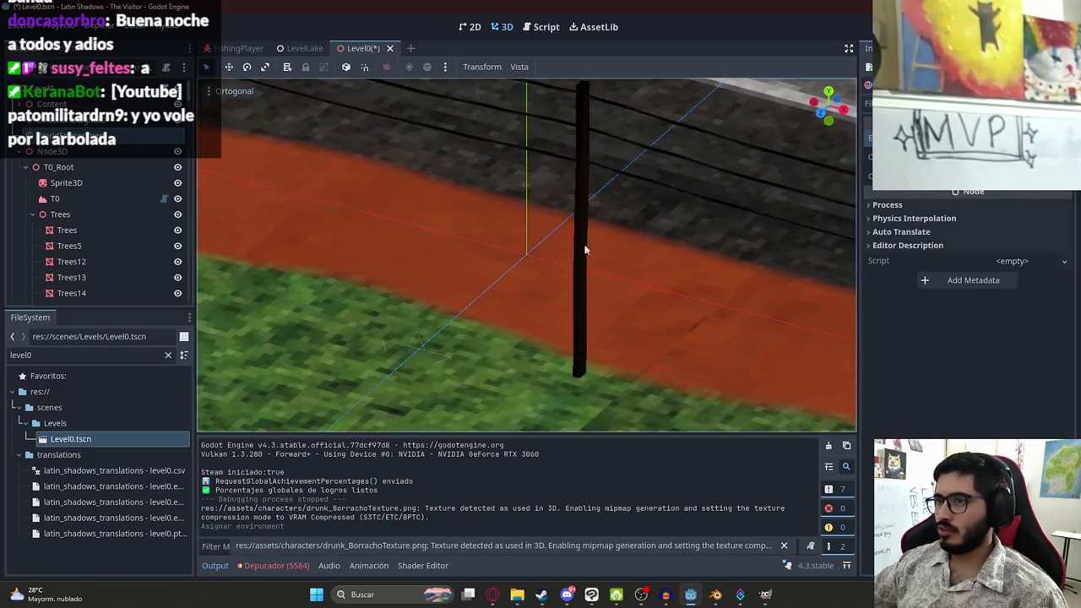
{"action": "scroll", "coordinate": [477, 269], "scroll_direction": "down", "scroll_amount": 5}
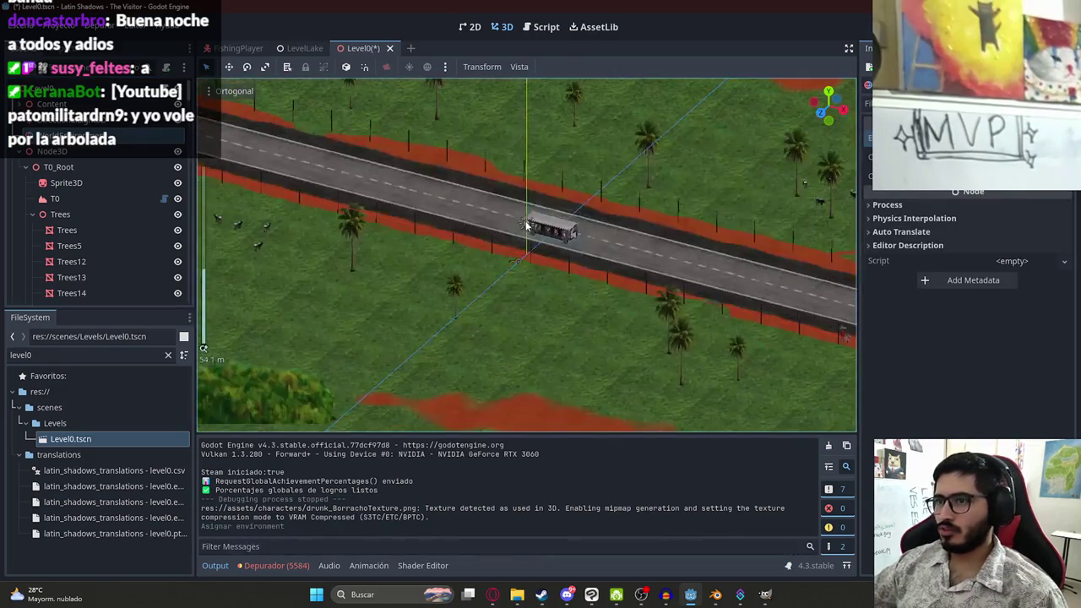
{"action": "scroll", "coordinate": [477, 269], "scroll_direction": "up", "scroll_amount": 5}
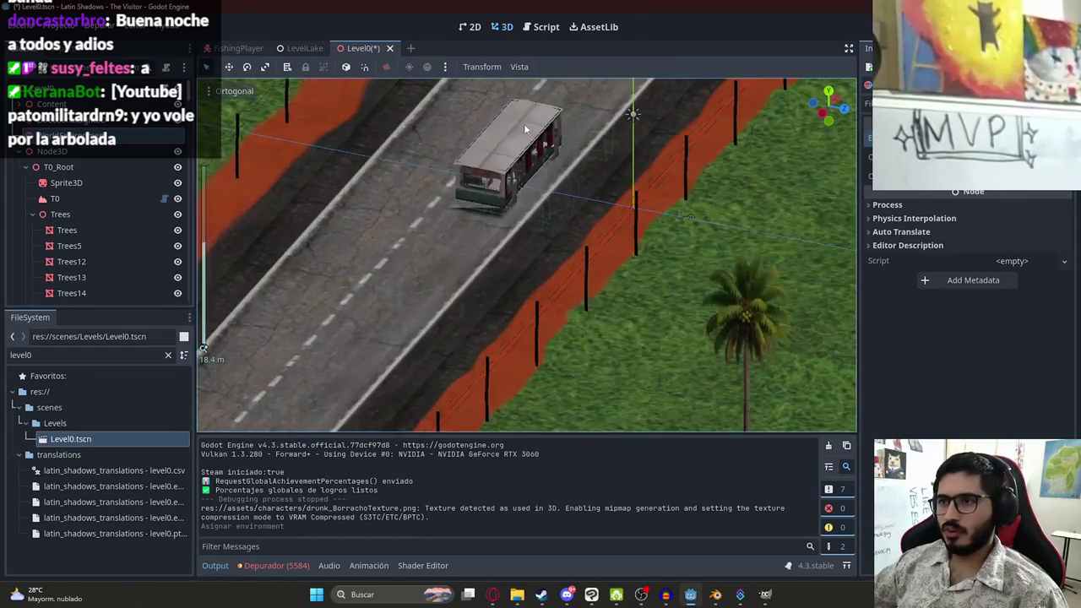
{"action": "left_click", "coordinate": [507, 156]}
{"action": "scroll", "coordinate": [125, 250], "scroll_direction": "down", "scroll_amount": 10}
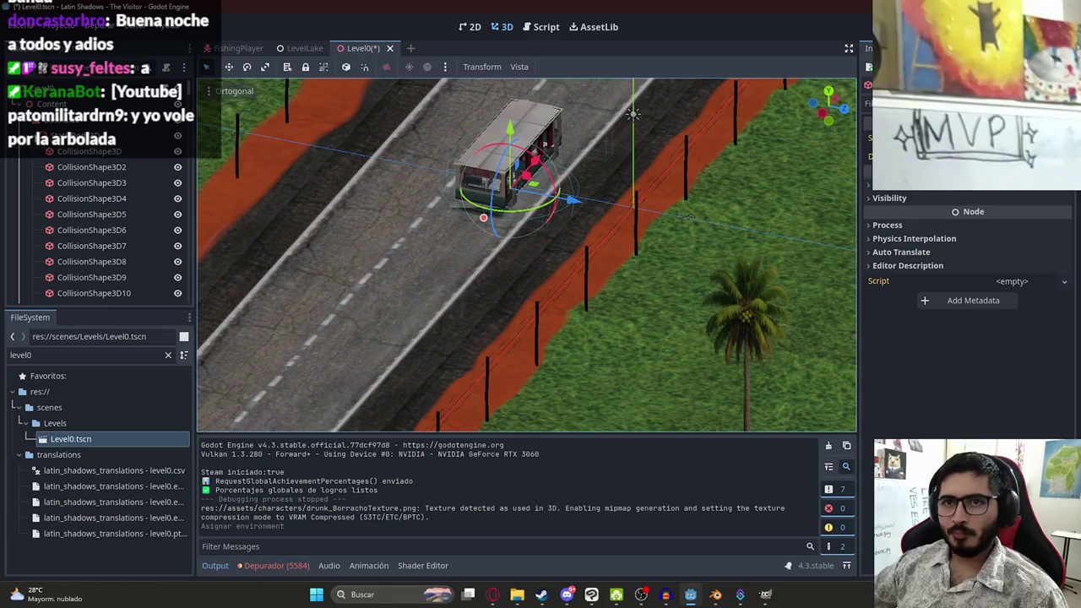
{"action": "scroll", "coordinate": [99, 228], "scroll_direction": "down", "scroll_amount": 5}
{"action": "left_click", "coordinate": [177, 151]}
{"action": "left_click", "coordinate": [589, 243]}
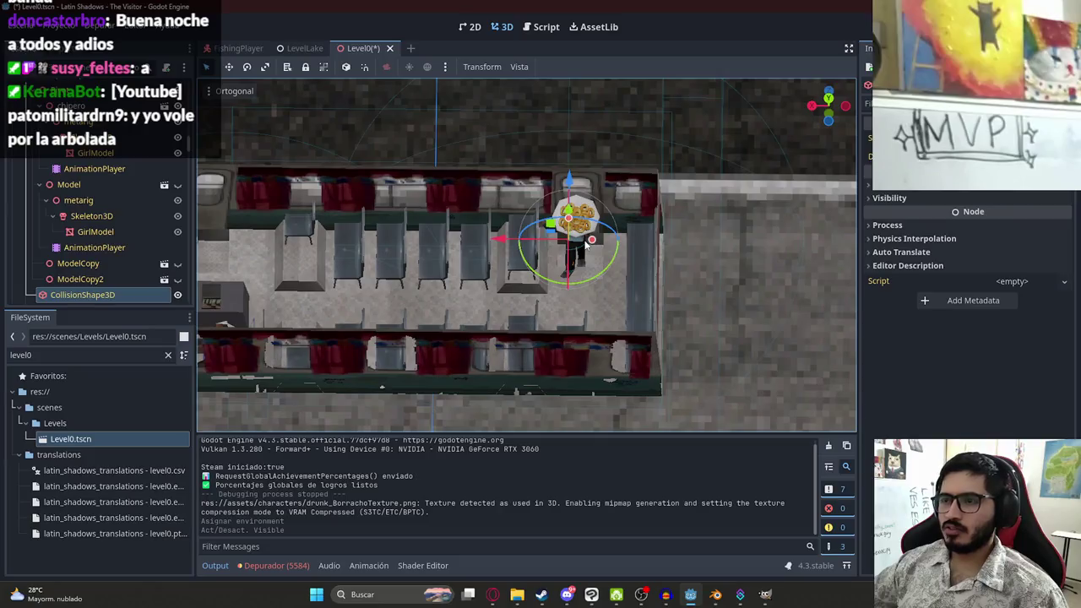
{"action": "scroll", "coordinate": [100, 253], "scroll_direction": "down", "scroll_amount": 5}
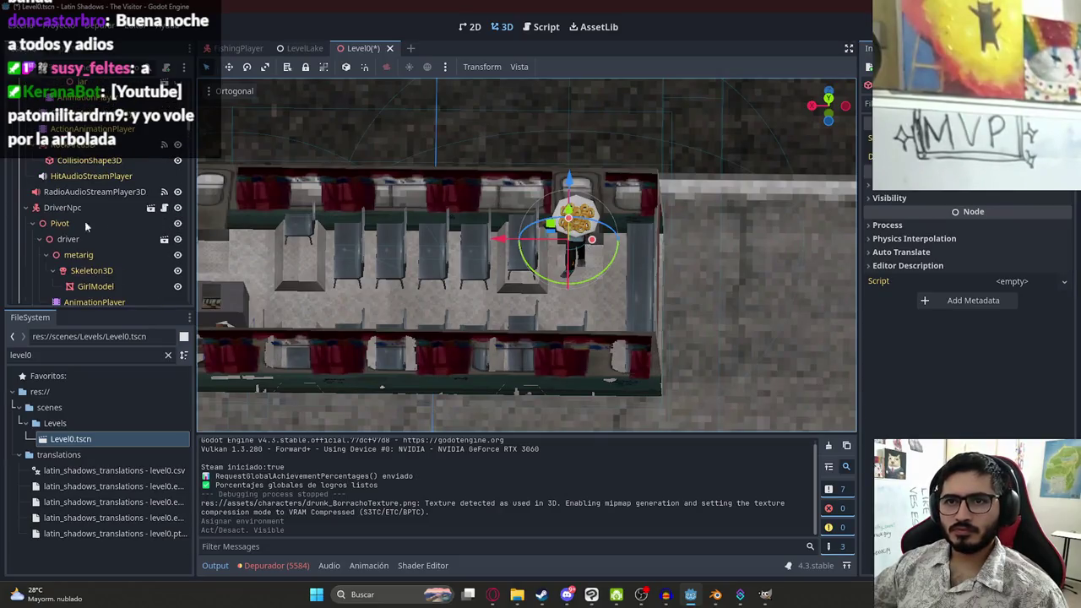
Duplicate ChiperoNpc and rename the copy DrunkNpc
{"action": "left_click", "coordinate": [73, 211]}
{"action": "left_click", "coordinate": [25, 207]}
{"action": "left_click", "coordinate": [73, 223]}
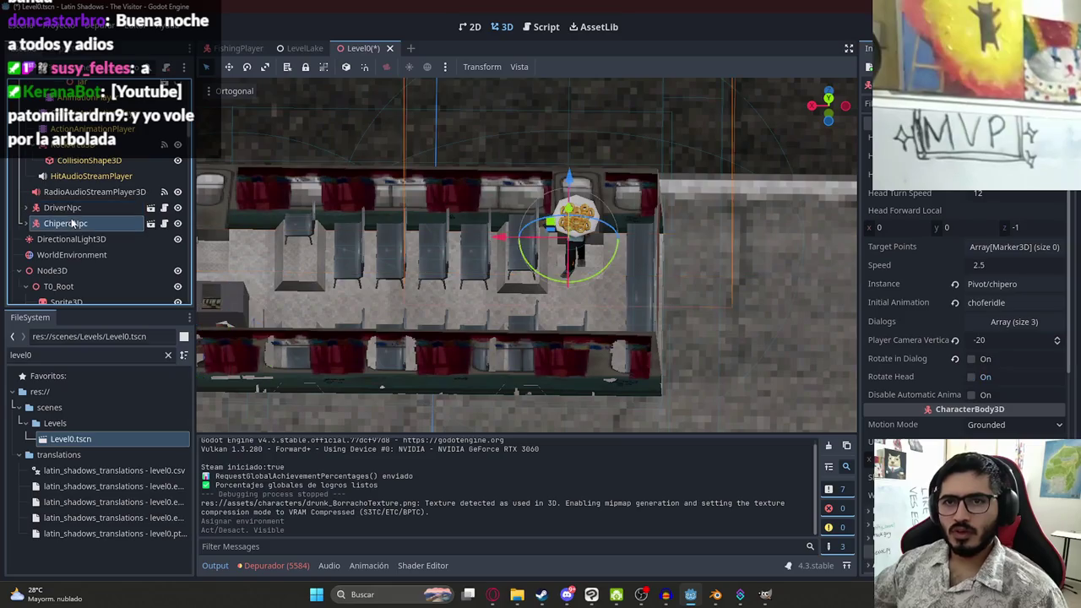
{"action": "key", "text": "ctrl+d"}
{"action": "double_click", "coordinate": [82, 239]}
{"action": "type", "text": "DrunkNp"}
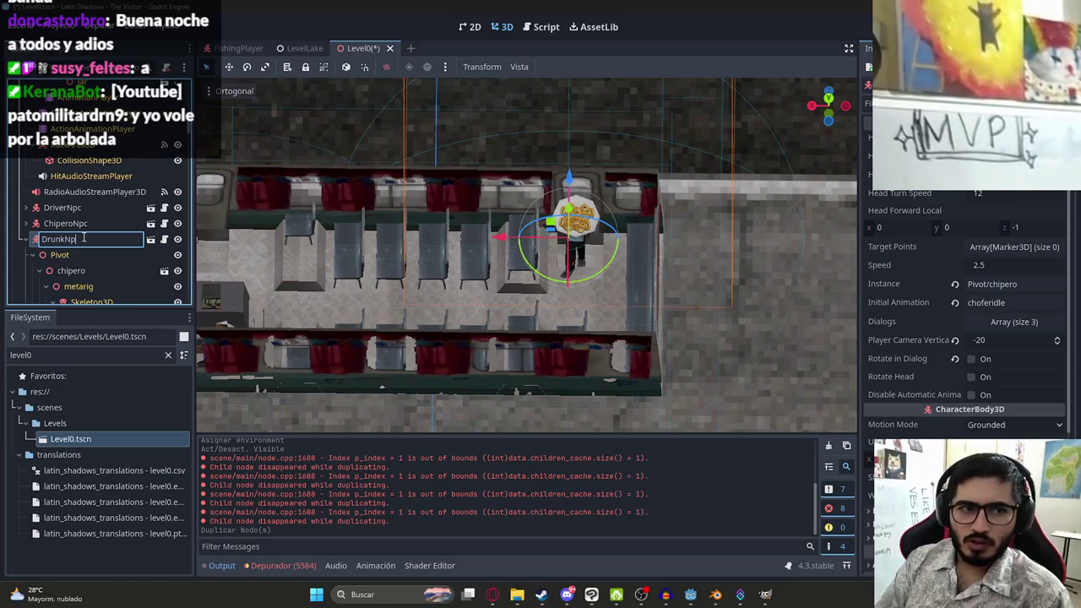
{"action": "type", "text": "c"}
{"action": "key", "text": "Return"}
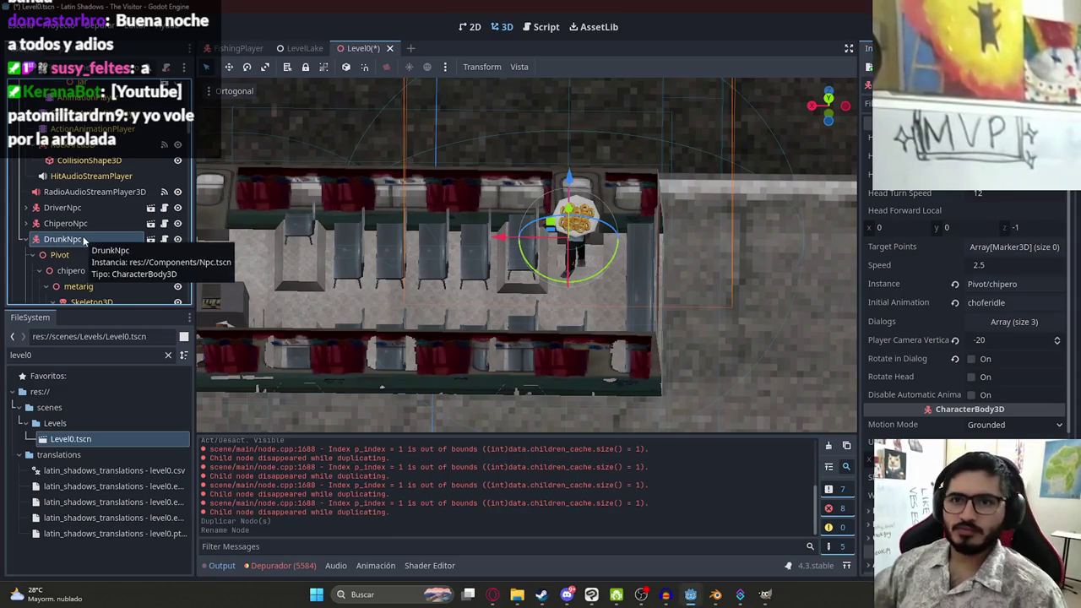
Delete the copied chipero model node from DrunkNpc
{"action": "scroll", "coordinate": [83, 242], "scroll_direction": "down", "scroll_amount": 1}
{"action": "left_click", "coordinate": [85, 244]}
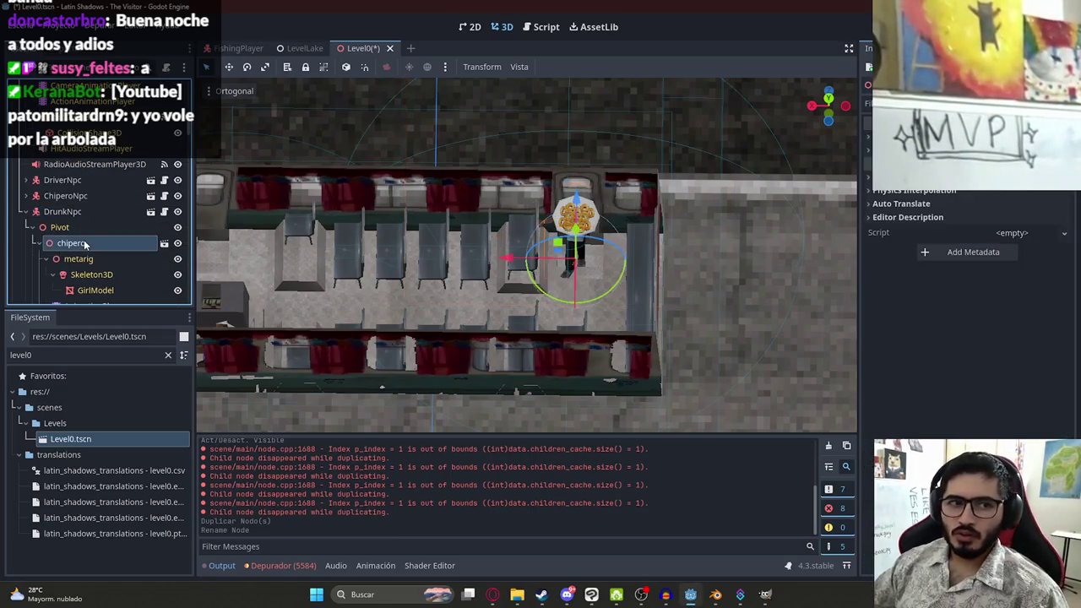
{"action": "right_click", "coordinate": [90, 247]}
{"action": "left_click", "coordinate": [126, 574]}
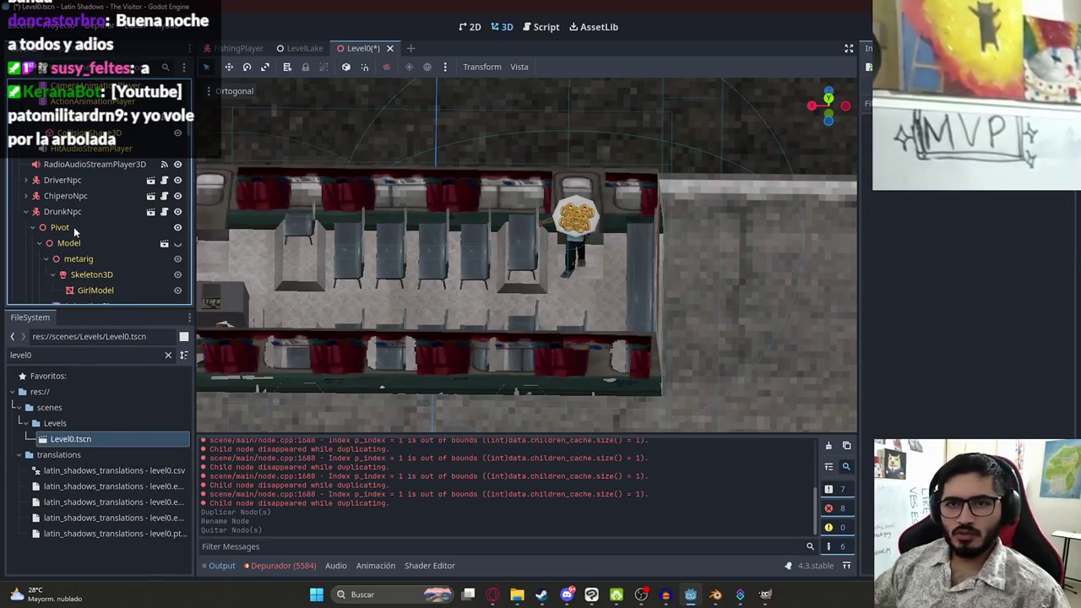
{"action": "left_click", "coordinate": [39, 243]}
Find drunk.glb in the FileSystem and drop it under DrunkNpc's Pivot
{"action": "left_click", "coordinate": [51, 356]}
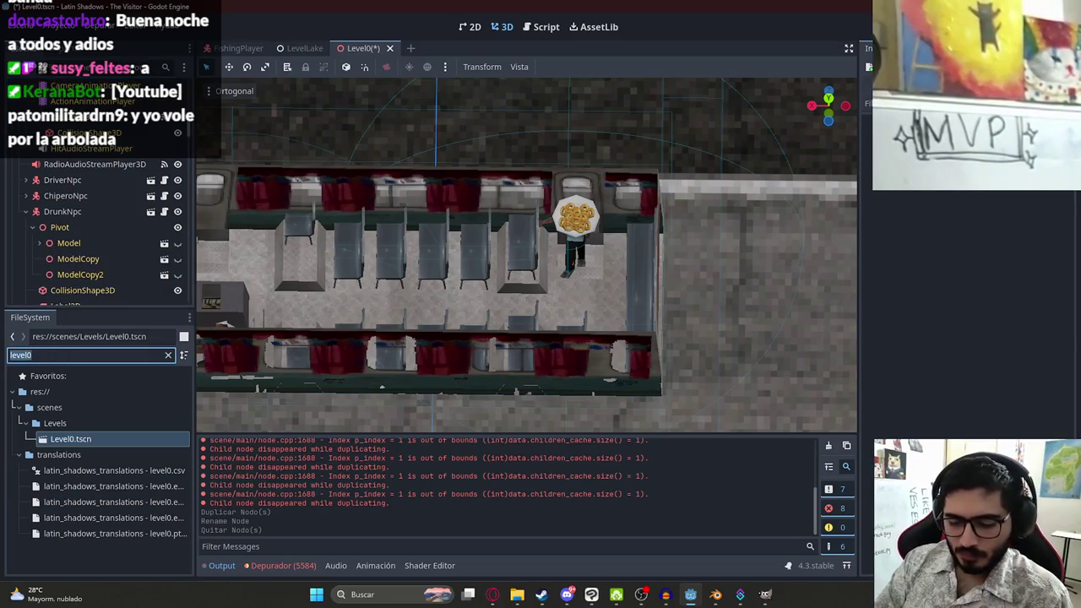
{"action": "type", "text": "drunk"}
{"action": "left_click_drag", "start_coordinate": [71, 440], "coordinate": [67, 199]}
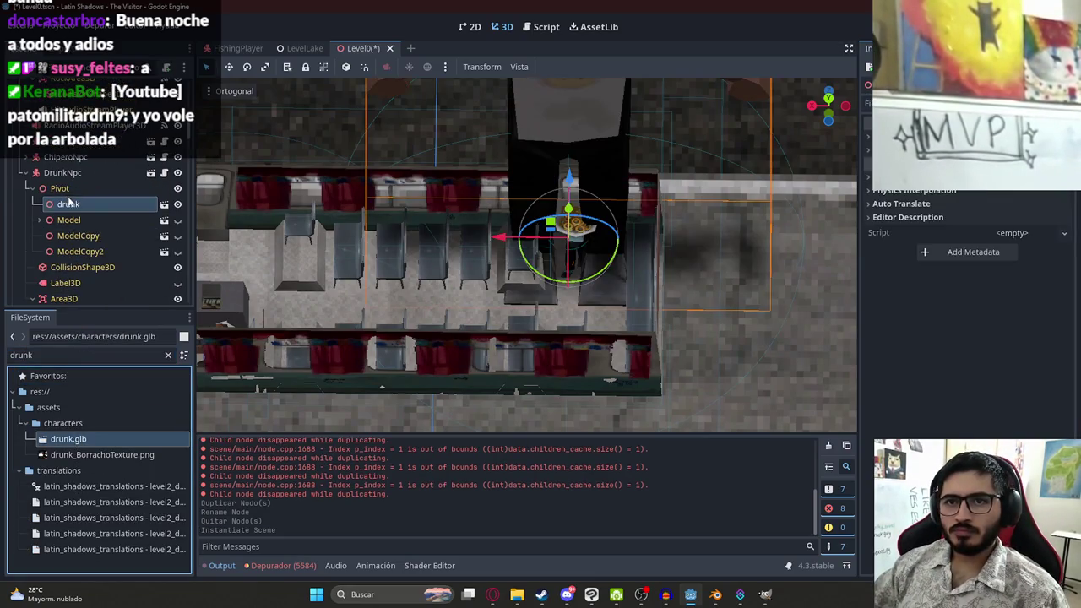
Set the drunk model's scale to 0.17 on all axes
{"action": "scroll", "coordinate": [919, 223], "scroll_direction": "up", "scroll_amount": 2}
{"action": "left_click", "coordinate": [910, 235]}
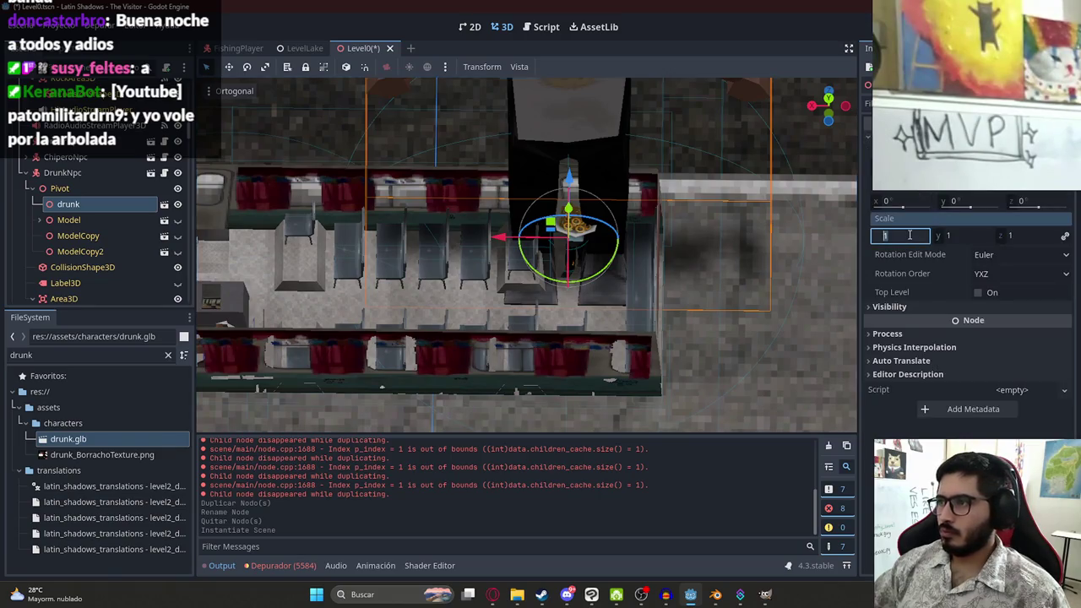
{"action": "type", "text": ".17"}
{"action": "type", "text": "0.17"}
{"action": "key", "text": "Return"}
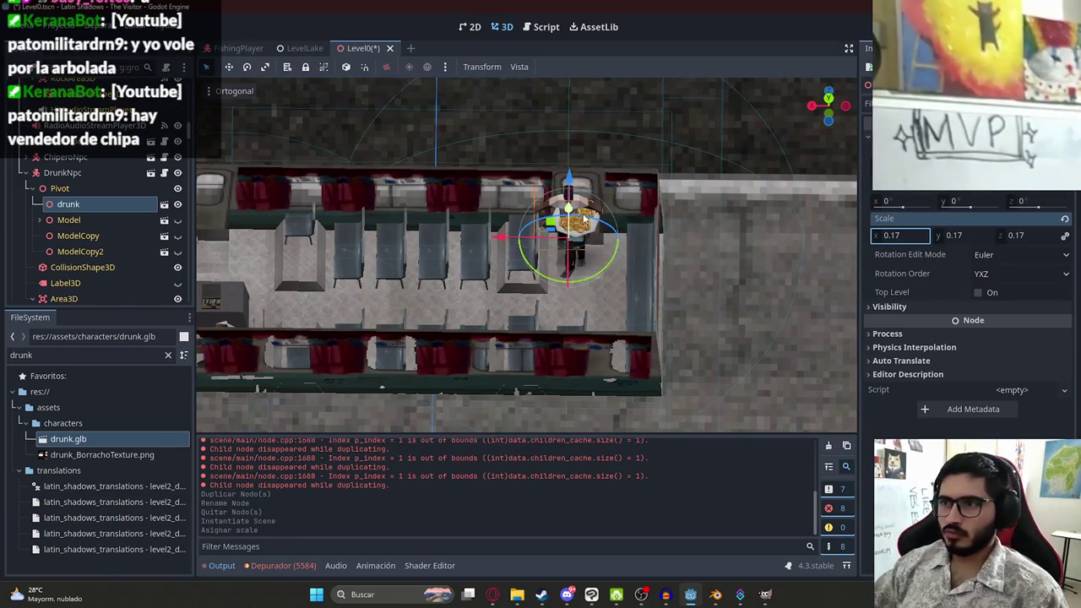
Move DrunkNpc over a bus seat and centre the view on it
{"action": "left_click", "coordinate": [64, 172]}
{"action": "scroll", "coordinate": [582, 244], "scroll_direction": "up", "scroll_amount": 3}
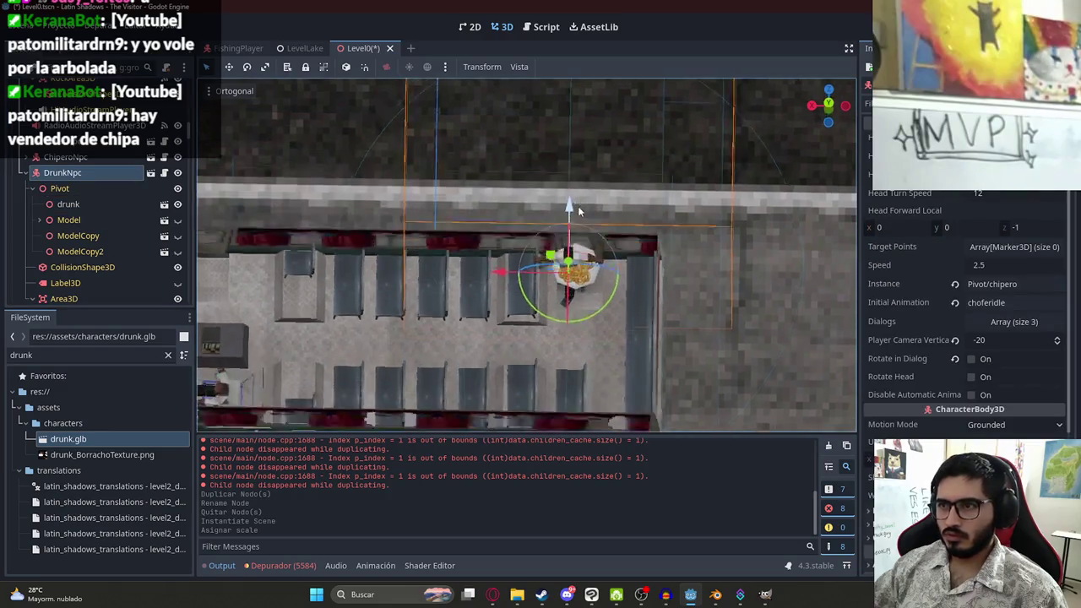
{"action": "mouse_move", "coordinate": [550, 276]}
{"action": "left_mouse_down"}
{"action": "mouse_move", "coordinate": [446, 357]}
{"action": "mouse_move", "coordinate": [503, 216]}
{"action": "mouse_move", "coordinate": [471, 243]}
{"action": "mouse_move", "coordinate": [475, 272]}
{"action": "left_mouse_up"}
{"action": "double_click", "coordinate": [62, 173]}
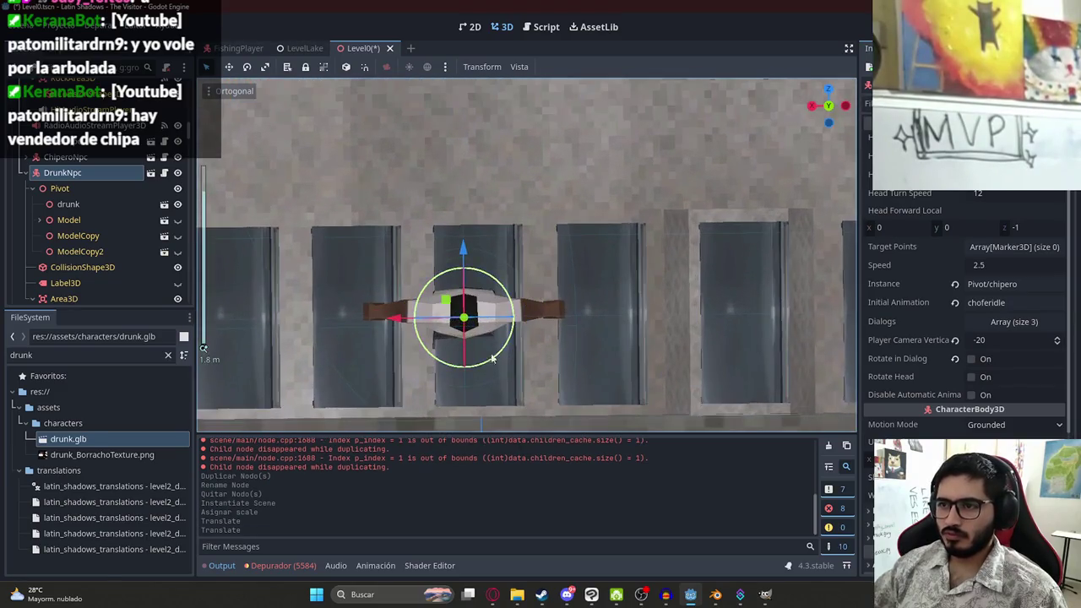
{"action": "left_click", "coordinate": [68, 205]}
{"action": "left_click", "coordinate": [76, 173]}
Point DrunkNpc's Instance property to Pivot/drunk, then reselect the drunk model node
{"action": "double_click", "coordinate": [1005, 285]}
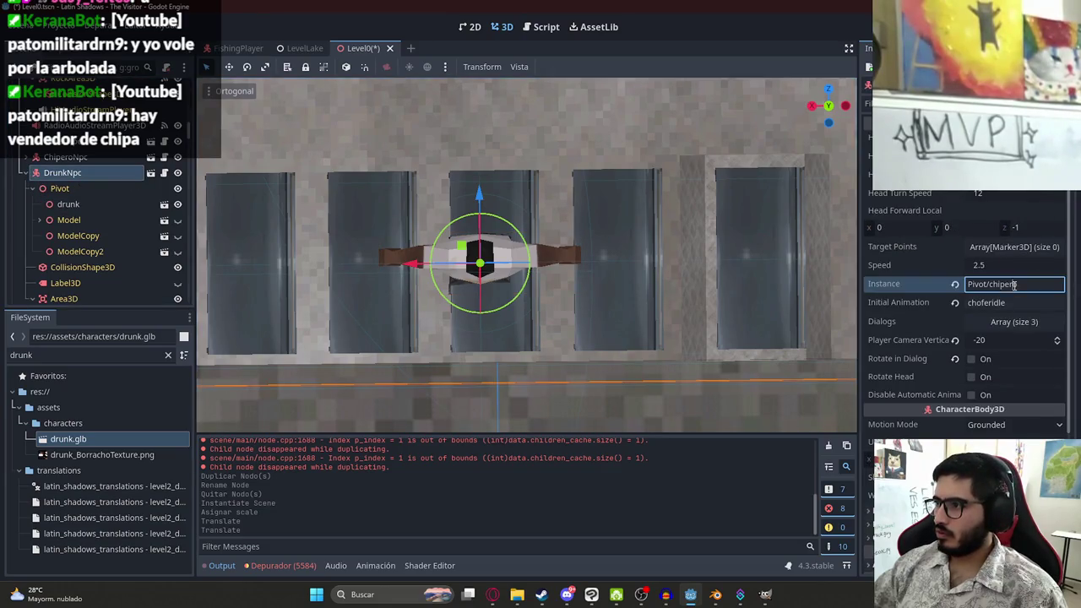
{"action": "type", "text": "drunk"}
{"action": "key", "text": "Return"}
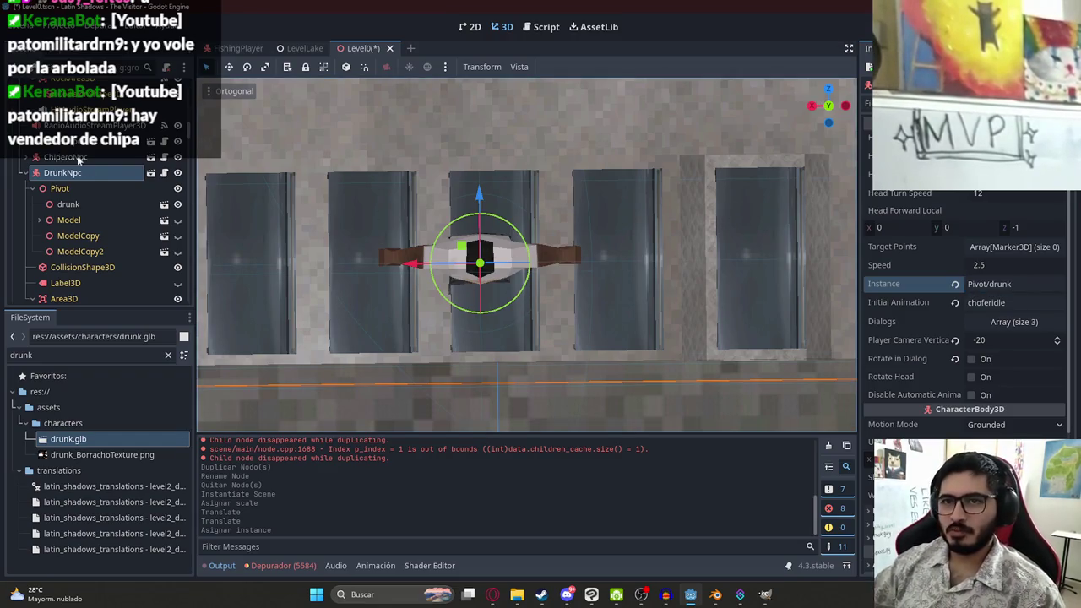
{"action": "left_click", "coordinate": [74, 205]}
{"action": "right_click", "coordinate": [74, 204]}
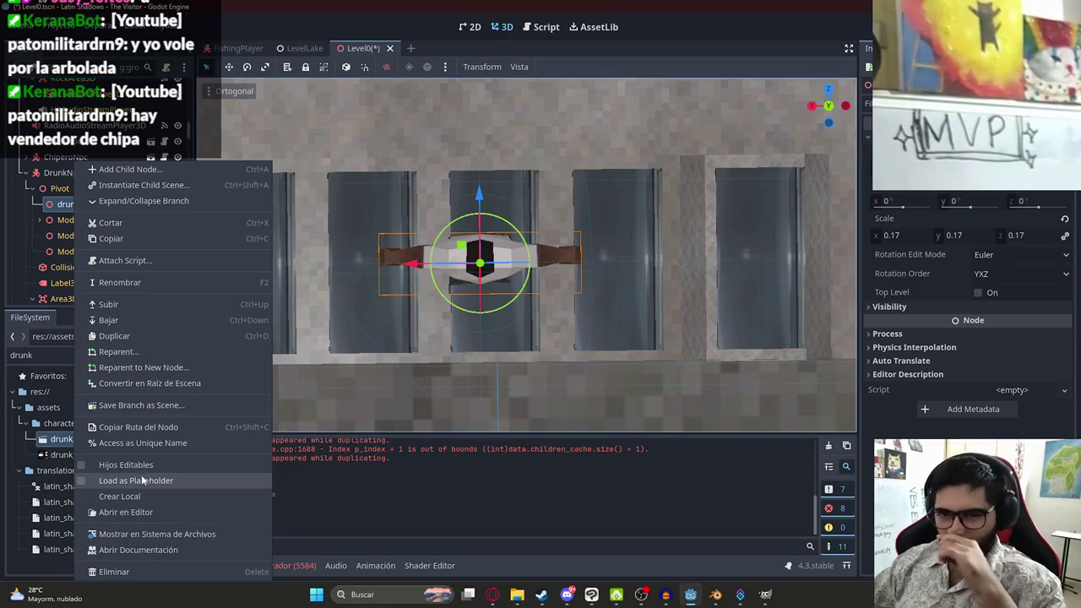
Make the drunk model's children editable and set its AnimationPlayer to drunkidle
{"action": "left_click", "coordinate": [169, 480]}
{"action": "left_click", "coordinate": [85, 267]}
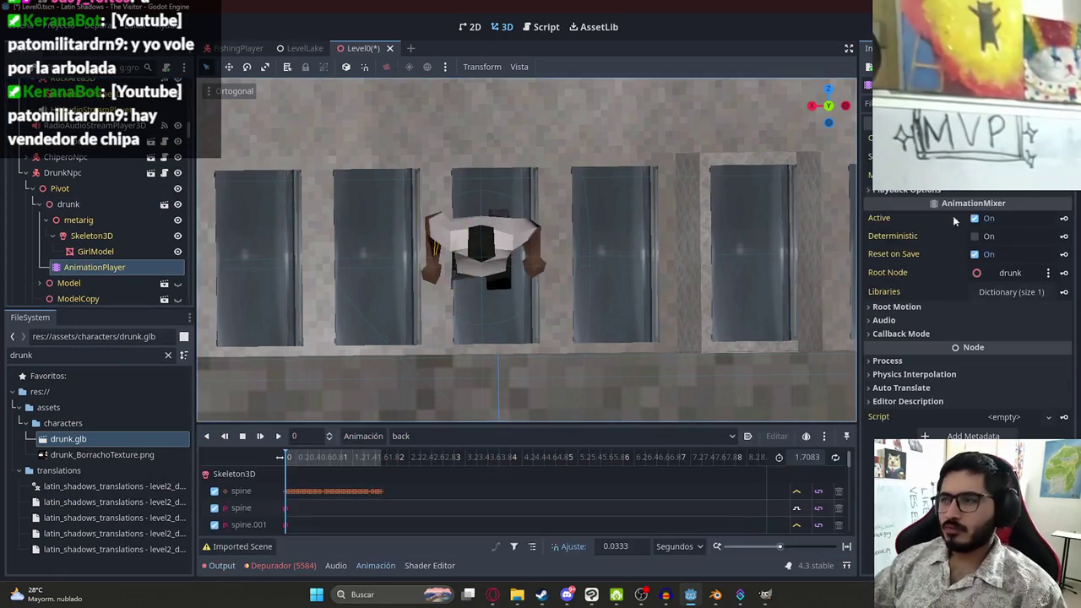
{"action": "left_click", "coordinate": [1013, 173]}
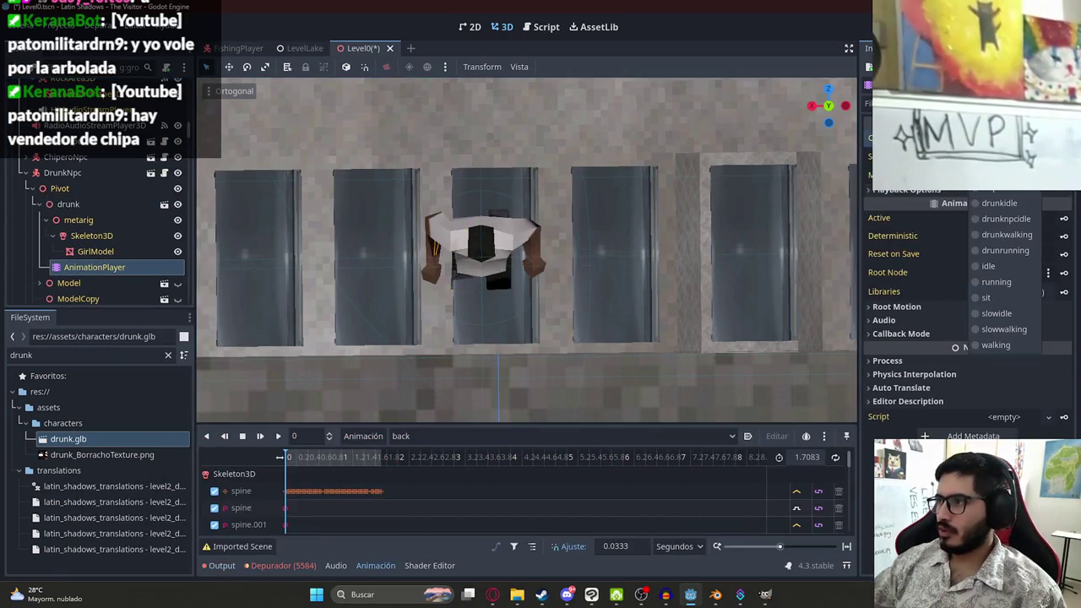
{"action": "left_click", "coordinate": [1013, 203]}
Try the idle animation, then switch the current animation back to drunkidle
{"action": "left_click", "coordinate": [1013, 173]}
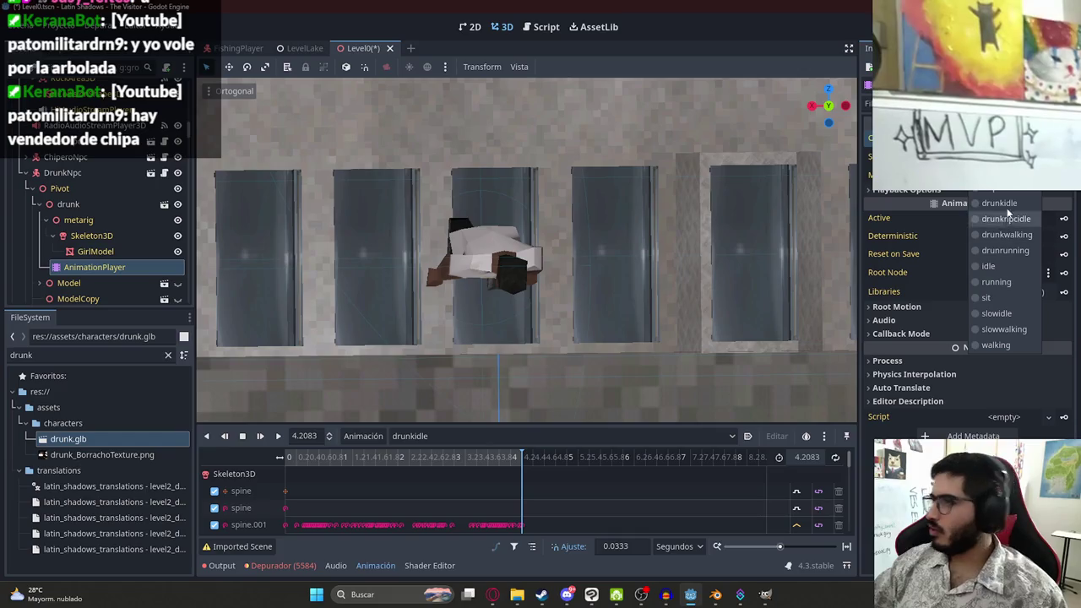
{"action": "left_click", "coordinate": [993, 266]}
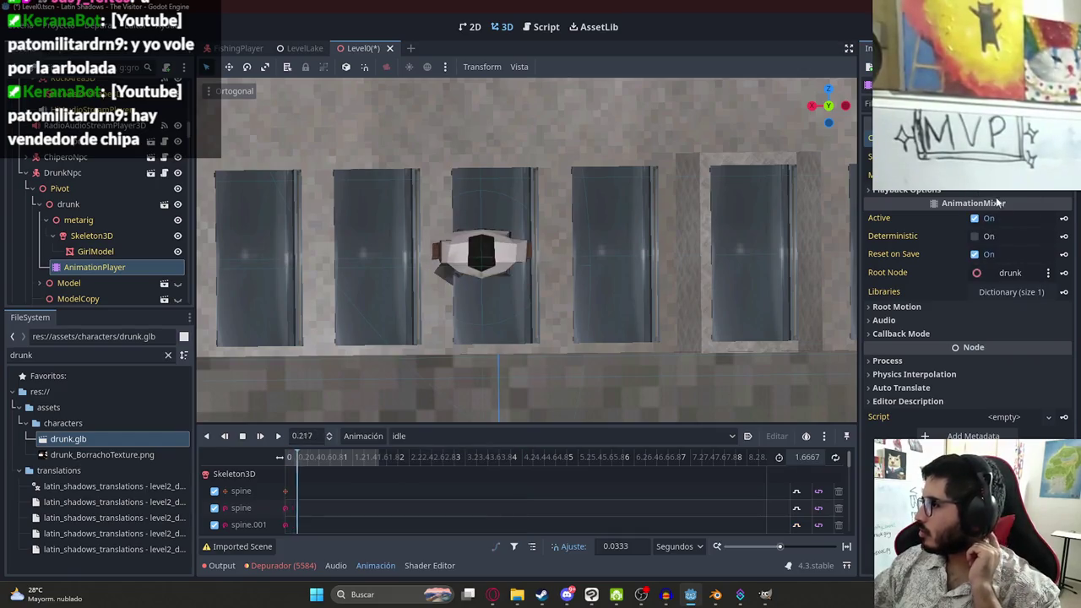
{"action": "left_click", "coordinate": [993, 266]}
{"action": "left_click", "coordinate": [996, 191]}
{"action": "left_click", "coordinate": [996, 191]}
{"action": "left_click", "coordinate": [999, 204]}
{"action": "scroll", "coordinate": [426, 276], "scroll_direction": "up", "scroll_amount": 2}
{"action": "scroll", "coordinate": [474, 192], "scroll_direction": "down", "scroll_amount": 5}
{"action": "scroll", "coordinate": [461, 216], "scroll_direction": "down", "scroll_amount": 2}
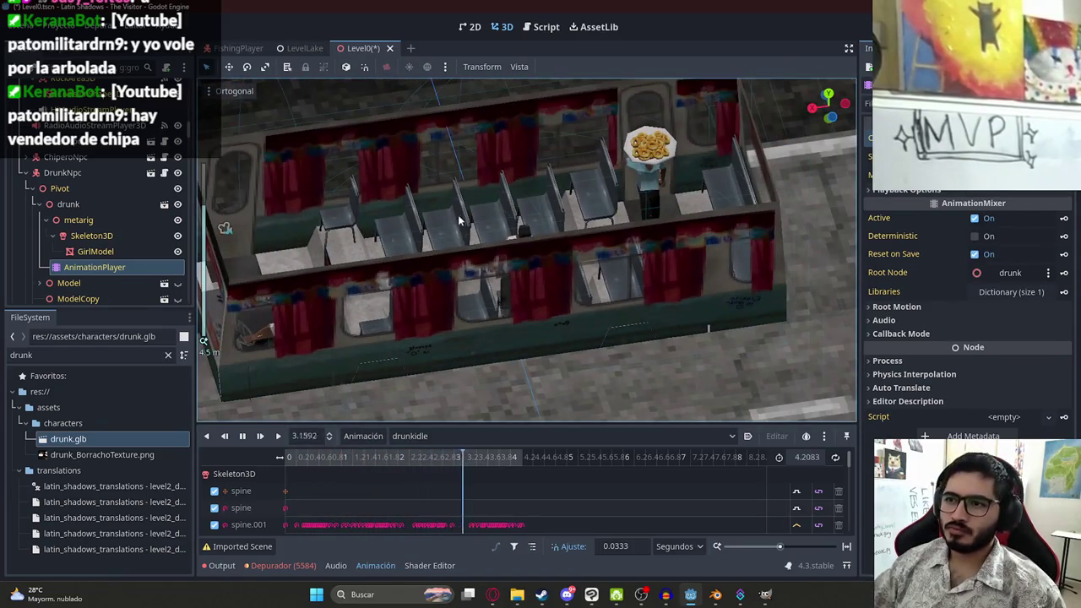
{"action": "scroll", "coordinate": [554, 150], "scroll_direction": "up", "scroll_amount": 4}
{"action": "left_click", "coordinate": [997, 185]}
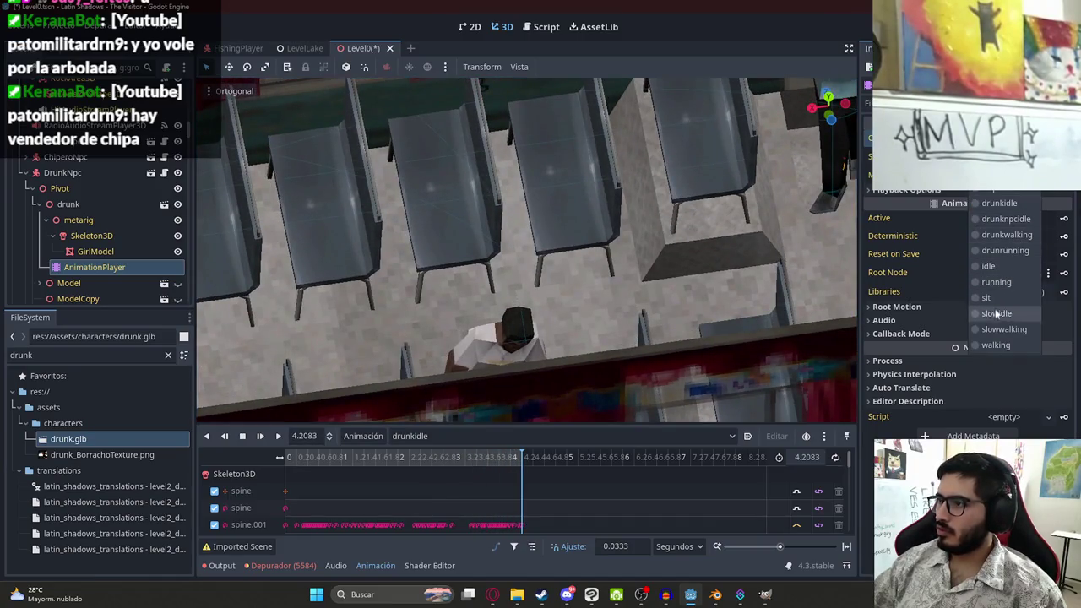
{"action": "key", "text": "alt+Tab"}
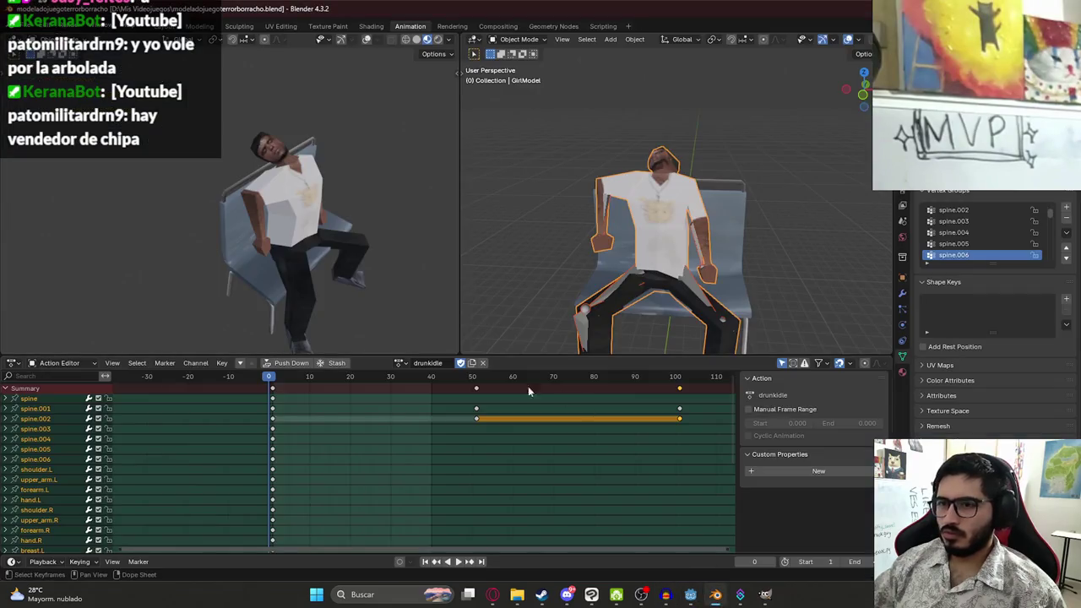
Preview the animation, unlink drunknpcidle.001 from the metarig, and return to Godot
{"action": "key", "text": "space"}
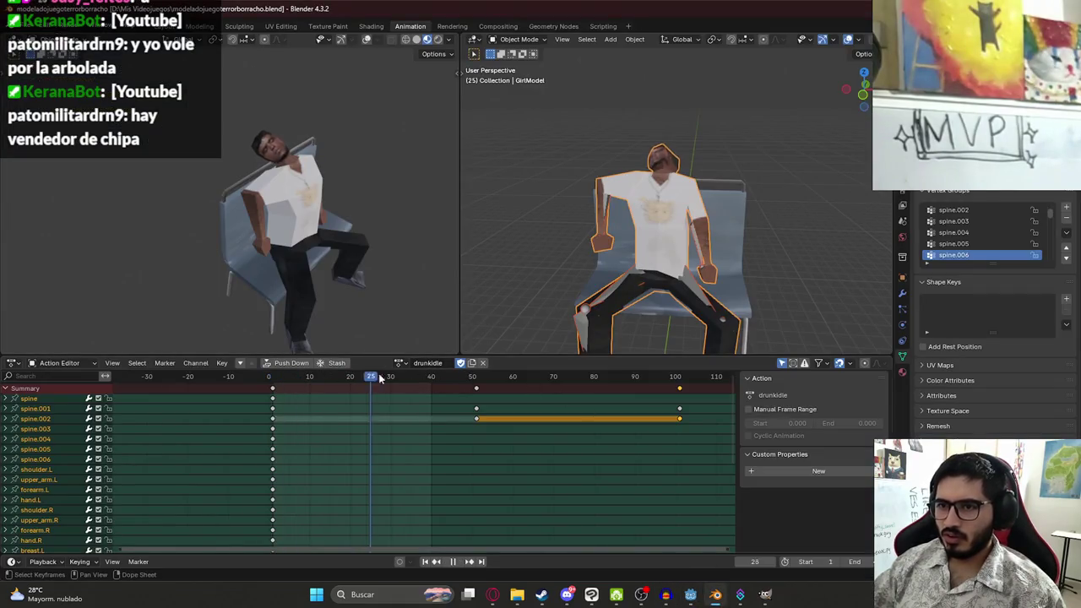
{"action": "key", "text": "Escape"}
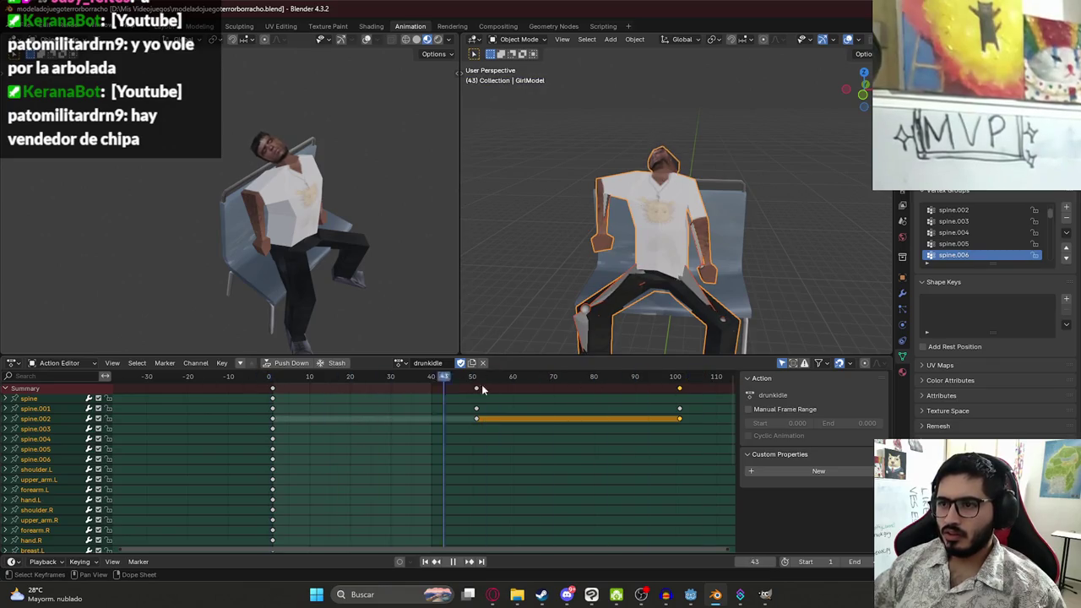
{"action": "left_click", "coordinate": [583, 323]}
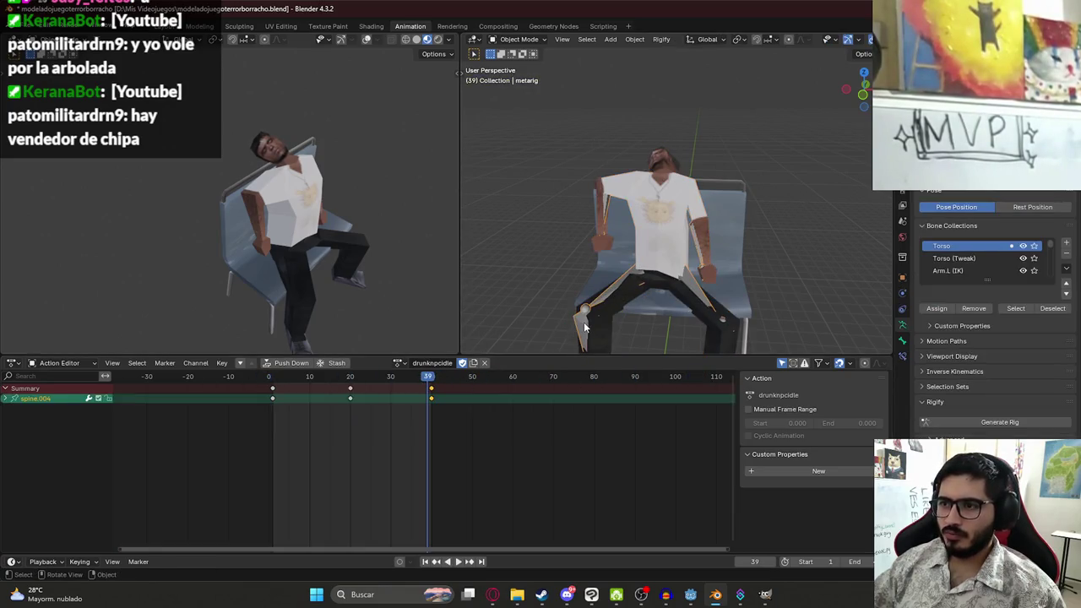
{"action": "left_click", "coordinate": [659, 158]}
{"action": "left_click", "coordinate": [573, 316]}
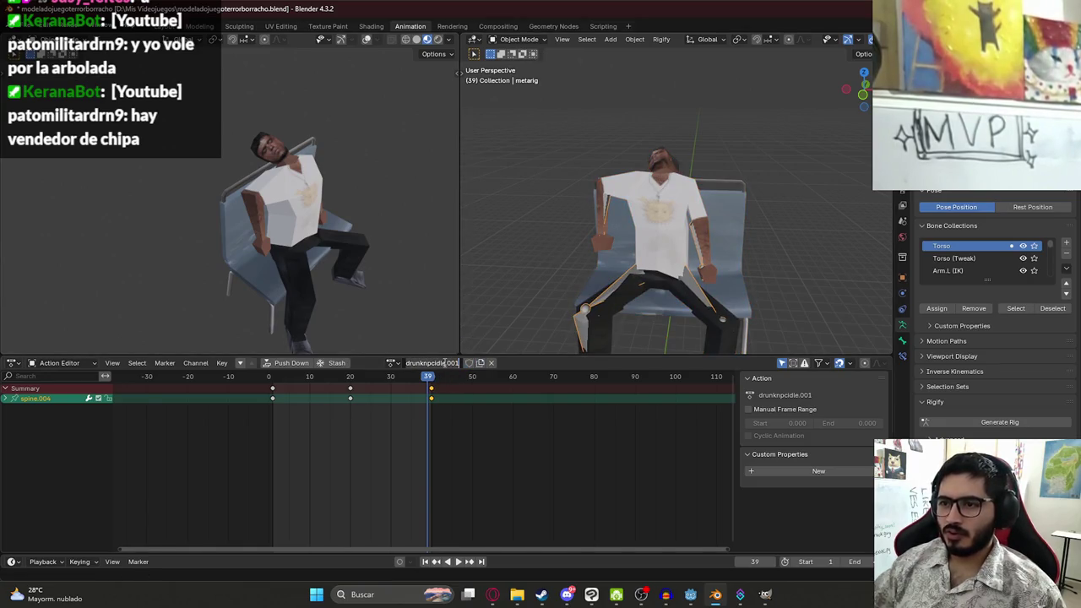
{"action": "left_click", "coordinate": [492, 363]}
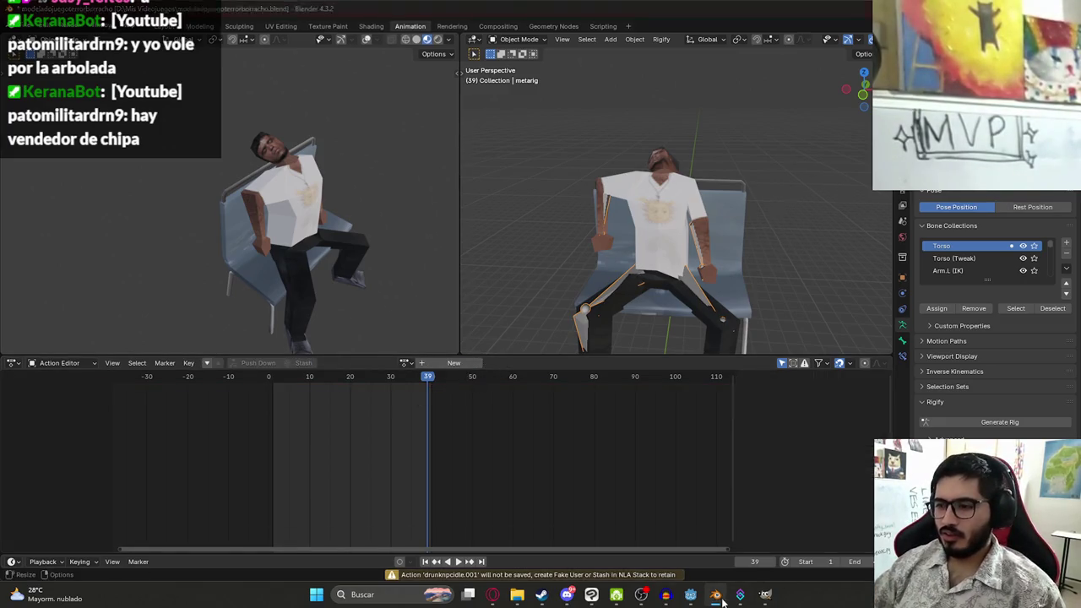
{"action": "left_click", "coordinate": [721, 597]}
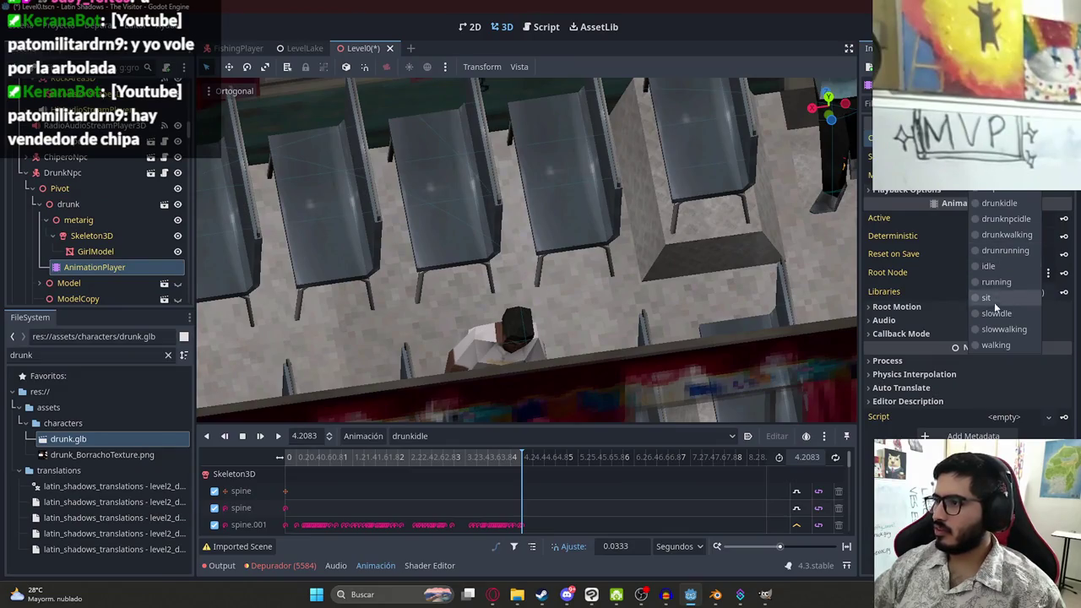
Give the NPC the drunknpcidle animation and lower the drunk model 1.037 units toward the bus seats
{"action": "left_click", "coordinate": [1005, 219]}
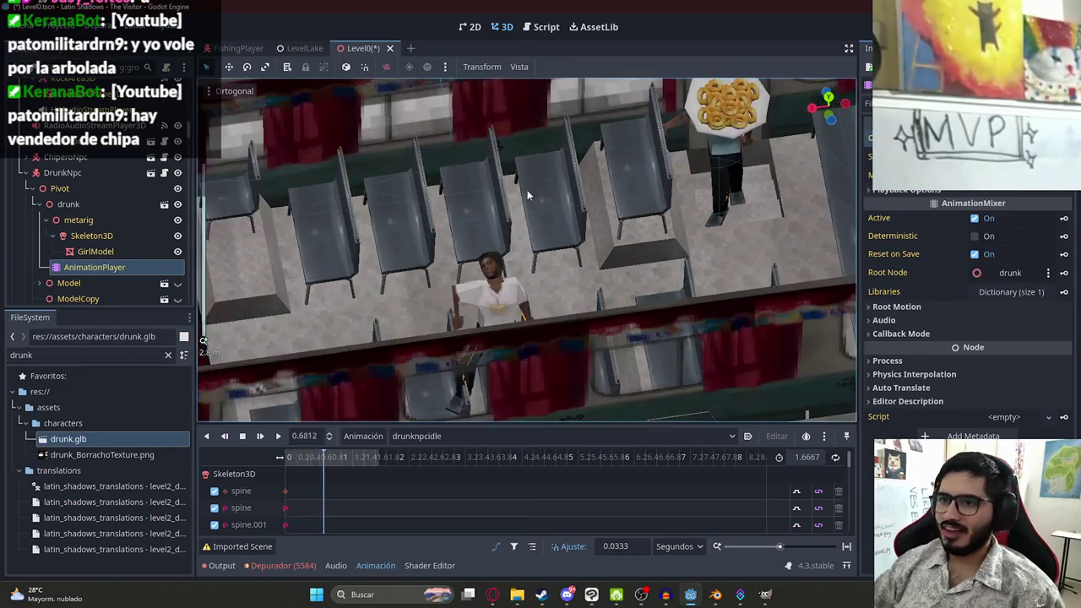
{"action": "left_click", "coordinate": [59, 188]}
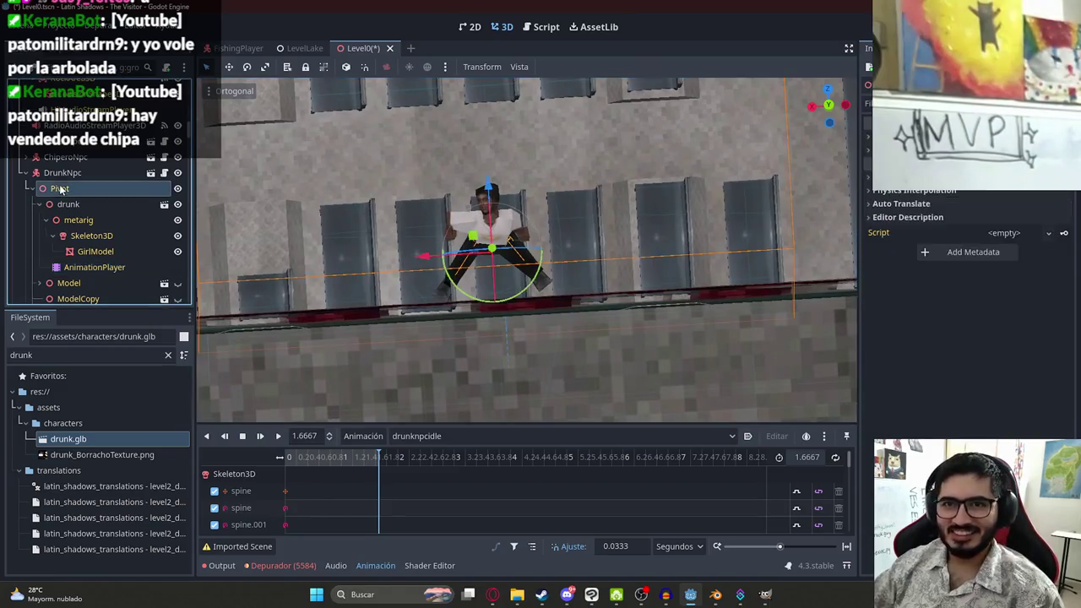
{"action": "left_click_drag", "start_coordinate": [650, 191], "coordinate": [591, 220]}
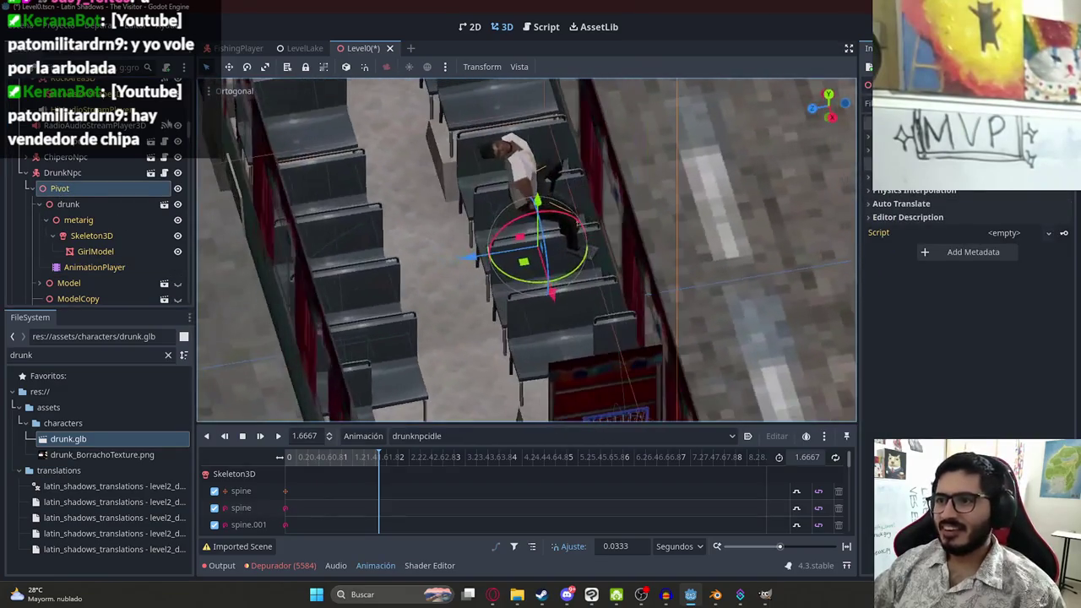
{"action": "scroll", "coordinate": [509, 182], "scroll_direction": "up", "scroll_amount": 5}
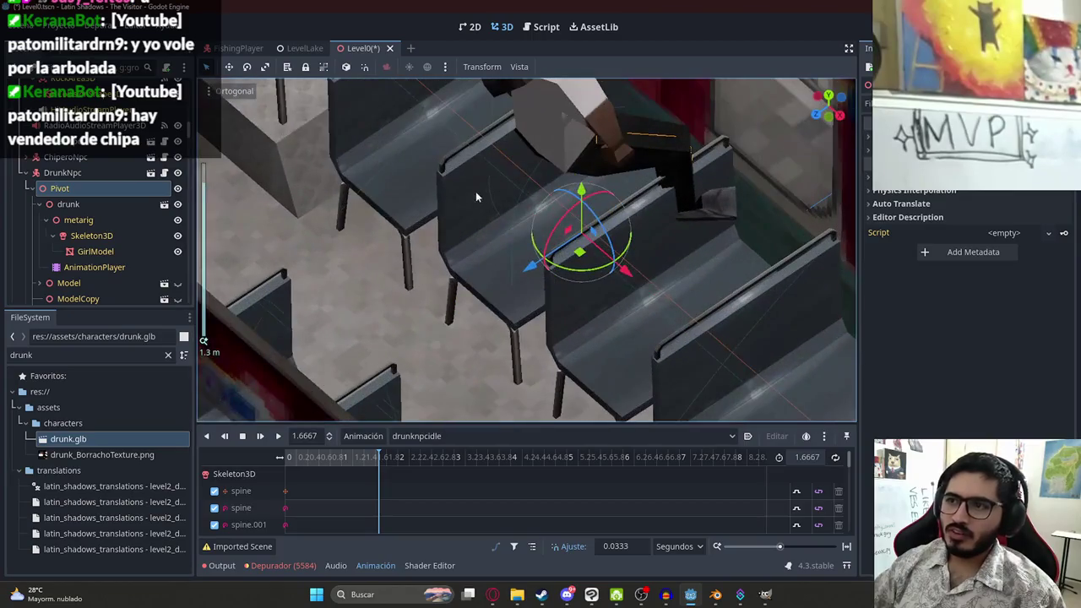
{"action": "left_click", "coordinate": [70, 174]}
{"action": "mouse_move", "coordinate": [582, 189]}
{"action": "left_mouse_down"}
{"action": "mouse_move", "coordinate": [581, 84]}
{"action": "mouse_move", "coordinate": [581, 309]}
{"action": "mouse_move", "coordinate": [581, 291]}
{"action": "left_mouse_up"}
{"action": "left_click", "coordinate": [93, 204]}
Raise the DrunkNpc node along the Y axis up onto the bus seat
{"action": "left_click", "coordinate": [59, 172]}
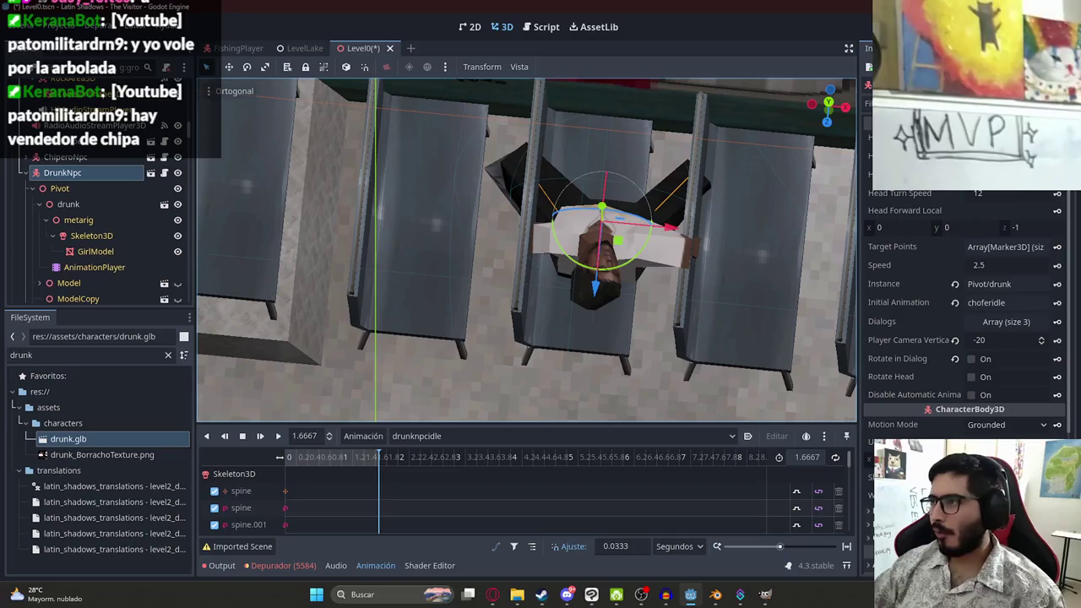
{"action": "scroll", "coordinate": [957, 314], "scroll_direction": "down", "scroll_amount": 5}
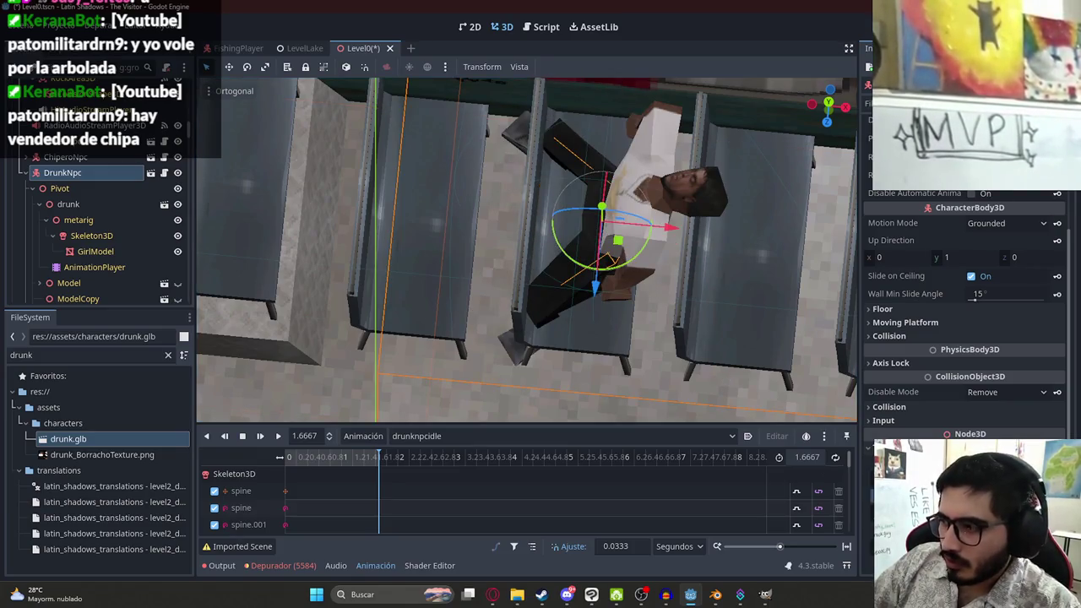
{"action": "mouse_move", "coordinate": [674, 244]}
{"action": "left_mouse_down"}
{"action": "mouse_move", "coordinate": [495, 128]}
{"action": "mouse_move", "coordinate": [487, 360]}
{"action": "mouse_move", "coordinate": [535, 325]}
{"action": "mouse_move", "coordinate": [569, 339]}
{"action": "mouse_move", "coordinate": [625, 253]}
{"action": "left_mouse_up"}
{"action": "scroll", "coordinate": [643, 226], "scroll_direction": "up", "scroll_amount": 3}
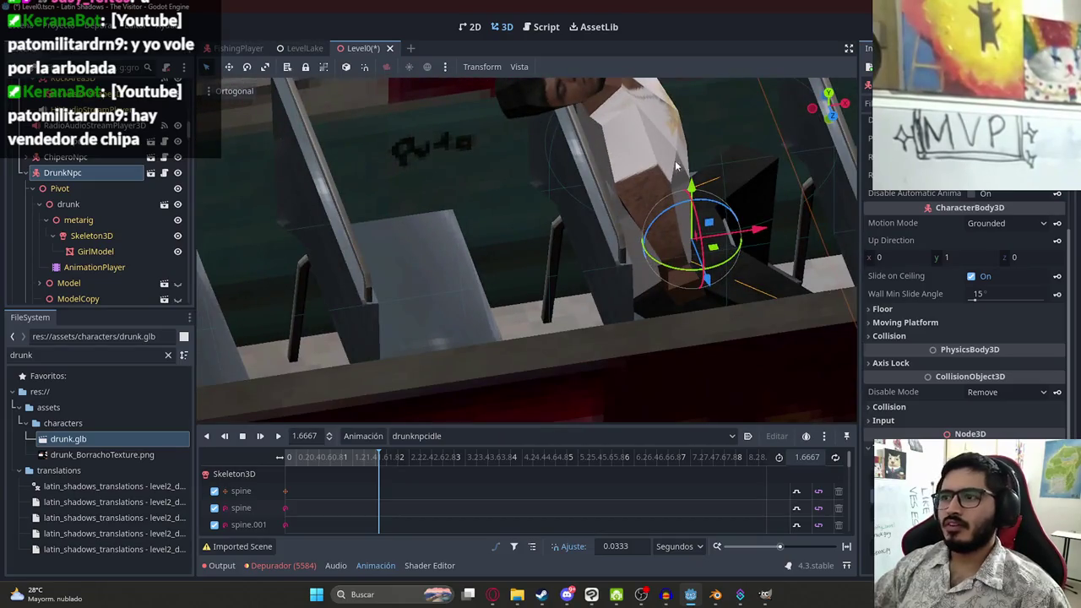
{"action": "left_click_drag", "start_coordinate": [678, 165], "coordinate": [583, 212]}
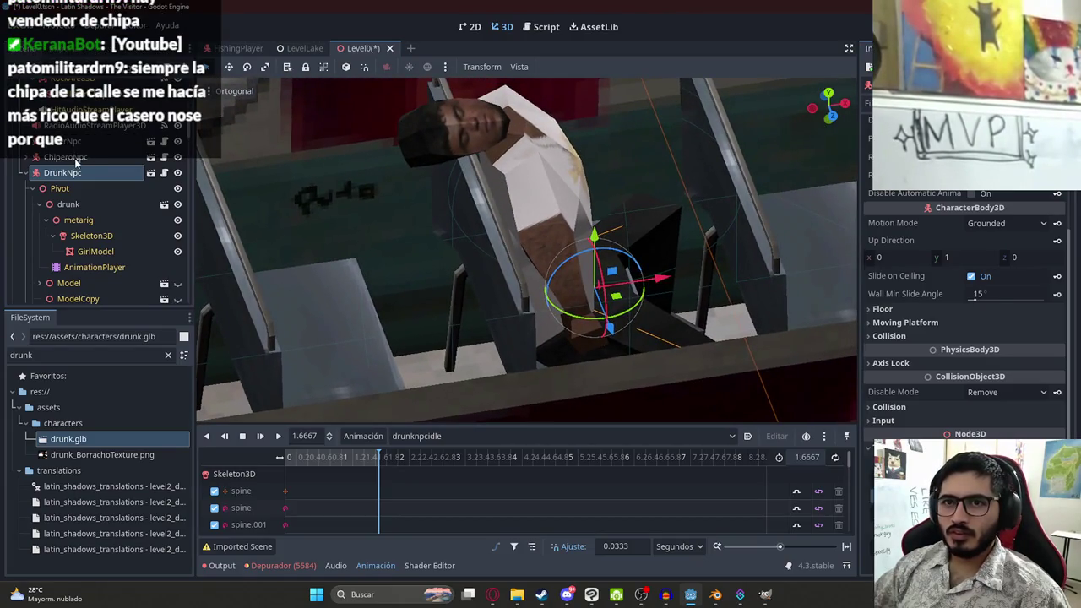
{"action": "mouse_move", "coordinate": [594, 236]}
{"action": "left_mouse_down"}
{"action": "mouse_move", "coordinate": [609, 51]}
{"action": "mouse_move", "coordinate": [617, 145]}
{"action": "left_mouse_up"}
{"action": "mouse_move", "coordinate": [540, 195]}
{"action": "left_mouse_down"}
{"action": "mouse_move", "coordinate": [465, 239]}
{"action": "mouse_move", "coordinate": [473, 223]}
{"action": "mouse_move", "coordinate": [533, 265]}
{"action": "mouse_move", "coordinate": [592, 268]}
{"action": "mouse_move", "coordinate": [568, 255]}
{"action": "left_mouse_up"}
{"action": "mouse_move", "coordinate": [589, 121]}
{"action": "left_mouse_down"}
{"action": "mouse_move", "coordinate": [589, 60]}
{"action": "mouse_move", "coordinate": [589, 326]}
{"action": "mouse_move", "coordinate": [578, 41]}
{"action": "left_mouse_up"}
{"action": "scroll", "coordinate": [480, 251], "scroll_direction": "up", "scroll_amount": 5}
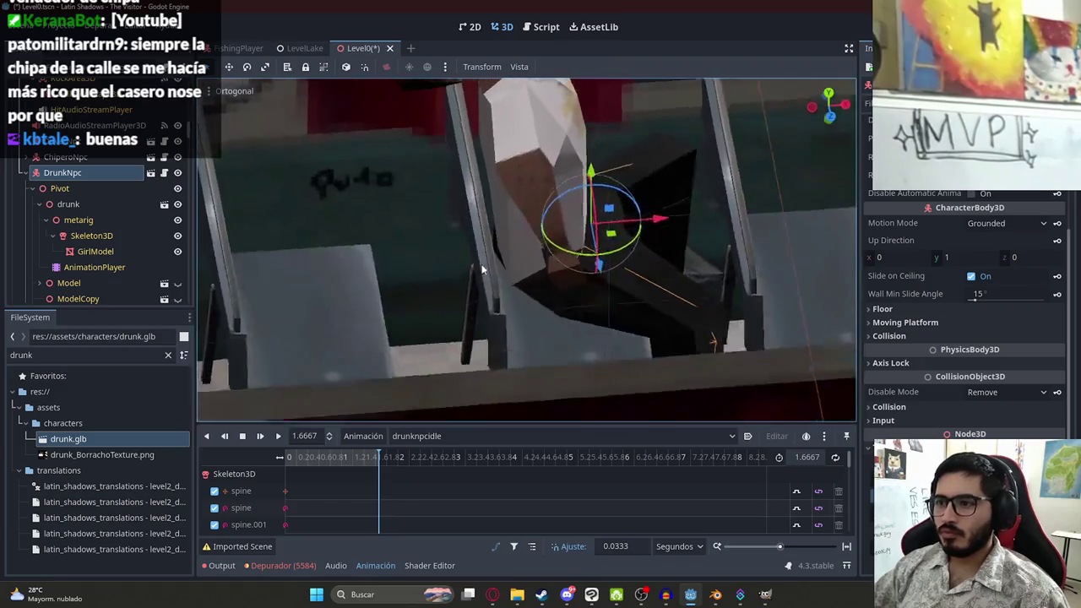
{"action": "scroll", "coordinate": [481, 251], "scroll_direction": "down", "scroll_amount": 2}
{"action": "mouse_move", "coordinate": [487, 296]}
{"action": "left_mouse_down"}
{"action": "mouse_move", "coordinate": [419, 301]}
{"action": "mouse_move", "coordinate": [418, 311]}
{"action": "mouse_move", "coordinate": [474, 281]}
{"action": "mouse_move", "coordinate": [594, 114]}
{"action": "mouse_move", "coordinate": [591, 6]}
{"action": "mouse_move", "coordinate": [584, 164]}
{"action": "left_mouse_up"}
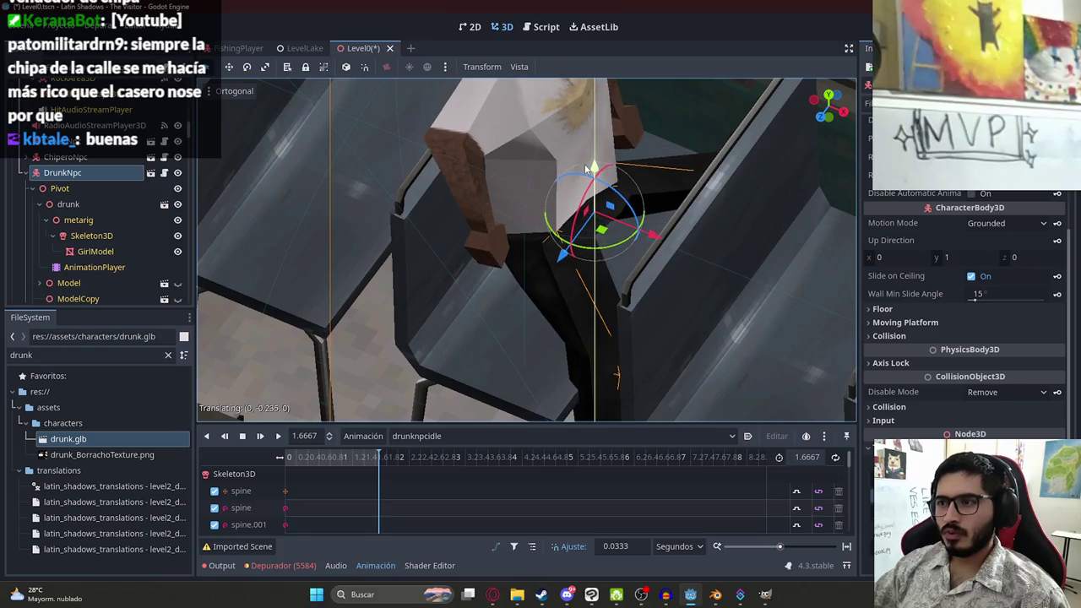
Nudge the drunk model slightly lower so it sits in the seat
{"action": "left_click", "coordinate": [57, 206]}
{"action": "scroll", "coordinate": [541, 297], "scroll_direction": "down", "scroll_amount": 4}
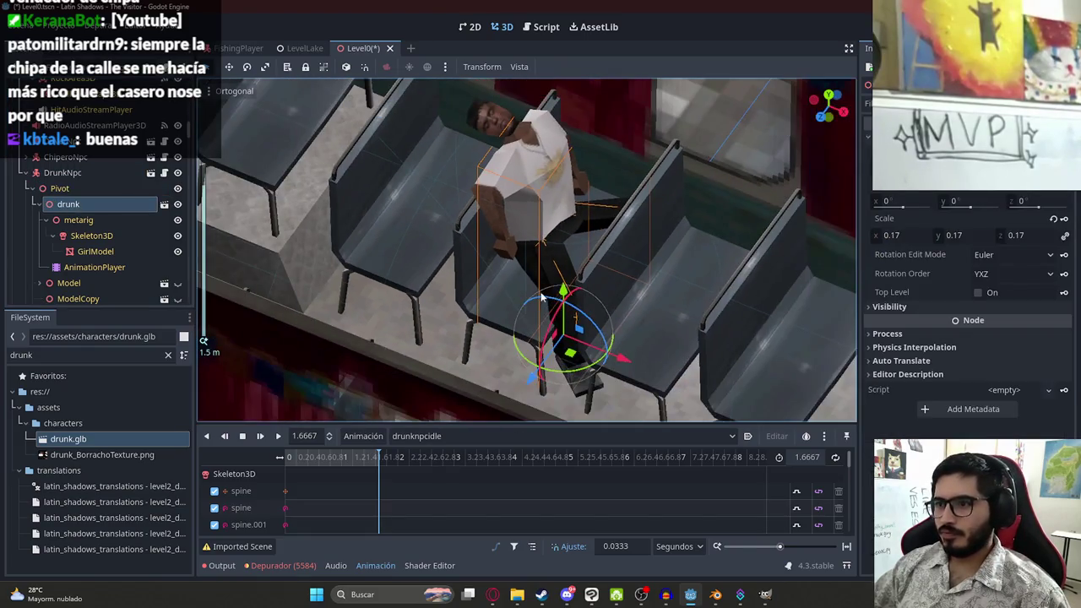
{"action": "mouse_move", "coordinate": [563, 295]}
{"action": "left_mouse_down"}
{"action": "mouse_move", "coordinate": [585, 325]}
{"action": "mouse_move", "coordinate": [587, 291]}
{"action": "mouse_move", "coordinate": [587, 313]}
{"action": "mouse_move", "coordinate": [583, 300]}
{"action": "mouse_move", "coordinate": [230, 224]}
{"action": "left_mouse_up"}
Shift DrunkNpc 0.068 units sideways onto the seat and save the Level0 scene
{"action": "left_click", "coordinate": [60, 173]}
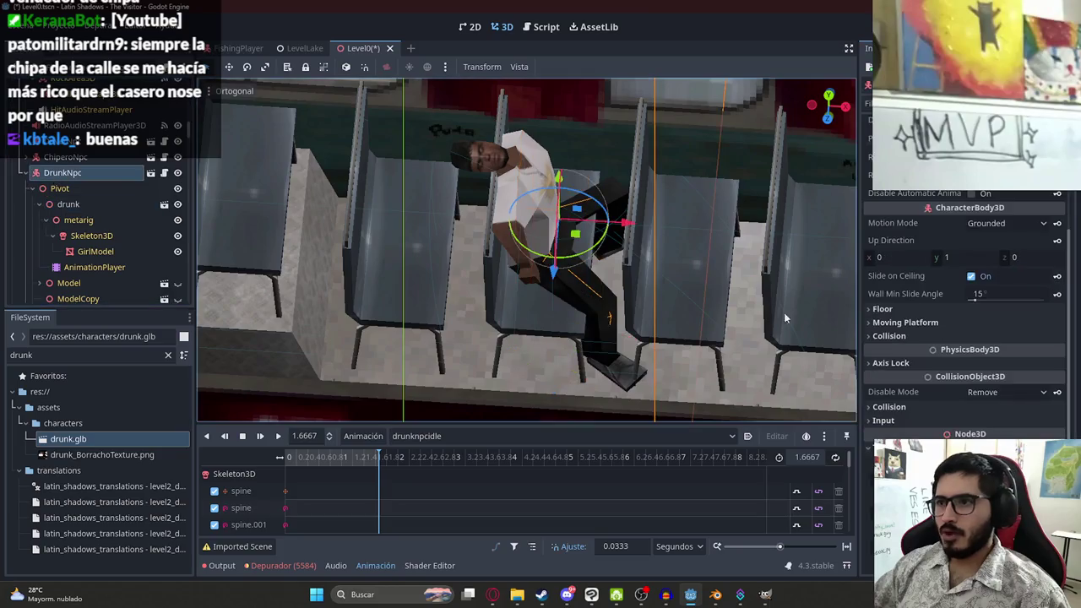
{"action": "mouse_move", "coordinate": [632, 224]}
{"action": "left_mouse_down"}
{"action": "mouse_move", "coordinate": [643, 228]}
{"action": "mouse_move", "coordinate": [595, 217]}
{"action": "mouse_move", "coordinate": [560, 190]}
{"action": "mouse_move", "coordinate": [635, 228]}
{"action": "mouse_move", "coordinate": [376, 185]}
{"action": "mouse_move", "coordinate": [527, 175]}
{"action": "mouse_move", "coordinate": [544, 189]}
{"action": "mouse_move", "coordinate": [390, 273]}
{"action": "mouse_move", "coordinate": [311, 301]}
{"action": "mouse_move", "coordinate": [403, 295]}
{"action": "mouse_move", "coordinate": [527, 177]}
{"action": "left_mouse_up"}
{"action": "key", "text": "ctrl+s"}
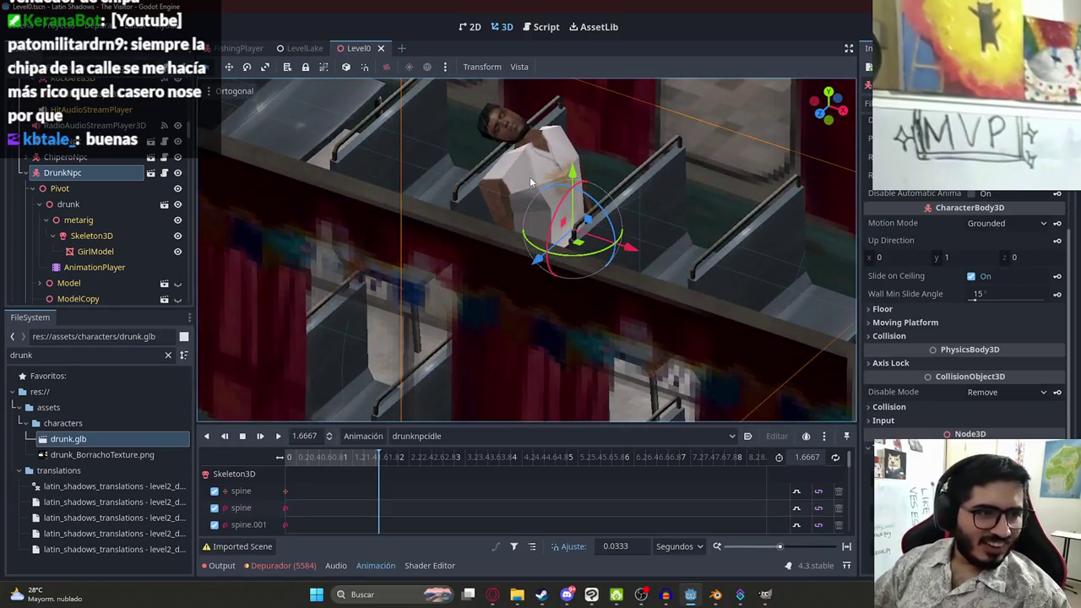
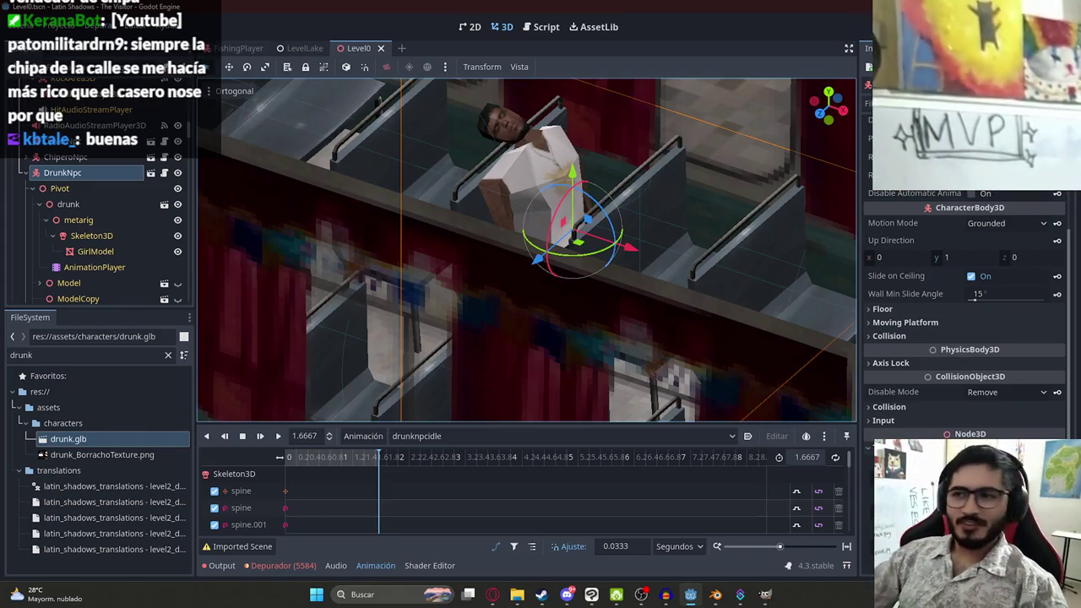
Tilt the view onto the seated NPC, collapse Player and hide the busroot group
{"action": "left_click_drag", "start_coordinate": [530, 176], "coordinate": [554, 245]}
{"action": "scroll", "coordinate": [556, 256], "scroll_direction": "up", "scroll_amount": 3}
{"action": "scroll", "coordinate": [66, 131], "scroll_direction": "down", "scroll_amount": 6}
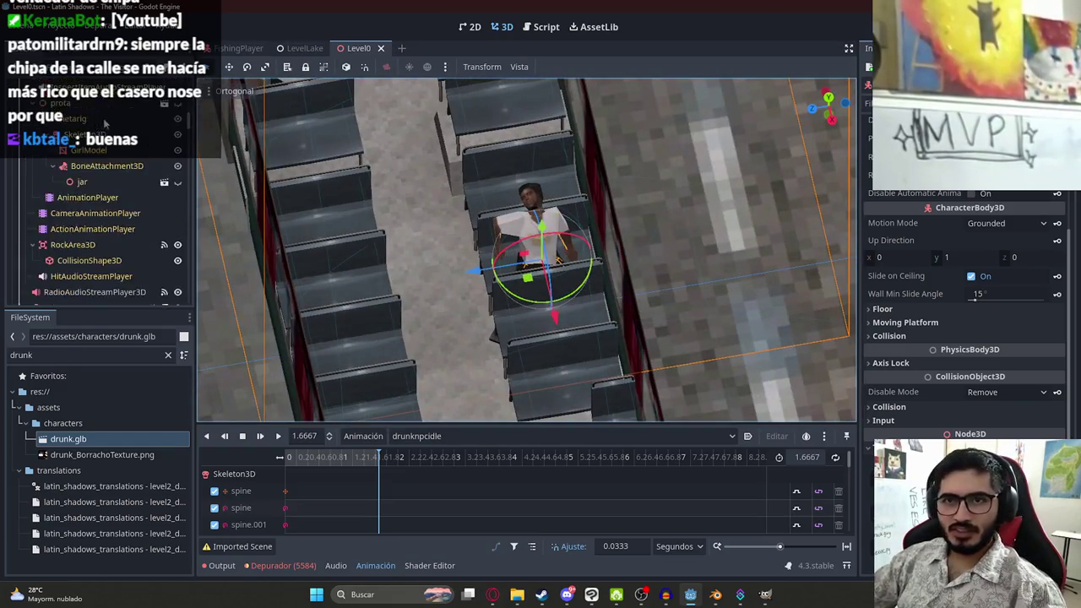
{"action": "scroll", "coordinate": [66, 131], "scroll_direction": "up", "scroll_amount": 3}
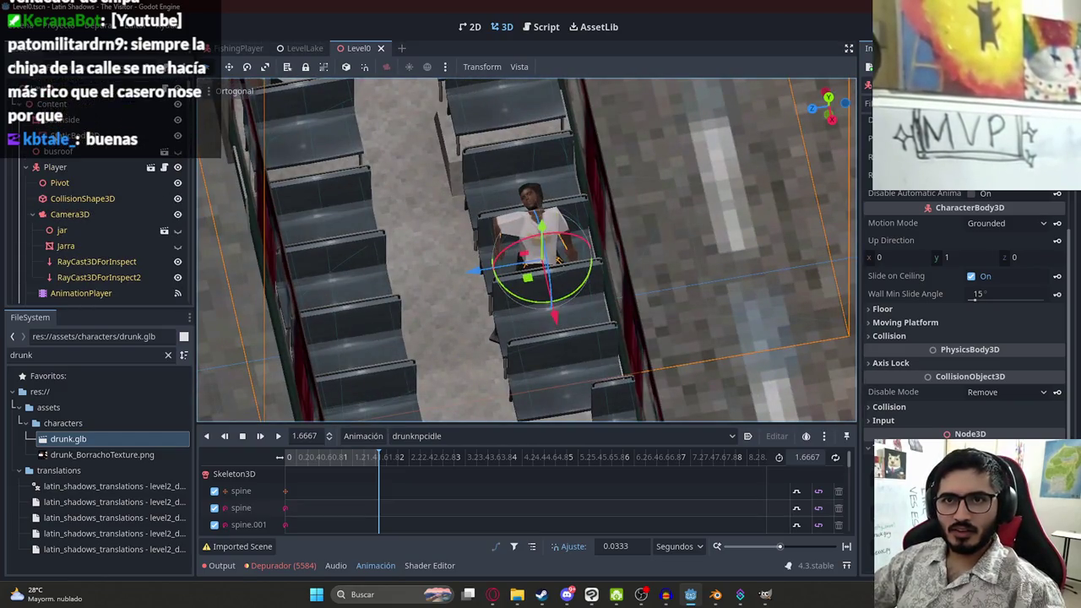
{"action": "left_click", "coordinate": [27, 167]}
{"action": "left_click", "coordinate": [177, 153]}
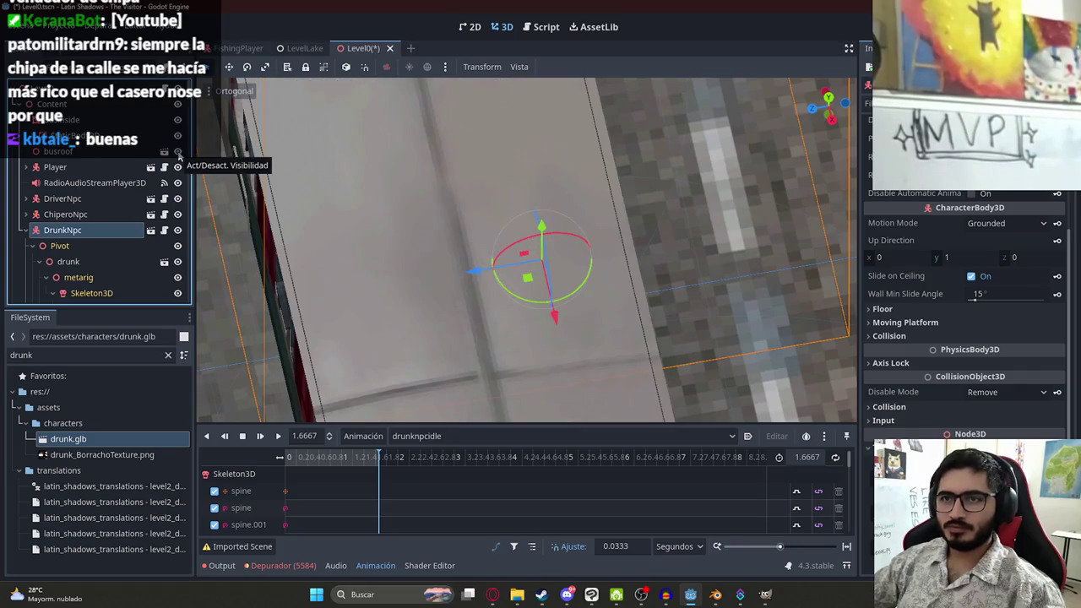
Select the WorldEnvironment node and list environment resources to load
{"action": "scroll", "coordinate": [446, 193], "scroll_direction": "down", "scroll_amount": 8}
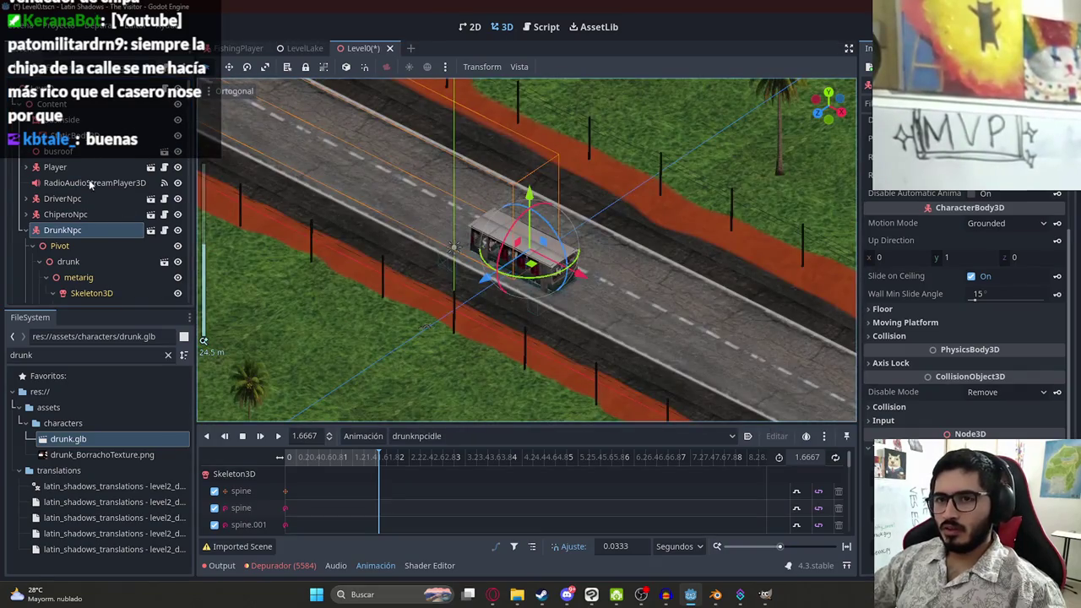
{"action": "left_click", "coordinate": [454, 249]}
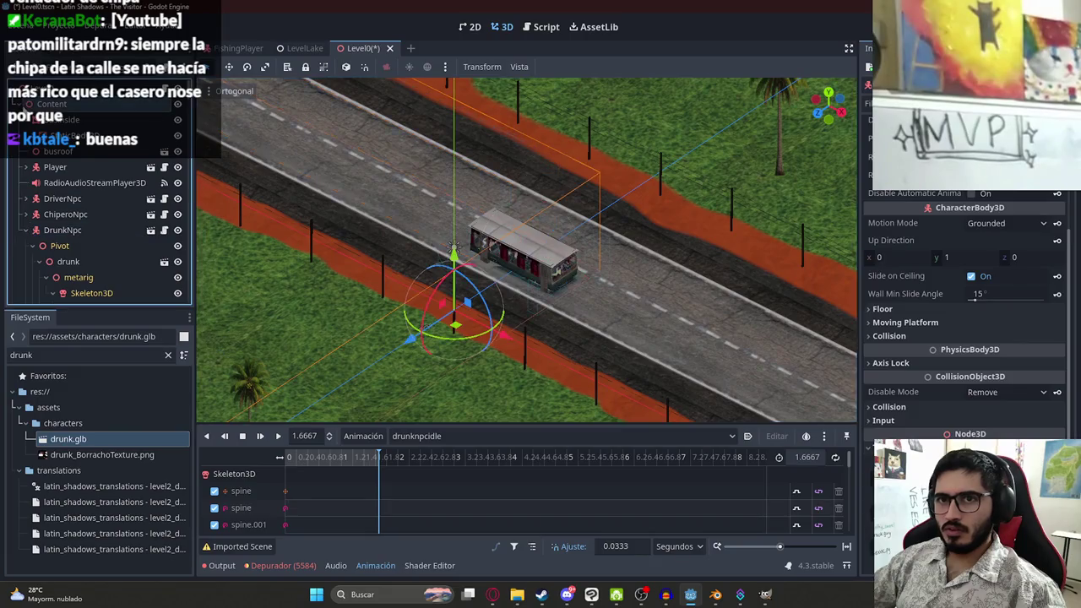
{"action": "left_click", "coordinate": [454, 249]}
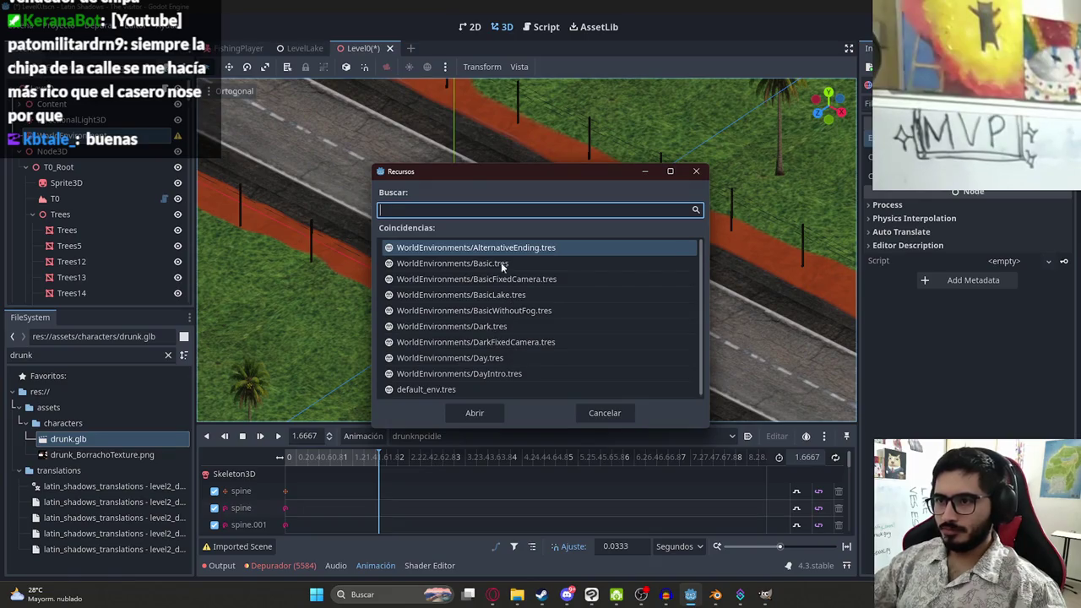
Apply WorldEnvironments/DayIntro.tres, then run the Level0 scene and pause it
{"action": "double_click", "coordinate": [512, 374]}
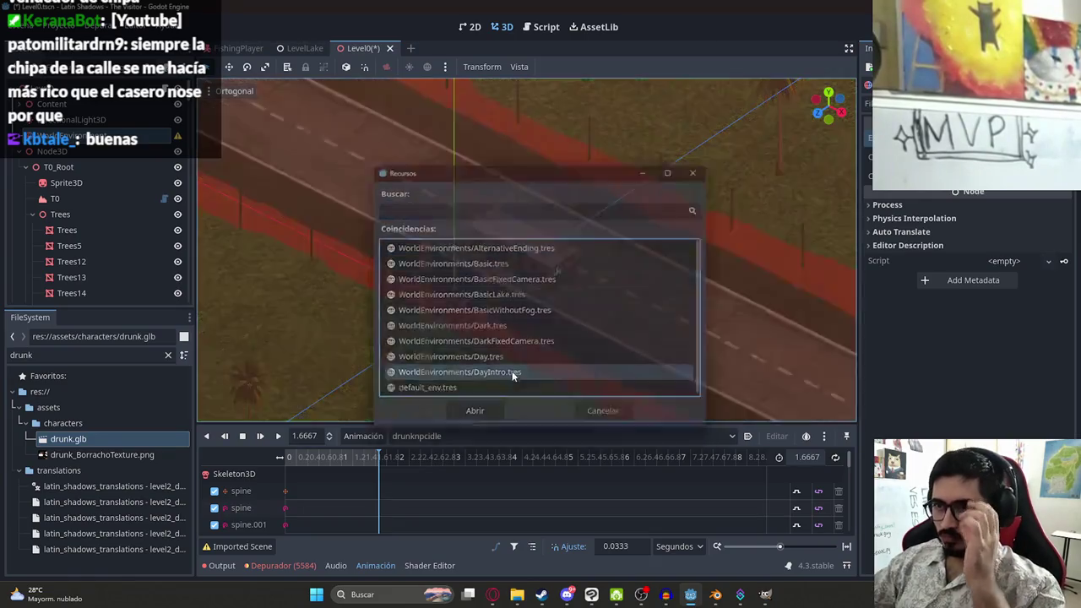
{"action": "key", "text": "ctrl+s"}
{"action": "right_click", "coordinate": [369, 53]}
{"action": "left_click", "coordinate": [391, 148]}
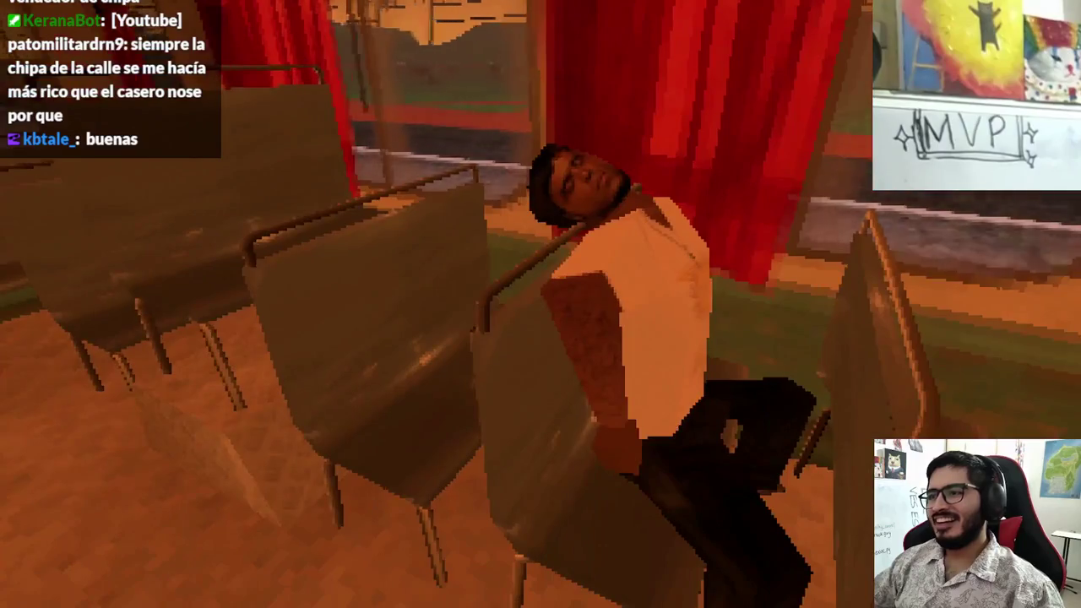
{"action": "key", "text": "Escape"}
Quit the game to the editor, expand Content and hide the busroof node
{"action": "left_click", "coordinate": [543, 437]}
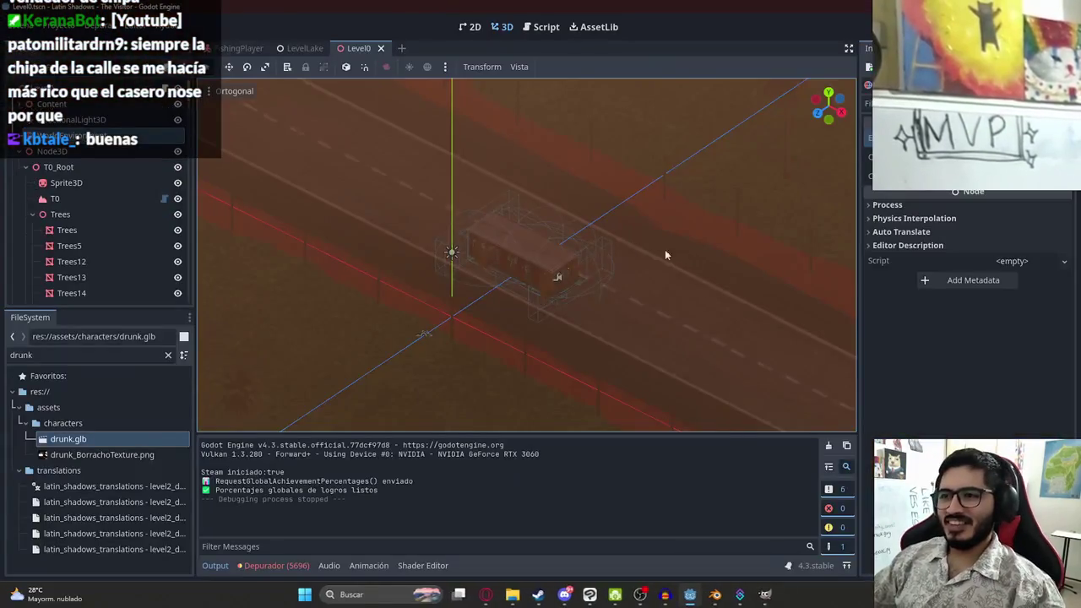
{"action": "left_click", "coordinate": [21, 155]}
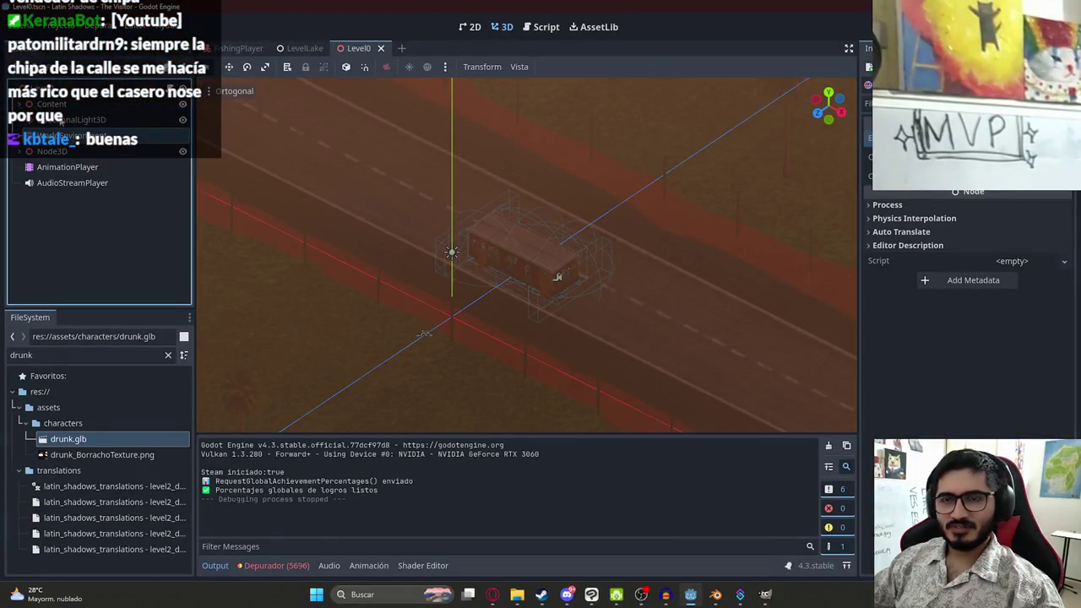
{"action": "left_click", "coordinate": [19, 103]}
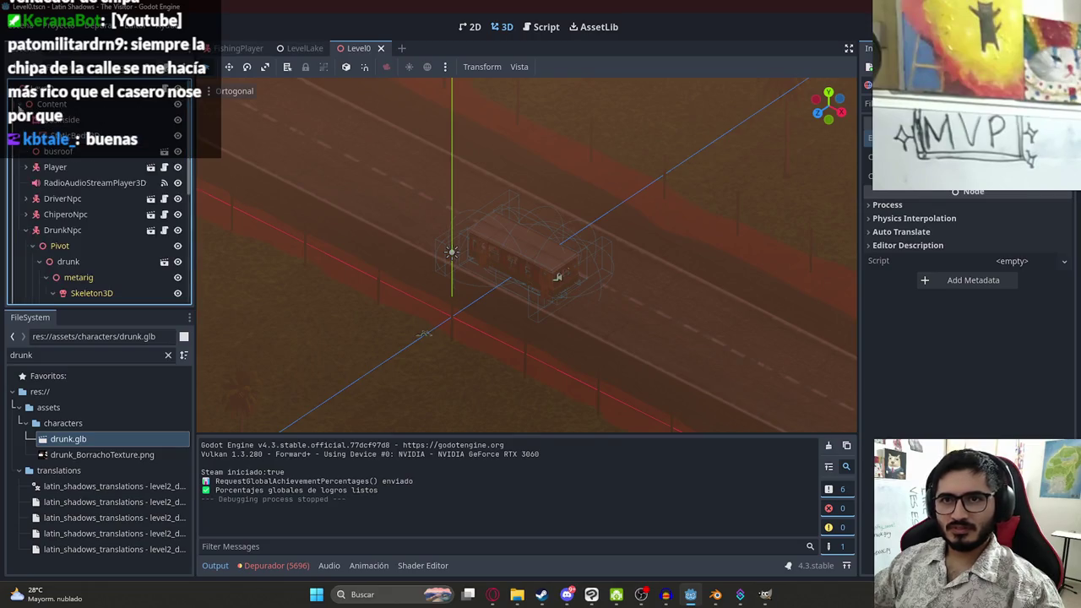
{"action": "left_click", "coordinate": [177, 151]}
{"action": "scroll", "coordinate": [500, 302], "scroll_direction": "up", "scroll_amount": 8}
{"action": "scroll", "coordinate": [439, 254], "scroll_direction": "up", "scroll_amount": 5}
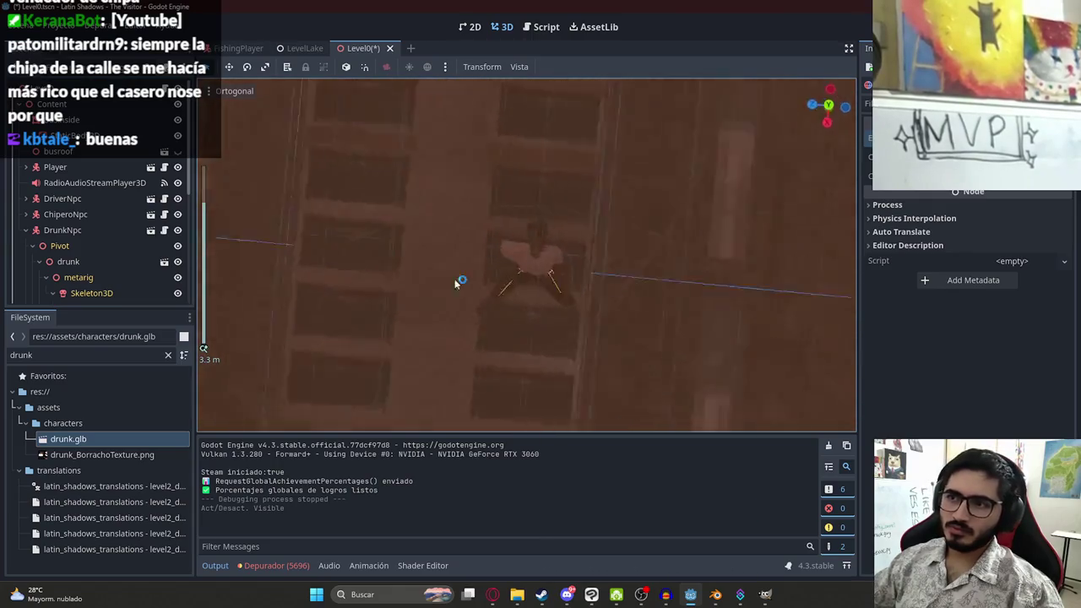
Select DrunkNpc, comparing its properties against ChiperoNpc
{"action": "left_click", "coordinate": [550, 231]}
{"action": "scroll", "coordinate": [99, 258], "scroll_direction": "up", "scroll_amount": 4}
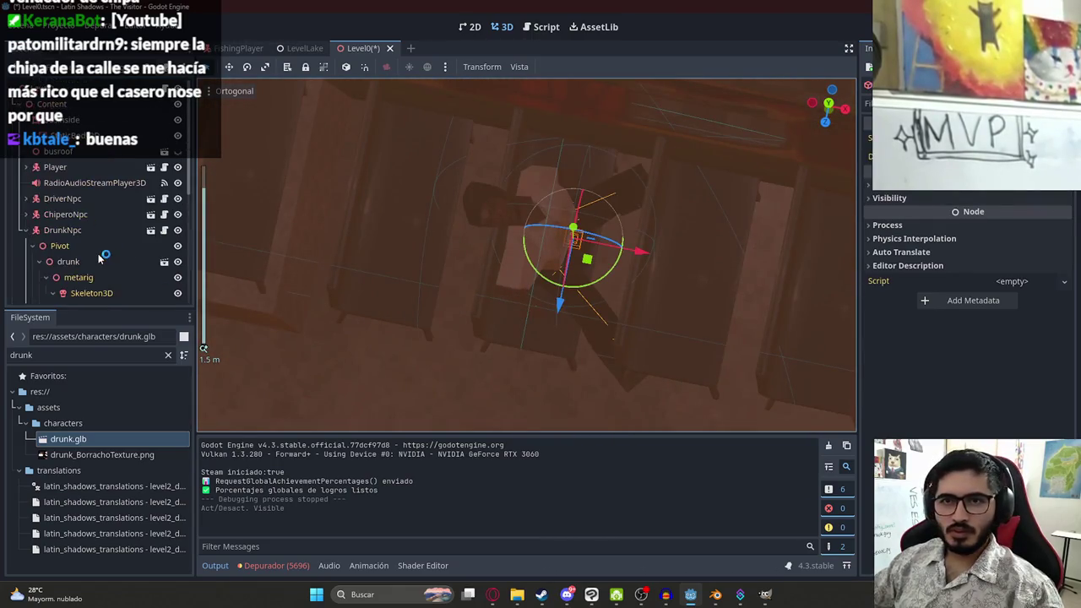
{"action": "left_click", "coordinate": [64, 230]}
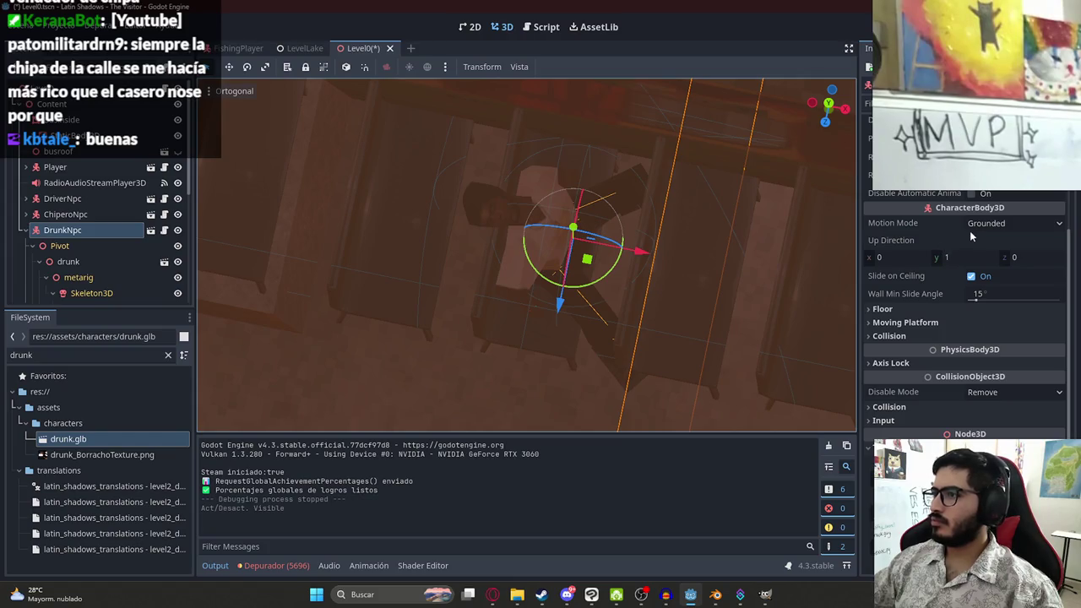
{"action": "left_click", "coordinate": [102, 214]}
{"action": "left_click", "coordinate": [85, 230]}
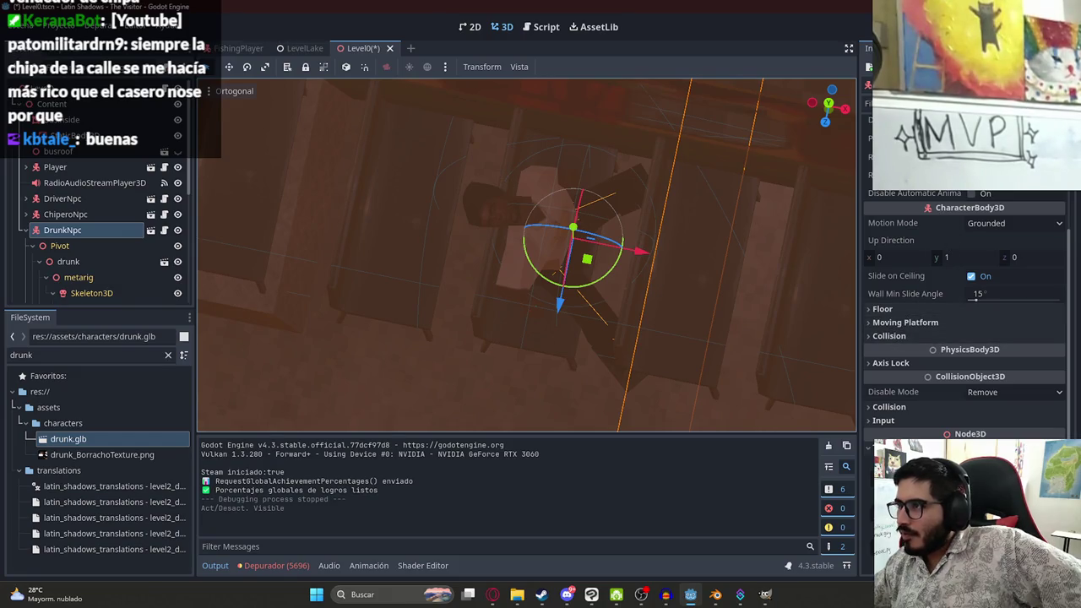
Compare the NPC nodes, then set DrunkNpc's Initial Animation to drunknpcidle and save
{"action": "left_click", "coordinate": [66, 216]}
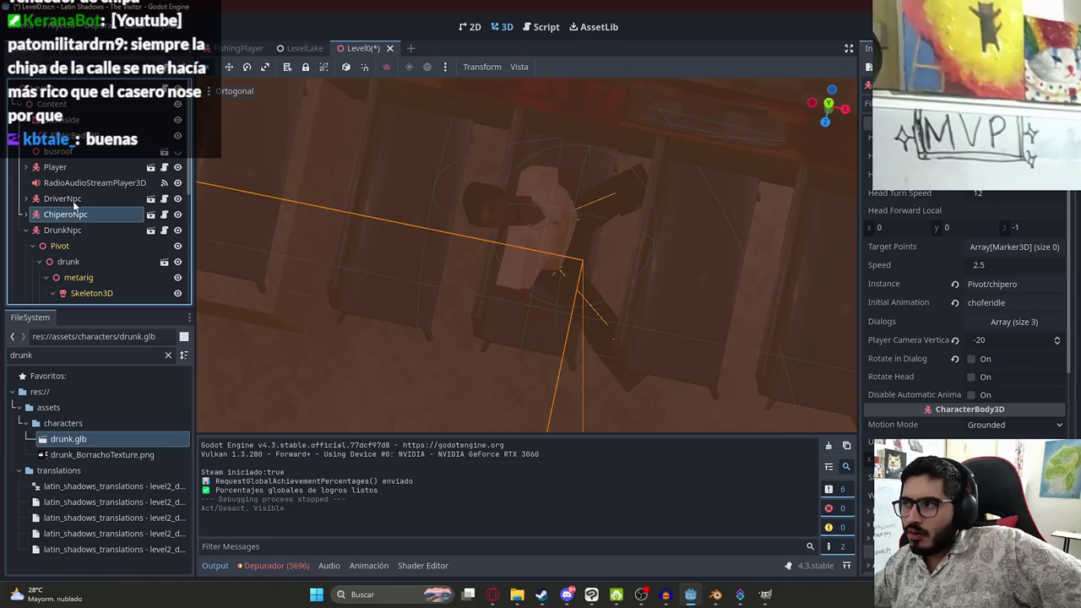
{"action": "left_click", "coordinate": [74, 201]}
{"action": "left_click", "coordinate": [73, 216]}
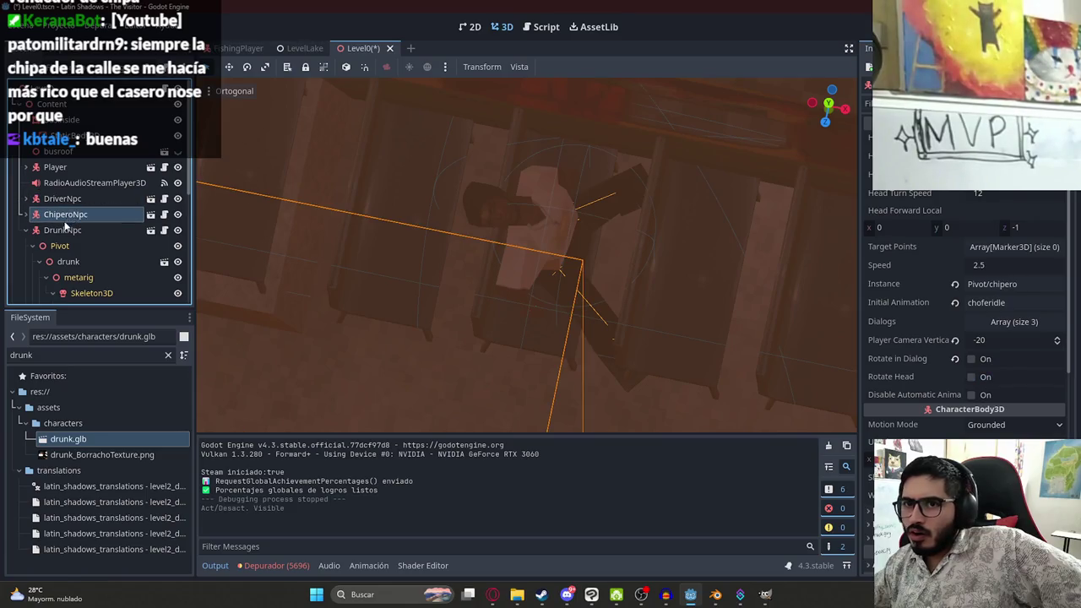
{"action": "left_click", "coordinate": [60, 230]}
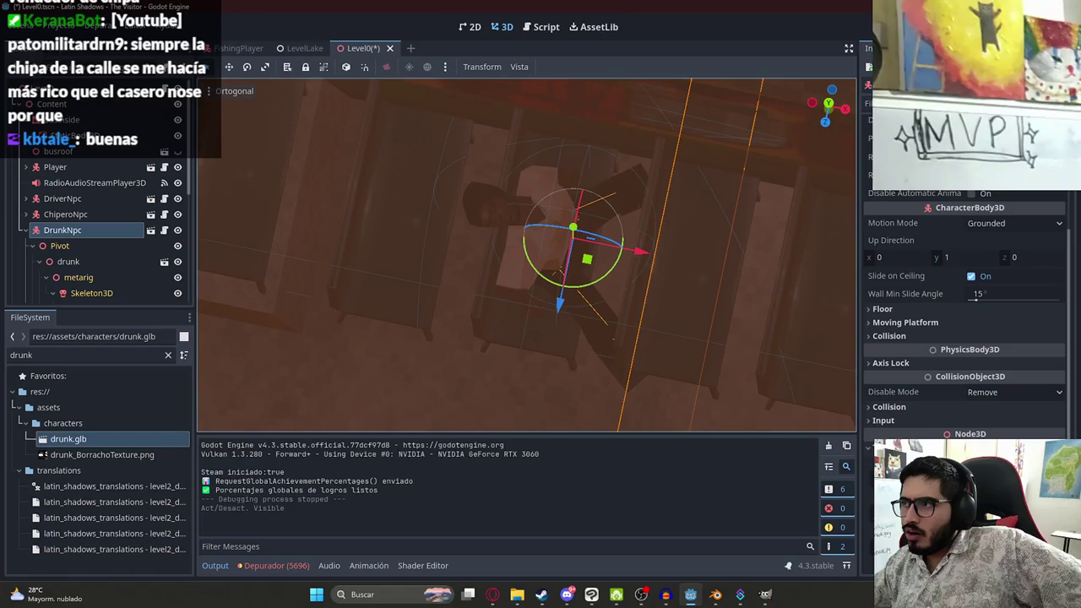
{"action": "scroll", "coordinate": [988, 217], "scroll_direction": "up", "scroll_amount": 5}
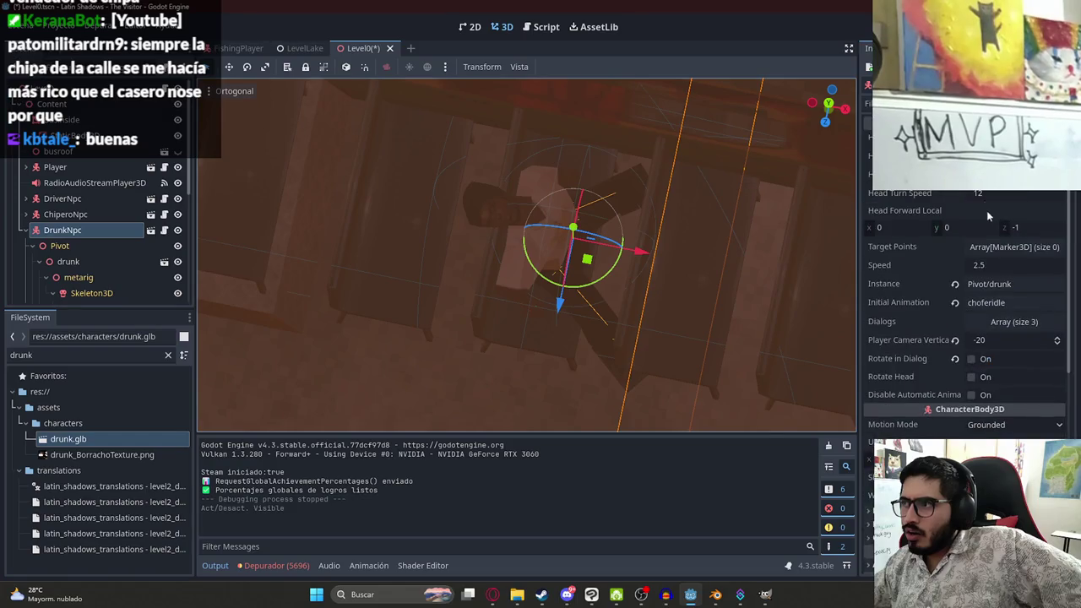
{"action": "left_click", "coordinate": [992, 304]}
{"action": "type", "text": "drunkid"}
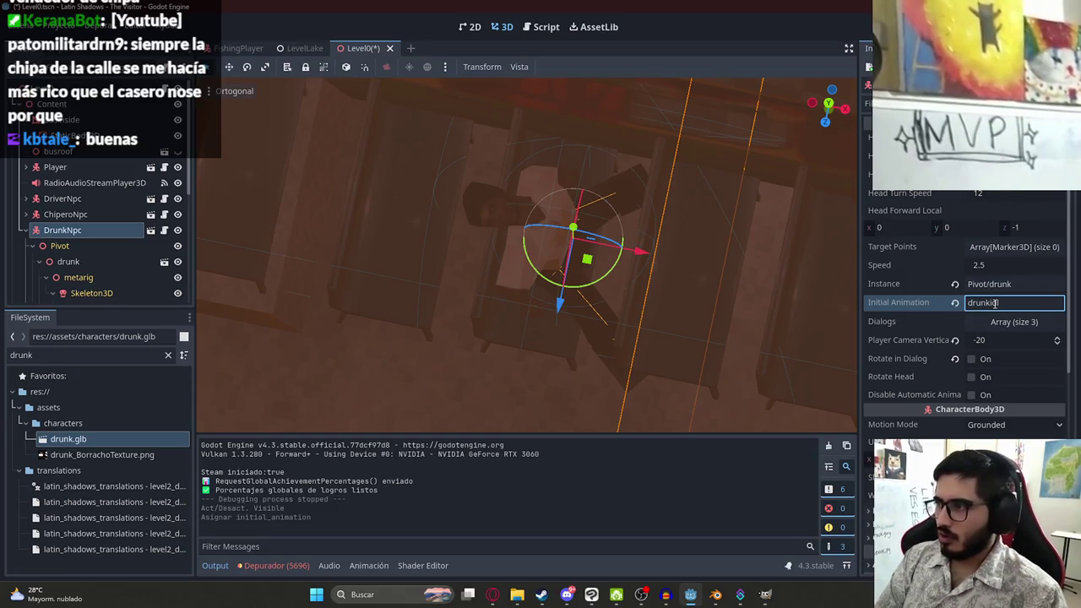
{"action": "type", "text": "le"}
{"action": "key", "text": "Return"}
{"action": "key", "text": "ctrl+s"}
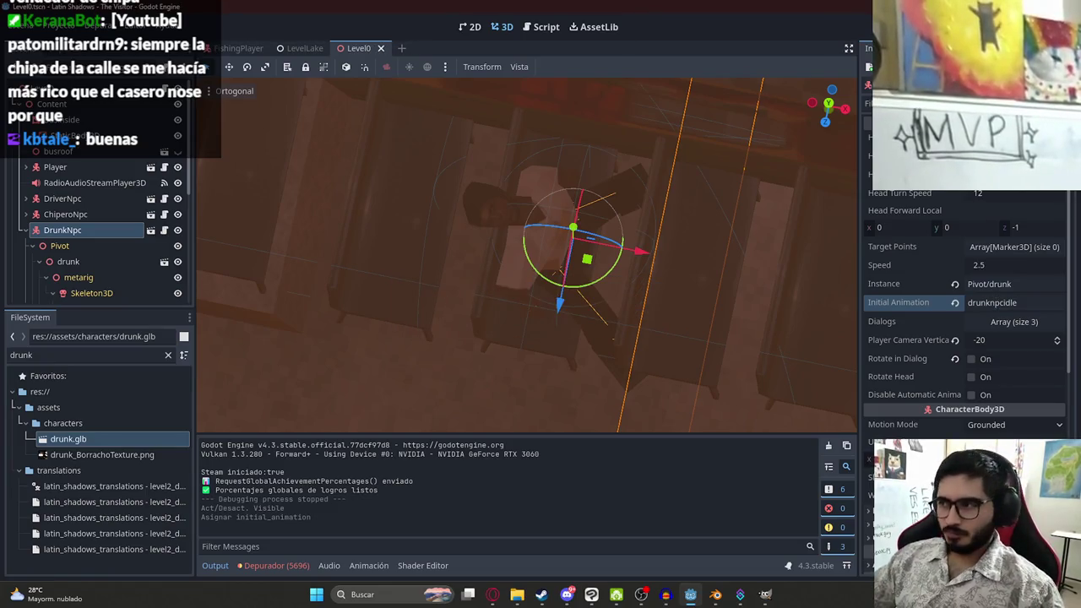
Raise DrunkNpc about 0.25 units and lower its drunk model about 0.23 units
{"action": "scroll", "coordinate": [625, 234], "scroll_direction": "down", "scroll_amount": 2}
{"action": "mouse_move", "coordinate": [595, 281]}
{"action": "left_mouse_down"}
{"action": "mouse_move", "coordinate": [564, 234]}
{"action": "mouse_move", "coordinate": [660, 223]}
{"action": "mouse_move", "coordinate": [507, 238]}
{"action": "mouse_move", "coordinate": [532, 244]}
{"action": "left_mouse_up"}
{"action": "scroll", "coordinate": [470, 241], "scroll_direction": "up", "scroll_amount": 2}
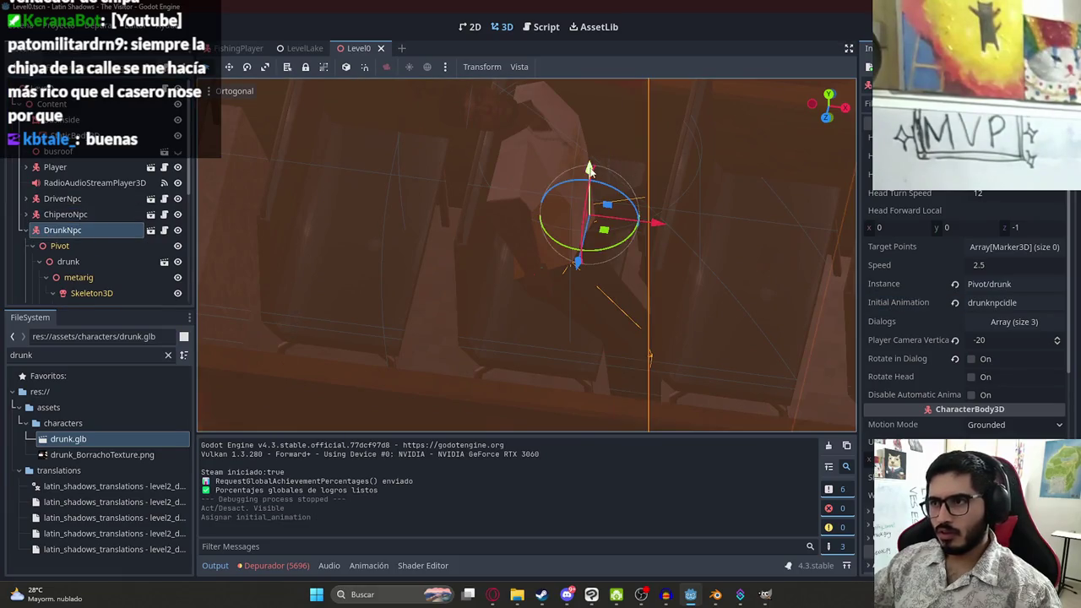
{"action": "left_click_drag", "start_coordinate": [592, 170], "coordinate": [589, 131]}
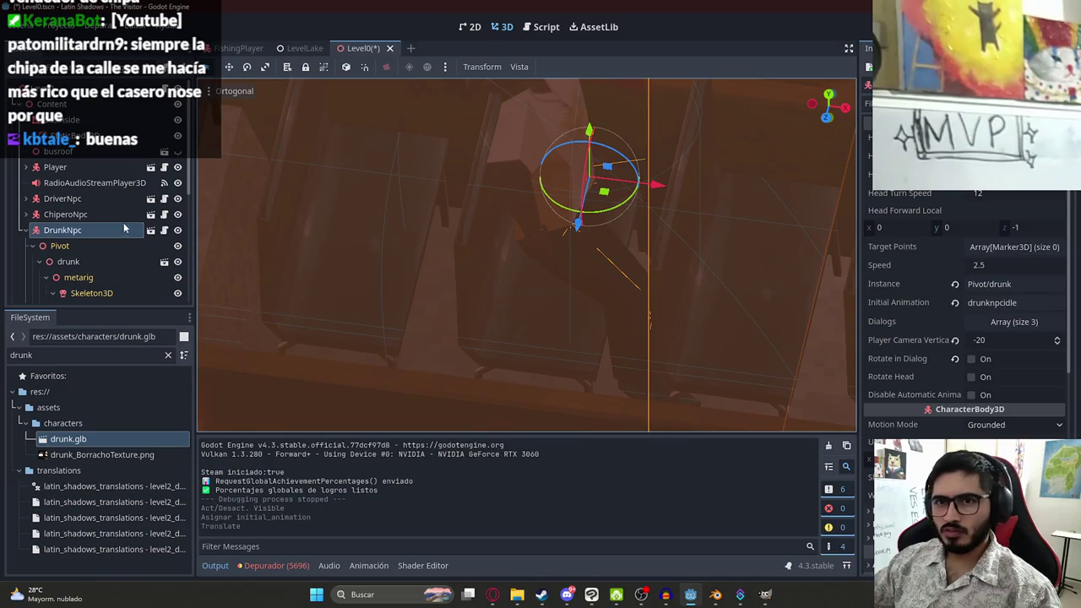
{"action": "left_click", "coordinate": [61, 246]}
{"action": "left_click", "coordinate": [69, 262]}
{"action": "mouse_move", "coordinate": [593, 320]}
{"action": "left_mouse_down"}
{"action": "mouse_move", "coordinate": [595, 373]}
{"action": "mouse_move", "coordinate": [597, 350]}
{"action": "left_mouse_up"}
Save the Level0 scene from its tab menu
{"action": "scroll", "coordinate": [593, 185], "scroll_direction": "up", "scroll_amount": 3}
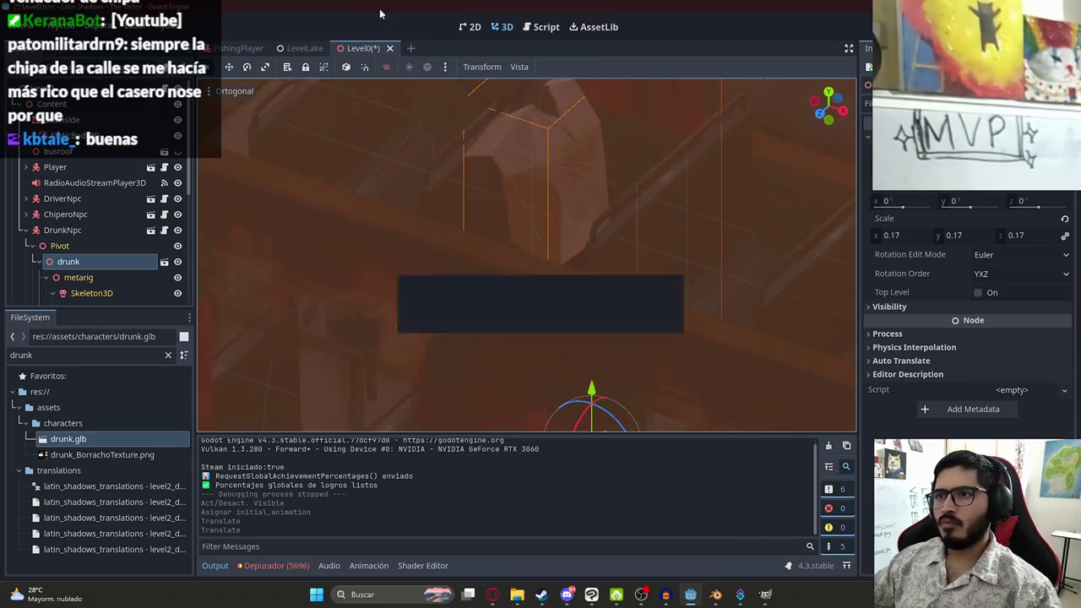
{"action": "right_click", "coordinate": [348, 48]}
{"action": "left_click", "coordinate": [446, 134]}
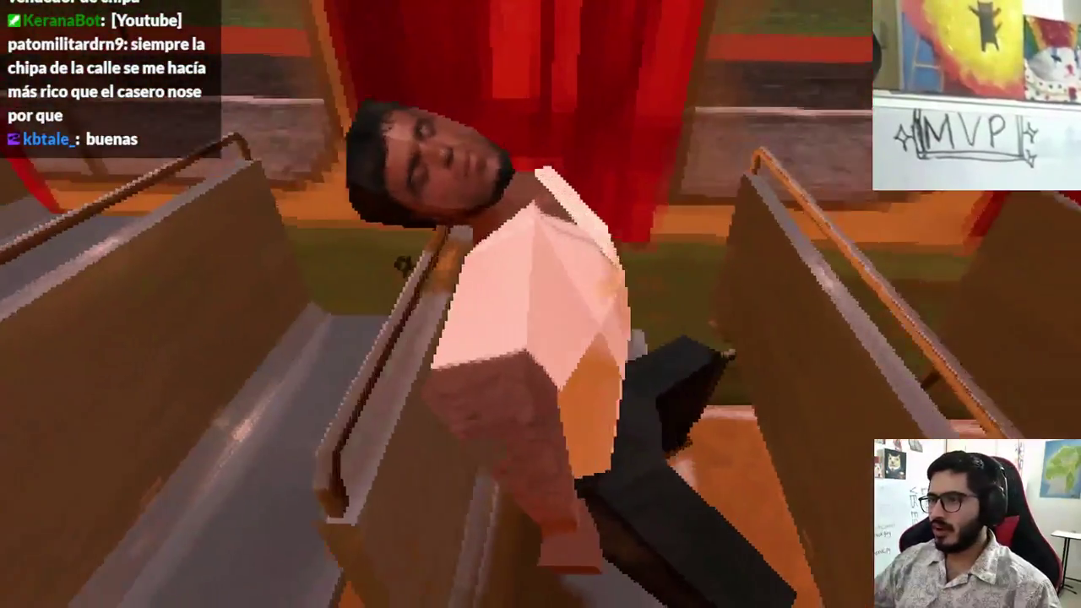
Quit the game, rerun Level0 from the editor, then pause and quit to desktop
{"action": "key", "text": "Escape"}
{"action": "left_click", "coordinate": [539, 447]}
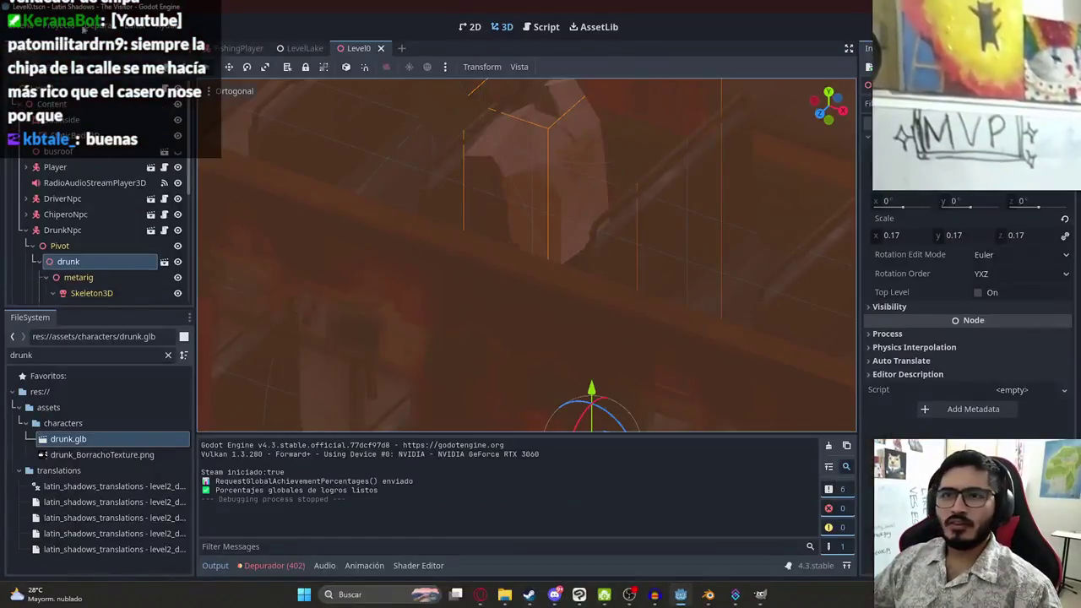
{"action": "left_click", "coordinate": [101, 26]}
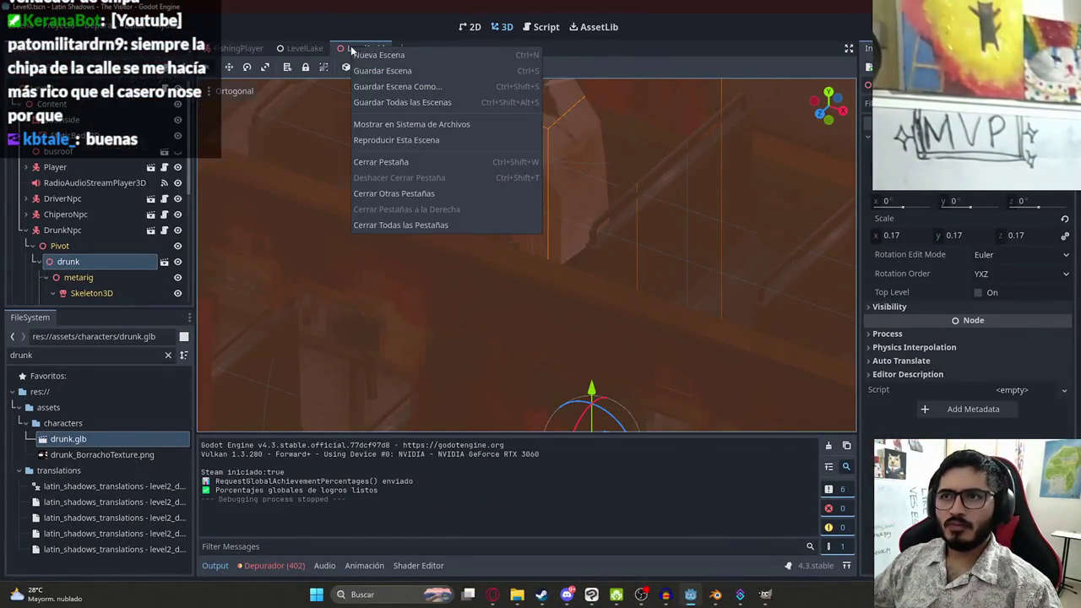
{"action": "left_click", "coordinate": [445, 140]}
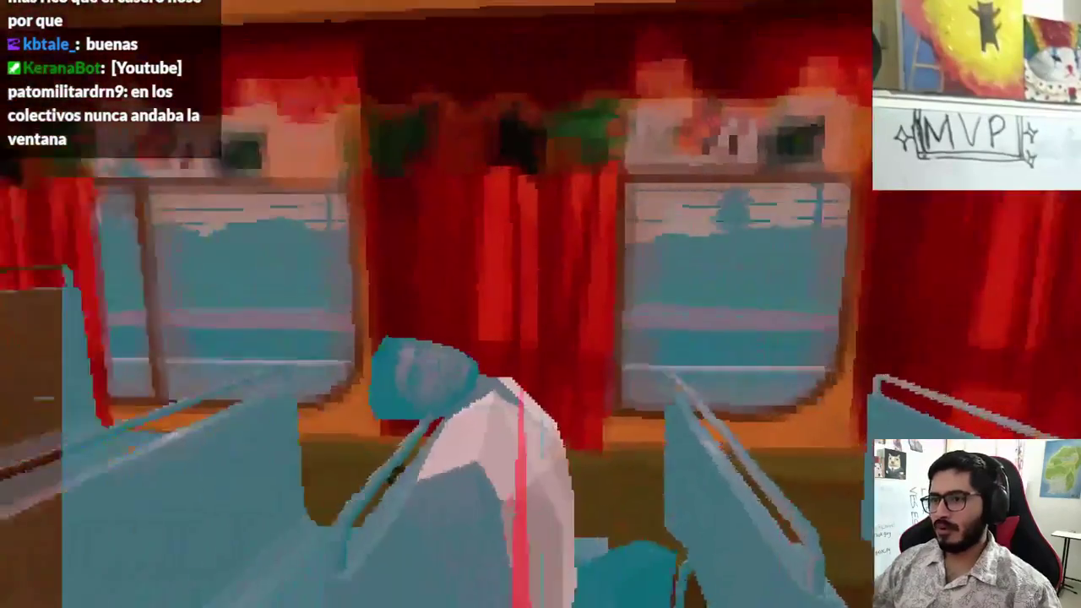
{"action": "key", "text": "Escape"}
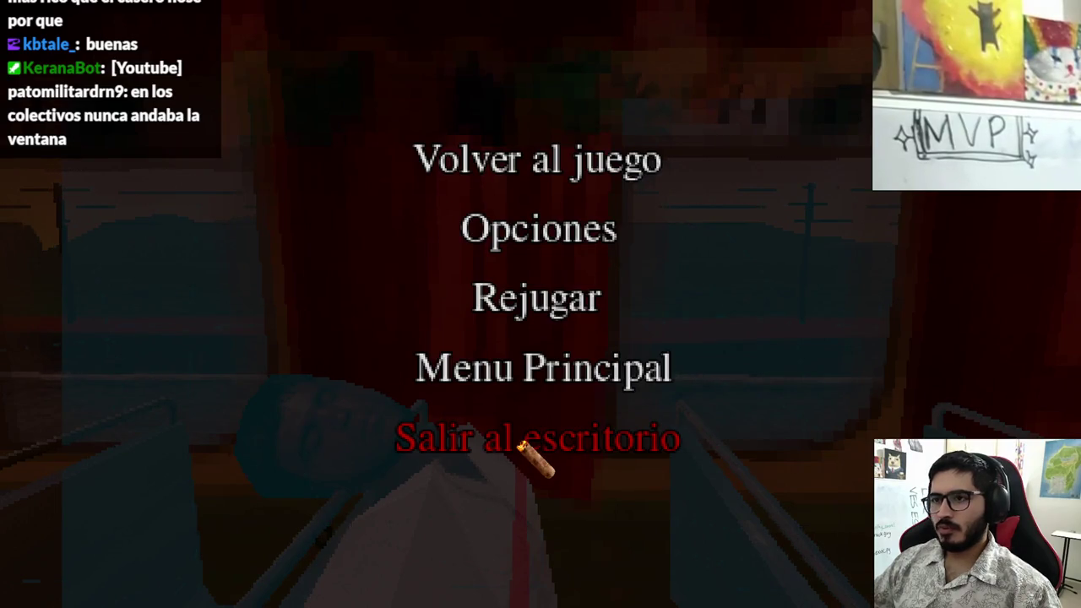
{"action": "left_click", "coordinate": [521, 445]}
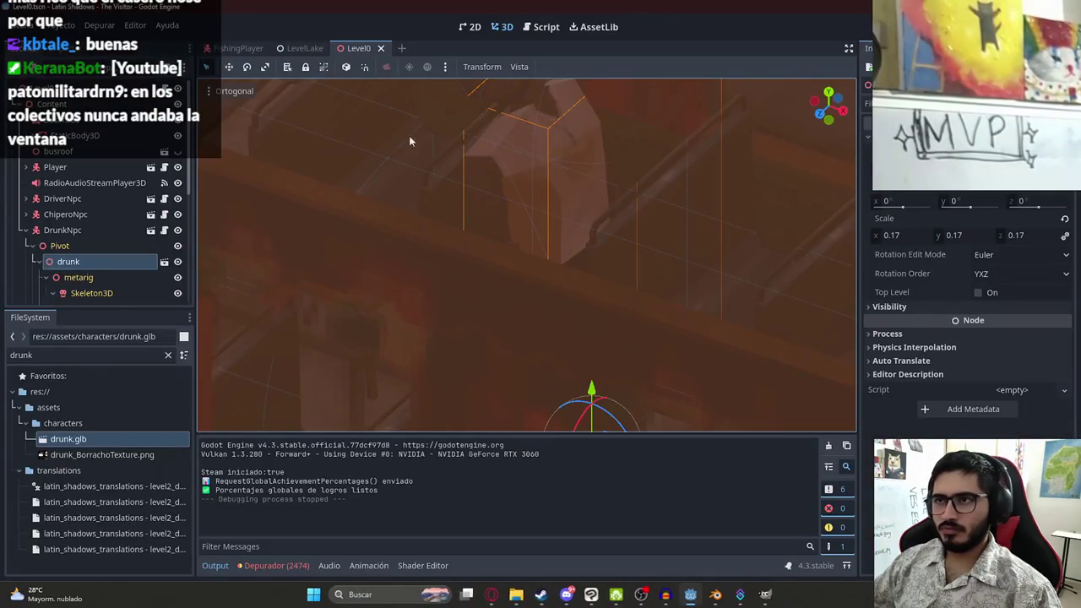
Open the player.gd script in the Script editor
{"action": "left_click", "coordinate": [541, 26]}
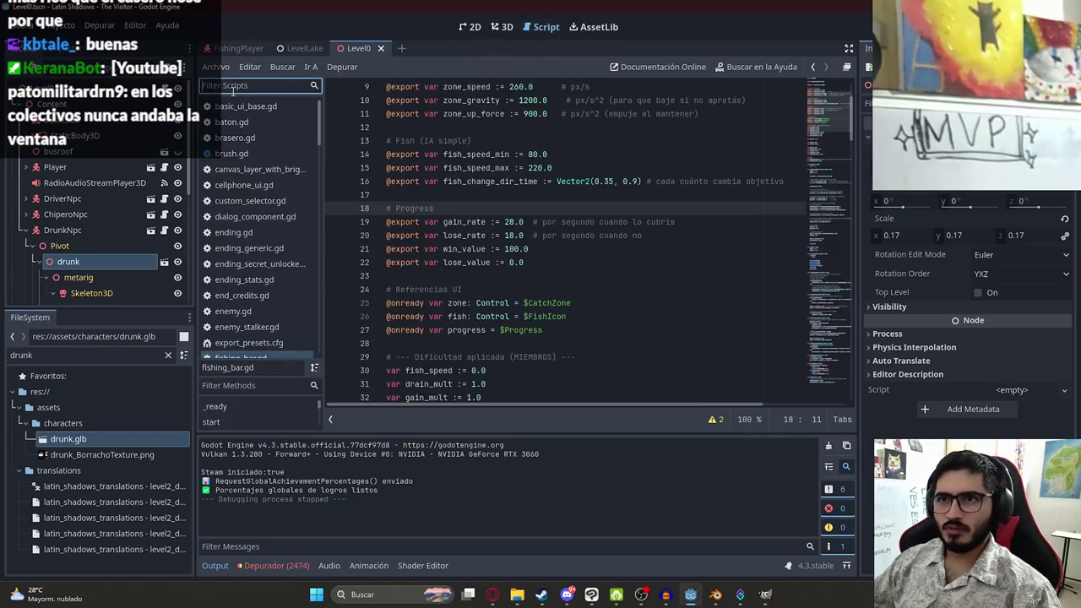
{"action": "type", "text": "player"}
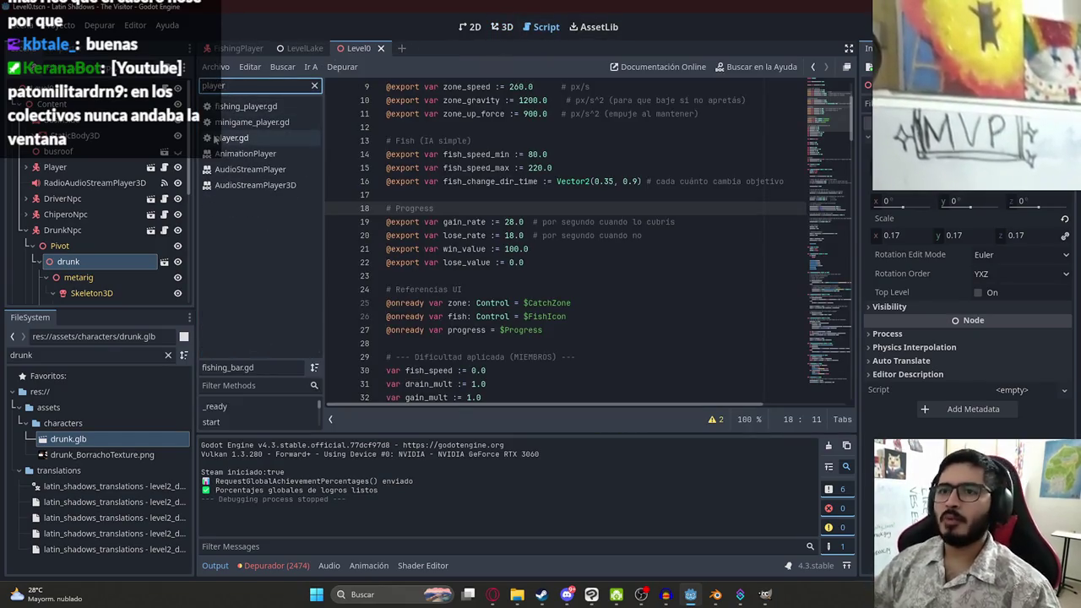
{"action": "left_click", "coordinate": [224, 139]}
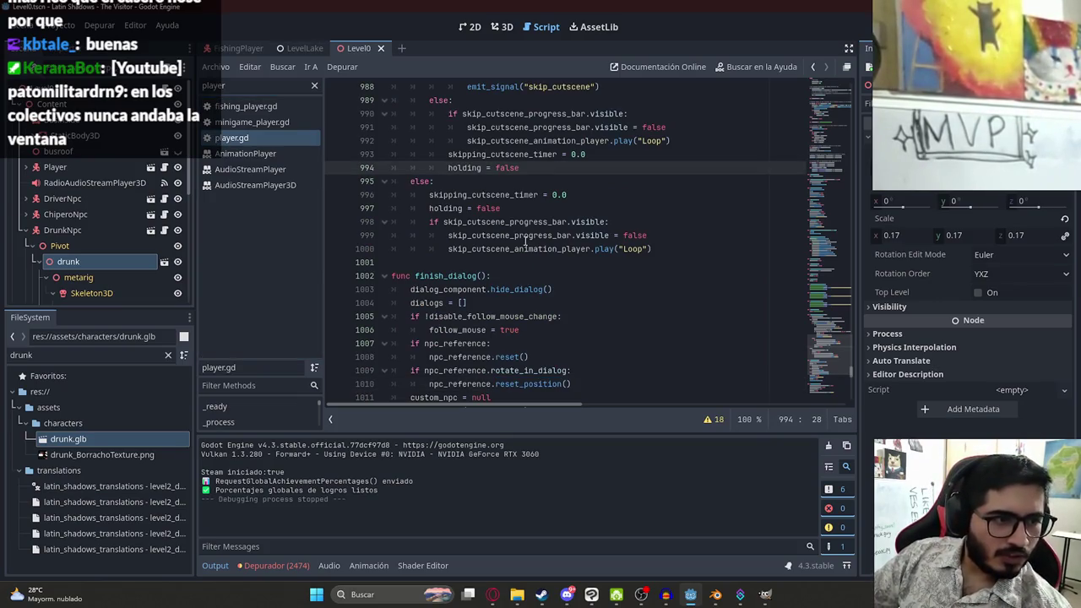
Search player.gd for interaction, raycast and dialog_raycast, landing on get_collider() in process_interaction
{"action": "left_click", "coordinate": [605, 249]}
{"action": "scroll", "coordinate": [792, 374], "scroll_direction": "up", "scroll_amount": 15}
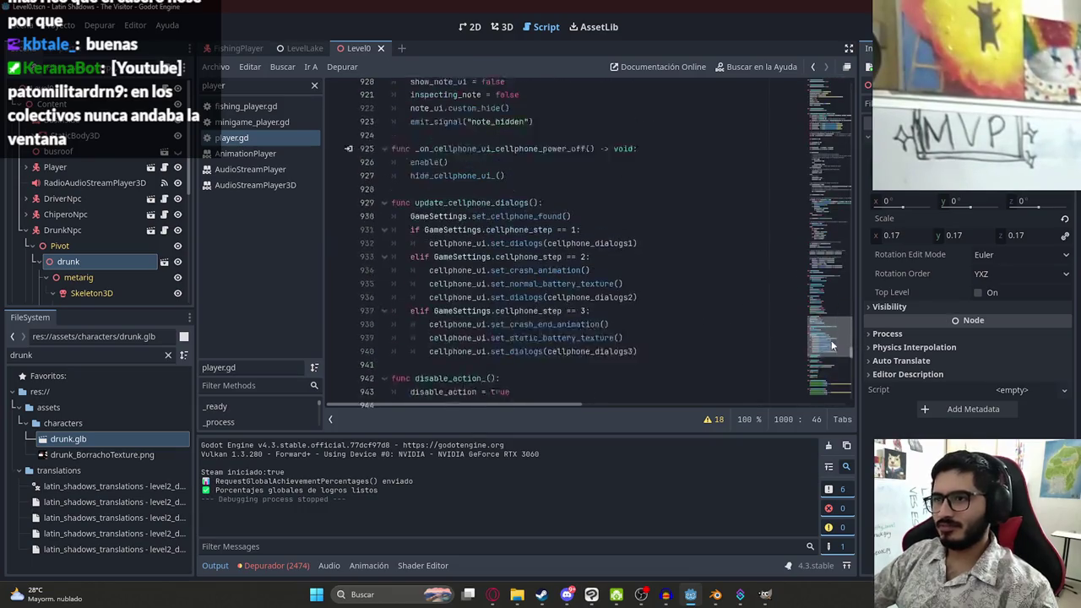
{"action": "left_click", "coordinate": [509, 257]}
{"action": "key", "text": "ctrl+f"}
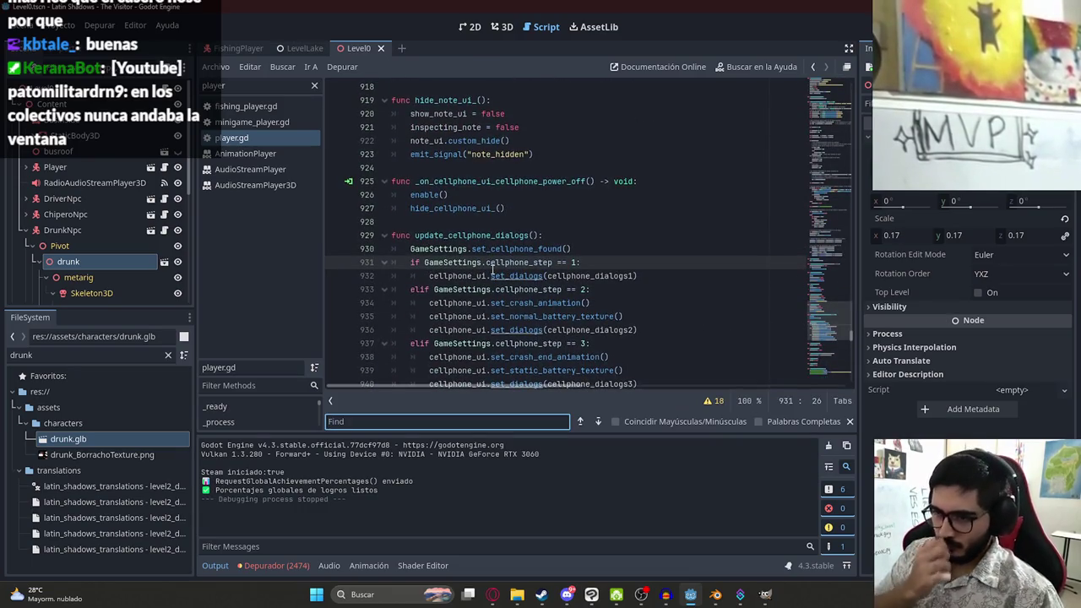
{"action": "type", "text": "interac"}
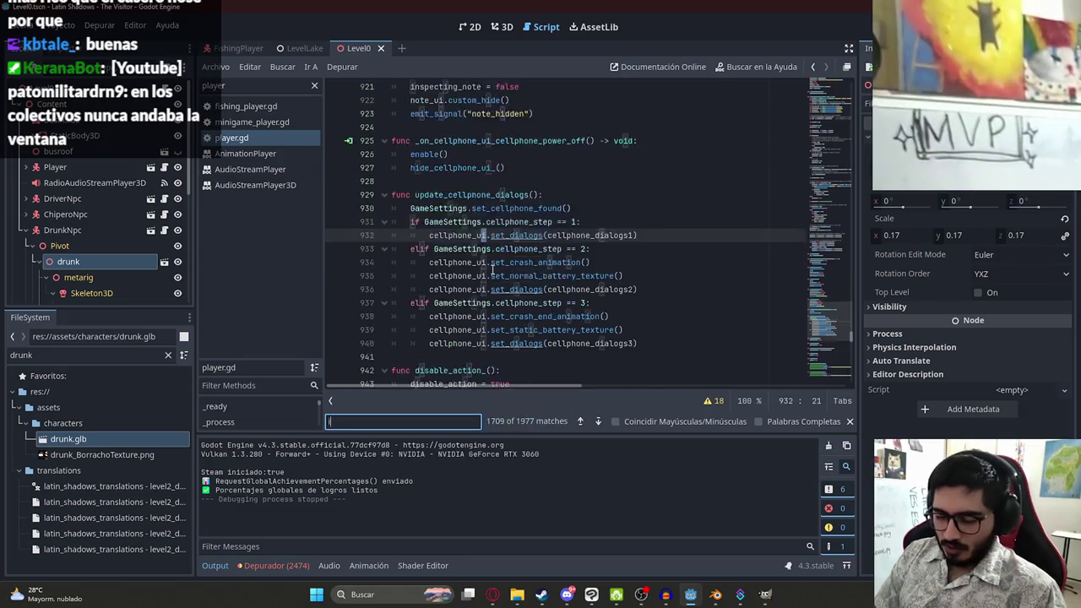
{"action": "key", "text": "Return"}
{"action": "key", "text": "Return"}
{"action": "key", "text": "Return"}
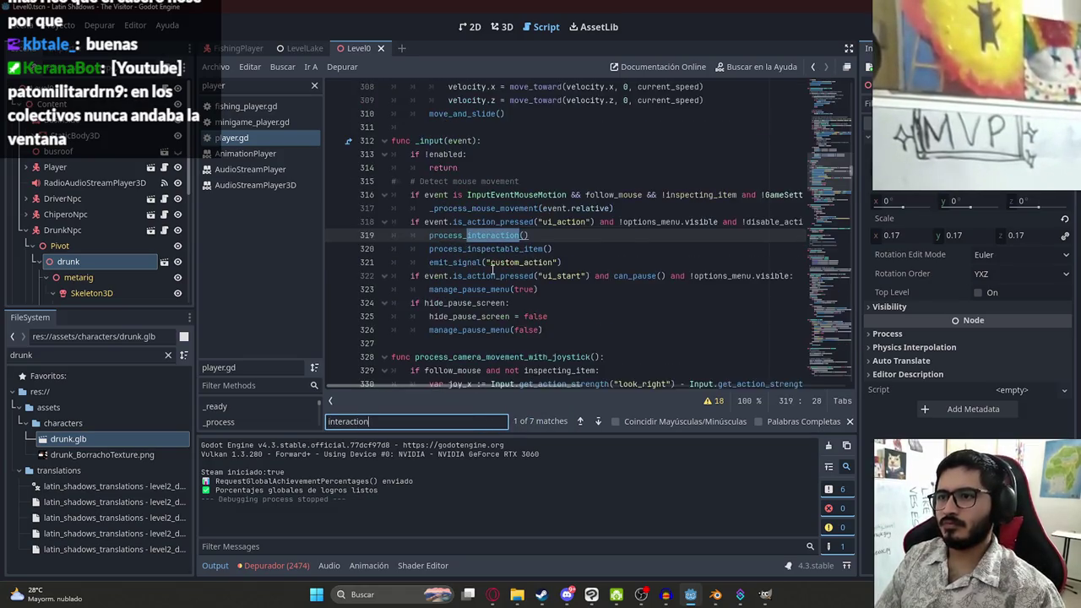
{"action": "type", "text": "raycast"}
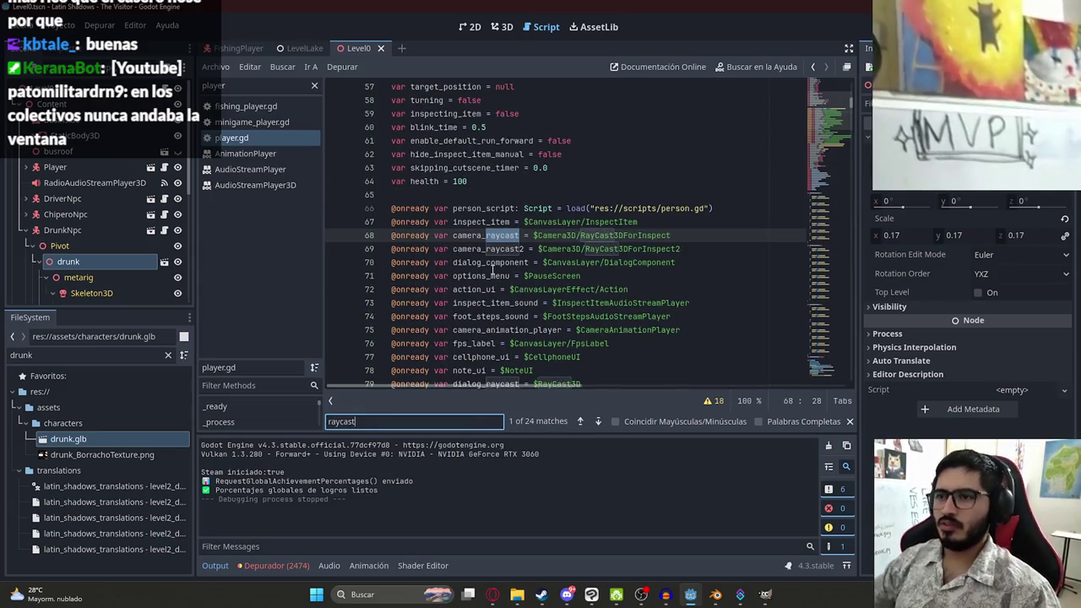
{"action": "key", "text": "Return"}
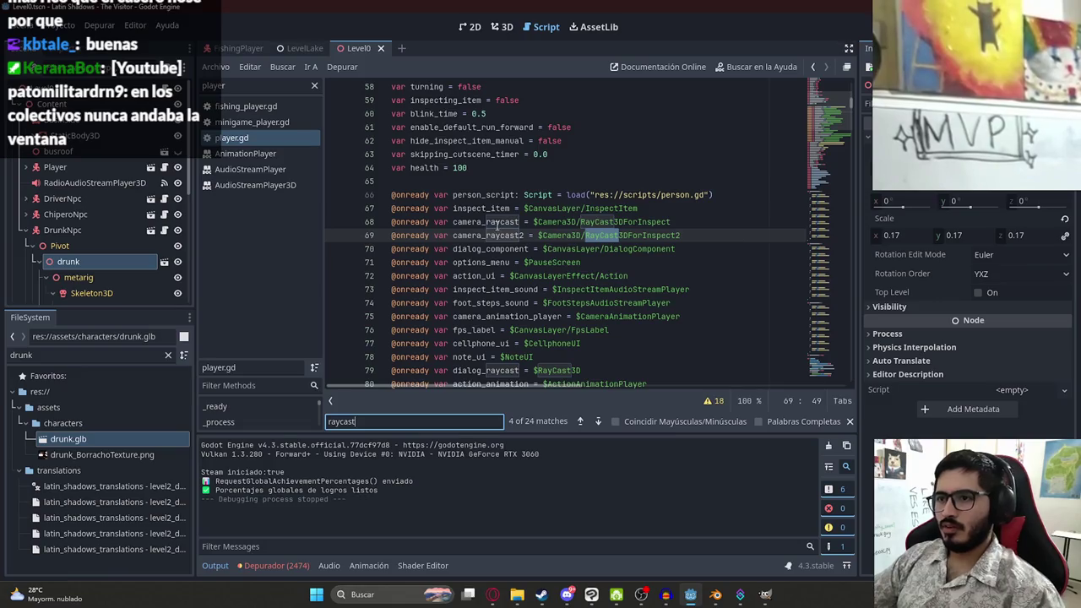
{"action": "double_click", "coordinate": [497, 224]}
{"action": "double_click", "coordinate": [490, 372]}
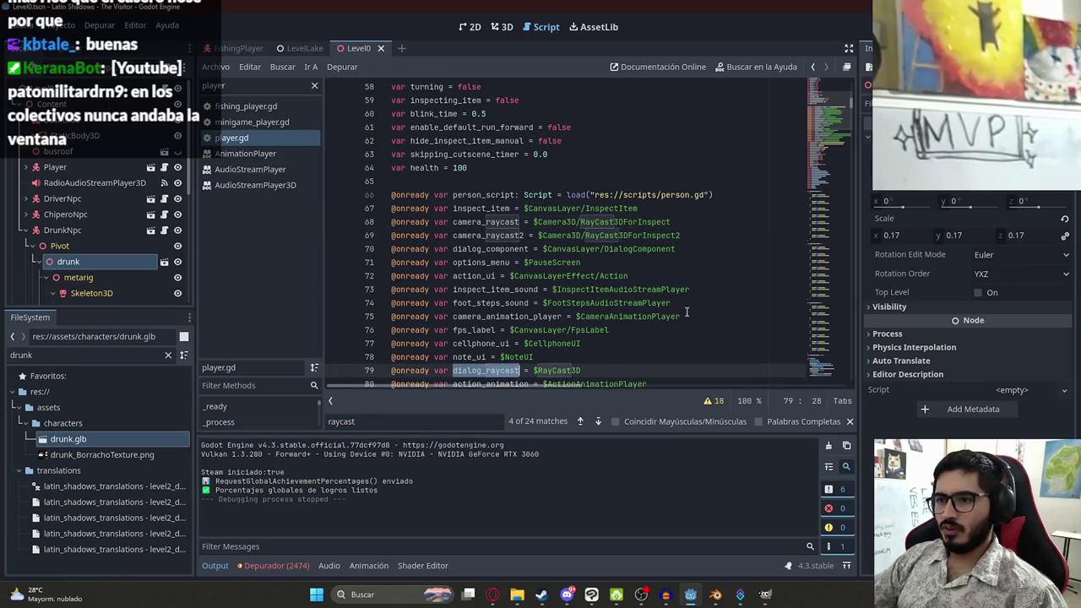
{"action": "key", "text": "ctrl+f"}
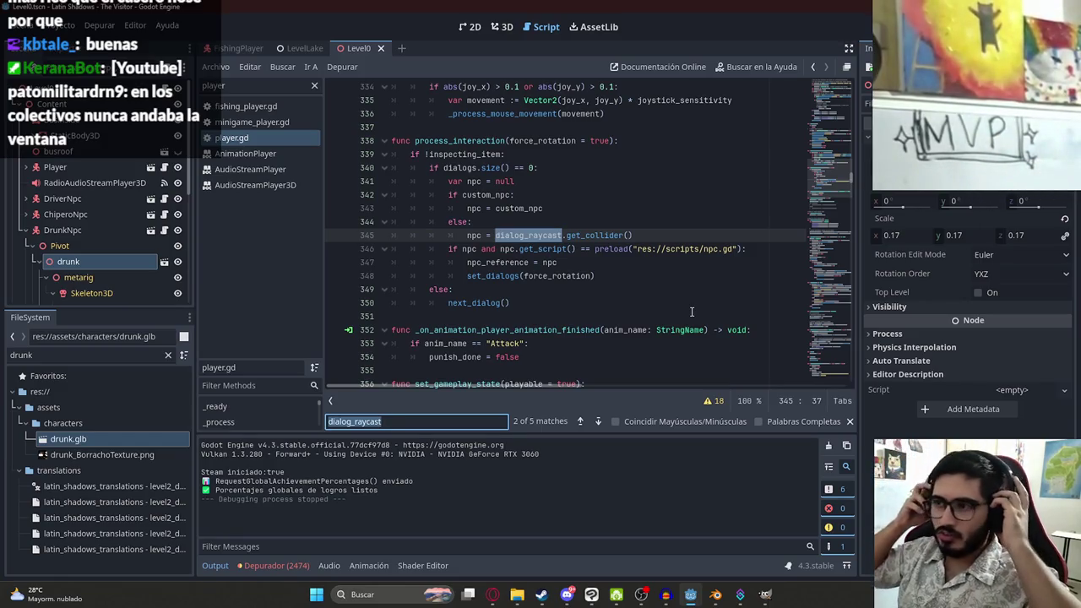
{"action": "left_click", "coordinate": [614, 235]}
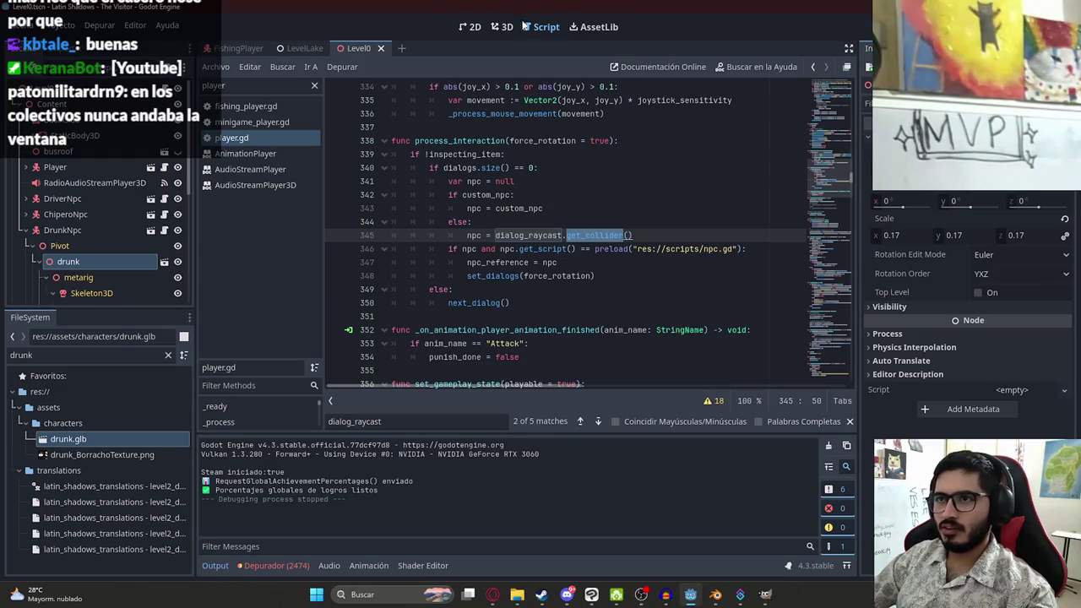
Filter the FileSystem by 'player' and open Player.tscn
{"action": "double_click", "coordinate": [67, 355]}
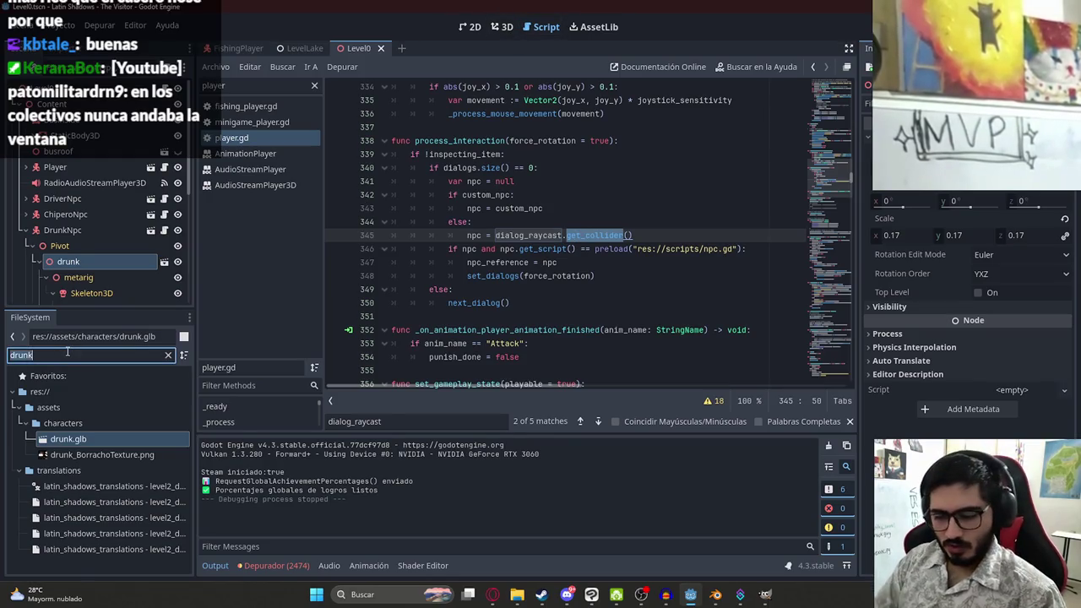
{"action": "type", "text": "player"}
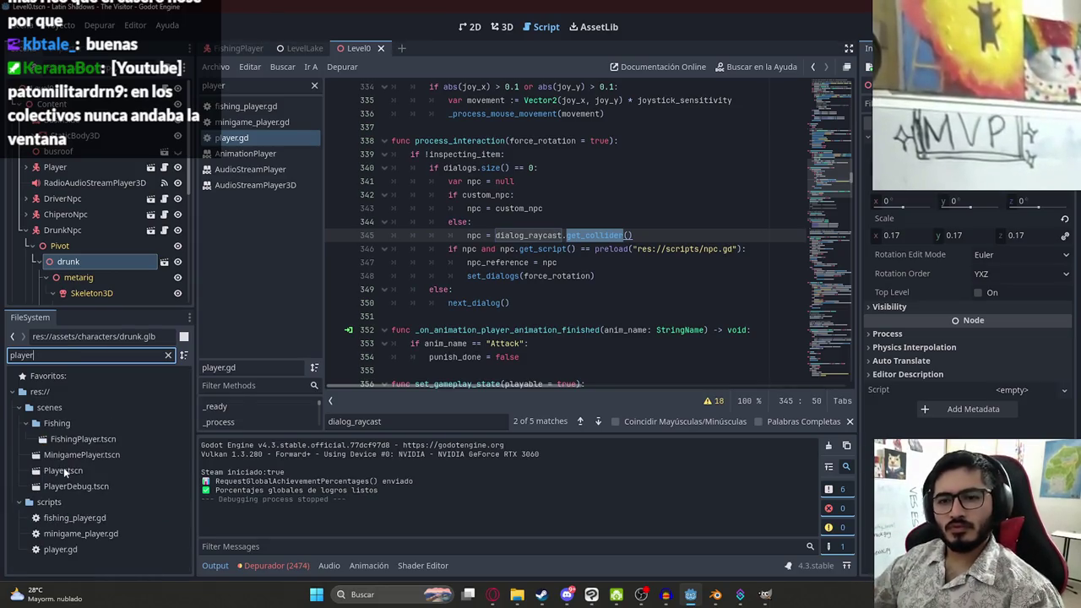
{"action": "double_click", "coordinate": [64, 471]}
View the Player scene in 3D, select RayCast3D and open the Animation panel
{"action": "left_click", "coordinate": [504, 28]}
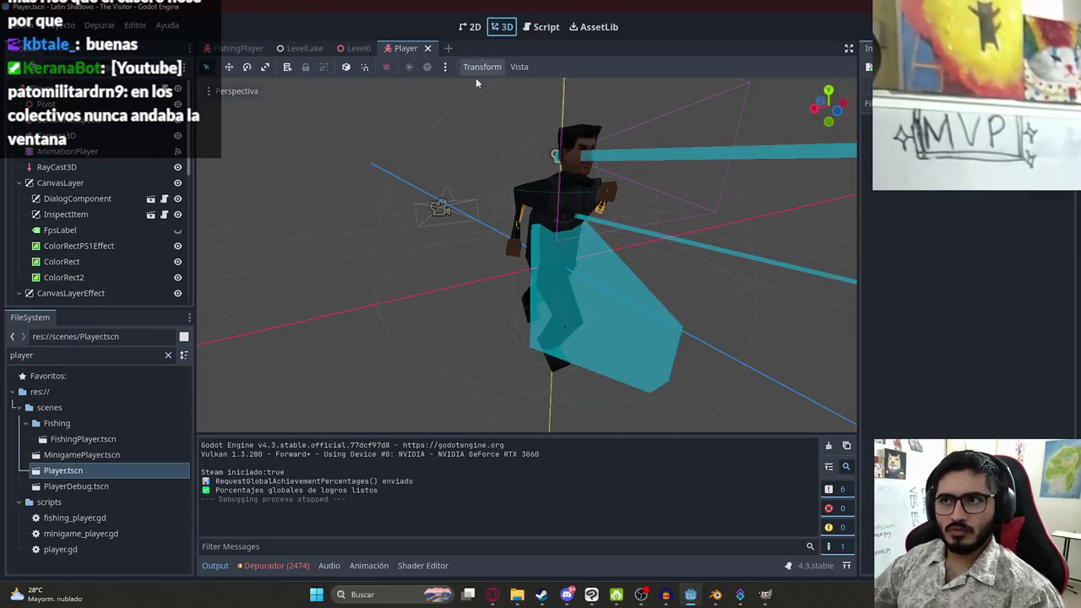
{"action": "left_click_drag", "start_coordinate": [511, 224], "coordinate": [602, 226]}
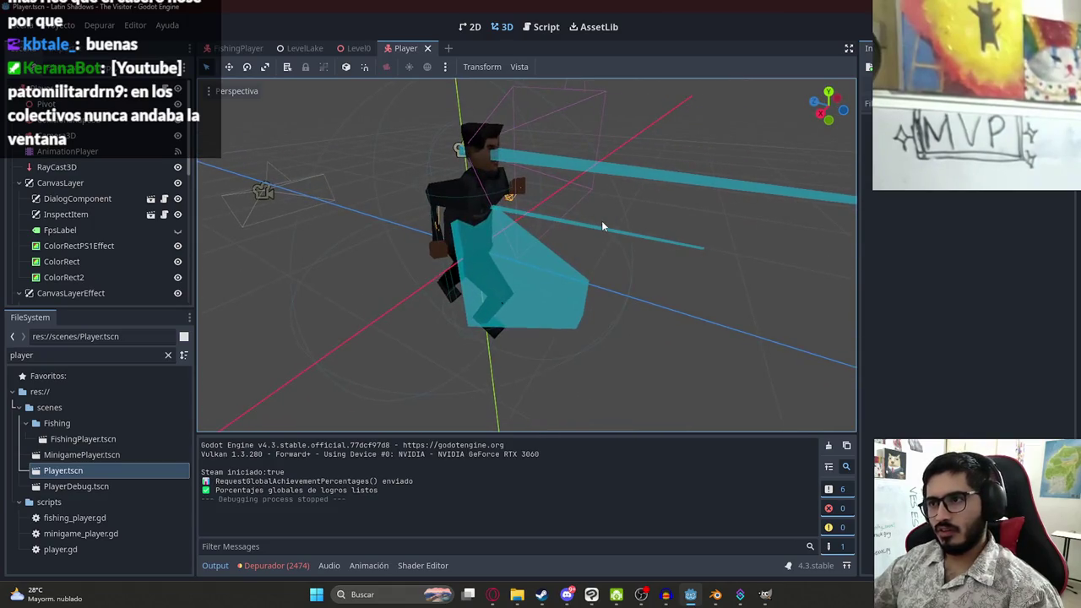
{"action": "left_click", "coordinate": [461, 240]}
{"action": "left_click", "coordinate": [67, 151]}
{"action": "left_click", "coordinate": [57, 166]}
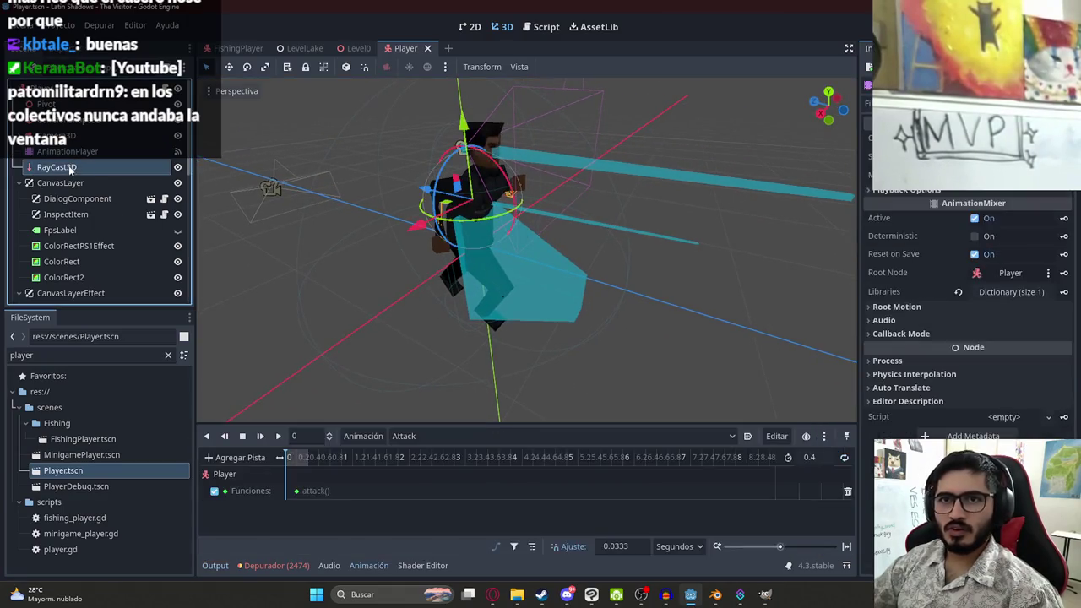
Run the game, pause it and switch to the browser
{"action": "left_click", "coordinate": [540, 27]}
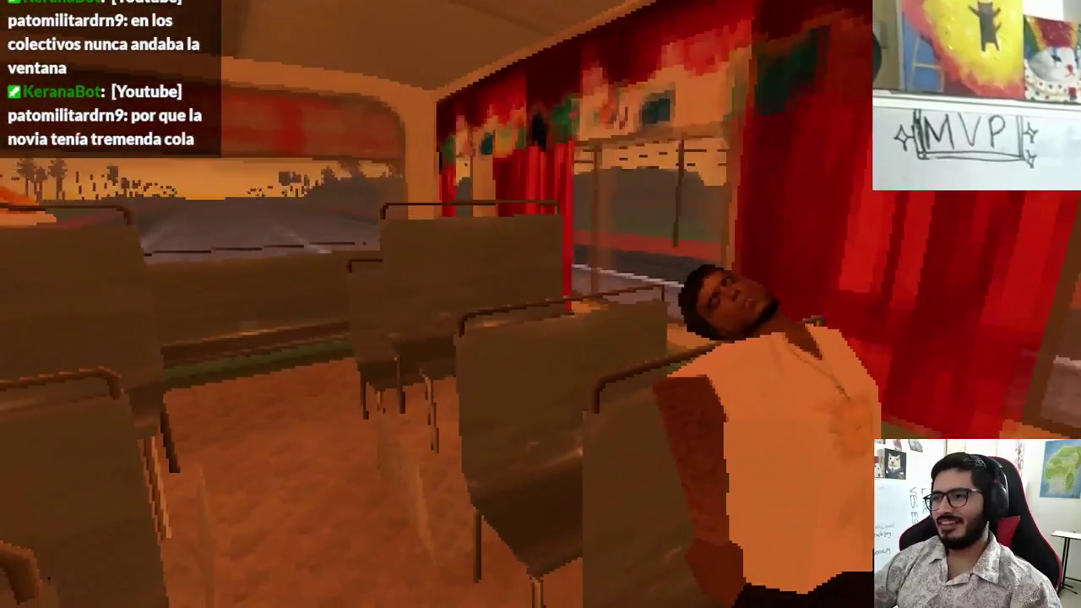
{"action": "key", "text": "Escape"}
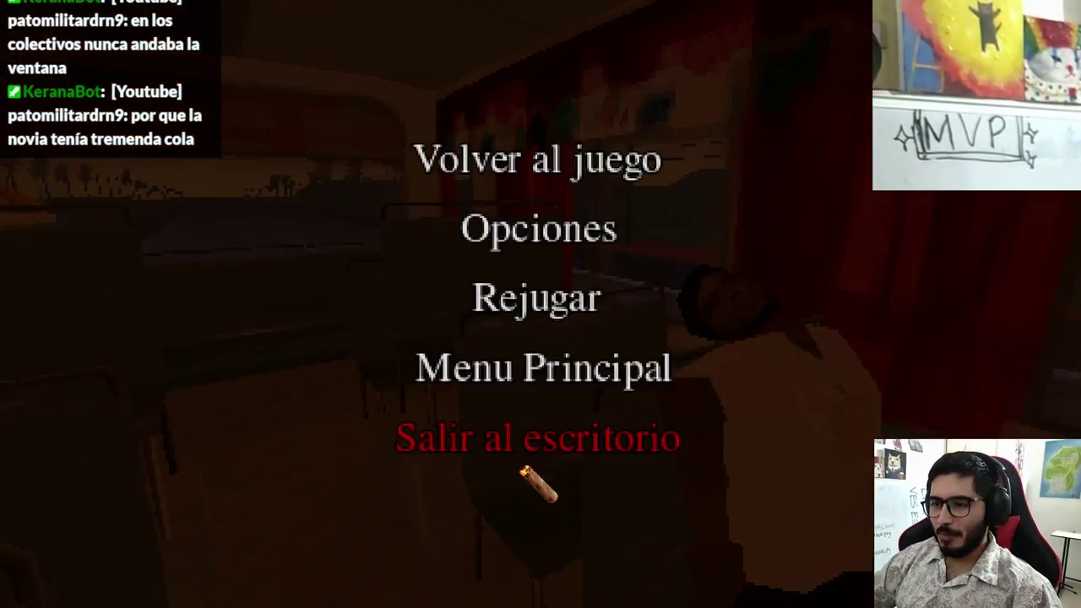
{"action": "key", "text": "super"}
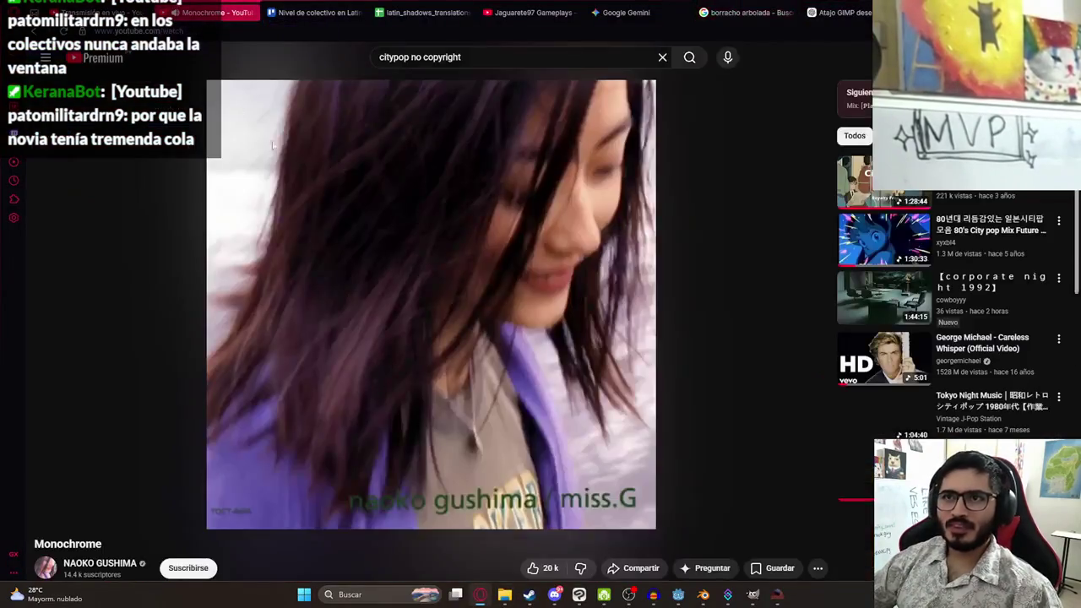
Pause Monochrome, skip to the Night City pop mix, set it to loop, return to the game
{"action": "left_click", "coordinate": [439, 410]}
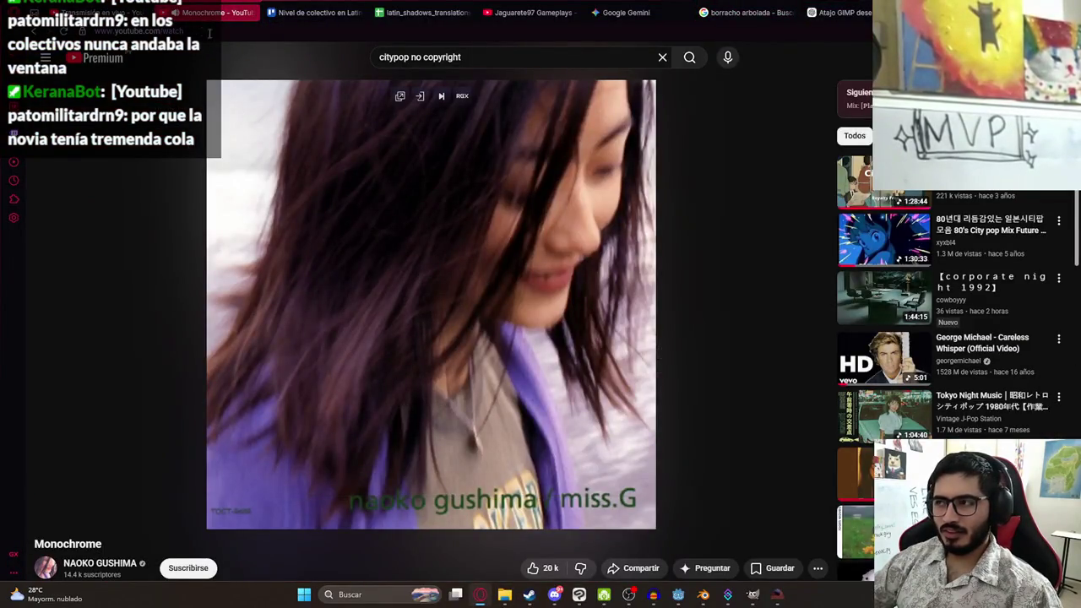
{"action": "key", "text": "shift+n"}
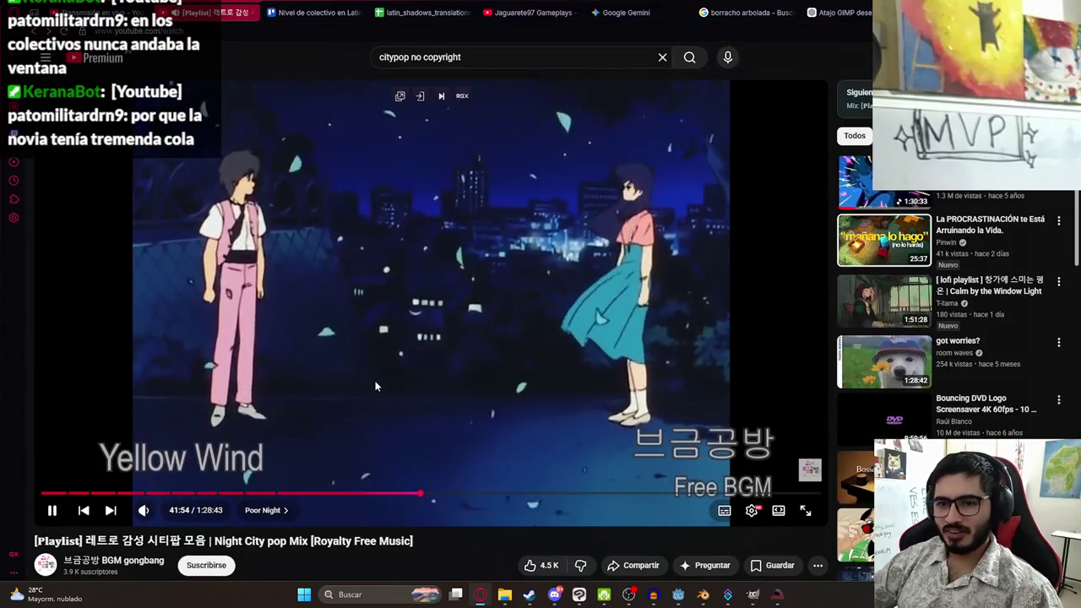
{"action": "right_click", "coordinate": [425, 386]}
{"action": "left_click", "coordinate": [462, 396]}
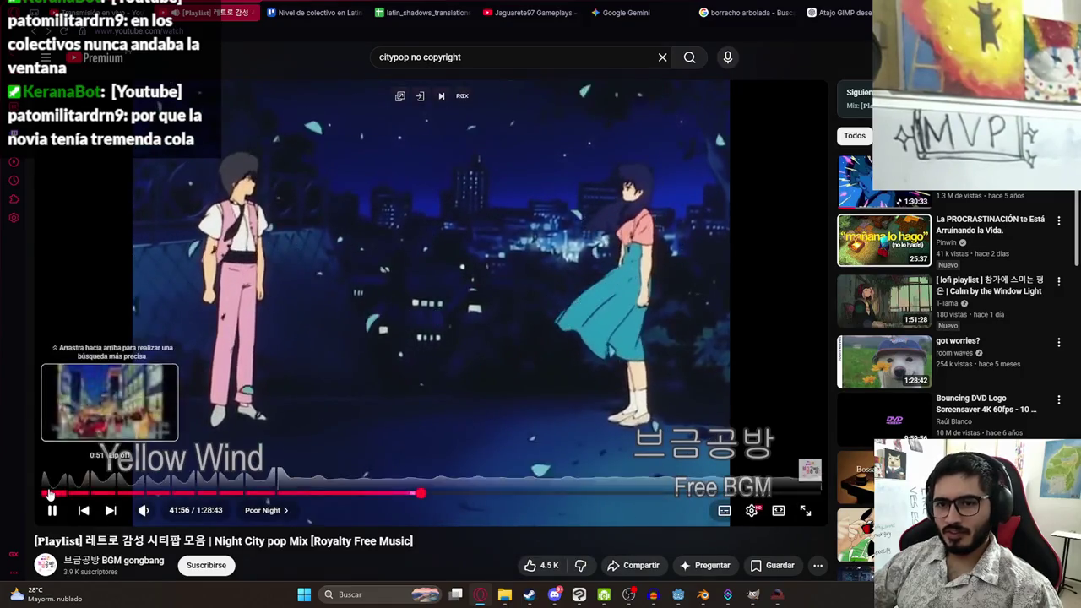
{"action": "left_click", "coordinate": [47, 493]}
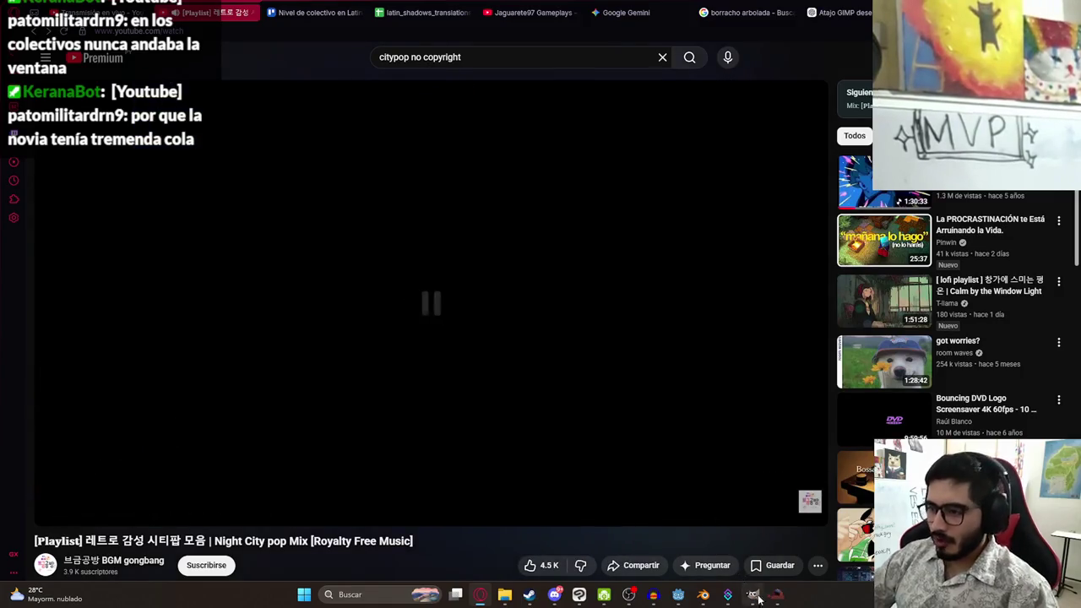
{"action": "left_click", "coordinate": [777, 595]}
Resume the game, play through the bus ride, then pause and quit to desktop
{"action": "left_click", "coordinate": [547, 178]}
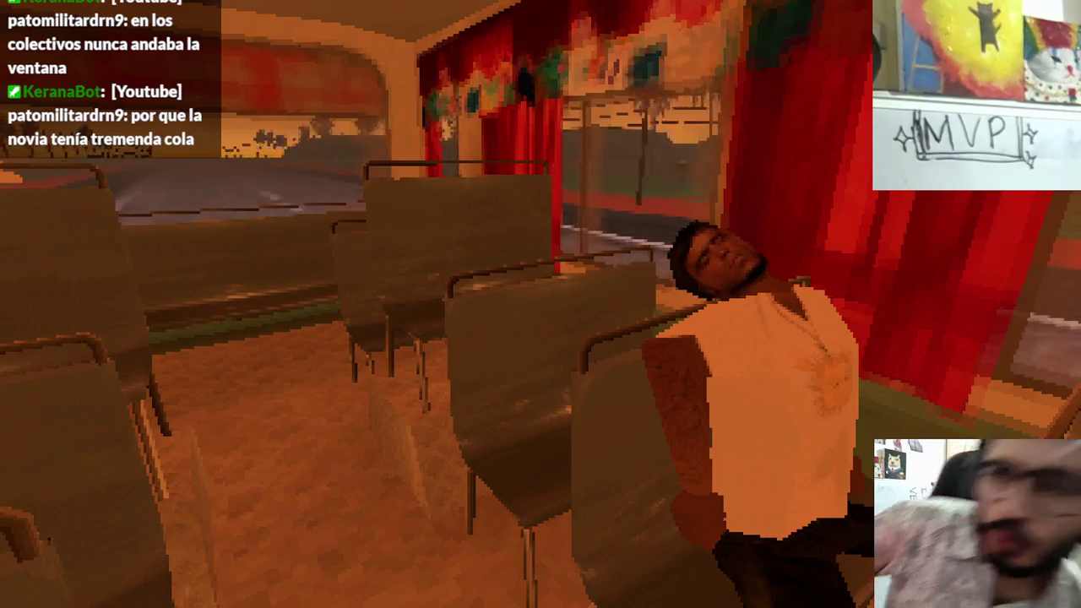
{"action": "key", "text": "Escape"}
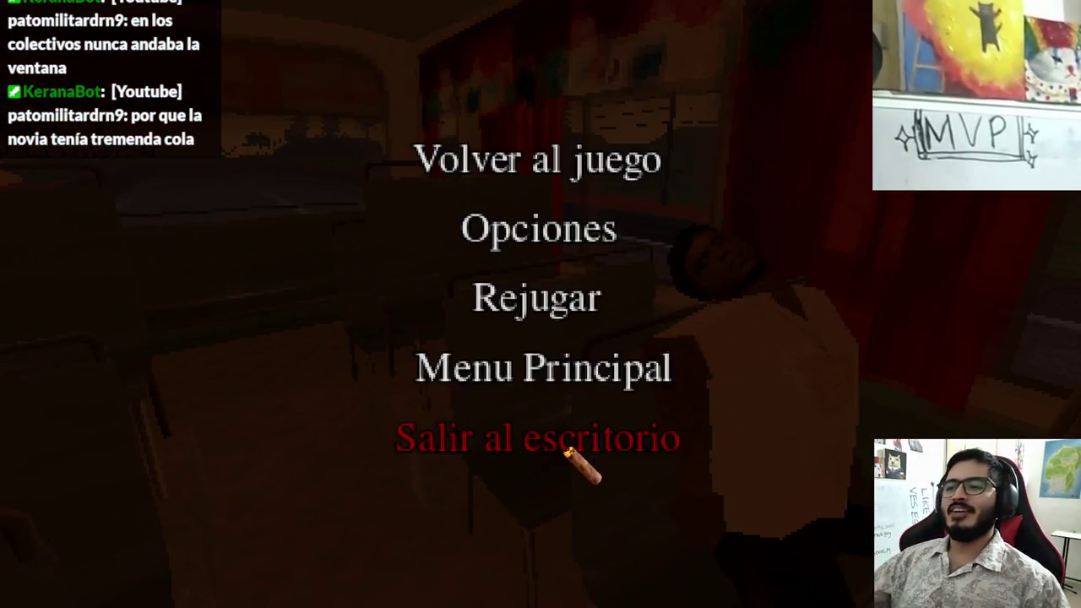
{"action": "left_click", "coordinate": [571, 454]}
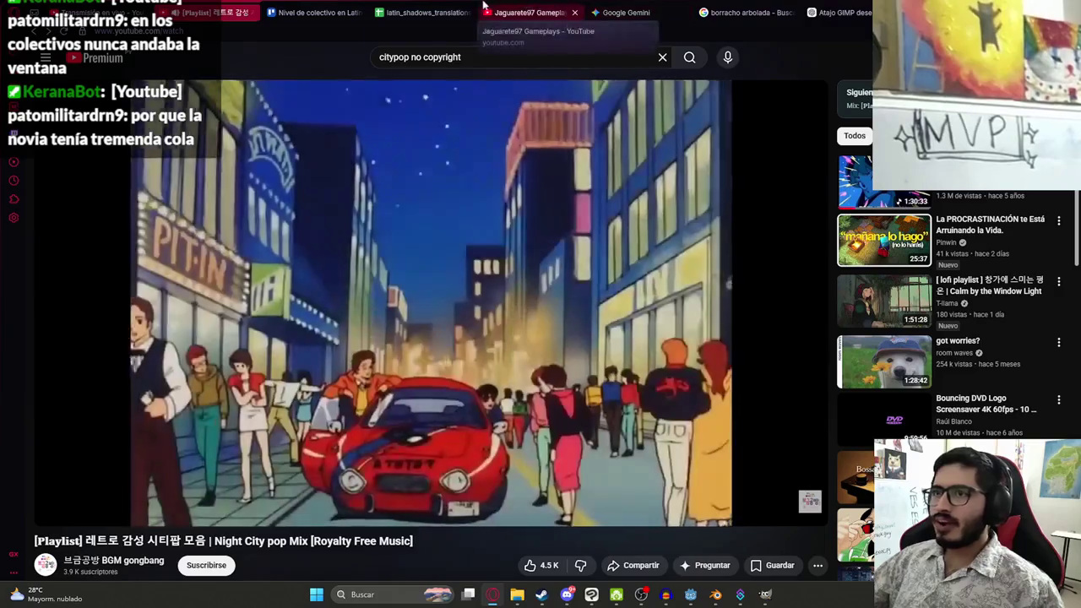
Switch to the translations spreadsheet and open the level0 sheet
{"action": "left_click", "coordinate": [456, 13]}
{"action": "scroll", "coordinate": [270, 520], "scroll_direction": "down", "scroll_amount": 5}
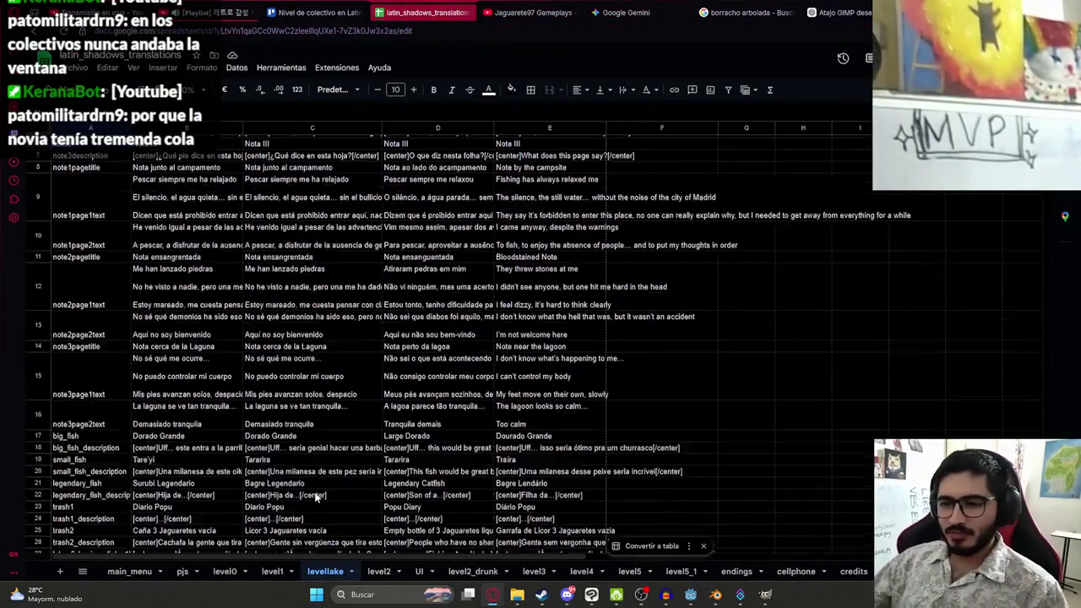
{"action": "scroll", "coordinate": [283, 529], "scroll_direction": "up", "scroll_amount": 4}
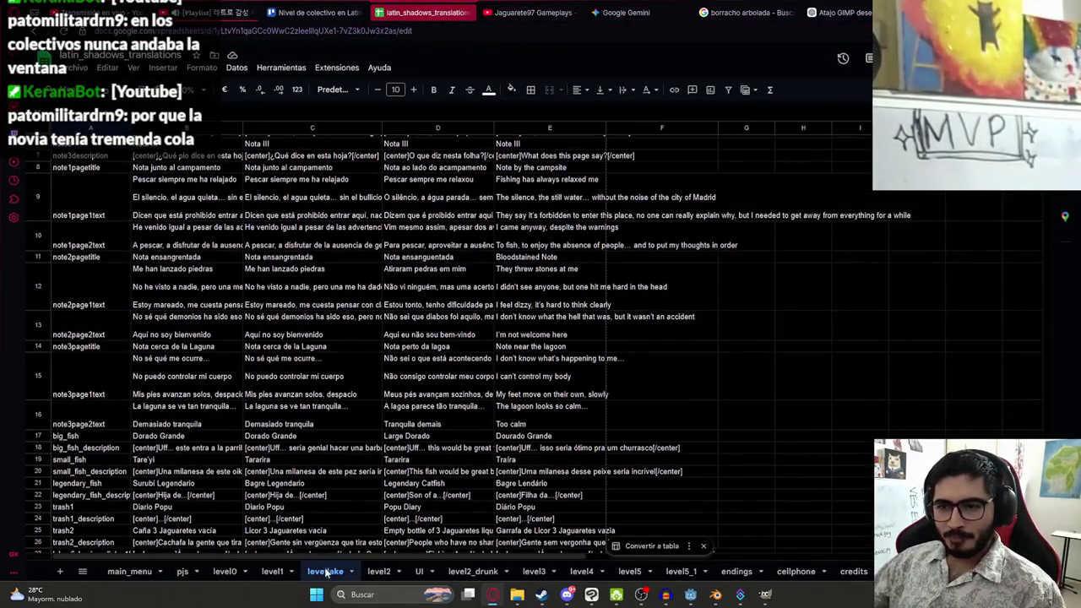
{"action": "scroll", "coordinate": [207, 553], "scroll_direction": "down", "scroll_amount": 3}
{"action": "left_click", "coordinate": [221, 571]}
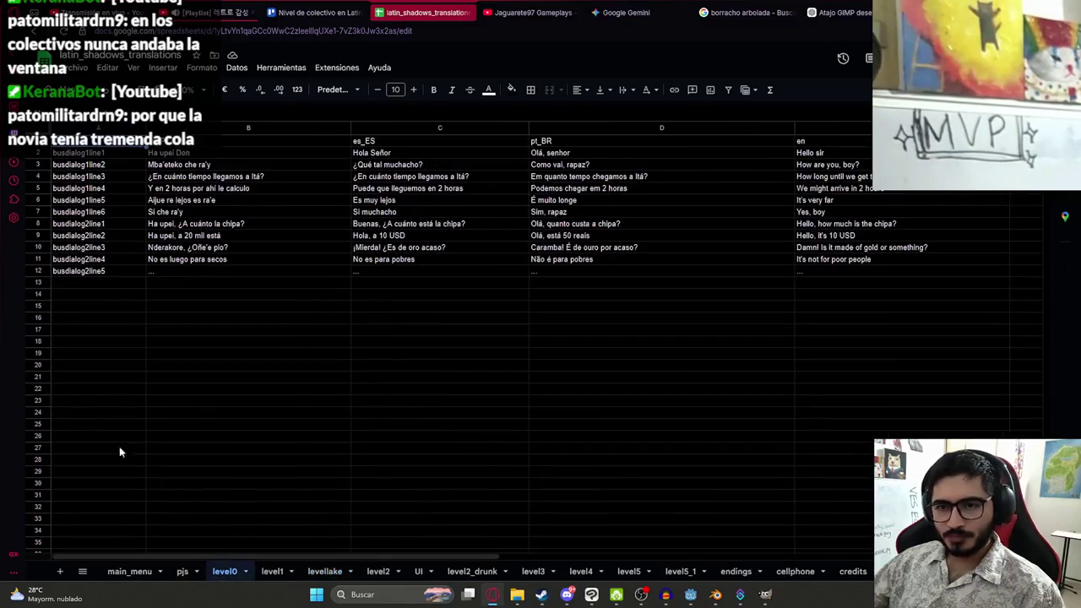
Copy the busdialog2line1 key from A8 into A13 and rename it busdialog1line1
{"action": "left_click", "coordinate": [93, 273]}
{"action": "left_click", "coordinate": [94, 281]}
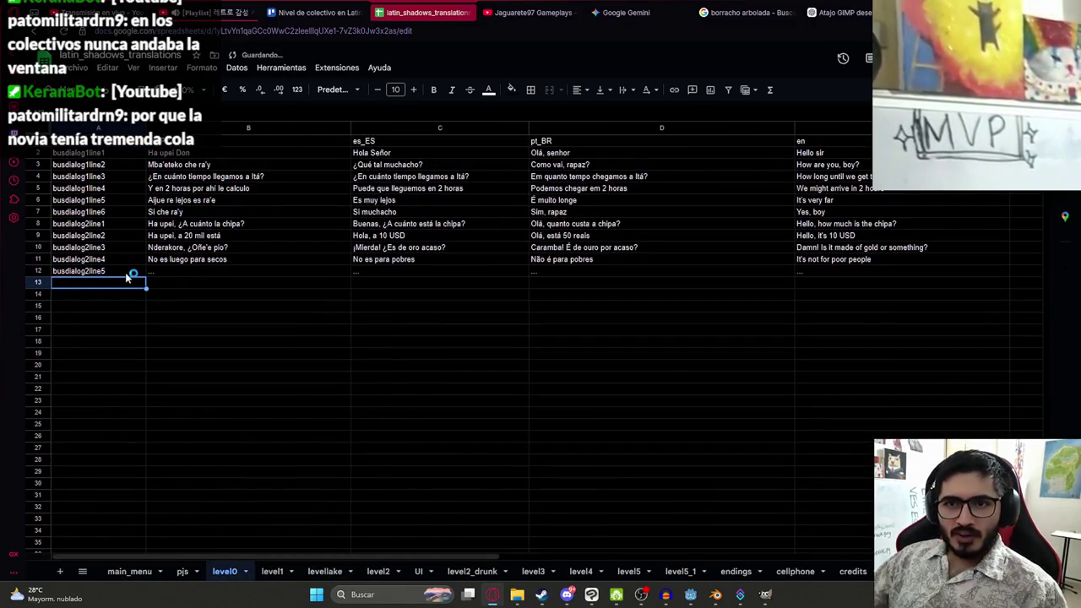
{"action": "type", "text": "busdialog2line5"}
{"action": "key", "text": "Delete"}
{"action": "left_click", "coordinate": [113, 222]}
{"action": "key", "text": "ctrl+c"}
{"action": "left_click", "coordinate": [111, 281]}
{"action": "key", "text": "ctrl+v"}
{"action": "double_click", "coordinate": [91, 283]}
{"action": "key", "text": "BackSpace"}
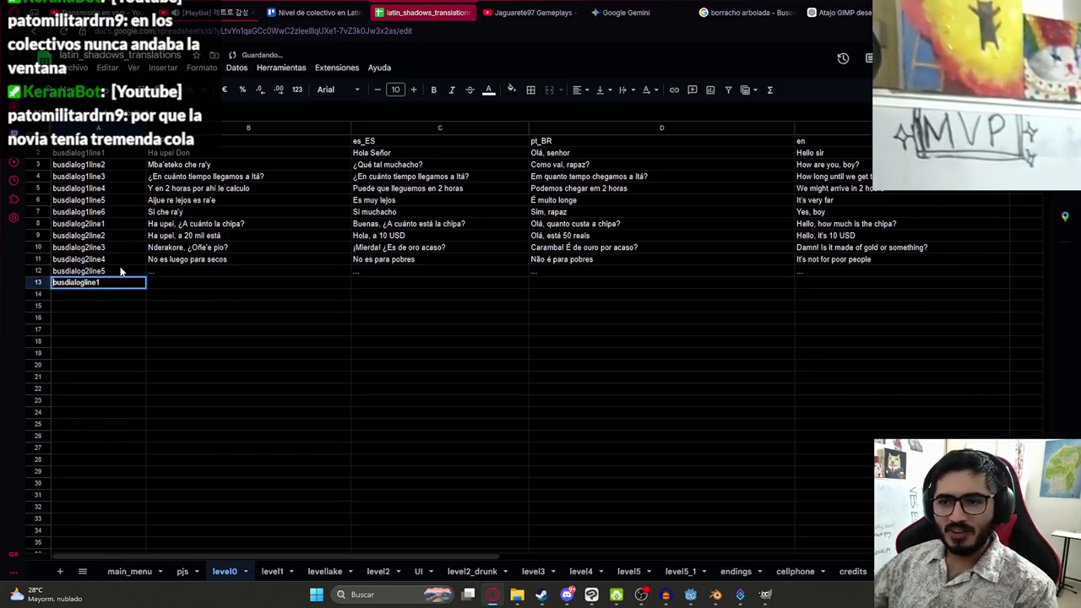
{"action": "type", "text": "1"}
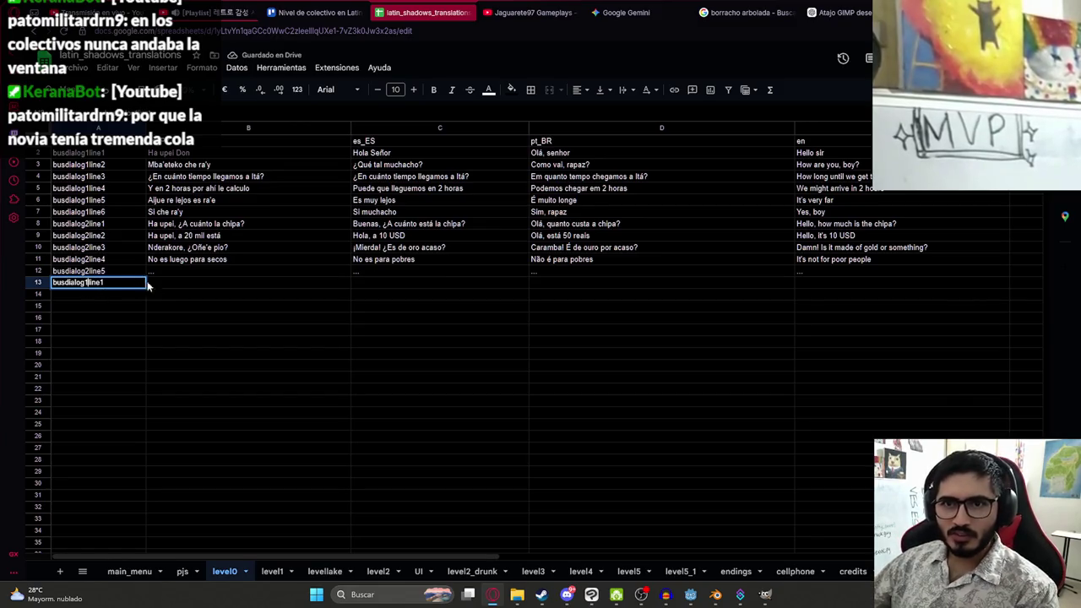
Enter '¿Estás bien nde ka'ucho?' in B13 and a placeholder line below it
{"action": "left_click", "coordinate": [171, 285]}
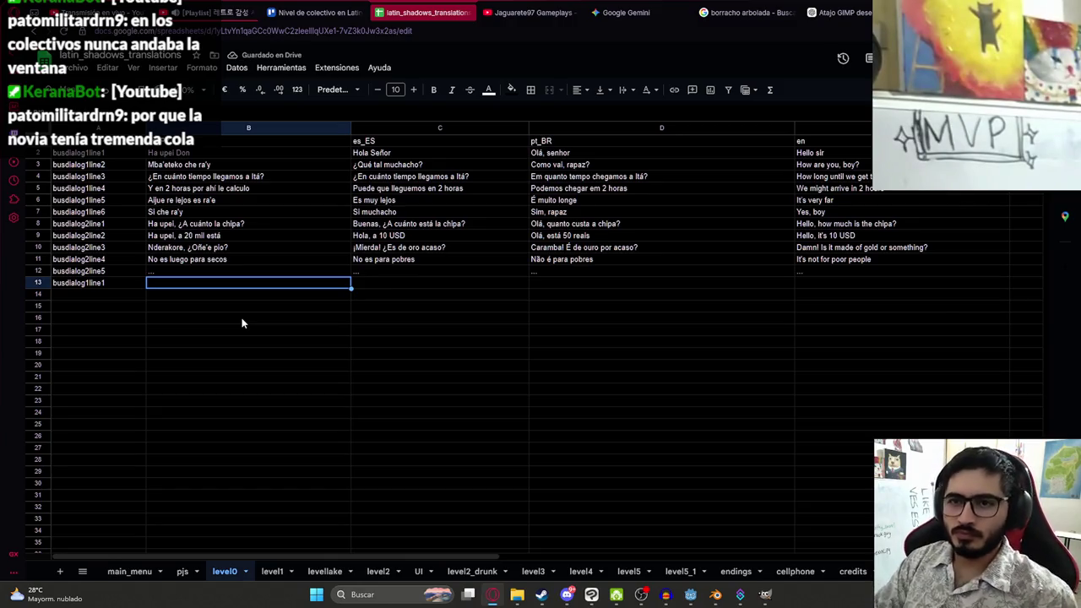
{"action": "key", "text": "Return"}
{"action": "type", "text": "¿"}
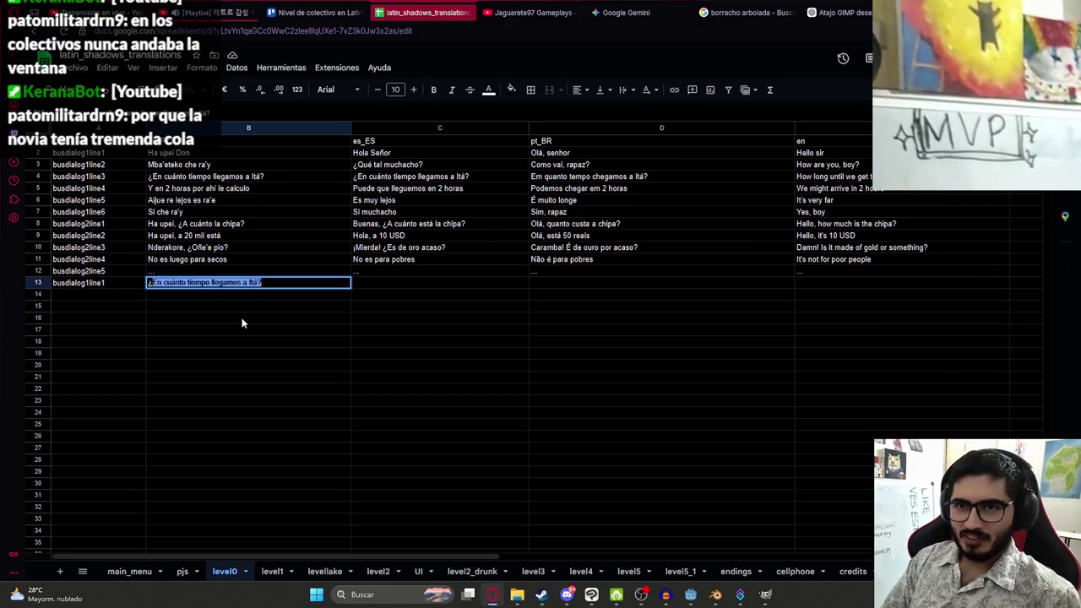
{"action": "type", "text": "Estás bien nde ka'ucho?"}
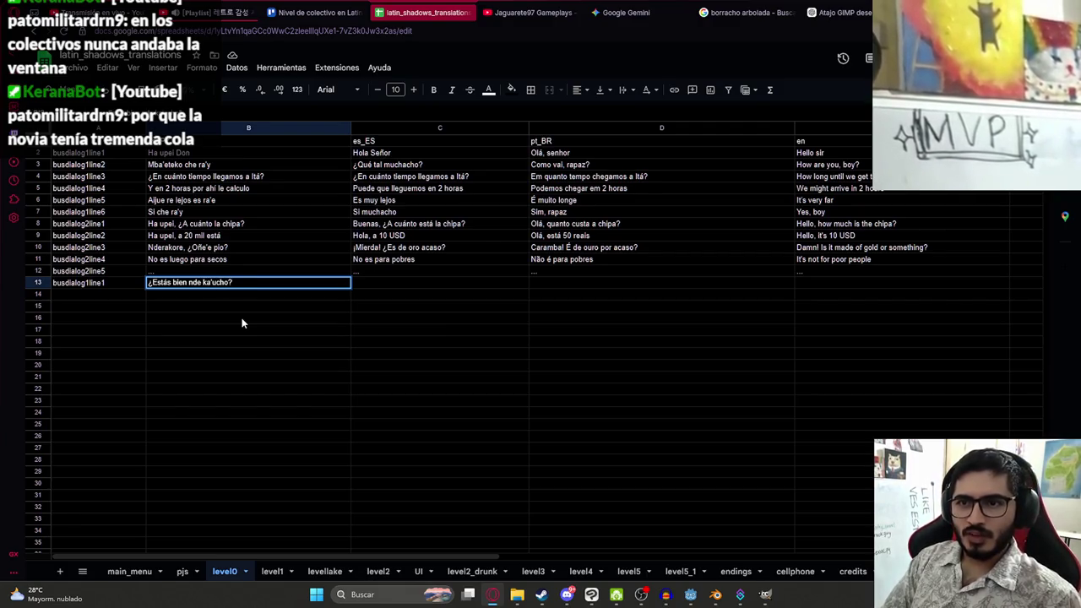
{"action": "key", "text": "Return"}
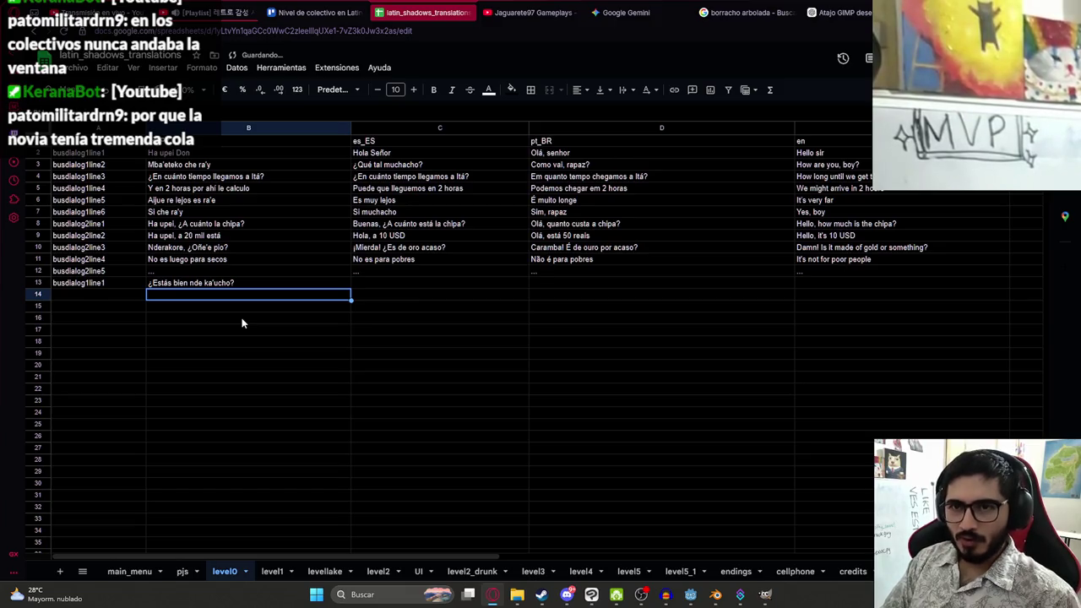
{"action": "type", "text": "¿"}
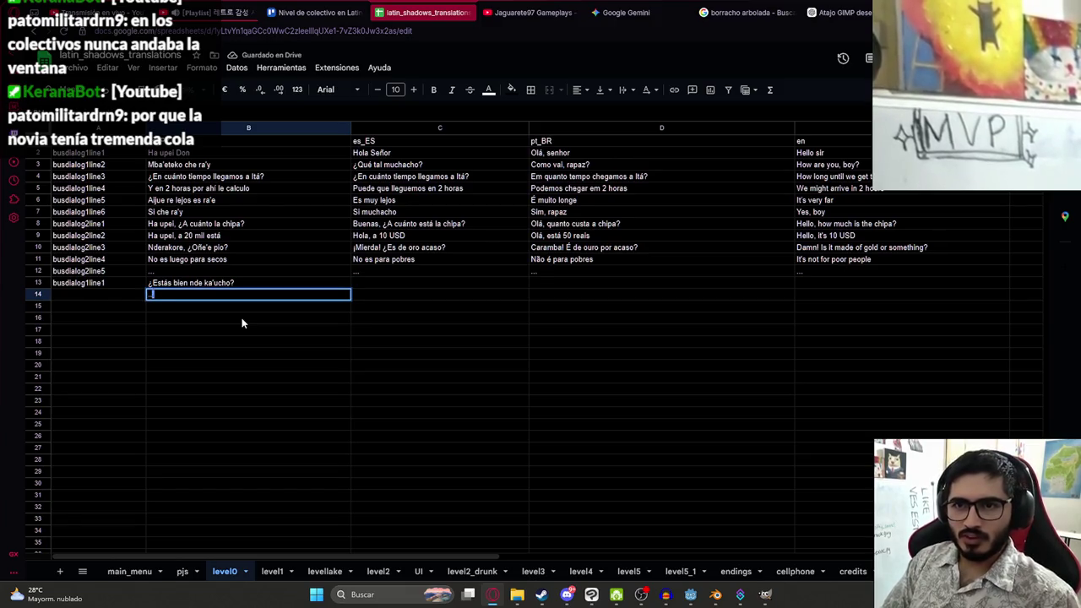
{"action": "type", "text": "das"}
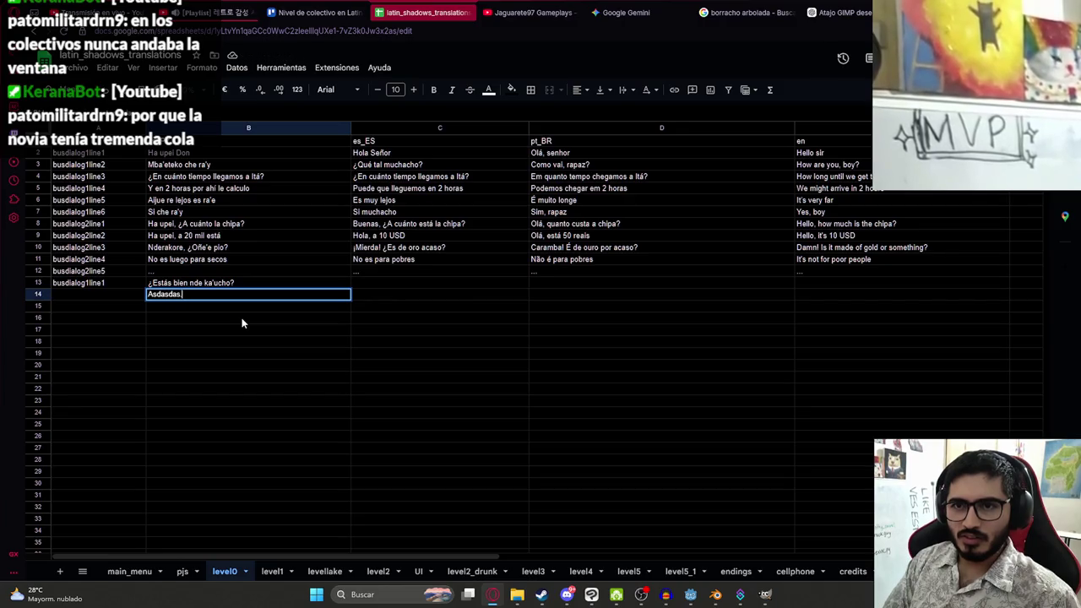
{"action": "type", "text": "dmbolico. "}
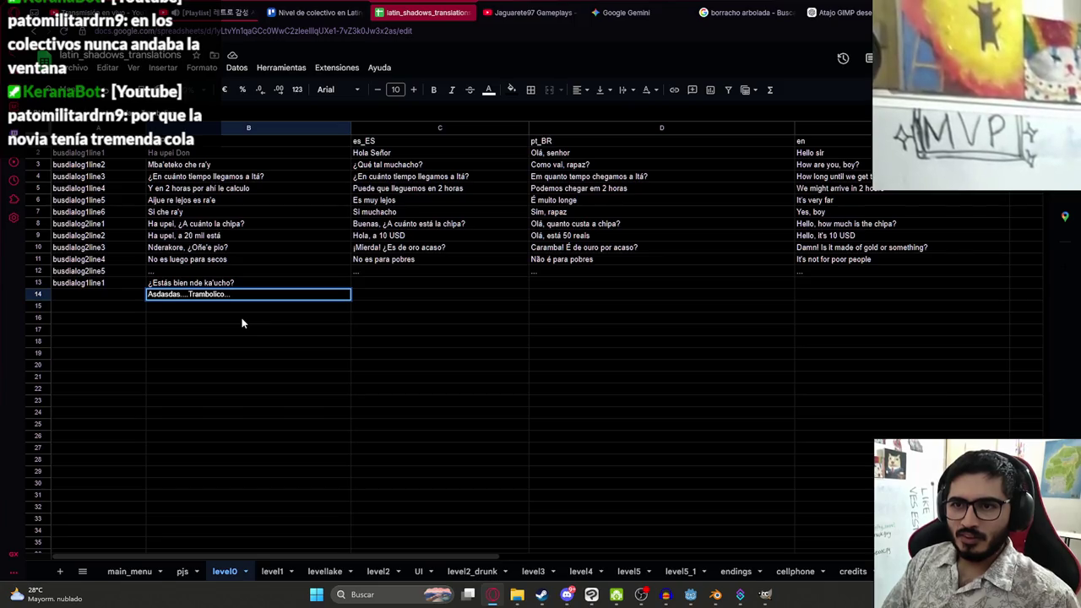
{"action": "type", "text": "lruogjlfk"}
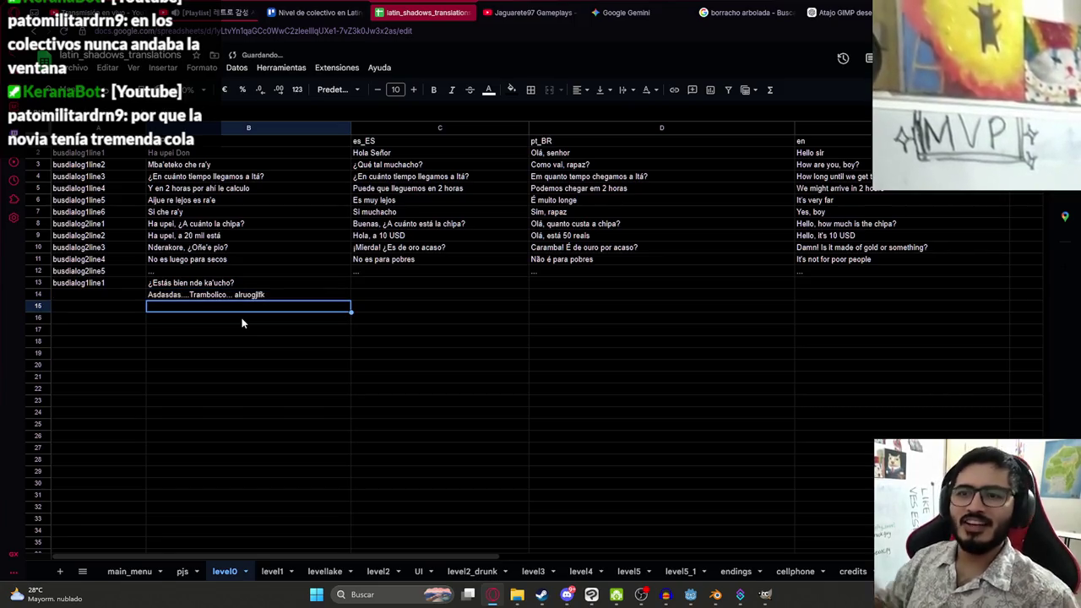
Extend the key series from A13 down into A14 as busdialog1line2
{"action": "left_click", "coordinate": [138, 287]}
{"action": "left_click_drag", "start_coordinate": [145, 288], "coordinate": [145, 300]}
{"action": "left_click", "coordinate": [89, 287]}
Rename the A13 and A14 keys to busdialog3line1 and busdialog3line2
{"action": "key", "text": "BackSpace"}
{"action": "type", "text": "3"}
{"action": "key", "text": "Return"}
{"action": "key", "text": "BackSpace"}
{"action": "type", "text": "3line2"}
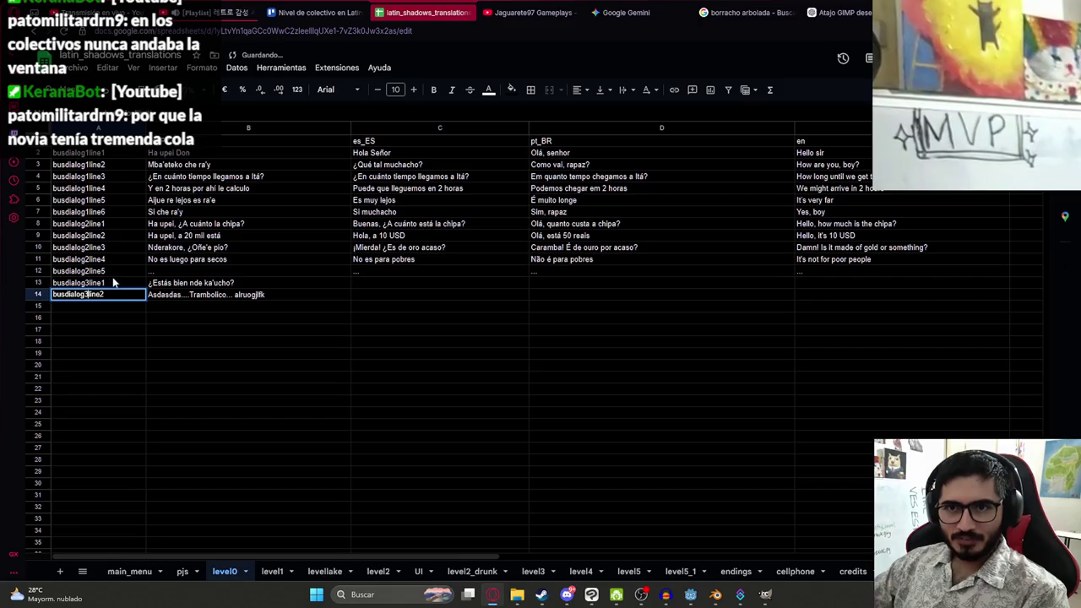
{"action": "key", "text": "Return"}
Correct 'Trambolico' to 'trambólico' in the B14 placeholder line
{"action": "left_click", "coordinate": [241, 276]}
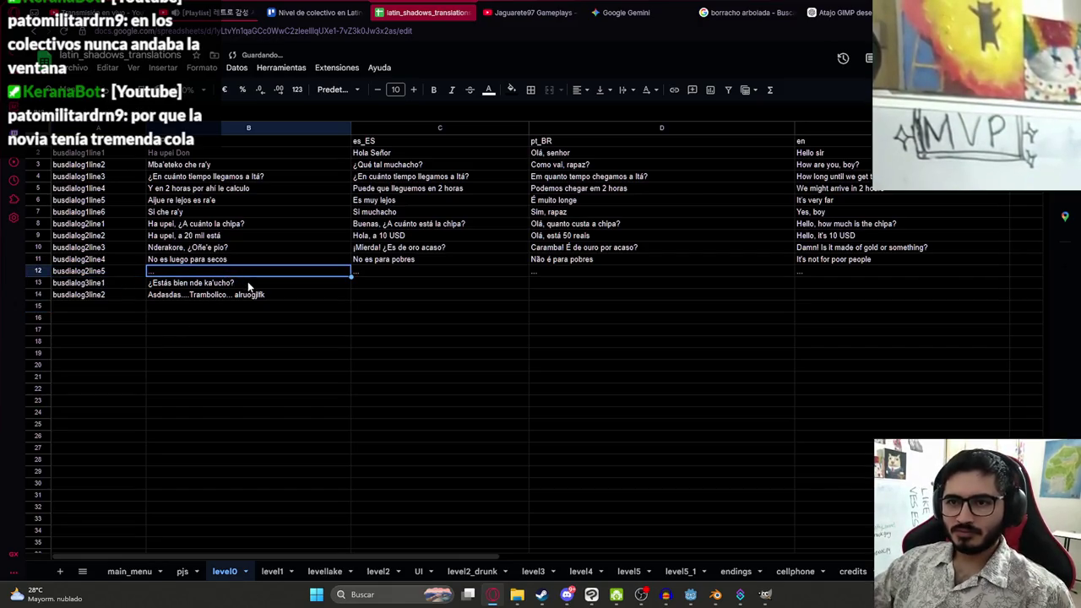
{"action": "double_click", "coordinate": [214, 295]}
{"action": "left_click", "coordinate": [190, 295]}
{"action": "key", "text": "Delete"}
{"action": "type", "text": "t"}
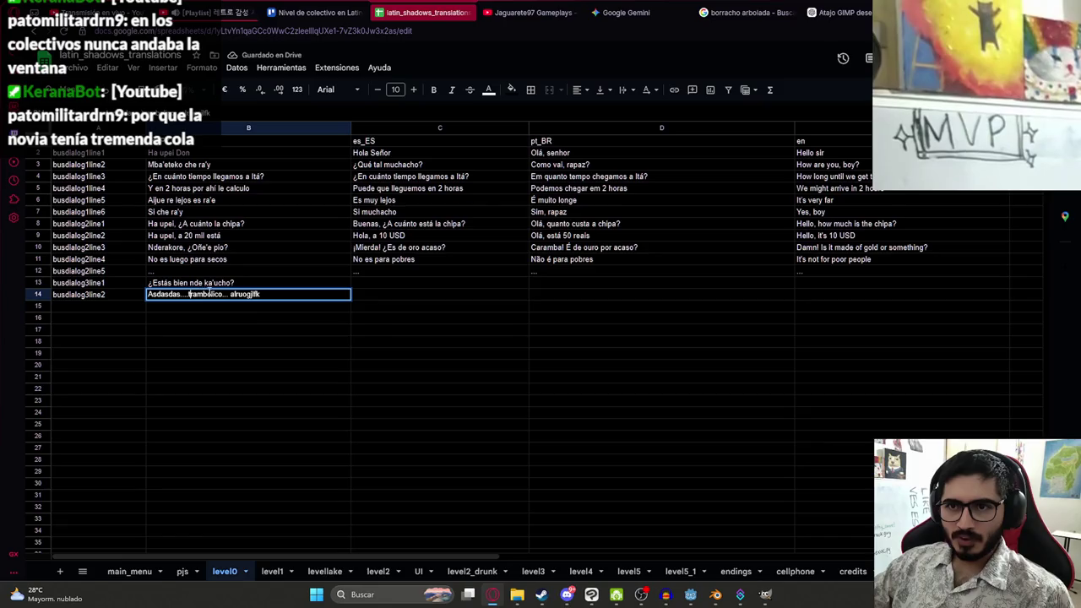
{"action": "key", "text": "BackSpace"}
{"action": "type", "text": "ó"}
{"action": "key", "text": "Return"}
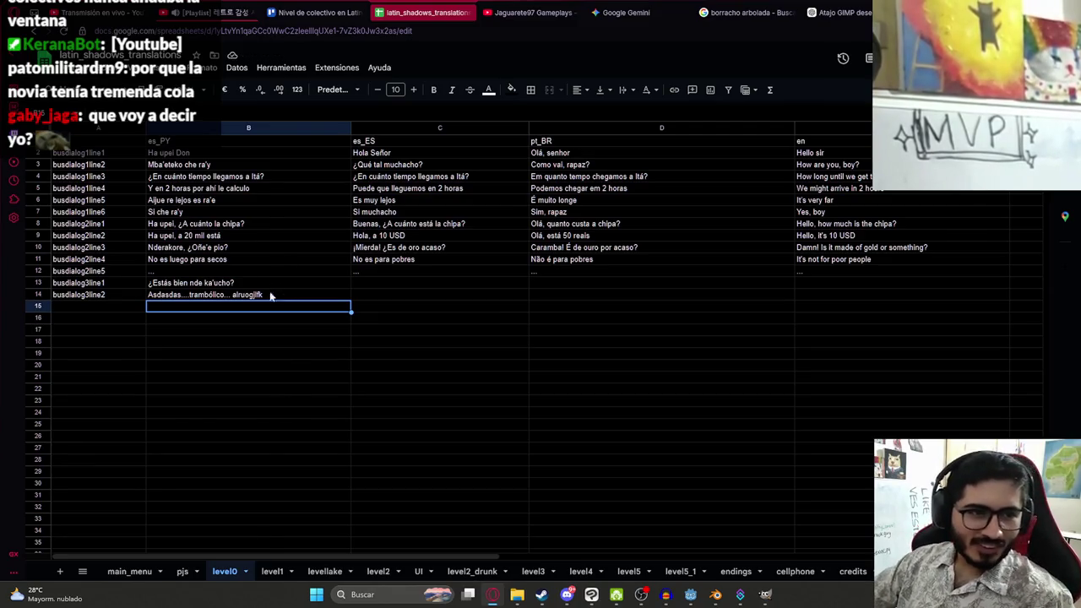
Enter '...' in B15 and extend the key series so A15 reads busdialog3line3
{"action": "left_click", "coordinate": [261, 364]}
{"action": "left_click", "coordinate": [201, 298]}
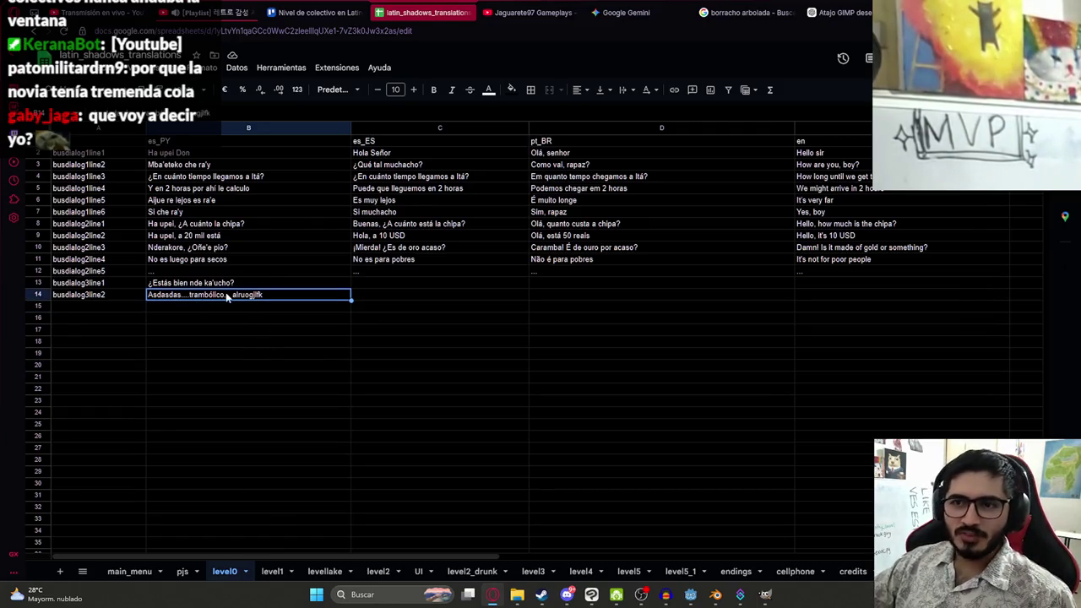
{"action": "left_click", "coordinate": [236, 284]}
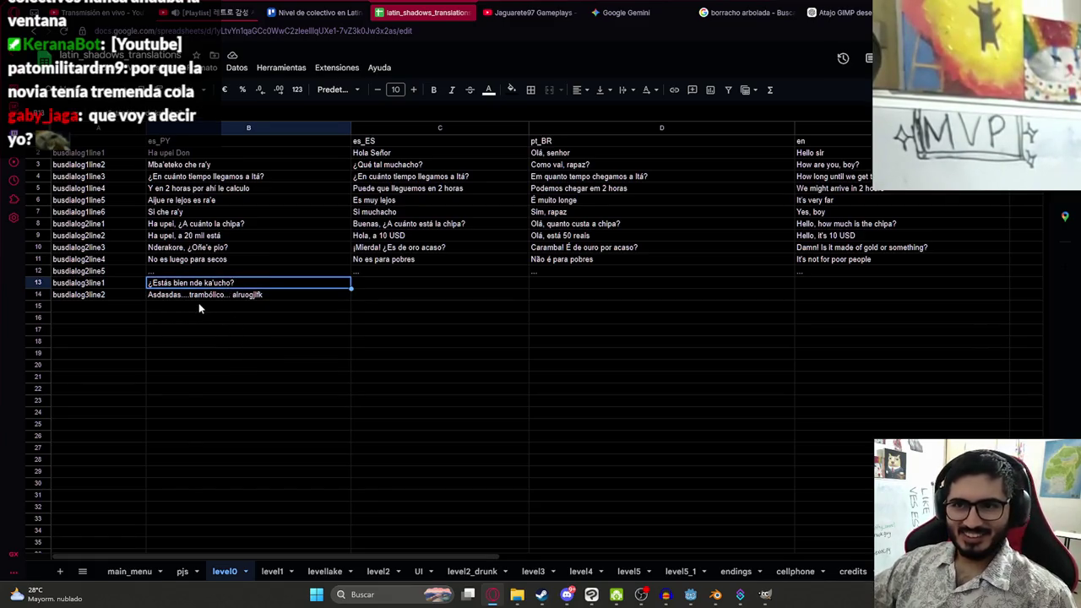
{"action": "left_click", "coordinate": [200, 307]}
{"action": "type", "text": "..."}
{"action": "left_click", "coordinate": [170, 344]}
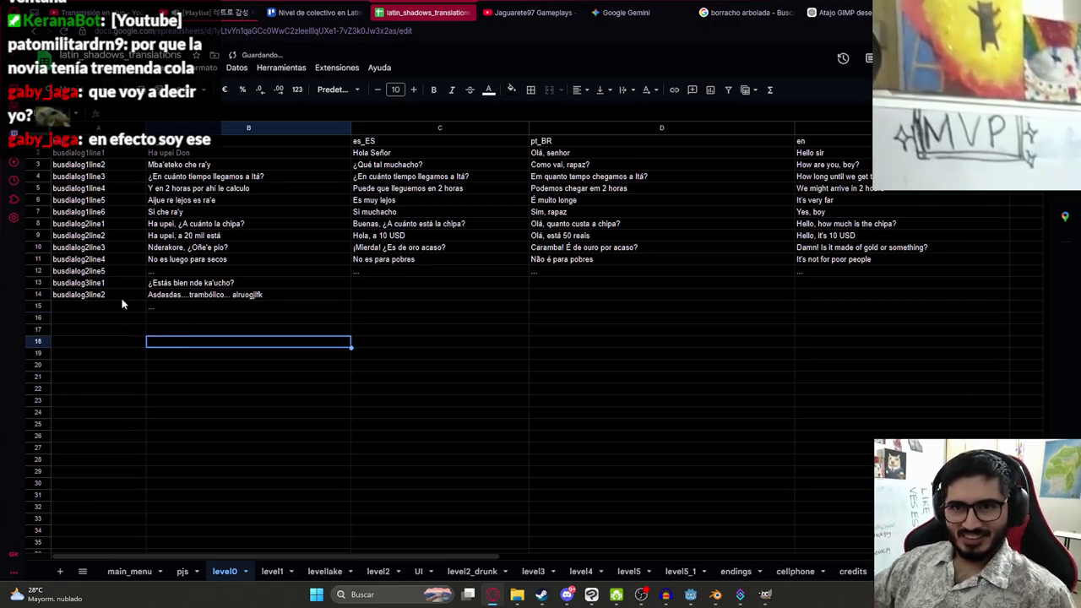
{"action": "left_click", "coordinate": [138, 295]}
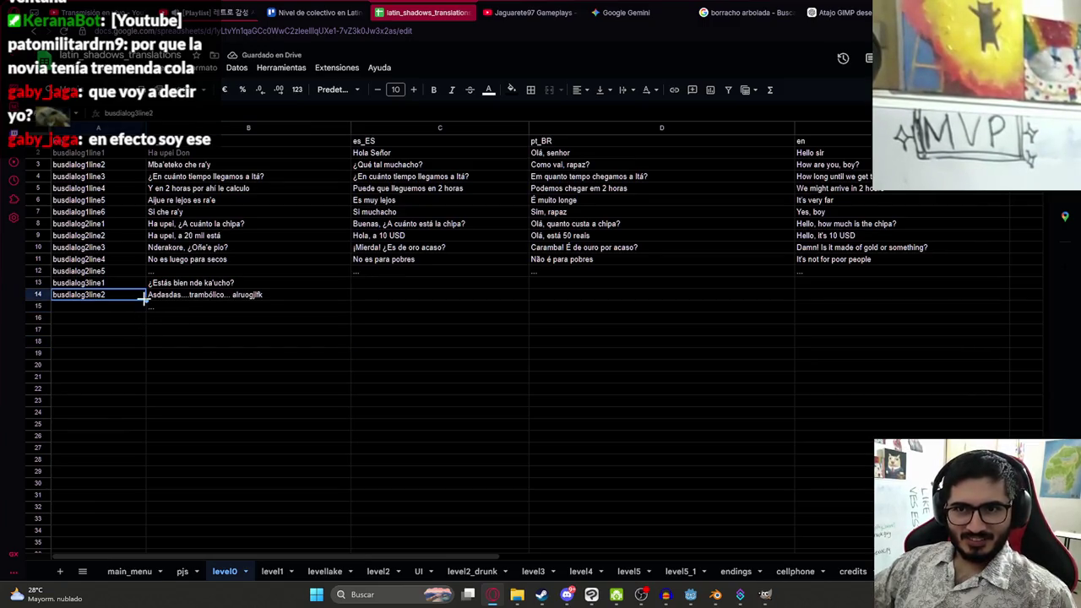
{"action": "left_click_drag", "start_coordinate": [145, 301], "coordinate": [145, 309]}
Copy the es_PY lines B13:B15 into the es_ES column starting at C13
{"action": "left_click", "coordinate": [207, 293]}
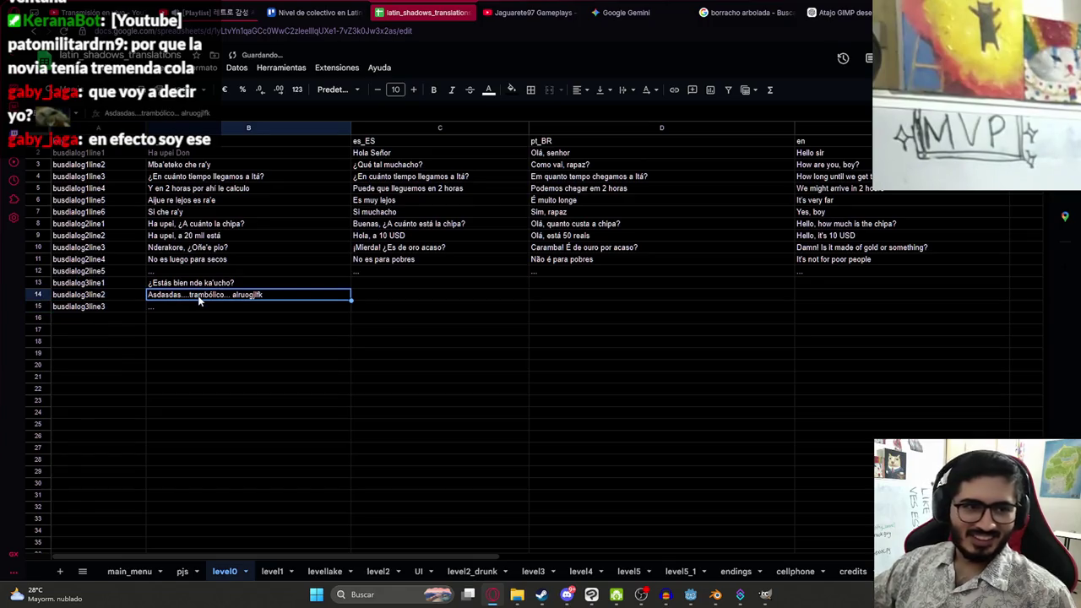
{"action": "left_click", "coordinate": [229, 285]}
{"action": "left_click", "coordinate": [223, 308], "text": "shift"}
{"action": "key", "text": "ctrl+c"}
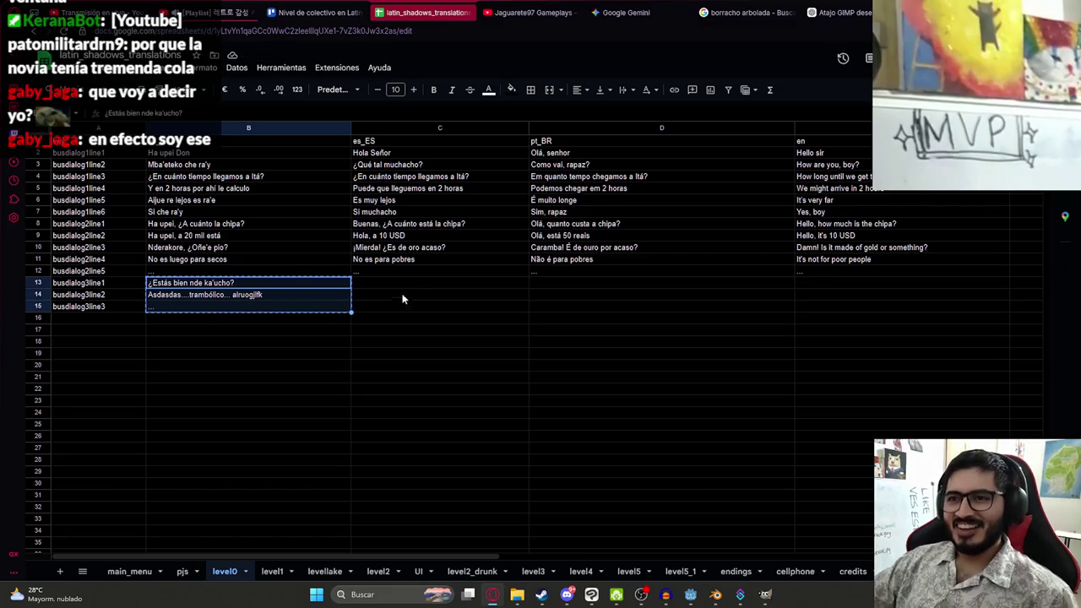
{"action": "left_click", "coordinate": [395, 282]}
{"action": "key", "text": "ctrl+v"}
Change the C13 line to '¿Estás bien borracho?'
{"action": "double_click", "coordinate": [457, 283]}
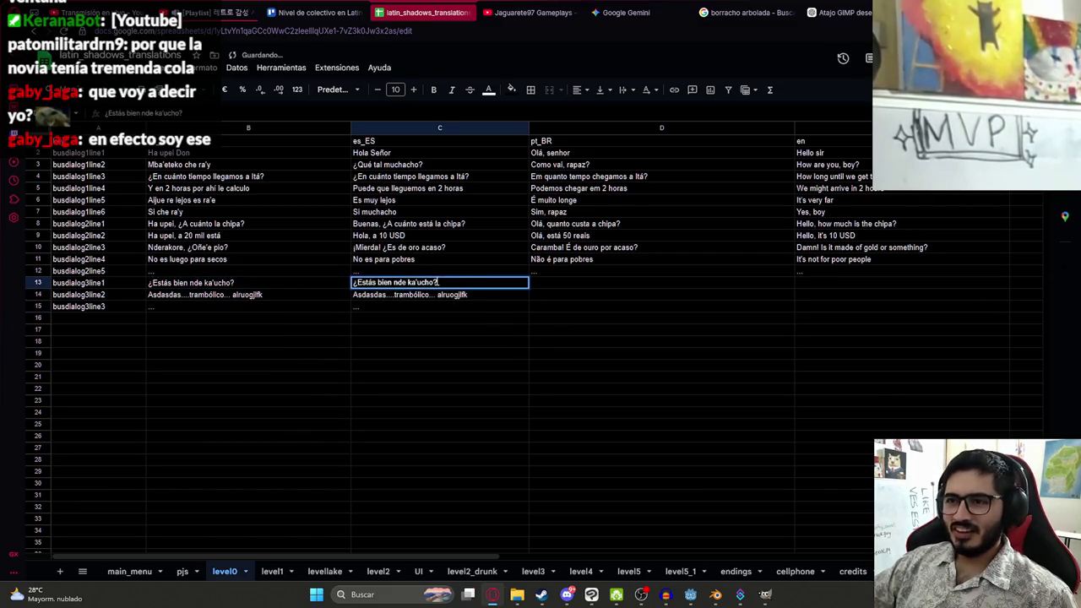
{"action": "key", "text": "Left"}
{"action": "key", "text": "shift+Left"}
{"action": "key", "text": "shift+Left"}
{"action": "key", "text": "shift+Left"}
{"action": "type", "text": "borra"}
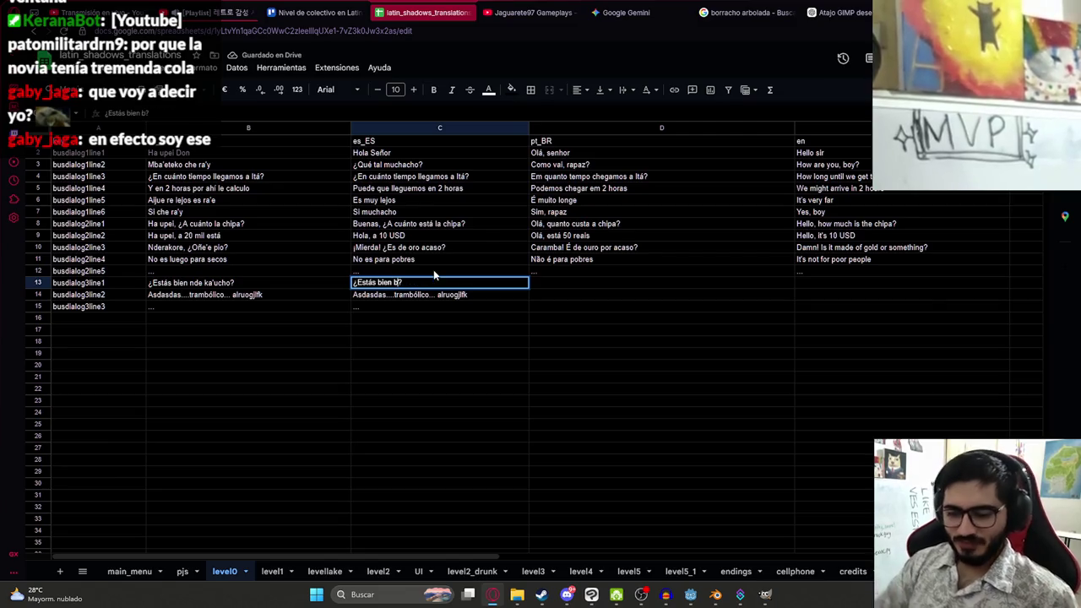
{"action": "type", "text": "cho"}
{"action": "key", "text": "Return"}
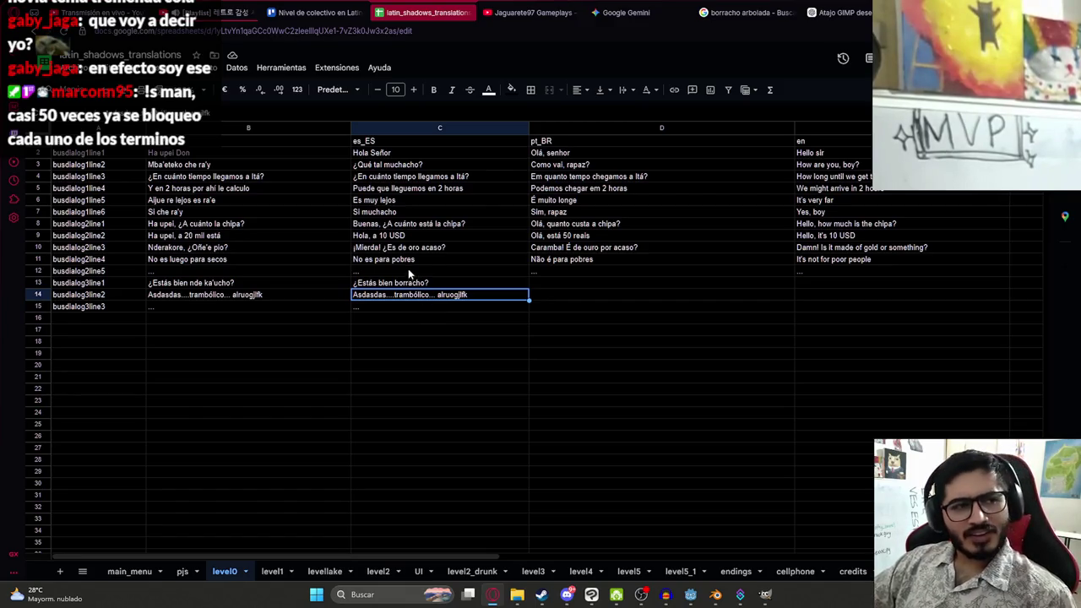
Copy the three es_ES lines C13:C15
{"action": "left_click", "coordinate": [428, 285]}
{"action": "left_click_drag", "start_coordinate": [428, 291], "coordinate": [423, 316]}
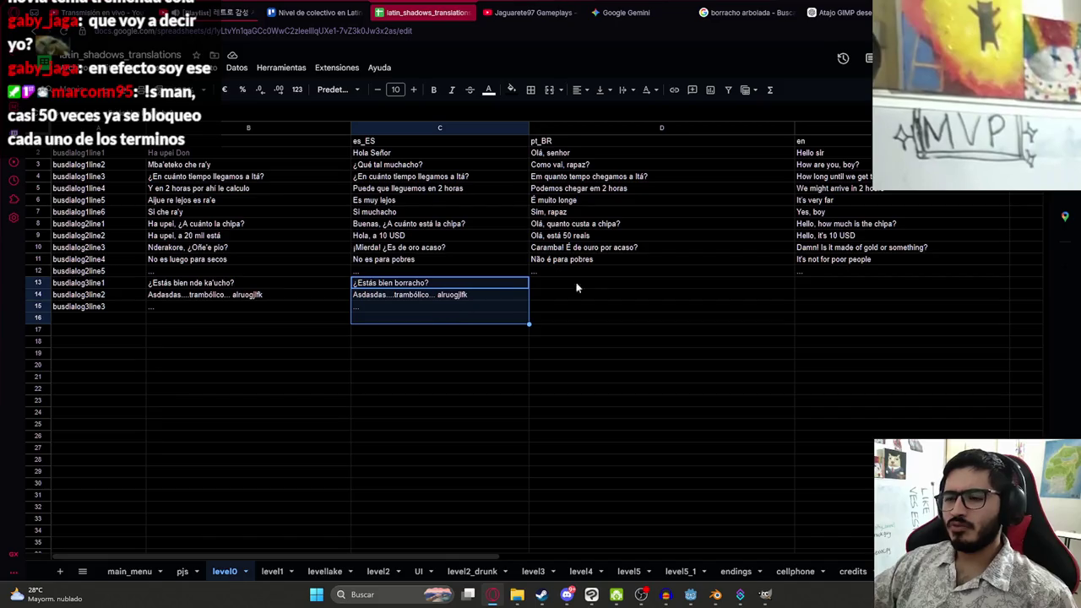
{"action": "mouse_move", "coordinate": [524, 291]}
{"action": "left_mouse_down"}
{"action": "mouse_move", "coordinate": [505, 292]}
{"action": "mouse_move", "coordinate": [502, 306]}
{"action": "left_mouse_up"}
{"action": "key", "text": "ctrl+c"}
{"action": "left_click", "coordinate": [840, 12]}
{"action": "left_click", "coordinate": [532, 12]}
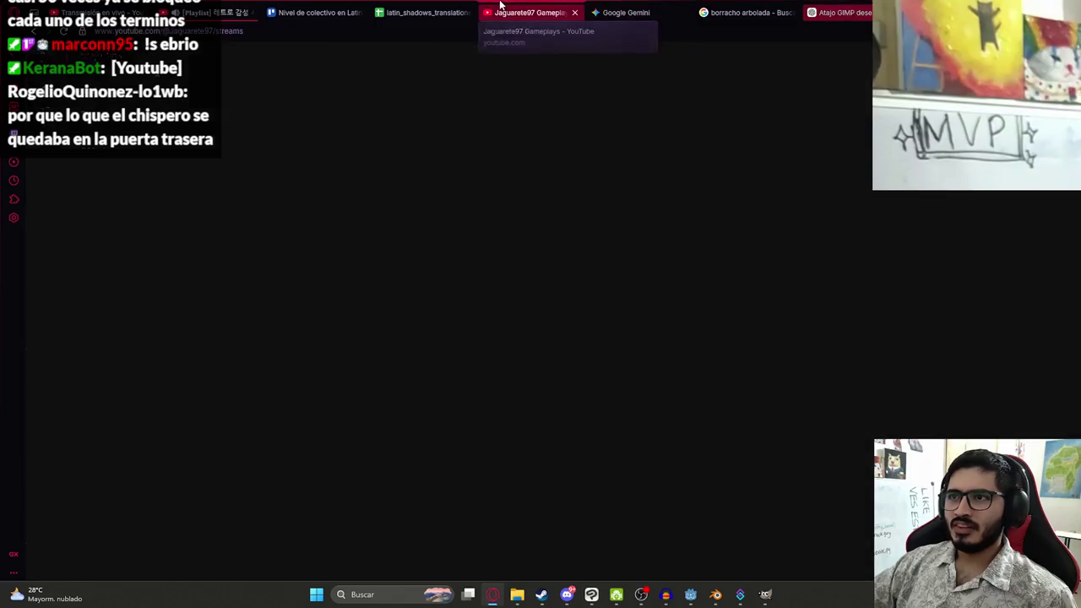
{"action": "left_click", "coordinate": [427, 11]}
Replace 'borracho' with 'ebrio' in C13
{"action": "double_click", "coordinate": [439, 282]}
{"action": "left_click_drag", "start_coordinate": [393, 282], "coordinate": [523, 282]}
{"action": "type", "text": "ebrio?"}
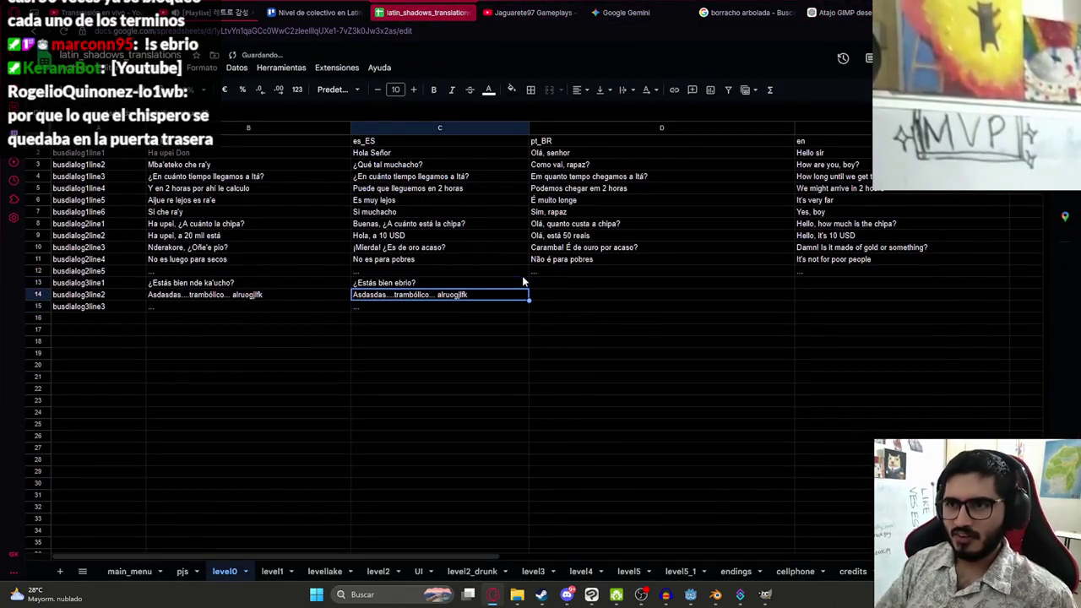
{"action": "key", "text": "Tab"}
Add a comma so C13 reads '¿Estás bien, ebrio?'
{"action": "double_click", "coordinate": [524, 282]}
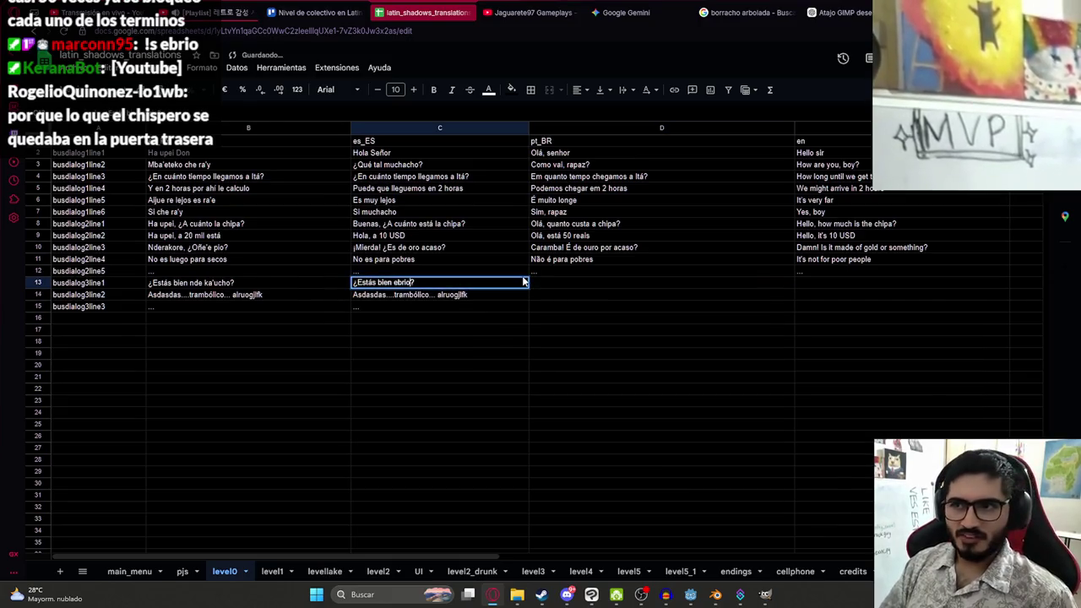
{"action": "key", "text": "Left"}
{"action": "key", "text": "Left"}
{"action": "key", "text": "Left"}
{"action": "type", "text": ","}
{"action": "key", "text": "Return"}
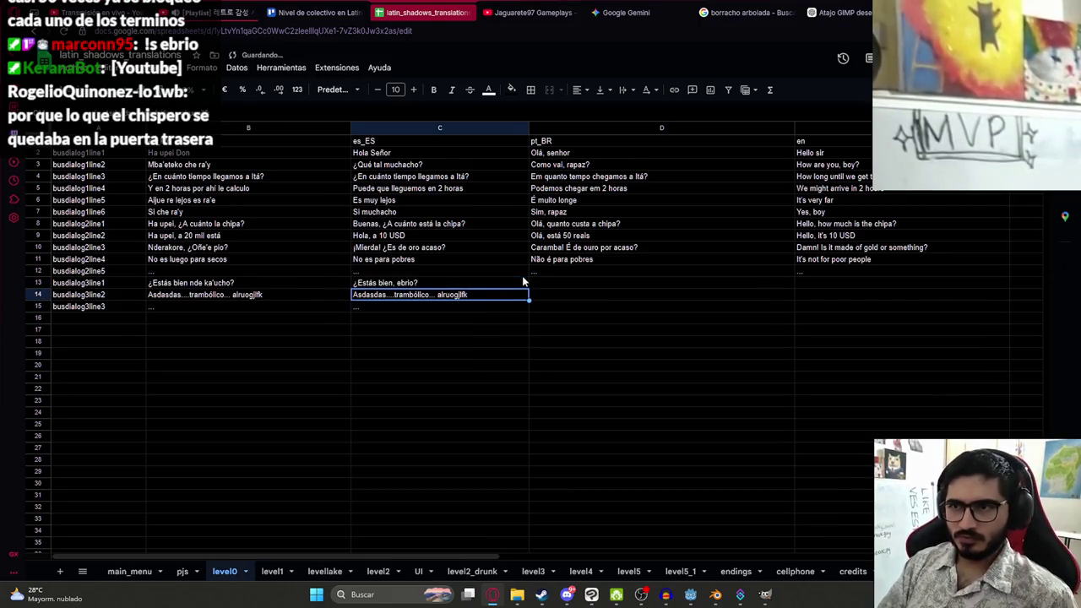
{"action": "key", "text": "Up"}
{"action": "key", "text": "Tab"}
{"action": "key", "text": "Tab"}
{"action": "key", "text": "shift+Tab"}
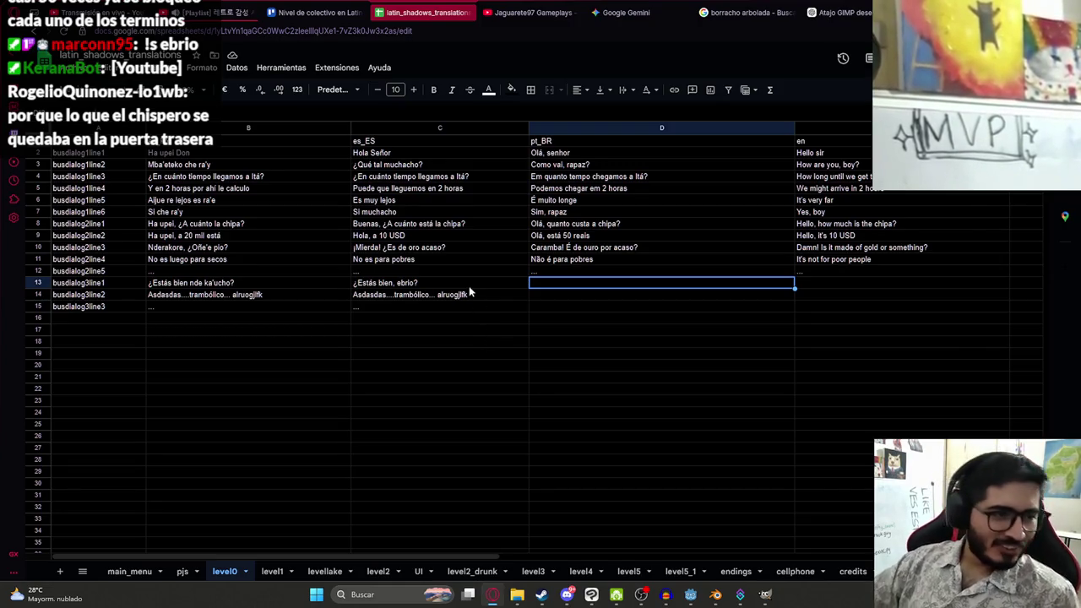
Review cells C14, D13 and C13, then go to the ChatGPT tab
{"action": "left_click", "coordinate": [408, 296]}
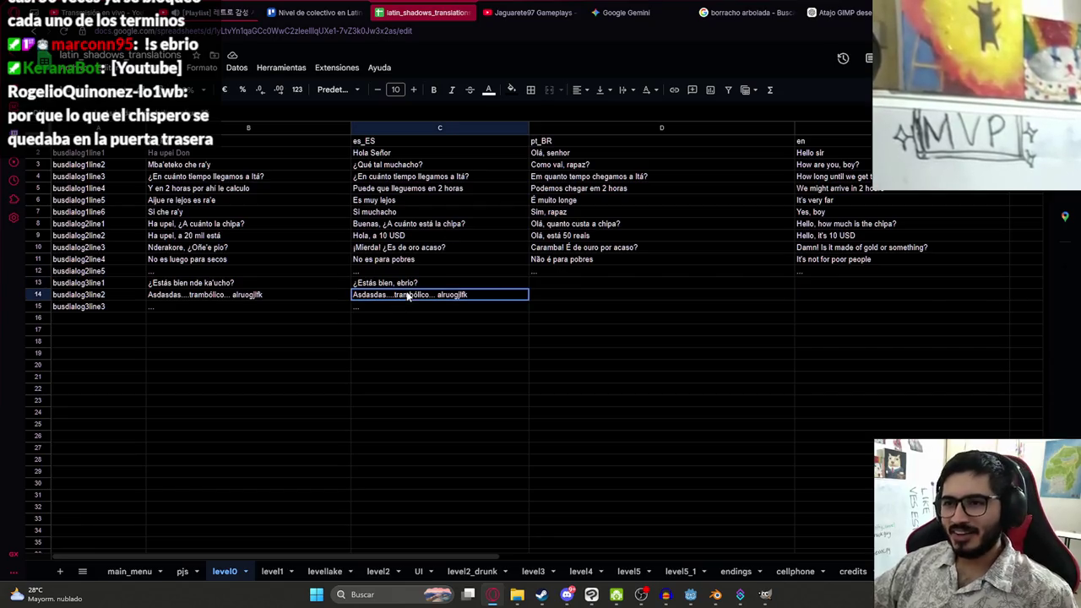
{"action": "left_click", "coordinate": [577, 284]}
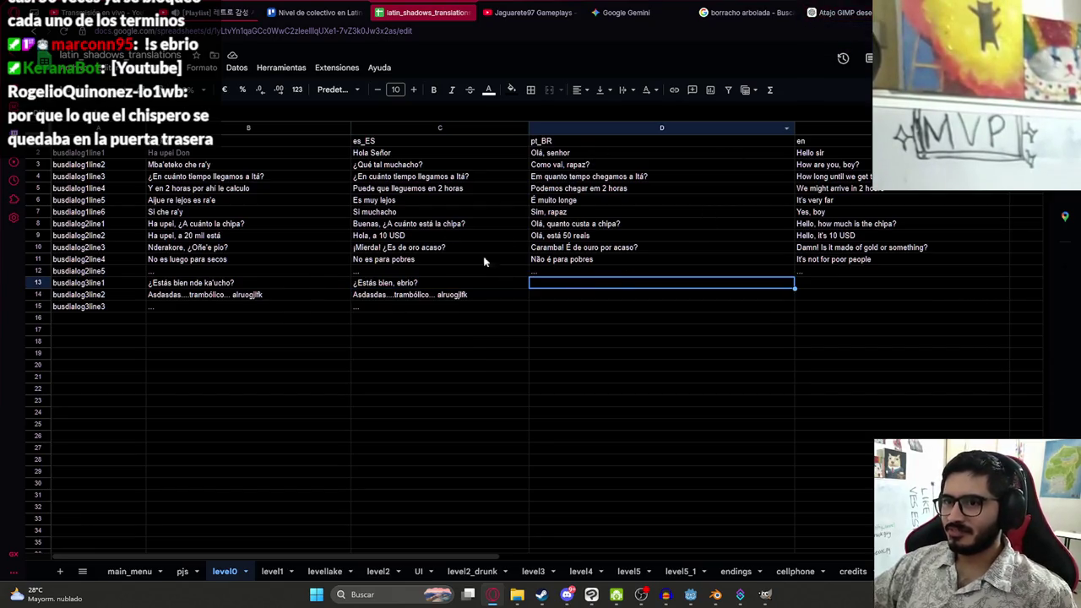
{"action": "left_click", "coordinate": [448, 287]}
{"action": "left_click", "coordinate": [840, 12]}
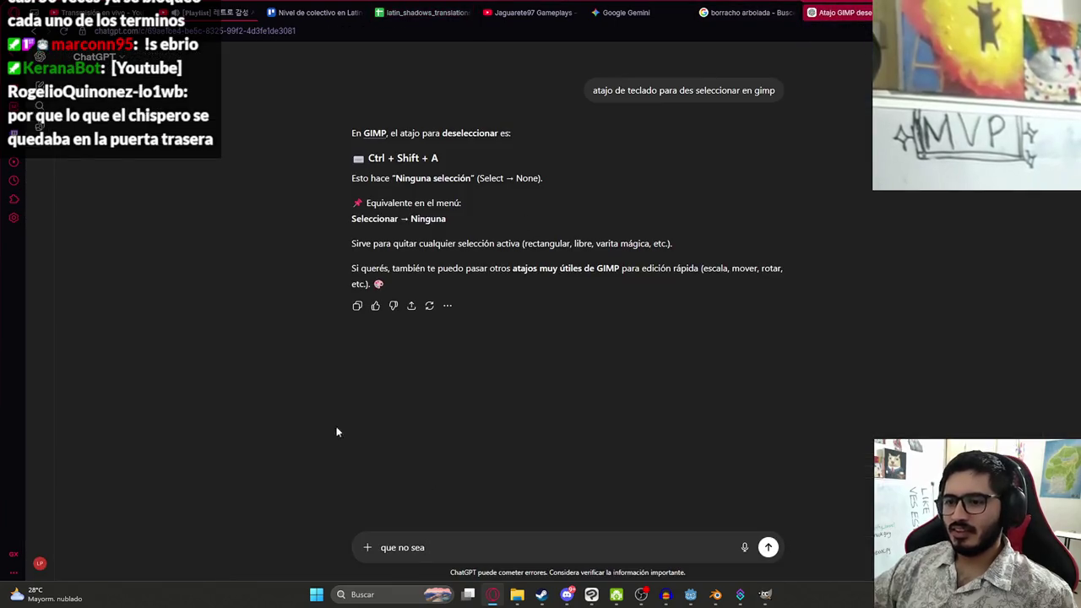
Start a new ChatGPT chat with 'Traduce a ingles eeuu y portugues brasil' and paste the first Spanish line
{"action": "left_click", "coordinate": [39, 84]}
{"action": "type", "text": "Traduce a ingles eeuu y portugues brasil"}
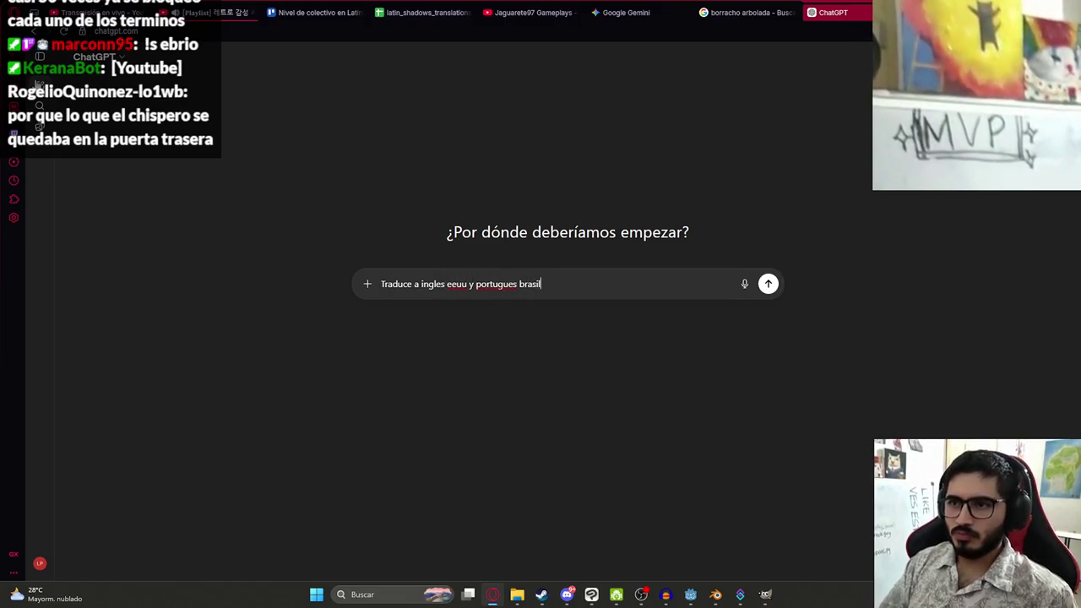
{"action": "key", "text": "shift+Return"}
{"action": "key", "text": "ctrl+v"}
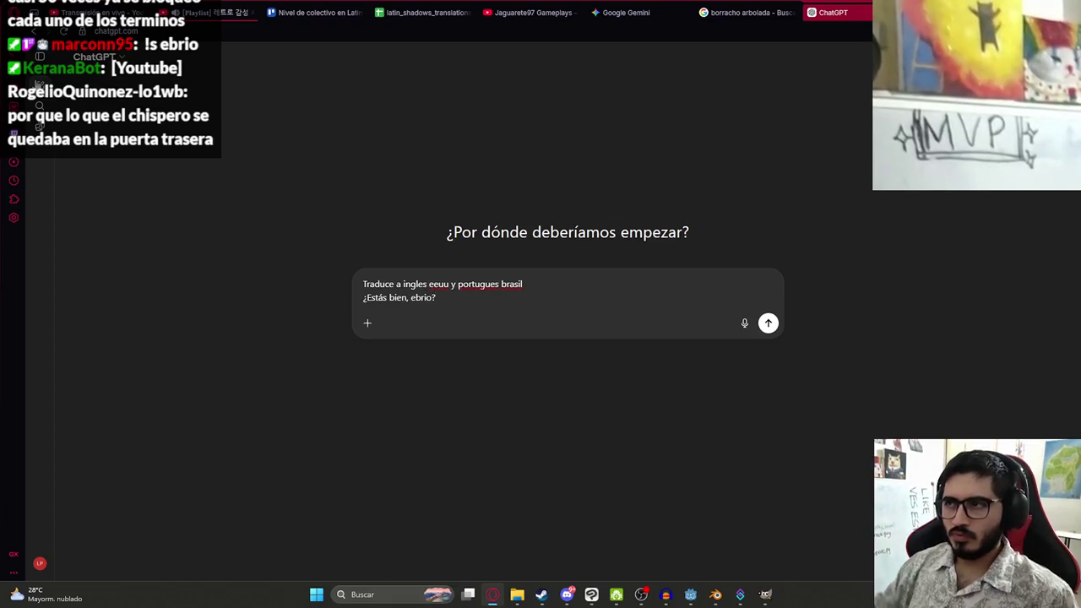
Add the C14:C15 Spanish lines, send the request, and select the reply 'Are you okay, drunk?'
{"action": "left_click", "coordinate": [427, 12]}
{"action": "left_click", "coordinate": [412, 307]}
{"action": "left_click", "coordinate": [420, 296], "text": "shift"}
{"action": "key", "text": "ctrl+c"}
{"action": "left_click", "coordinate": [832, 12]}
{"action": "key", "text": "ctrl+v"}
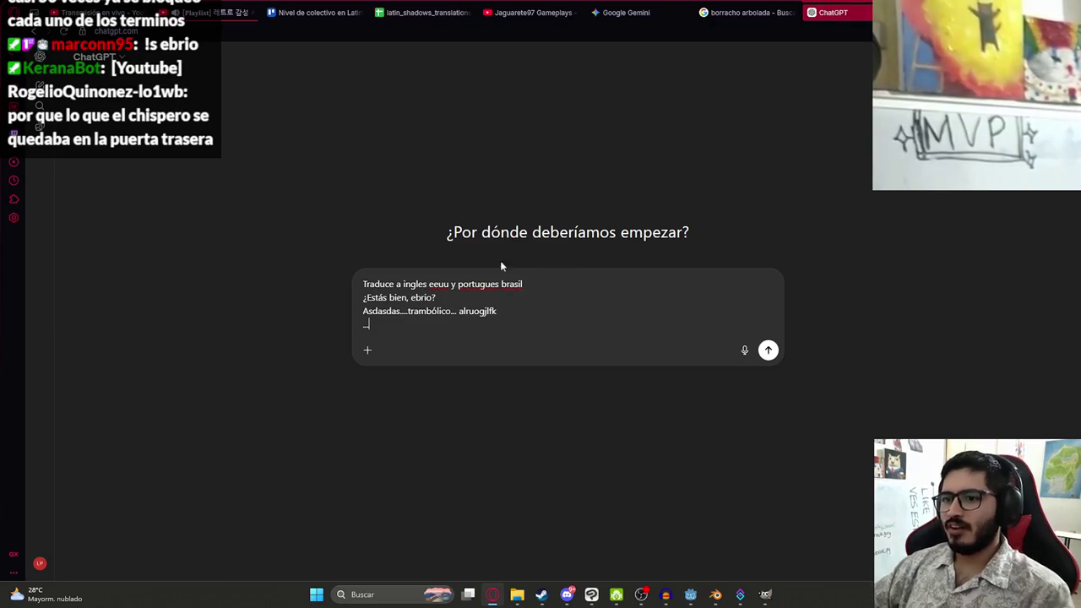
{"action": "key", "text": "Return"}
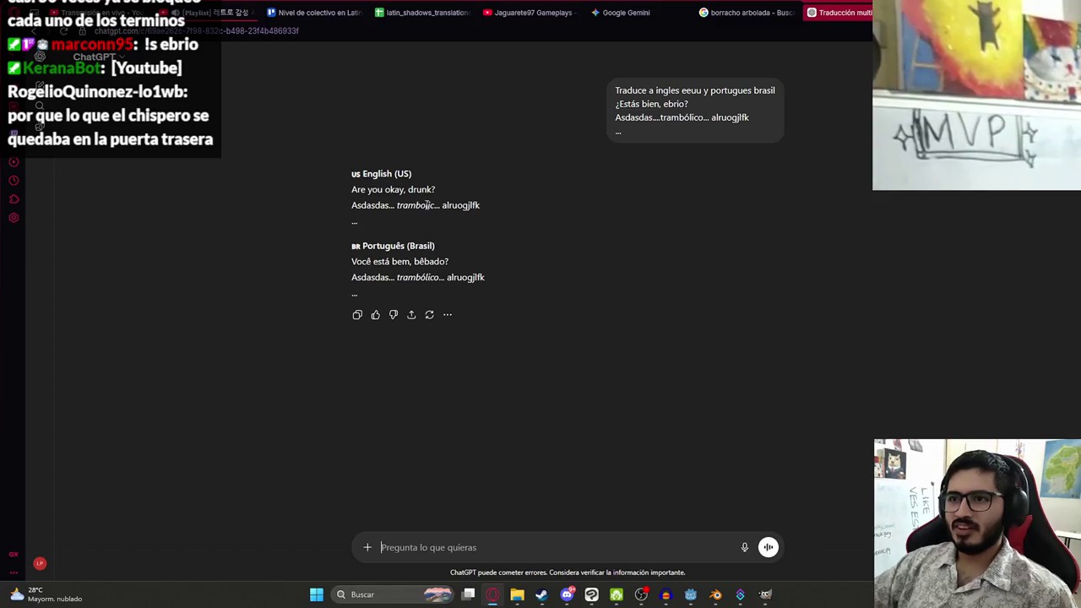
{"action": "double_click", "coordinate": [428, 205]}
{"action": "left_click_drag", "start_coordinate": [464, 189], "coordinate": [344, 180]}
Paste the English translation 'Are you okay, drunk?' into E13
{"action": "left_click", "coordinate": [423, 12]}
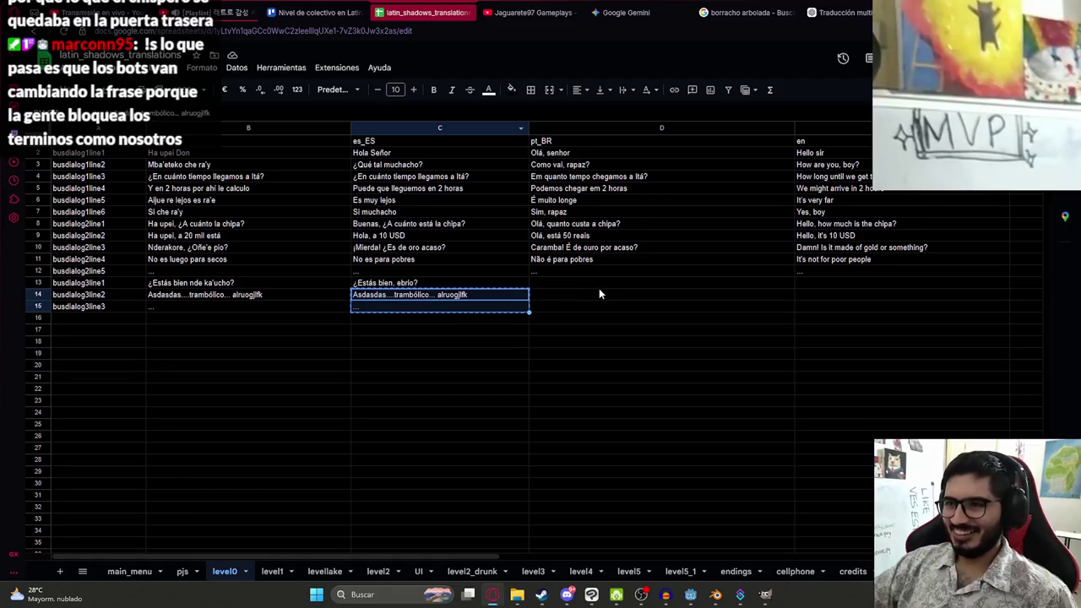
{"action": "left_click", "coordinate": [608, 285]}
{"action": "left_click", "coordinate": [882, 281]}
{"action": "key", "text": "ctrl+v"}
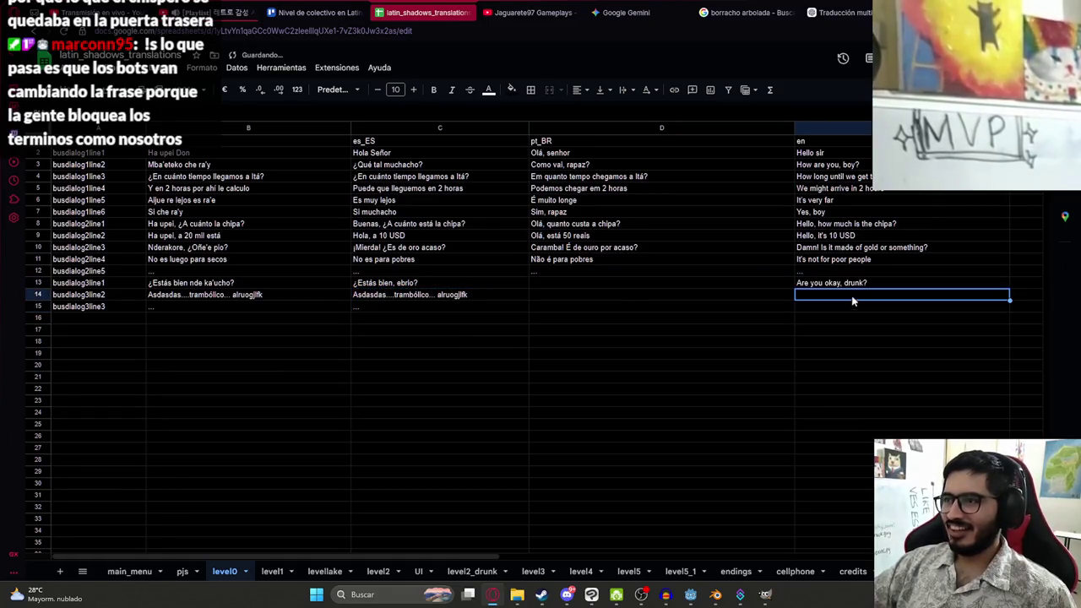
Paste the English gibberish line from the reply into E14
{"action": "left_click", "coordinate": [836, 12]}
{"action": "left_click_drag", "start_coordinate": [481, 205], "coordinate": [349, 205]}
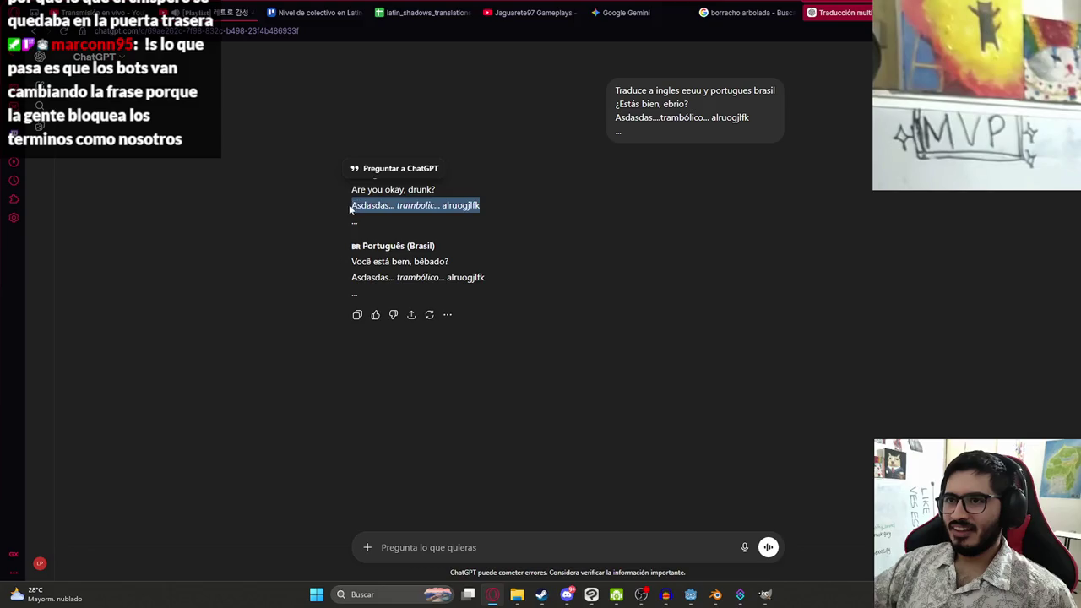
{"action": "left_click", "coordinate": [532, 11]}
{"action": "left_click", "coordinate": [616, 12]}
{"action": "left_click", "coordinate": [744, 11]}
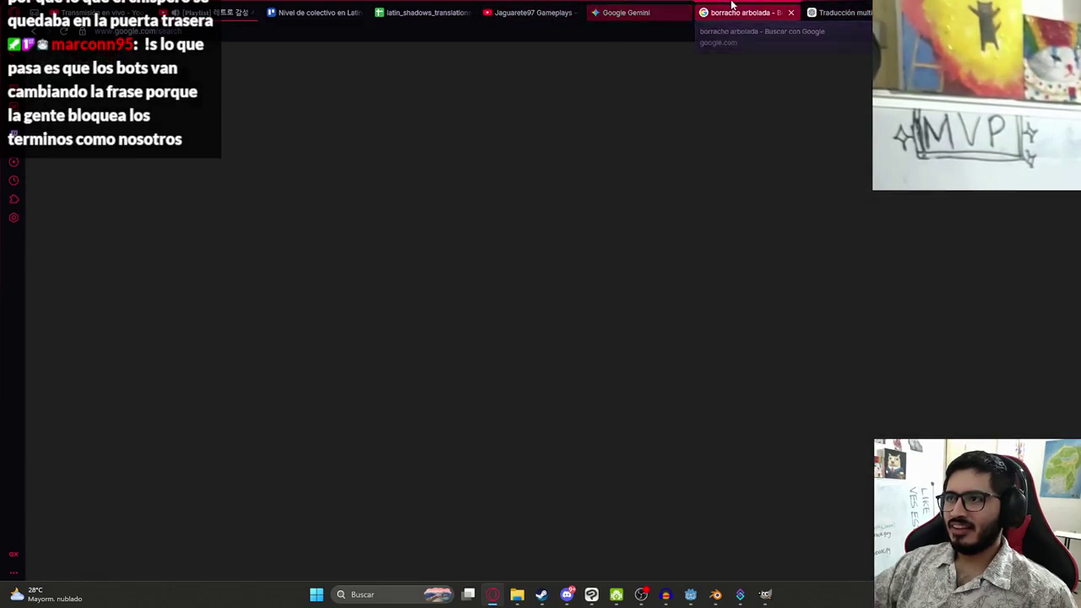
{"action": "left_click", "coordinate": [423, 12]}
{"action": "key", "text": "ctrl+v"}
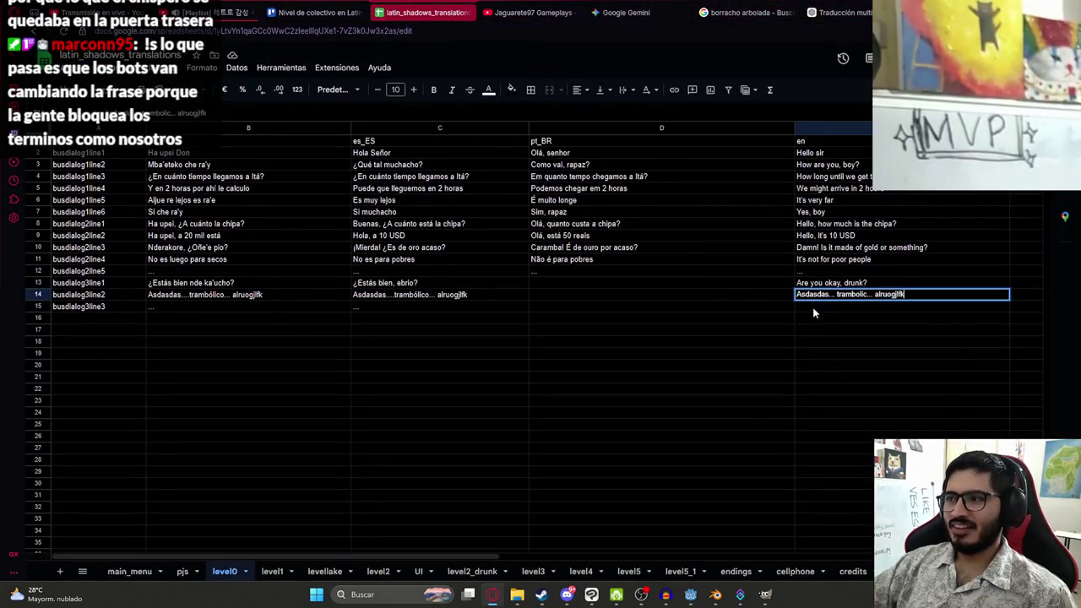
{"action": "key", "text": "Return"}
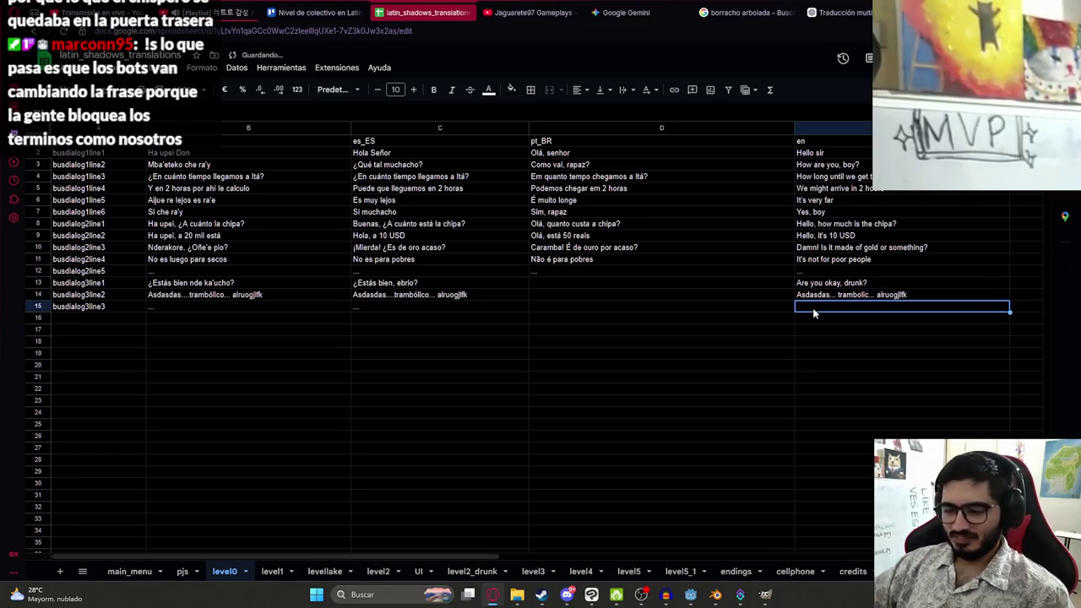
{"action": "type", "text": "..."}
Paste the Portuguese line 'Você está bem, bêbado?' into D13
{"action": "left_click", "coordinate": [735, 309]}
{"action": "key", "text": "Up"}
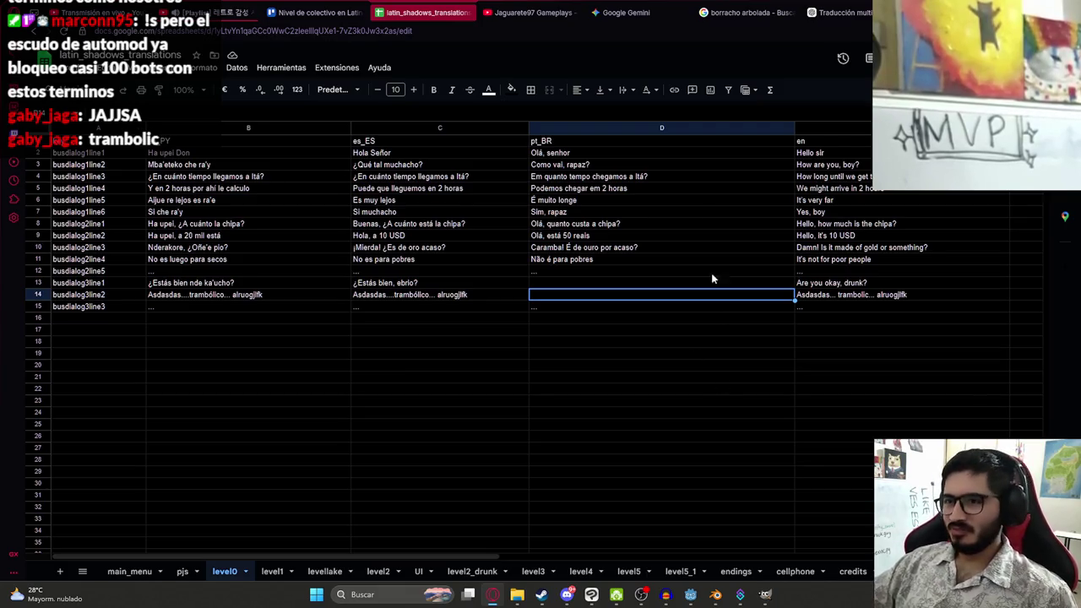
{"action": "left_click", "coordinate": [836, 11]}
{"action": "left_click_drag", "start_coordinate": [460, 261], "coordinate": [341, 261]}
{"action": "left_click", "coordinate": [422, 12]}
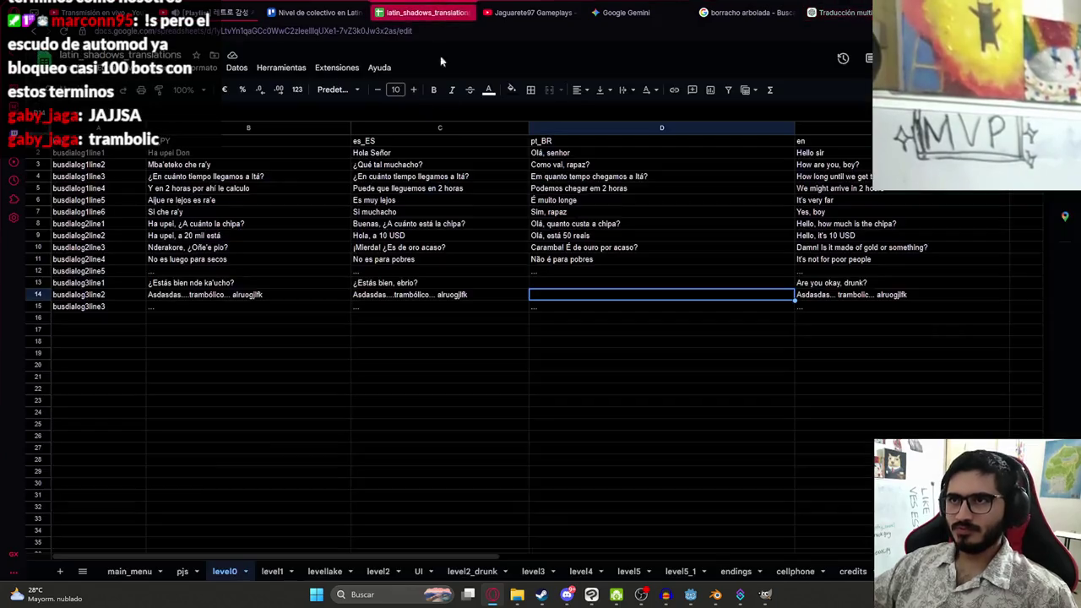
{"action": "left_click", "coordinate": [539, 284]}
{"action": "key", "text": "ctrl+v"}
Copy the C14 gibberish line into D14 and check the D13, D14 and E13 entries
{"action": "left_click", "coordinate": [500, 302]}
{"action": "key", "text": "ctrl+c"}
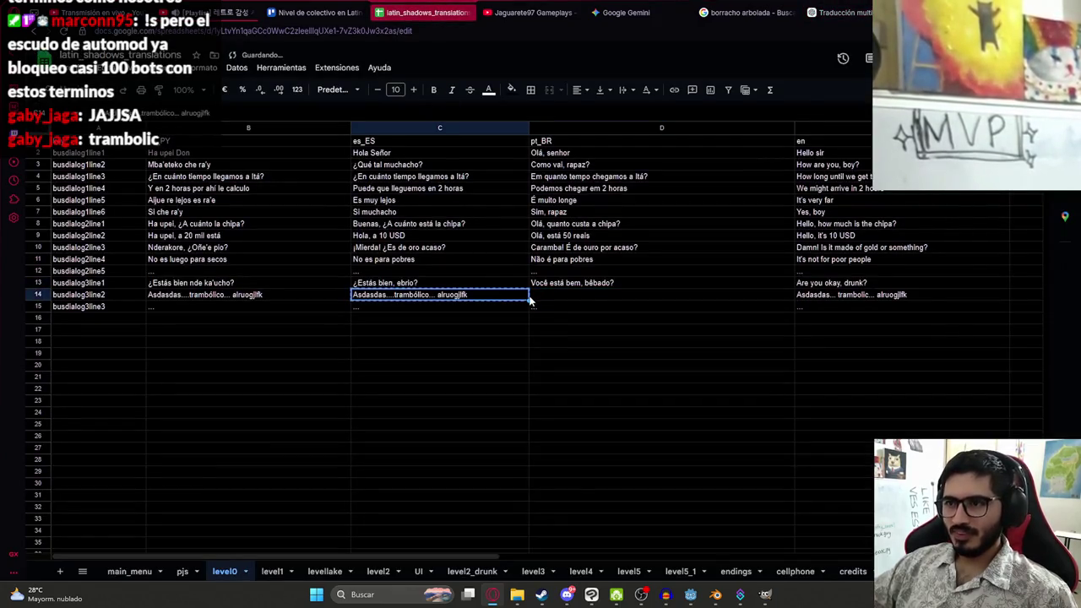
{"action": "left_click", "coordinate": [541, 299]}
{"action": "key", "text": "ctrl+v"}
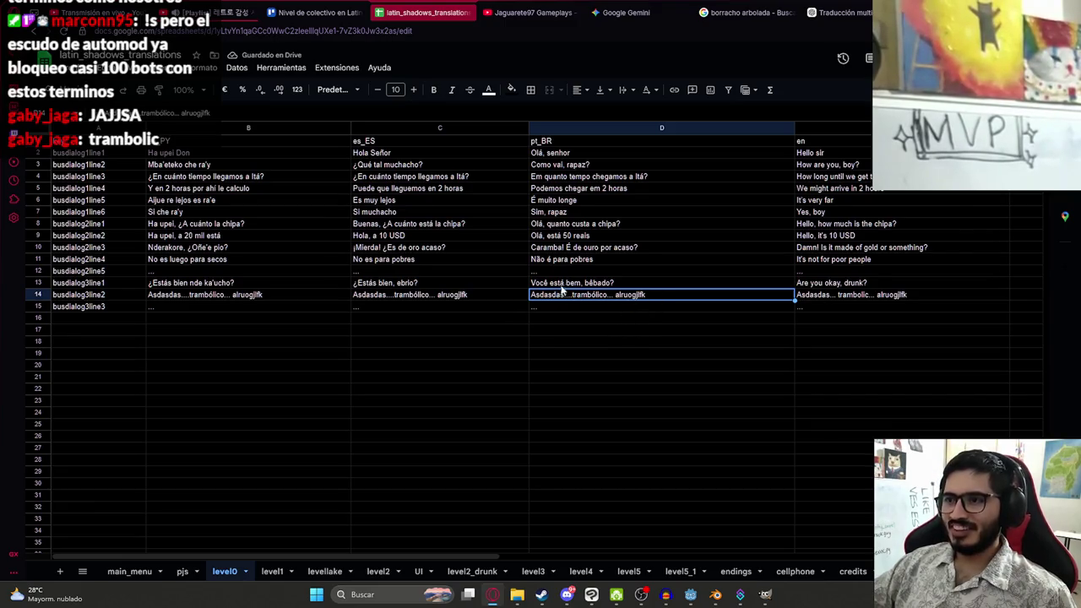
{"action": "key", "text": "Up"}
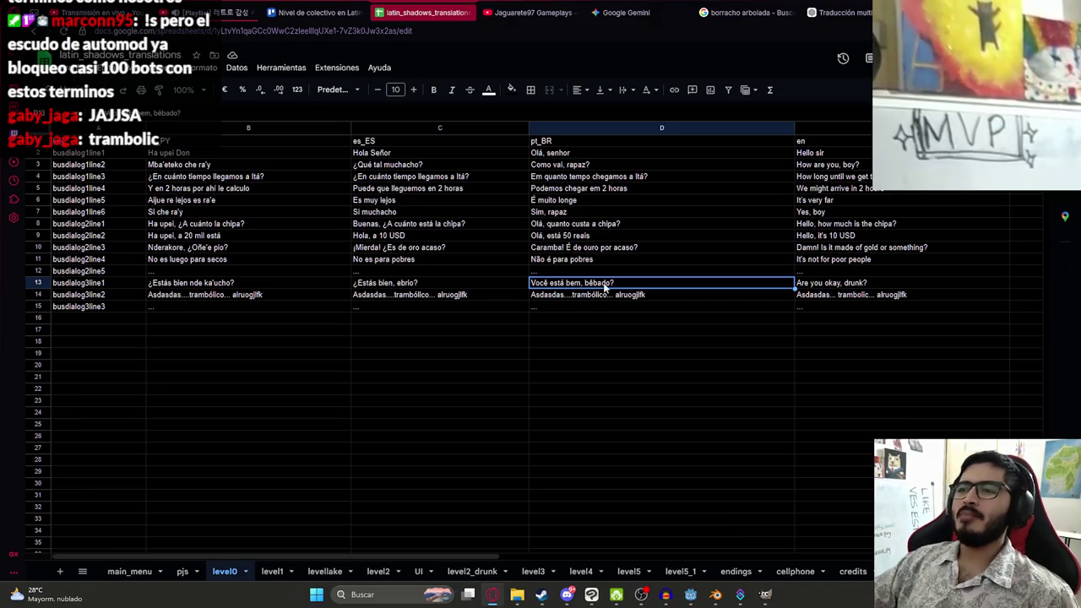
{"action": "mouse_move", "coordinate": [600, 283]}
{"action": "left_mouse_down"}
{"action": "mouse_move", "coordinate": [599, 297]}
{"action": "mouse_move", "coordinate": [603, 285]}
{"action": "left_mouse_up"}
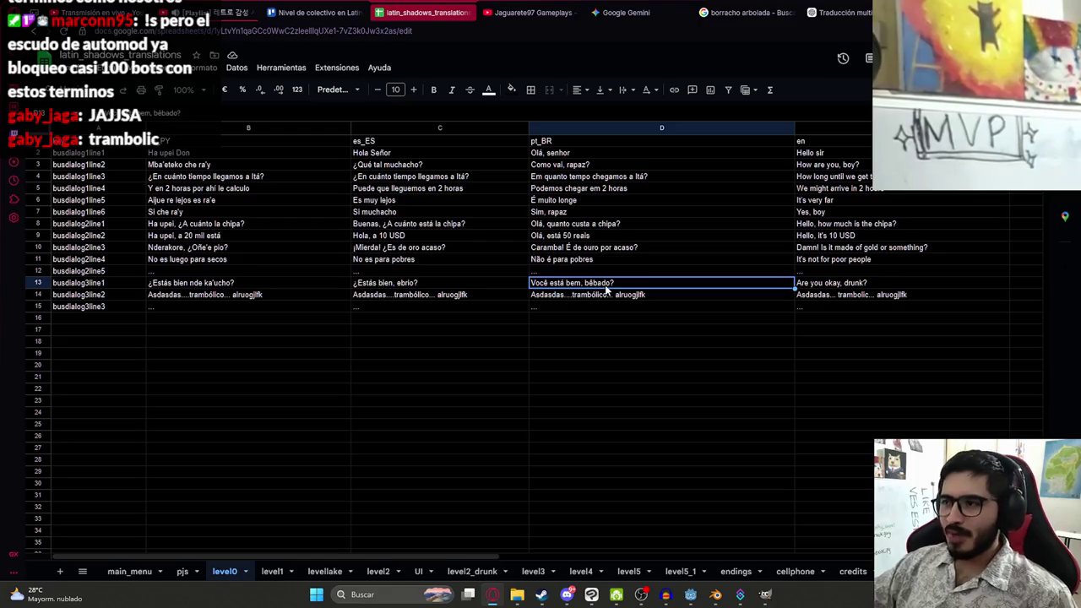
{"action": "left_click", "coordinate": [605, 297]}
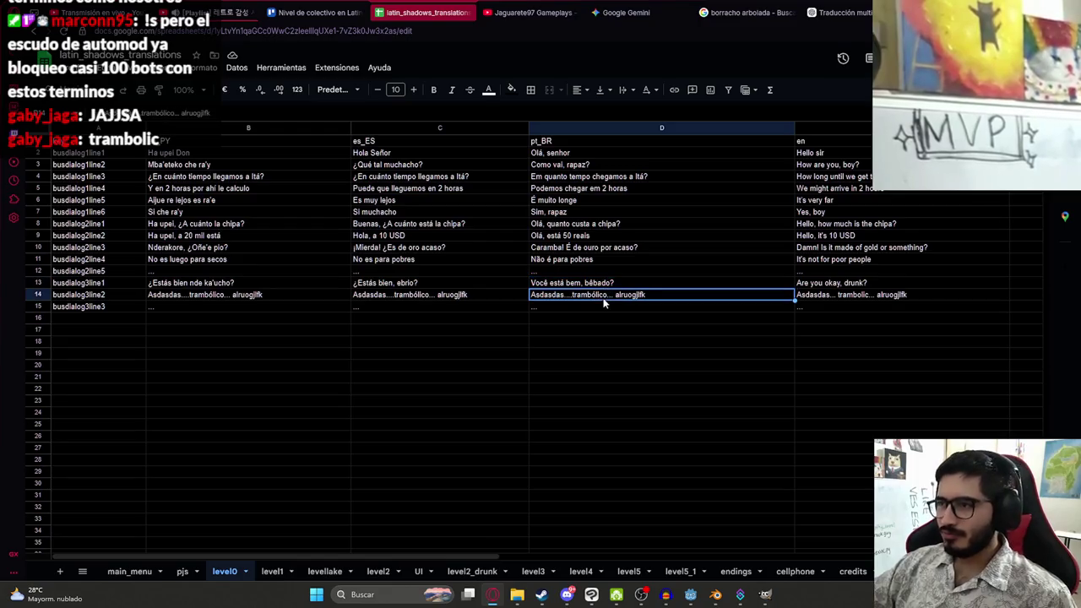
{"action": "left_click", "coordinate": [861, 285]}
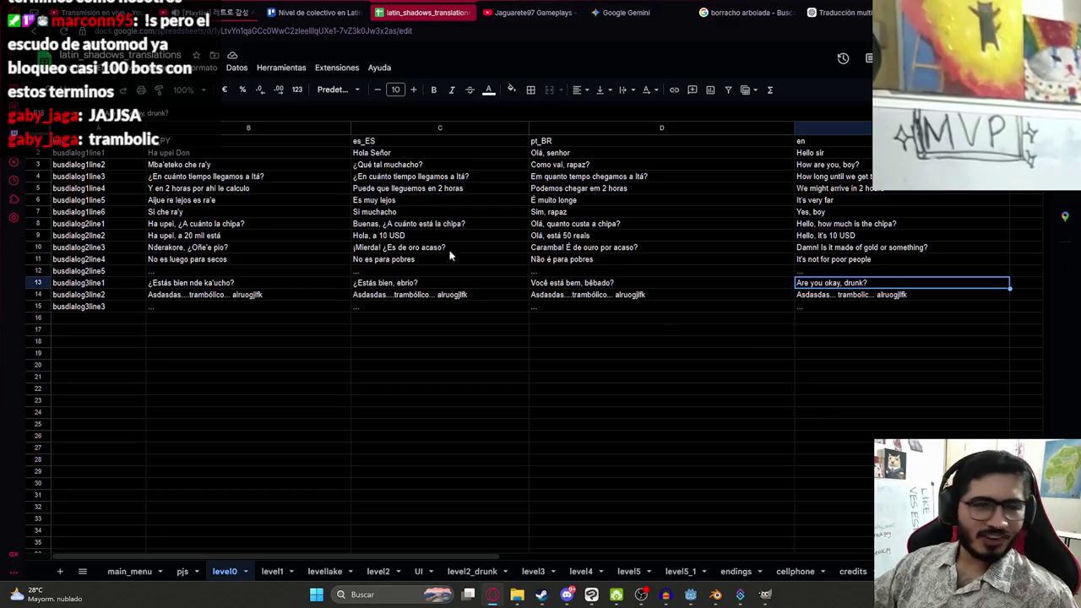
{"action": "left_click", "coordinate": [239, 284]}
Add a 'drunk' row to the pjs sheet with Borracho in B15, C15 and E15
{"action": "left_click", "coordinate": [69, 68]}
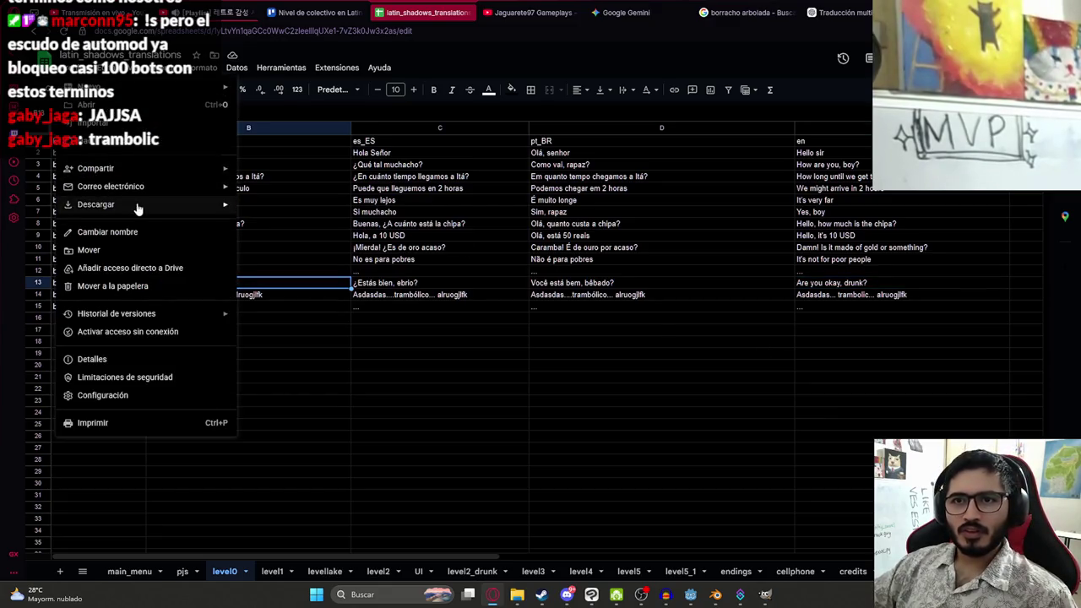
{"action": "left_click", "coordinate": [369, 451]}
{"action": "left_click", "coordinate": [180, 571]}
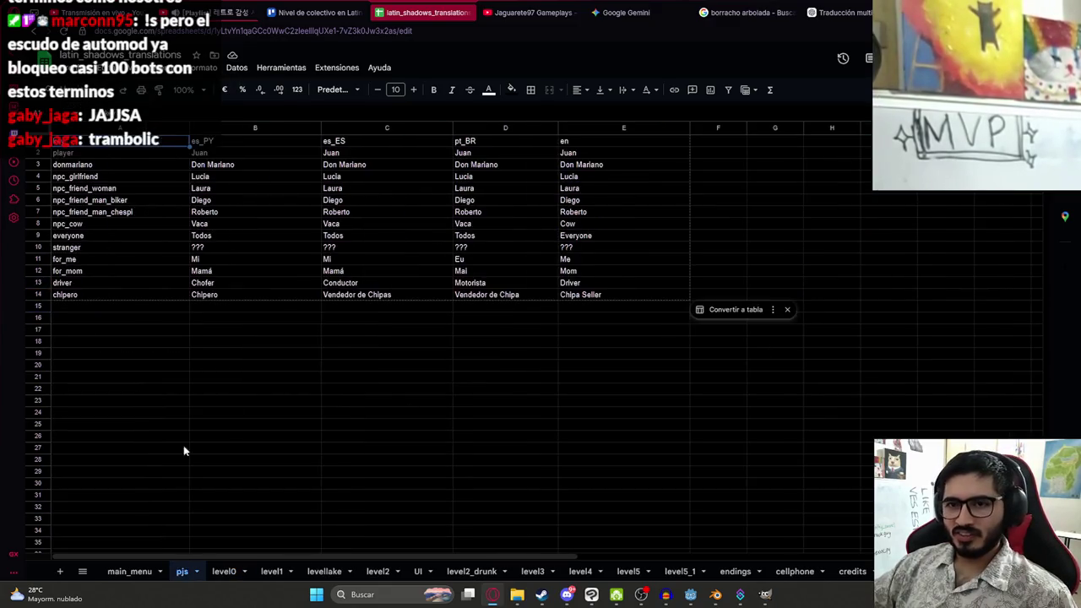
{"action": "left_click", "coordinate": [101, 308]}
{"action": "type", "text": "drunk"}
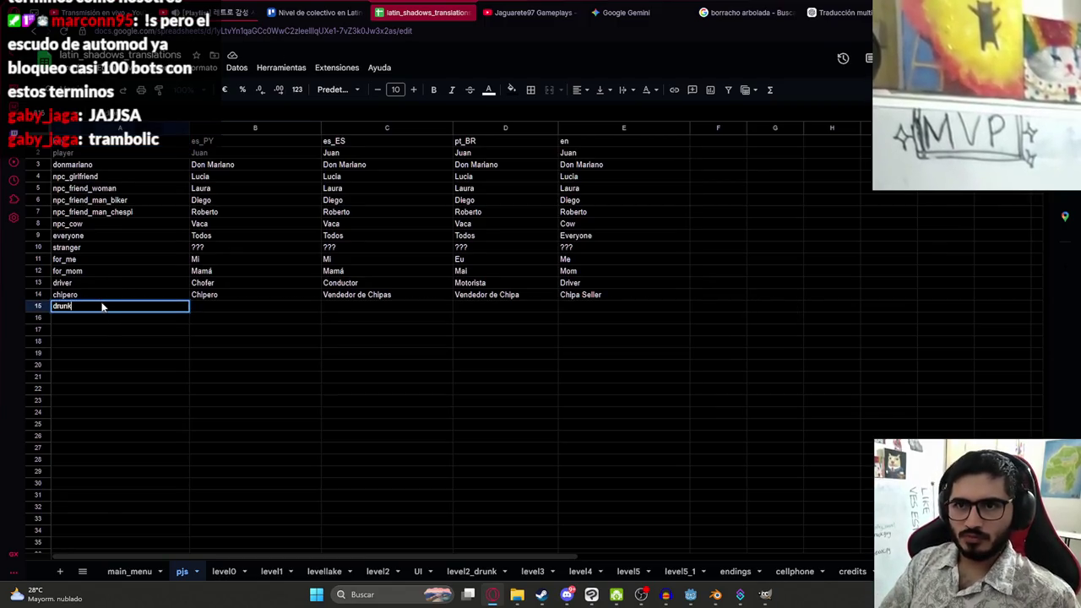
{"action": "key", "text": "Tab"}
{"action": "type", "text": "Borracho"}
{"action": "key", "text": "Tab"}
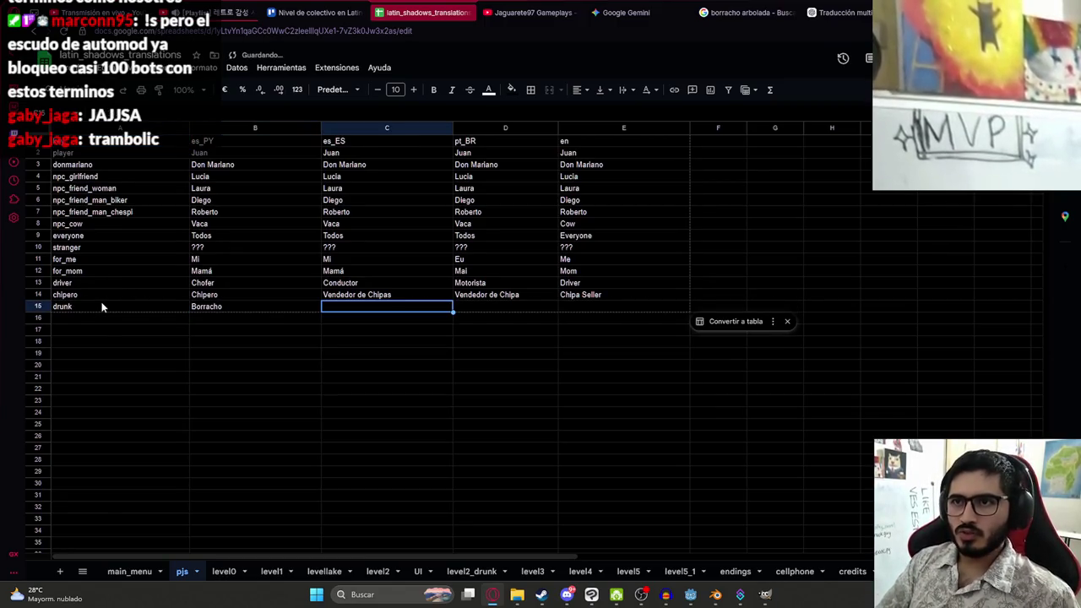
{"action": "type", "text": "Borracho"}
{"action": "key", "text": "Tab"}
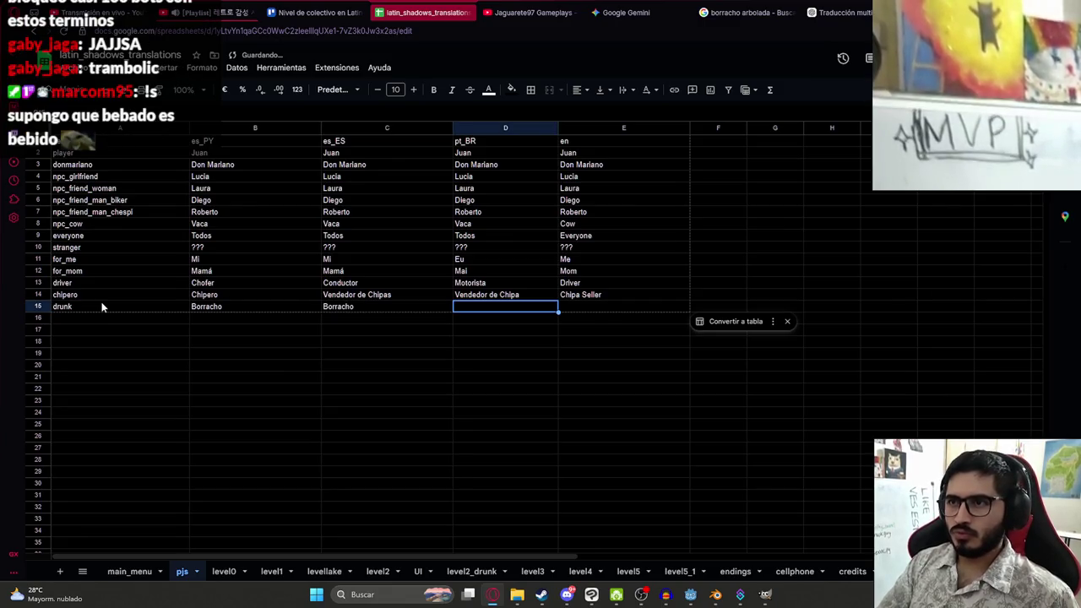
{"action": "key", "text": "Tab"}
{"action": "type", "text": "Bor"}
{"action": "key", "text": "Return"}
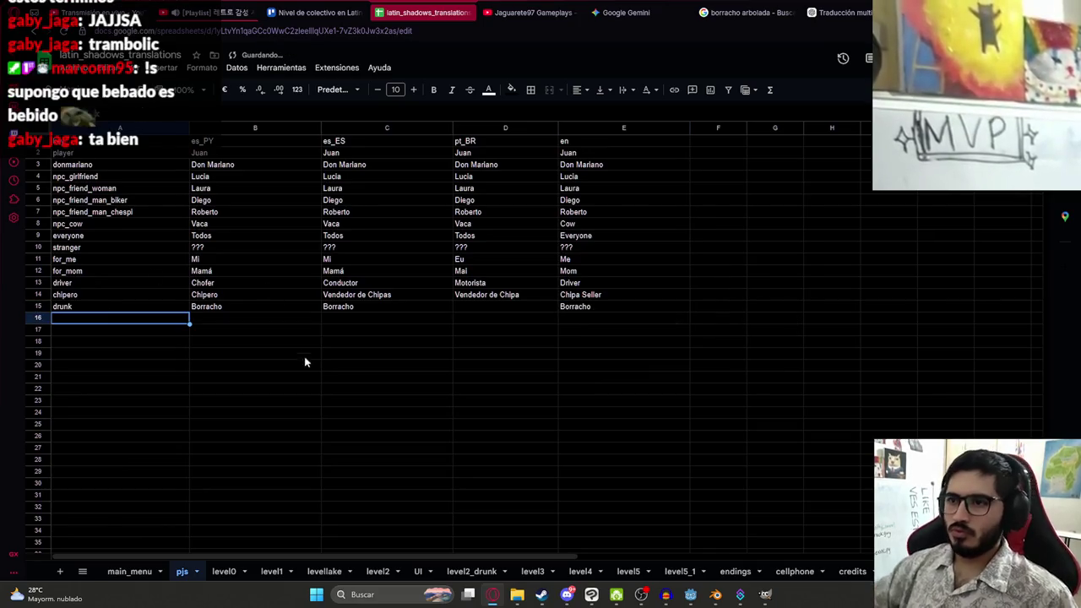
Ask ChatGPT for Brazilian Portuguese 'drunk' and paste 'Bêbado' into D15
{"action": "left_click", "coordinate": [511, 306]}
{"action": "left_click", "coordinate": [840, 11]}
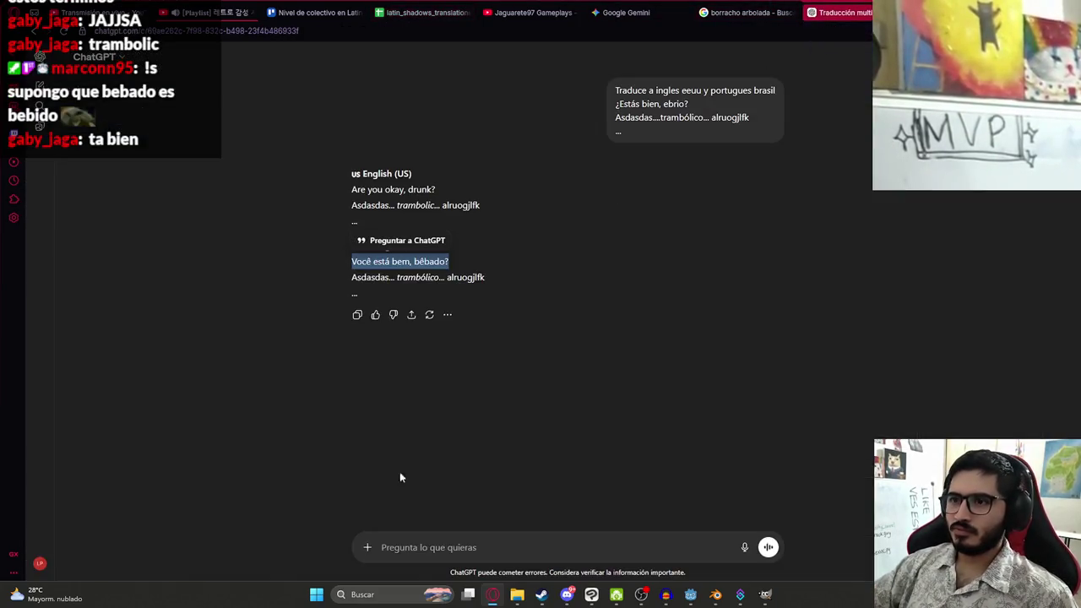
{"action": "type", "text": "Borracho y e"}
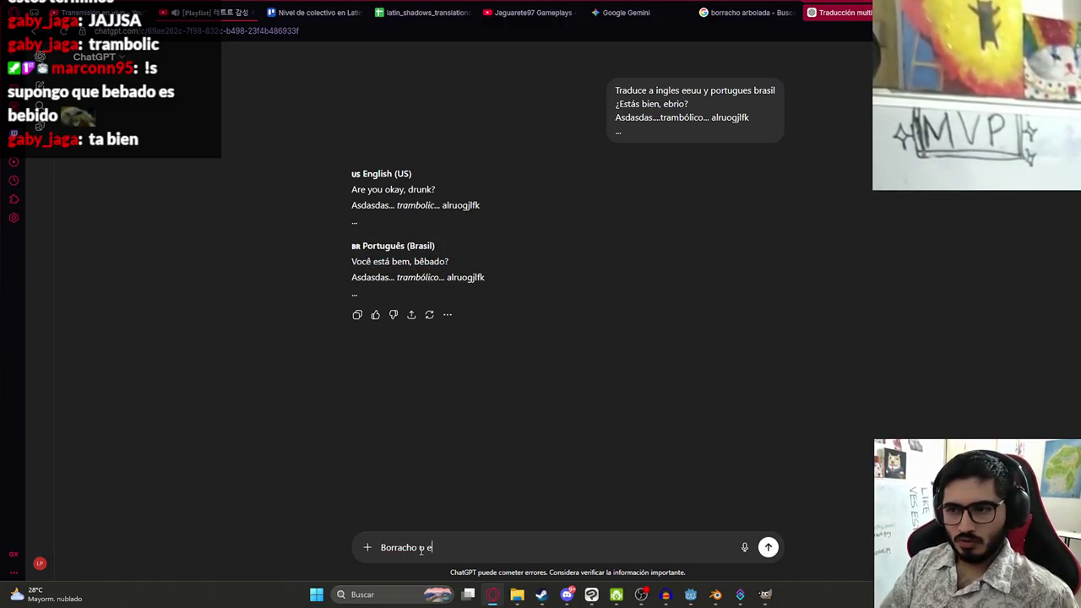
{"action": "type", "text": "ues br"}
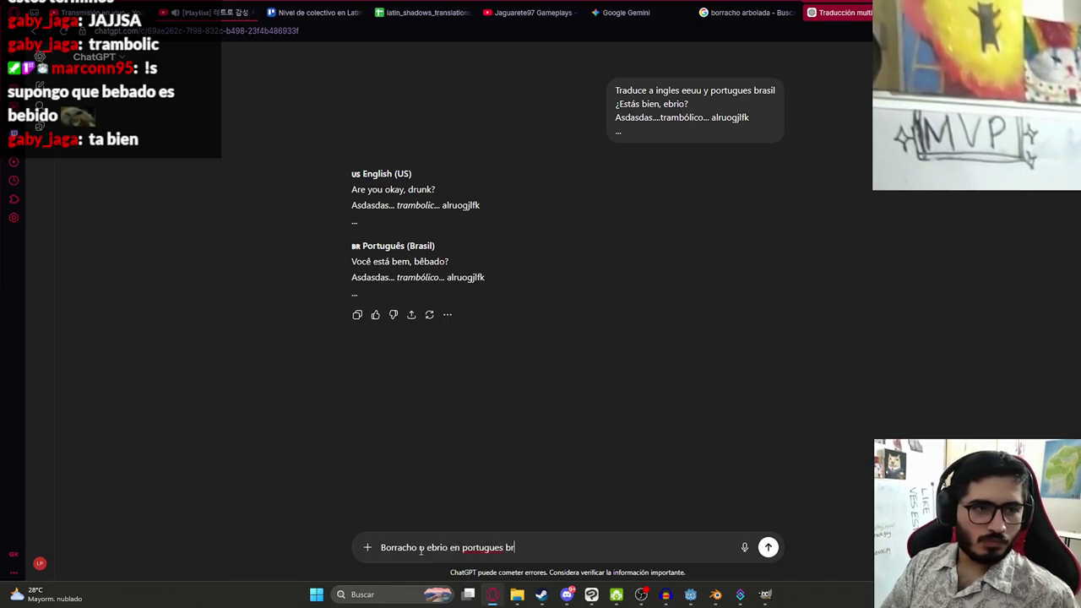
{"action": "key", "text": "Return"}
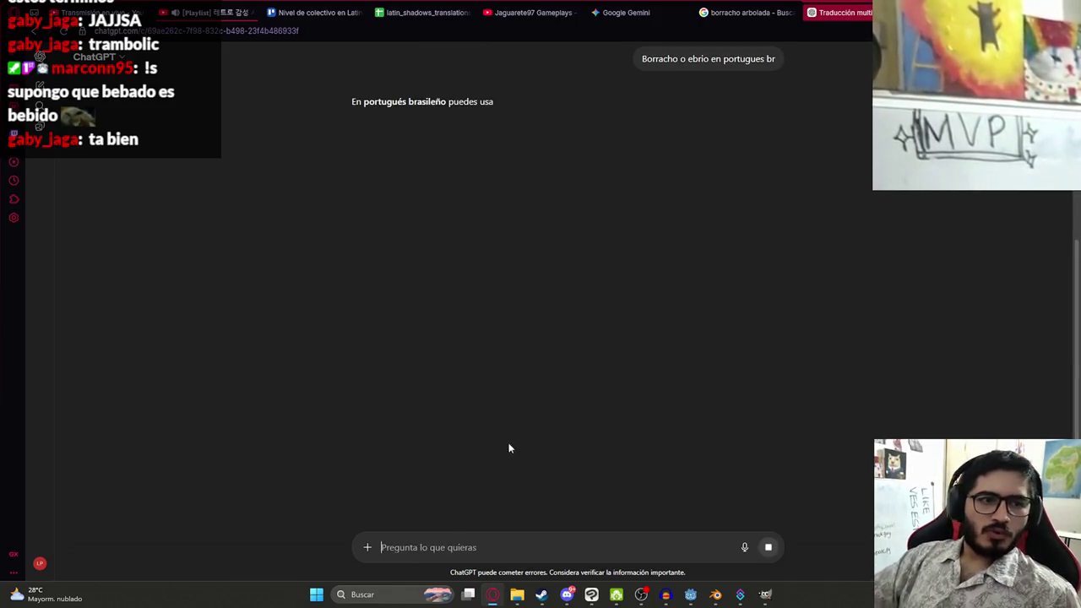
{"action": "double_click", "coordinate": [469, 128]}
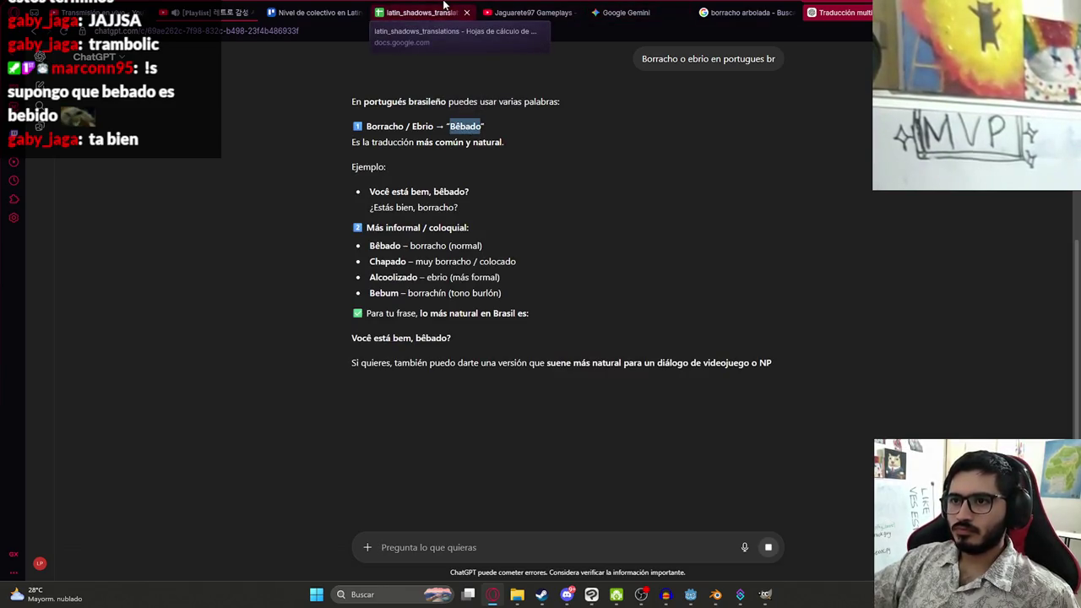
{"action": "left_click", "coordinate": [443, 9]}
{"action": "key", "text": "ctrl+v"}
{"action": "left_click", "coordinate": [523, 330]}
{"action": "left_click", "coordinate": [475, 309]}
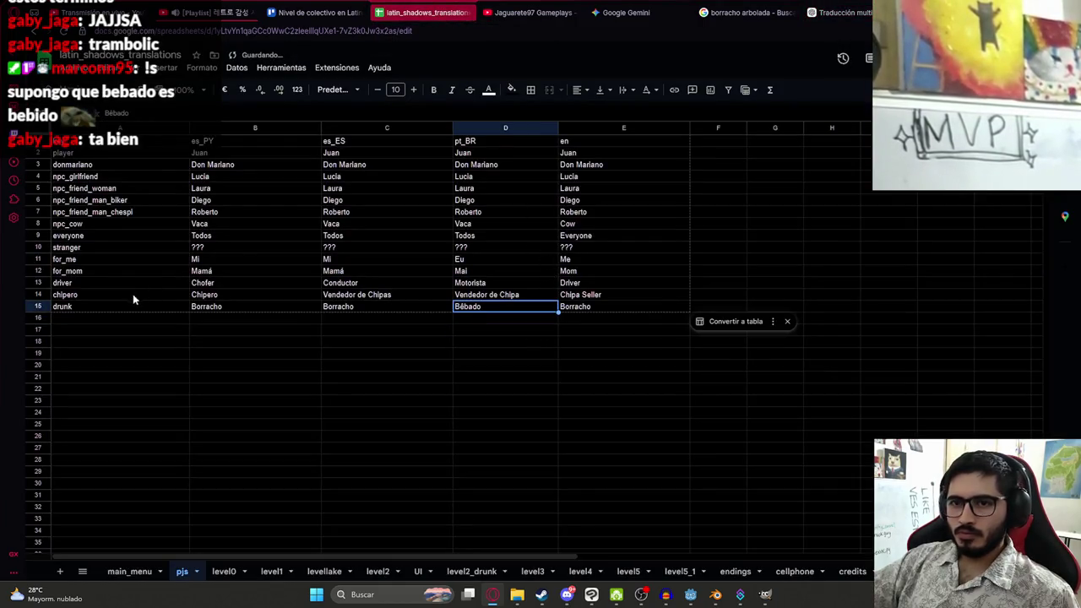
Download the pjs and level0 sheets as .csv files
{"action": "left_click", "coordinate": [74, 68]}
{"action": "mouse_move", "coordinate": [152, 203]}
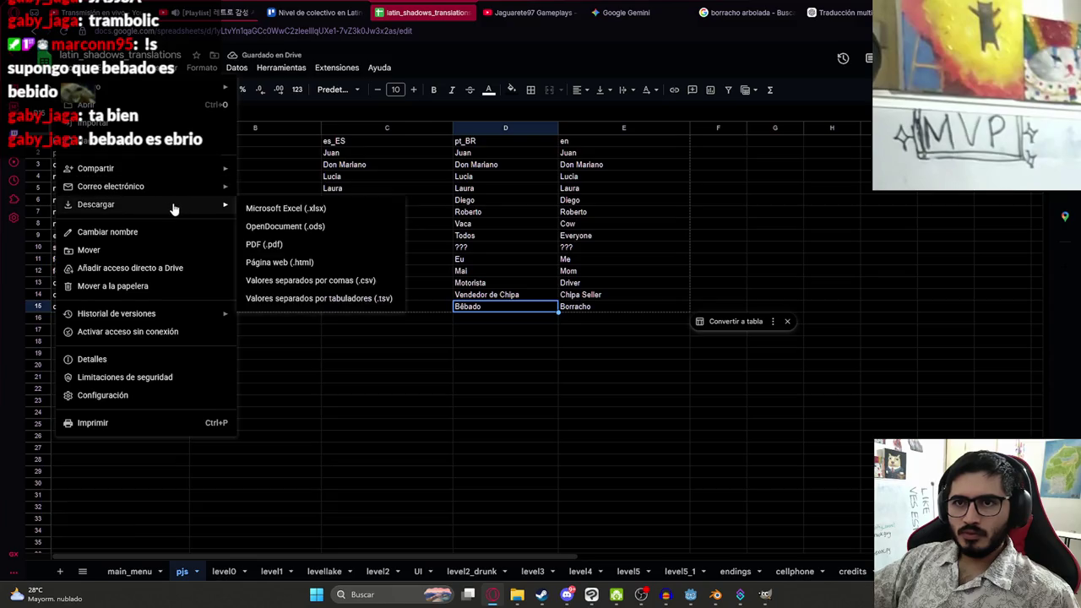
{"action": "left_click", "coordinate": [313, 296]}
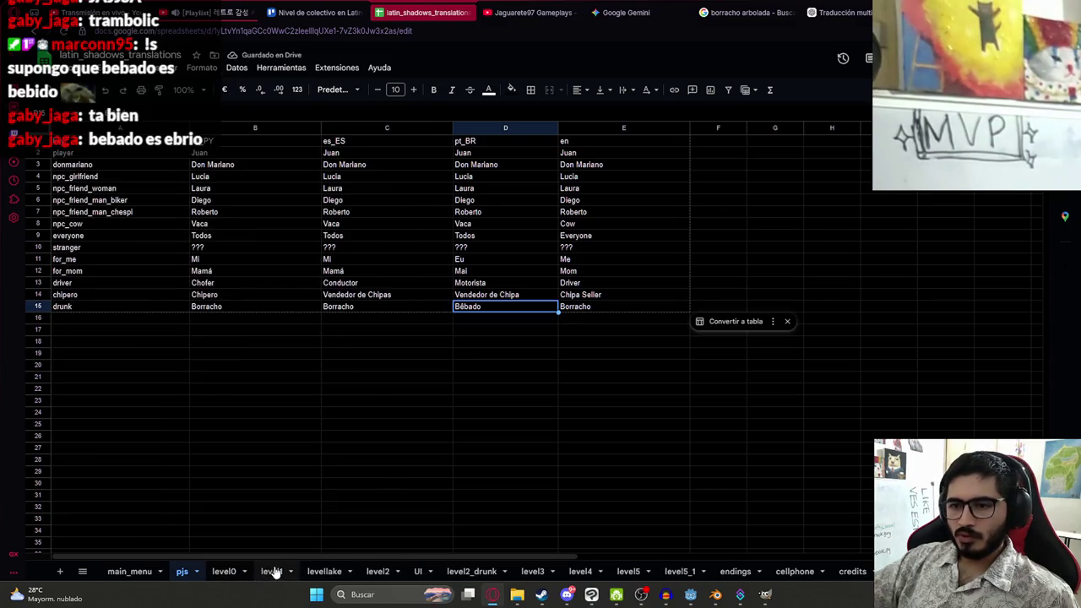
{"action": "left_click", "coordinate": [235, 572]}
{"action": "left_click", "coordinate": [75, 69]}
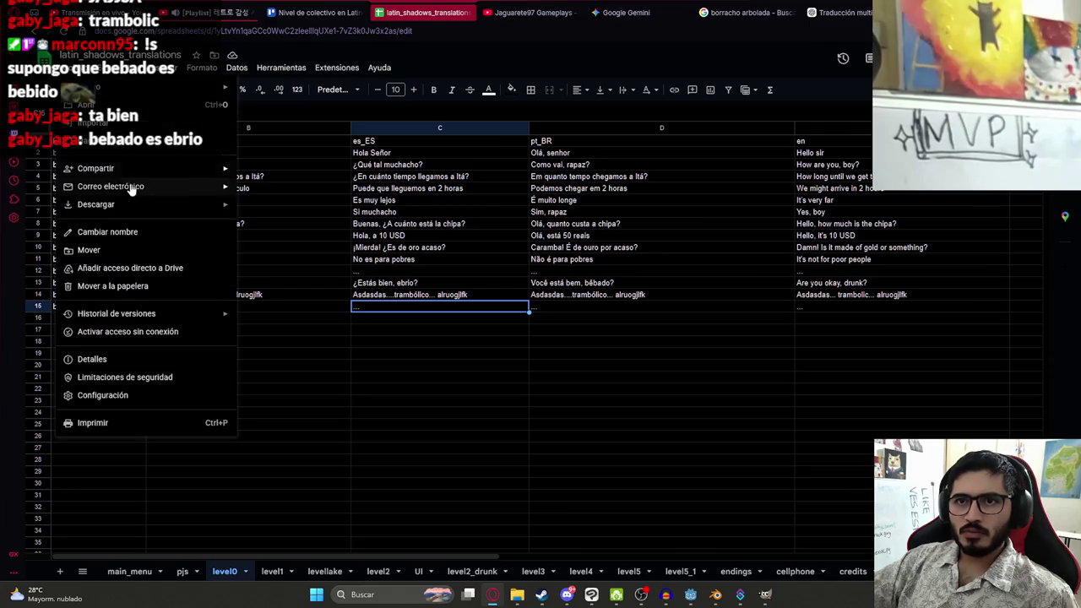
{"action": "mouse_move", "coordinate": [201, 215]}
{"action": "left_click", "coordinate": [331, 284]}
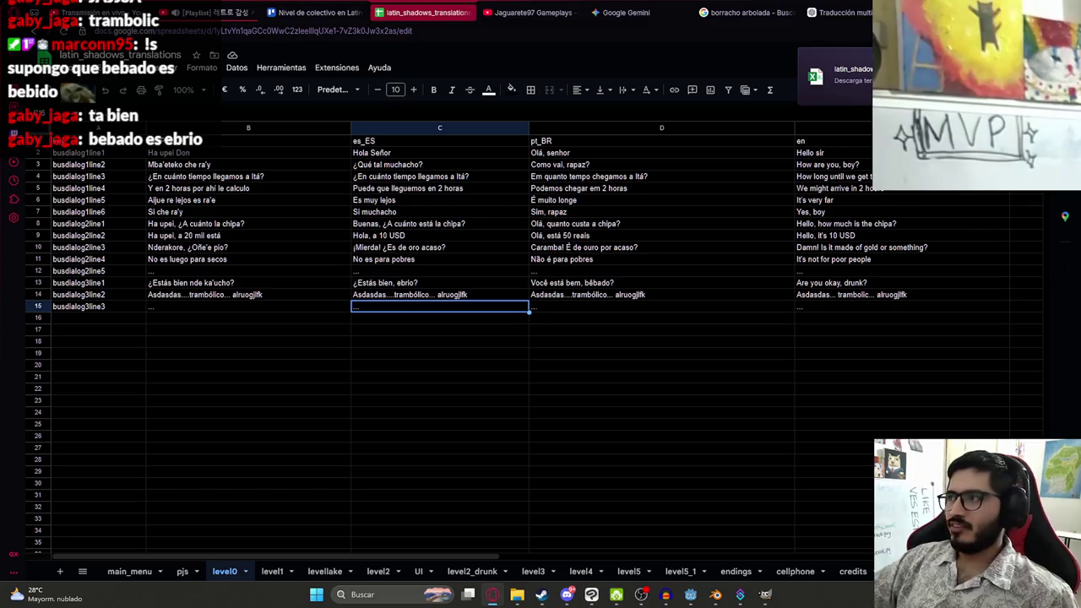
{"action": "left_click", "coordinate": [287, 223], "text": "ctrl"}
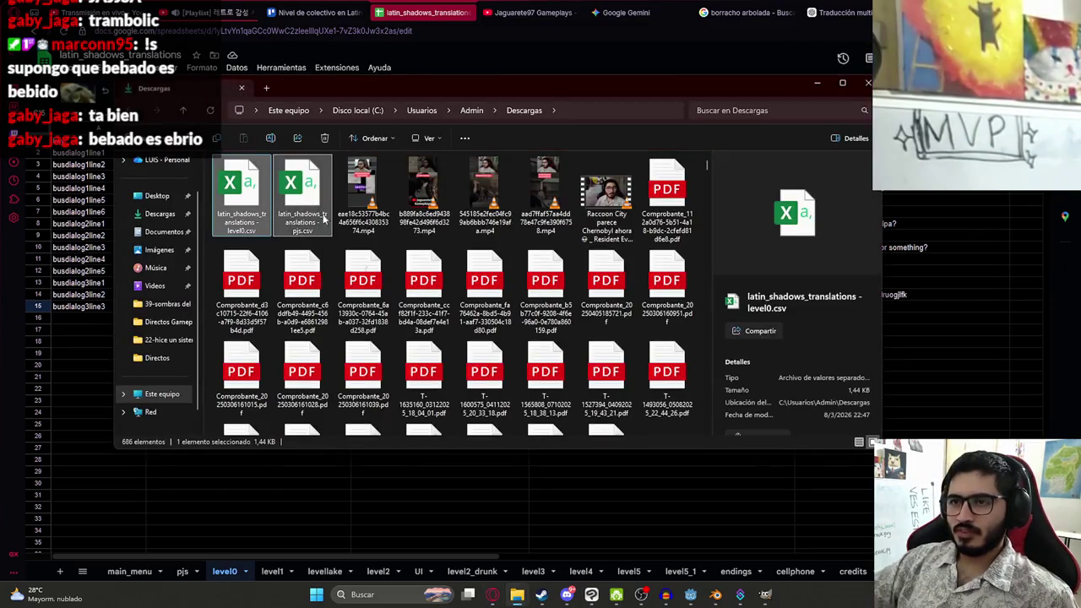
Move both CSVs into D:\Mis Videojuegos\juegoterror1\translations, replacing the existing files
{"action": "mouse_move", "coordinate": [517, 594]}
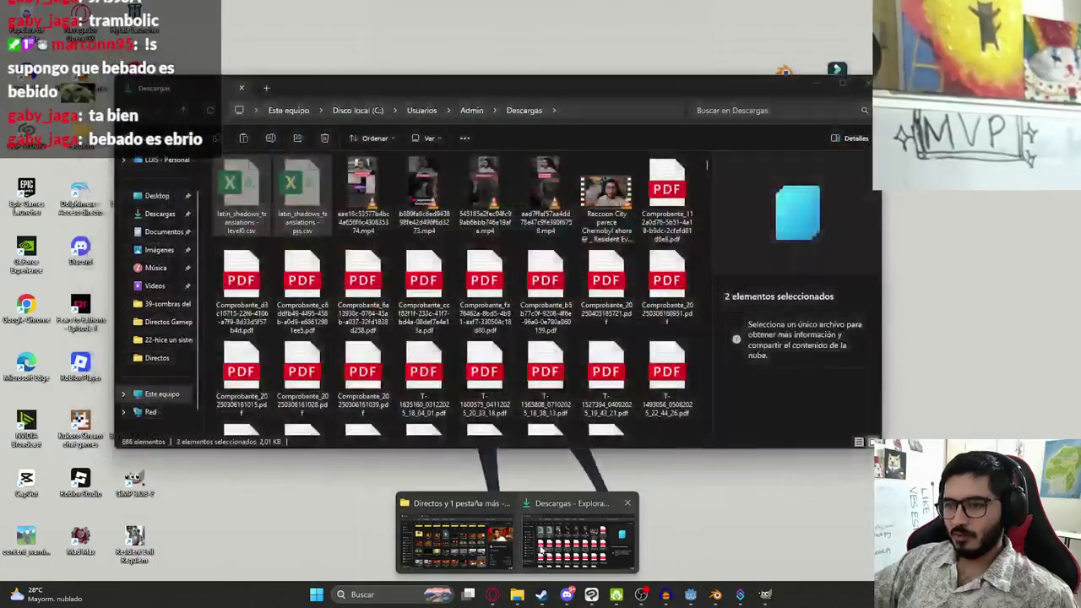
{"action": "left_click", "coordinate": [456, 536]}
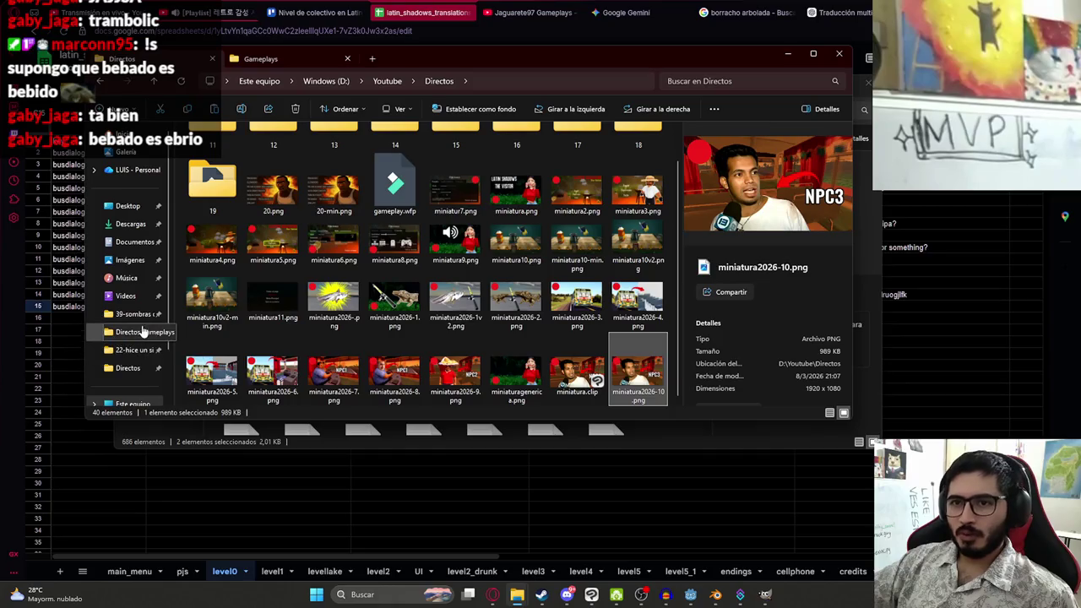
{"action": "scroll", "coordinate": [140, 325], "scroll_direction": "down", "scroll_amount": 2}
{"action": "left_click", "coordinate": [133, 346]}
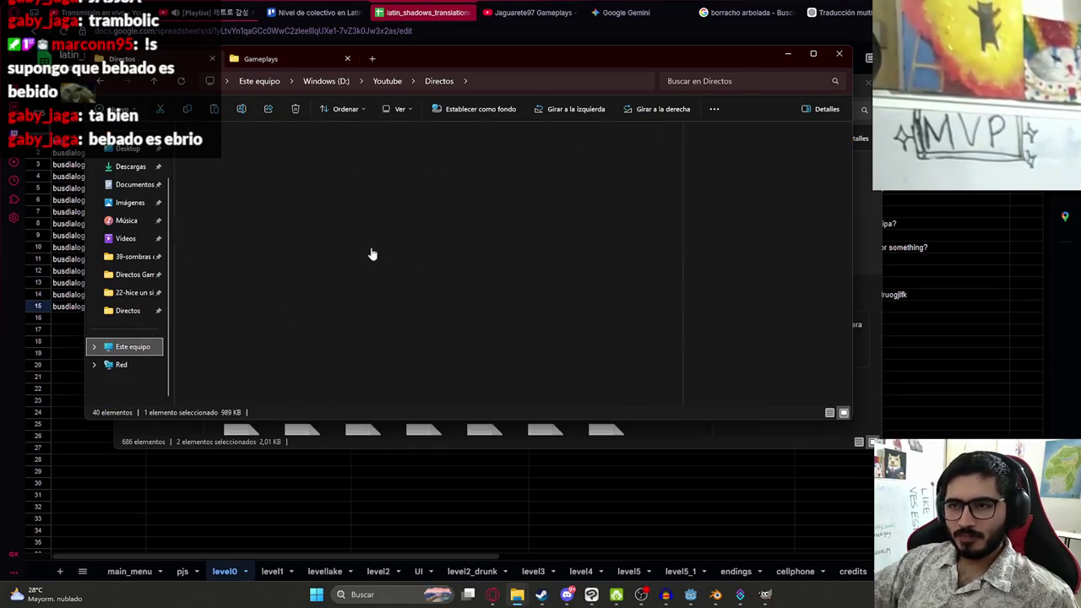
{"action": "double_click", "coordinate": [419, 167]}
{"action": "double_click", "coordinate": [493, 157]}
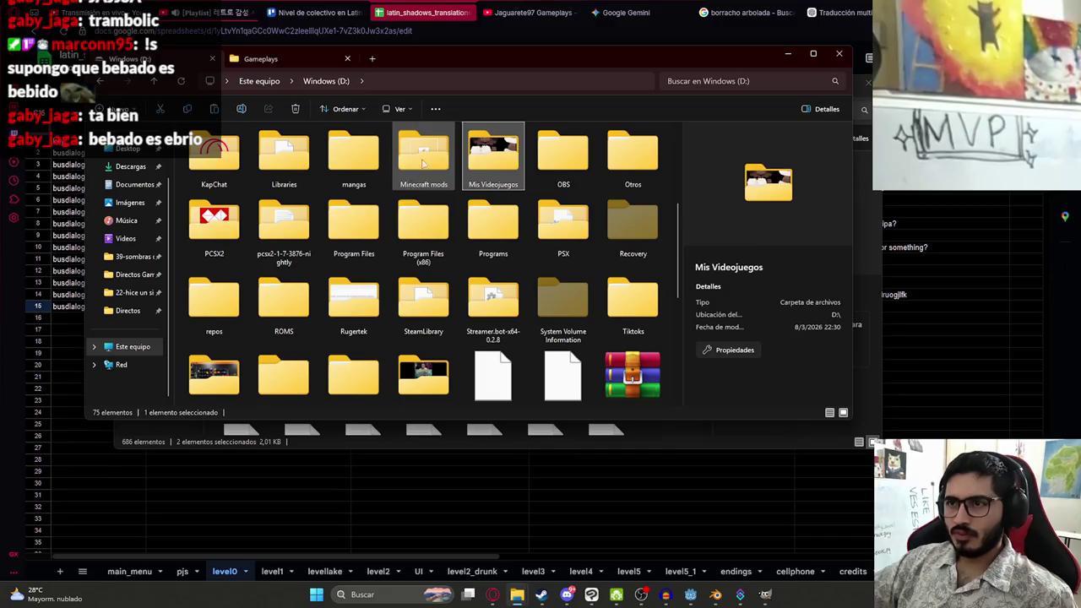
{"action": "double_click", "coordinate": [637, 156]}
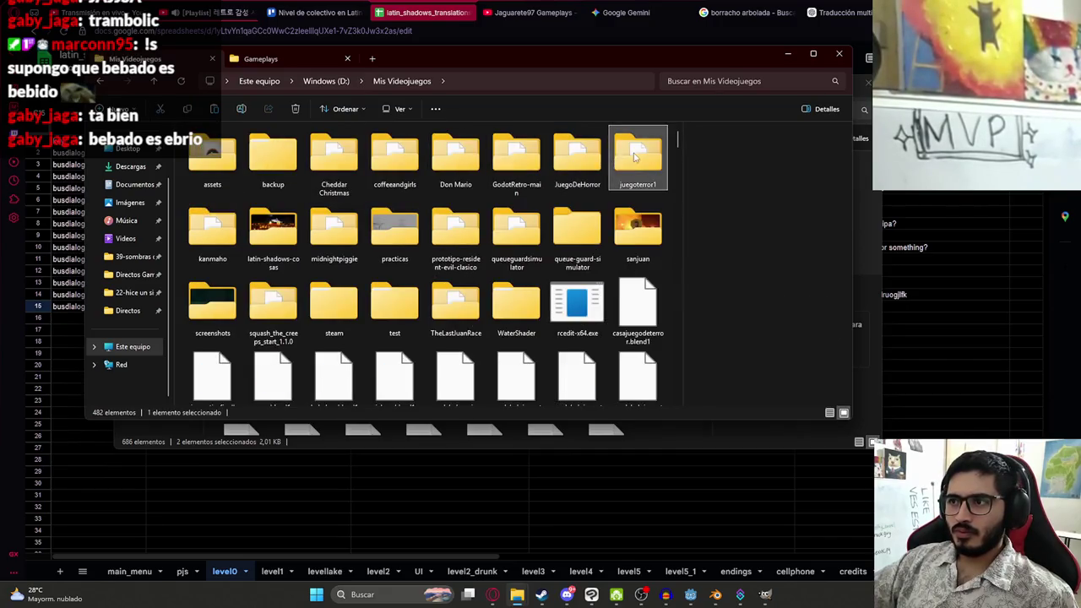
{"action": "left_click", "coordinate": [456, 221]}
{"action": "double_click", "coordinate": [565, 226]}
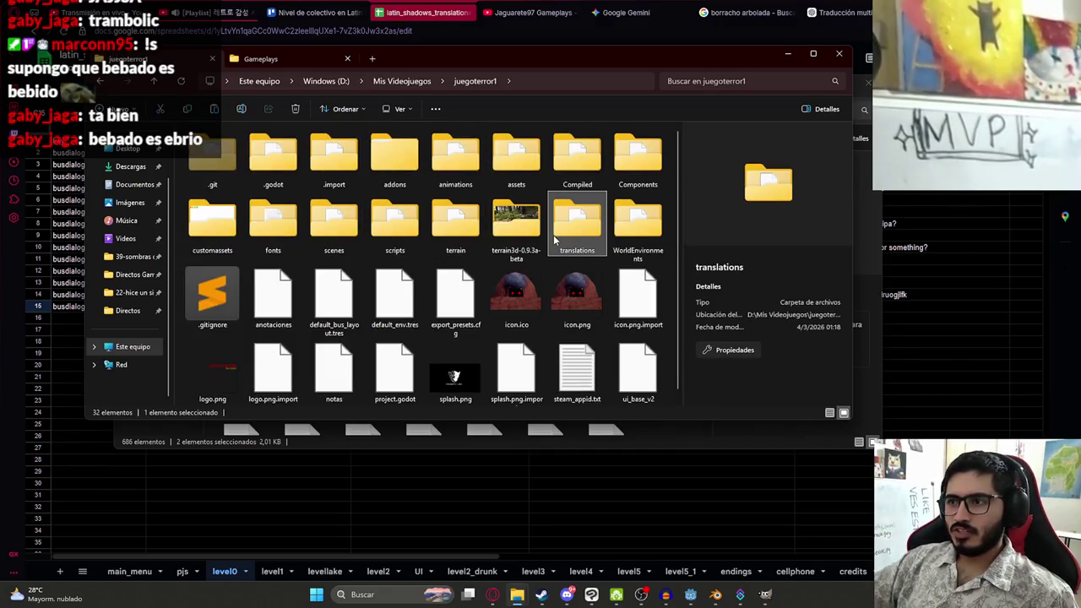
{"action": "key", "text": "ctrl+v"}
{"action": "left_click", "coordinate": [555, 230]}
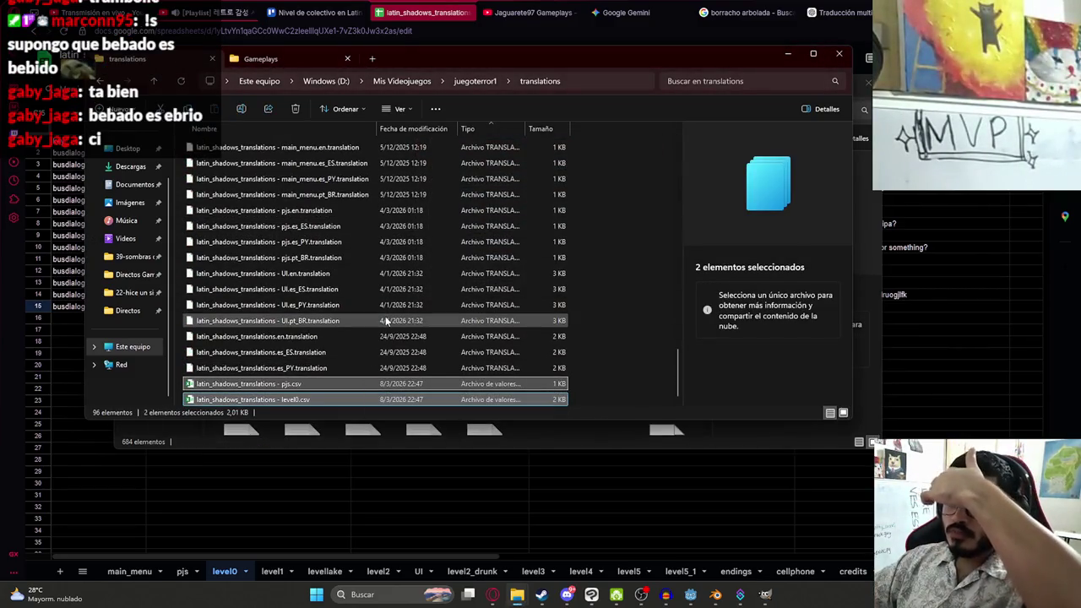
{"action": "left_click", "coordinate": [392, 495]}
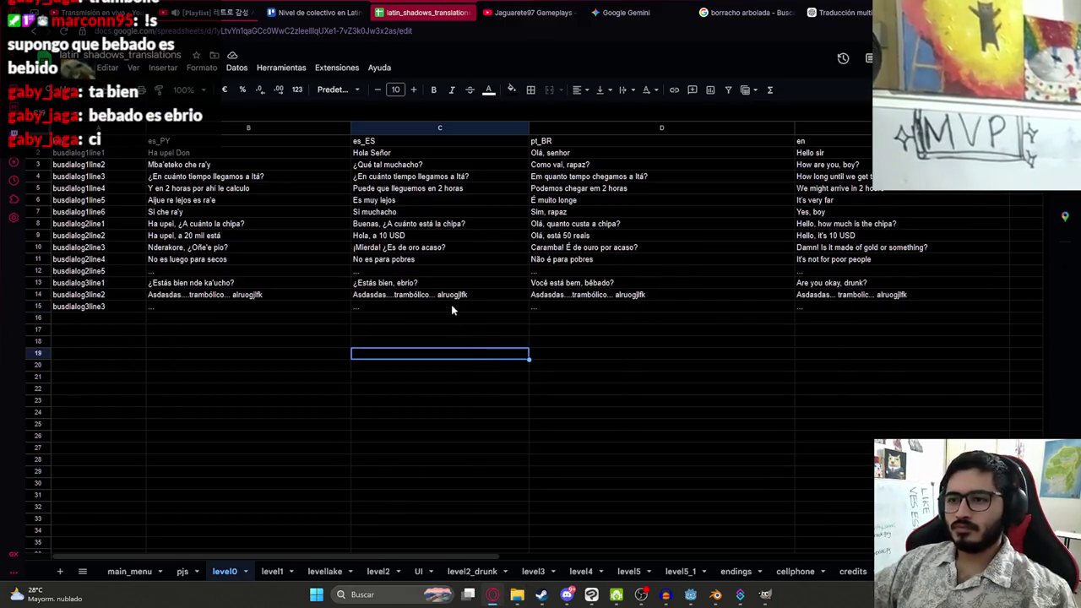
Review the es_ES dialogue cells C12:C15, then bring the Godot editor forward
{"action": "left_click_drag", "start_coordinate": [452, 305], "coordinate": [444, 275]}
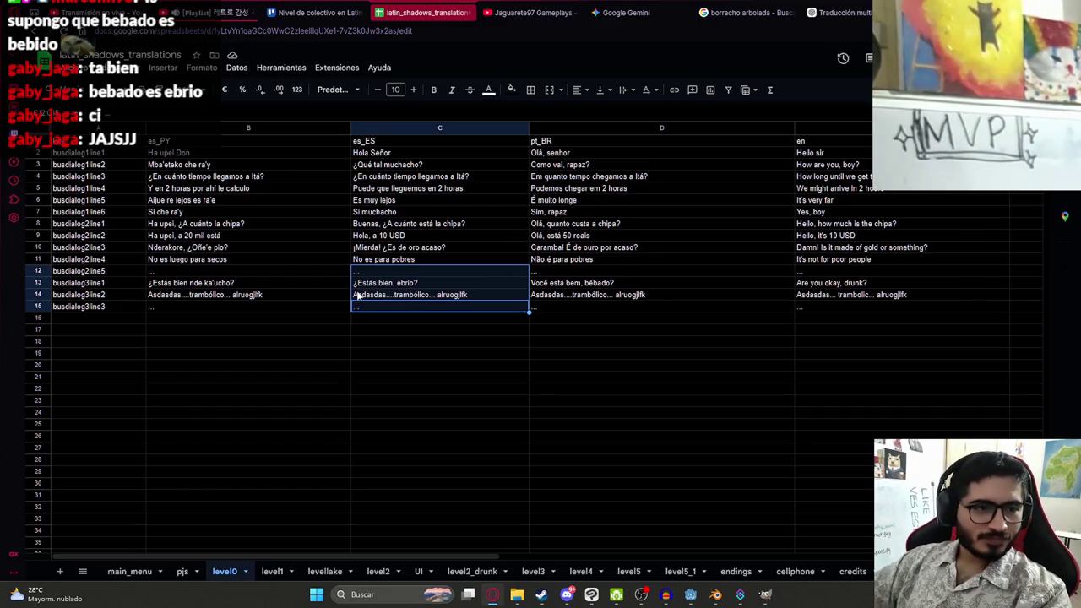
{"action": "left_click", "coordinate": [419, 279]}
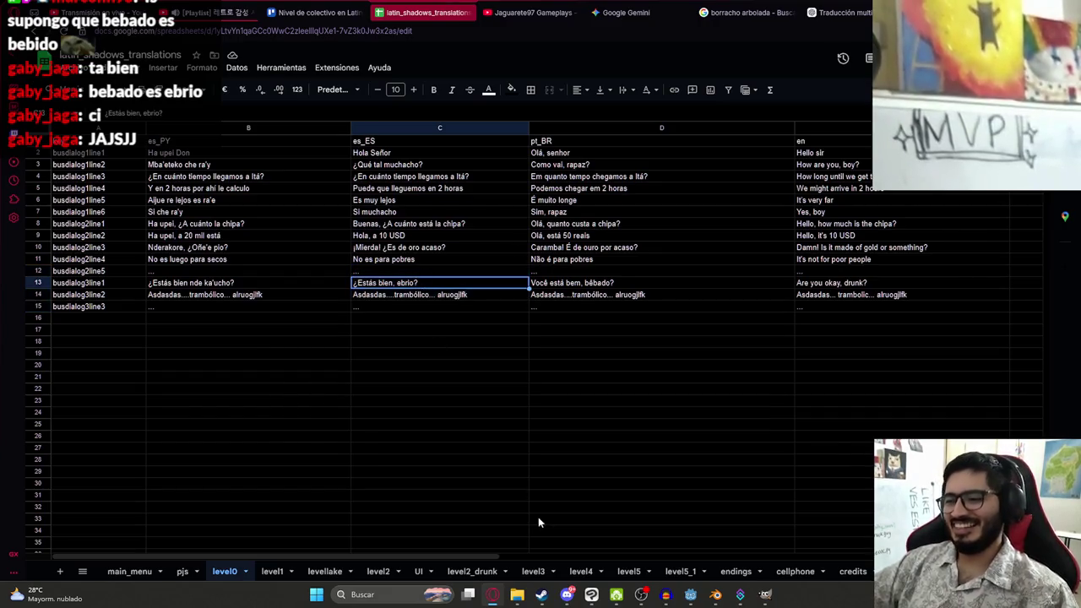
{"action": "mouse_move", "coordinate": [707, 600]}
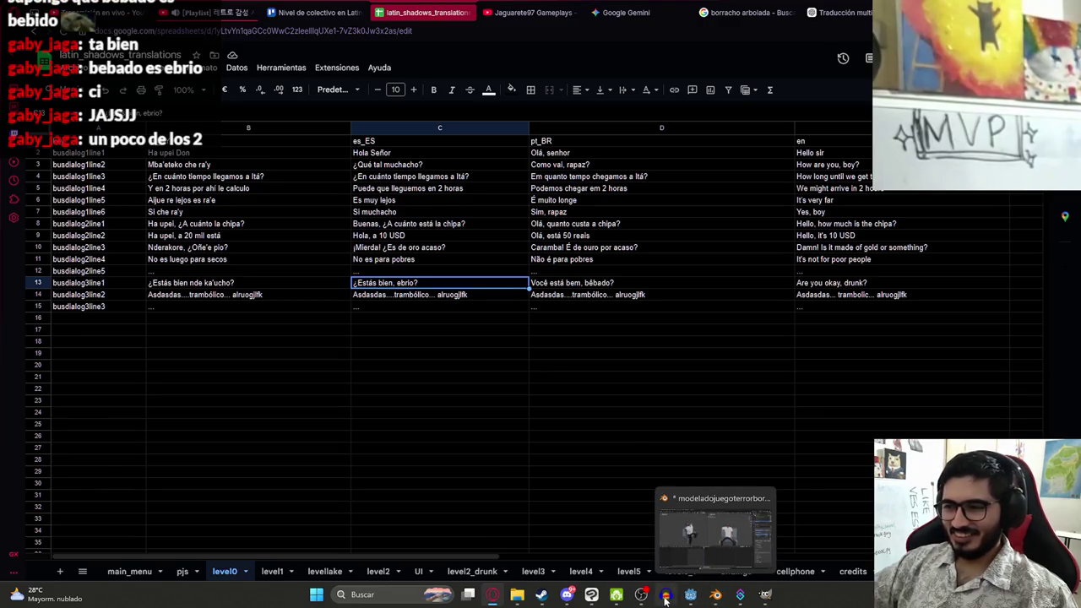
{"action": "left_click", "coordinate": [691, 595]}
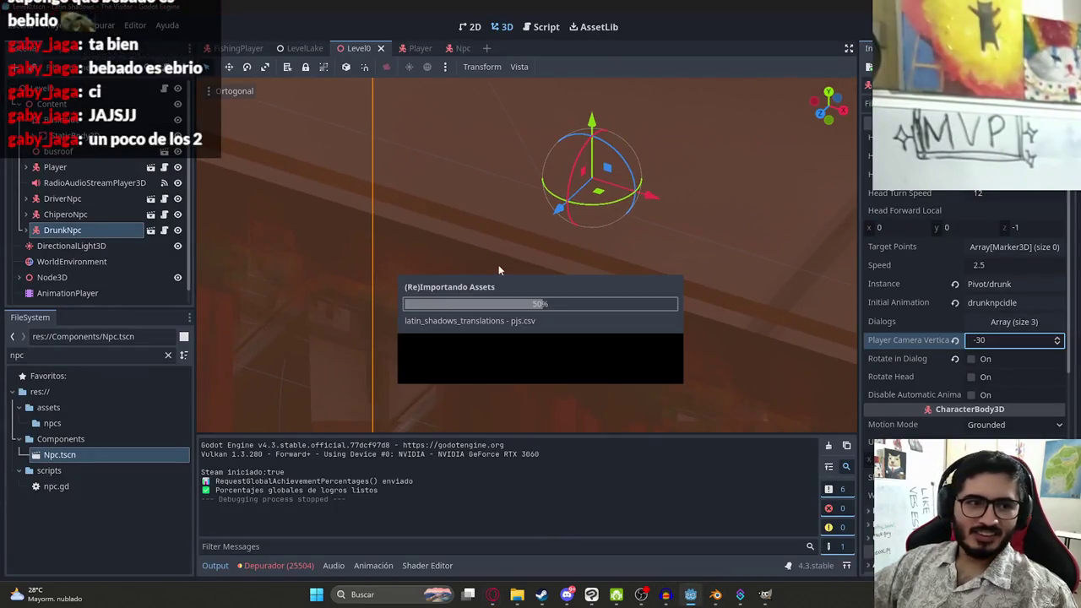
In level_0.gd, select the chipero_dialog array on lines 41–53 to copy it
{"action": "left_click", "coordinate": [530, 28]}
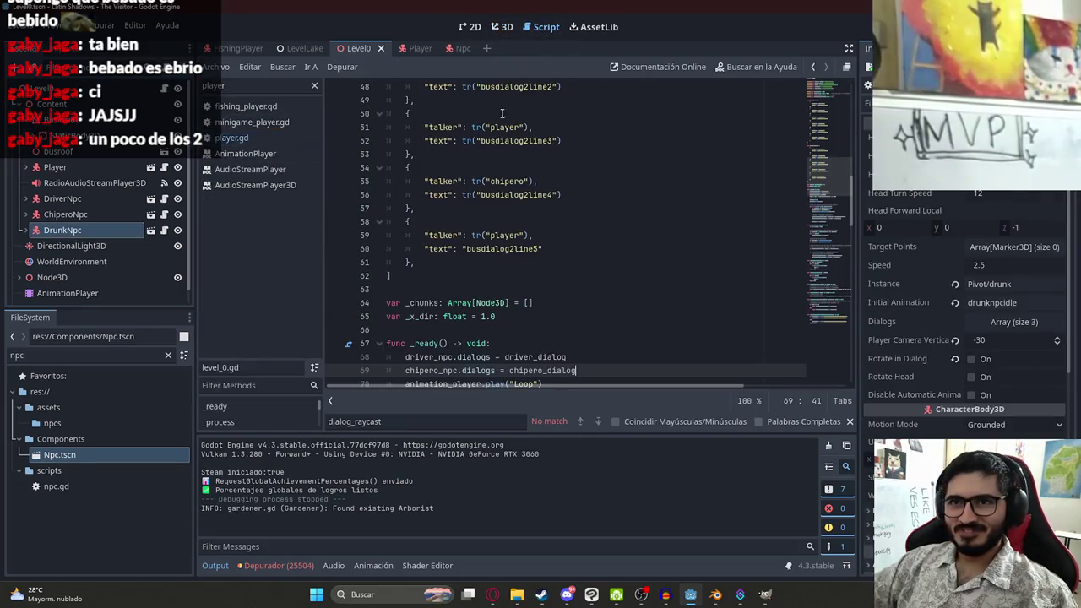
{"action": "scroll", "coordinate": [407, 268], "scroll_direction": "up", "scroll_amount": 7}
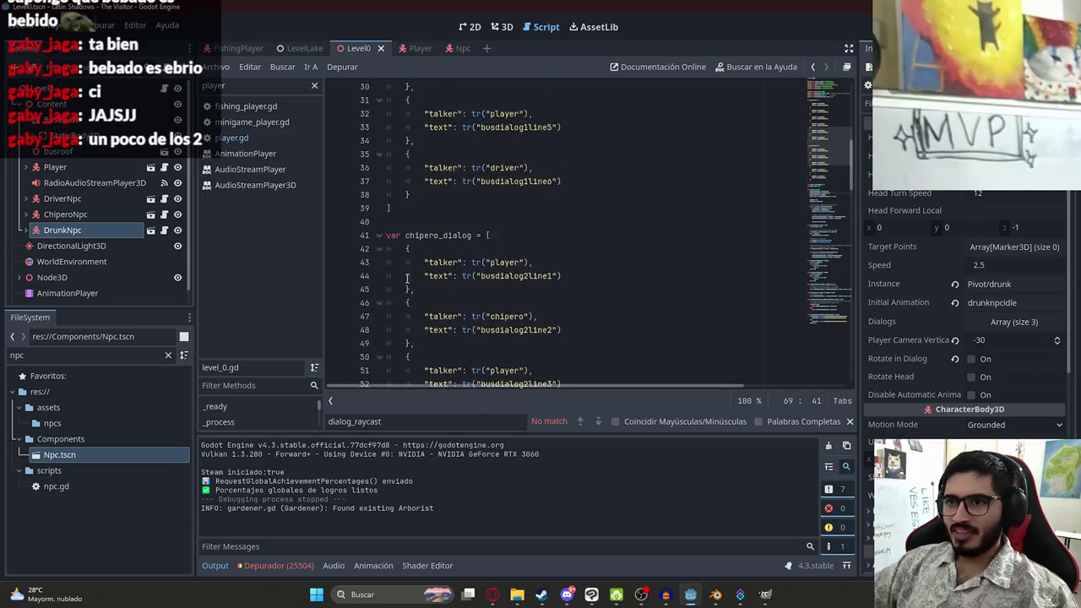
{"action": "scroll", "coordinate": [407, 268], "scroll_direction": "down", "scroll_amount": 3}
{"action": "mouse_move", "coordinate": [389, 155]}
{"action": "left_mouse_down"}
{"action": "mouse_move", "coordinate": [441, 213]}
{"action": "mouse_move", "coordinate": [432, 315]}
{"action": "left_mouse_up"}
{"action": "key", "text": "ctrl+c"}
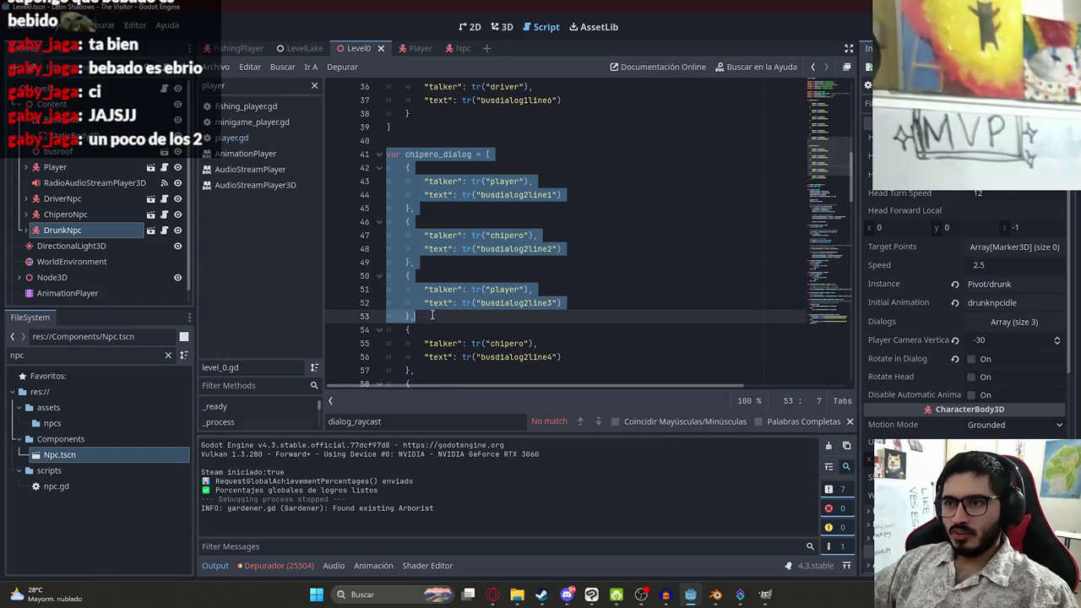
{"action": "scroll", "coordinate": [432, 311], "scroll_direction": "down", "scroll_amount": 1}
{"action": "scroll", "coordinate": [432, 311], "scroll_direction": "down", "scroll_amount": 7}
{"action": "scroll", "coordinate": [423, 253], "scroll_direction": "up", "scroll_amount": 1}
Paste the copied array at line 64, remove the trailing comma and close it with ]
{"action": "left_click", "coordinate": [406, 167]}
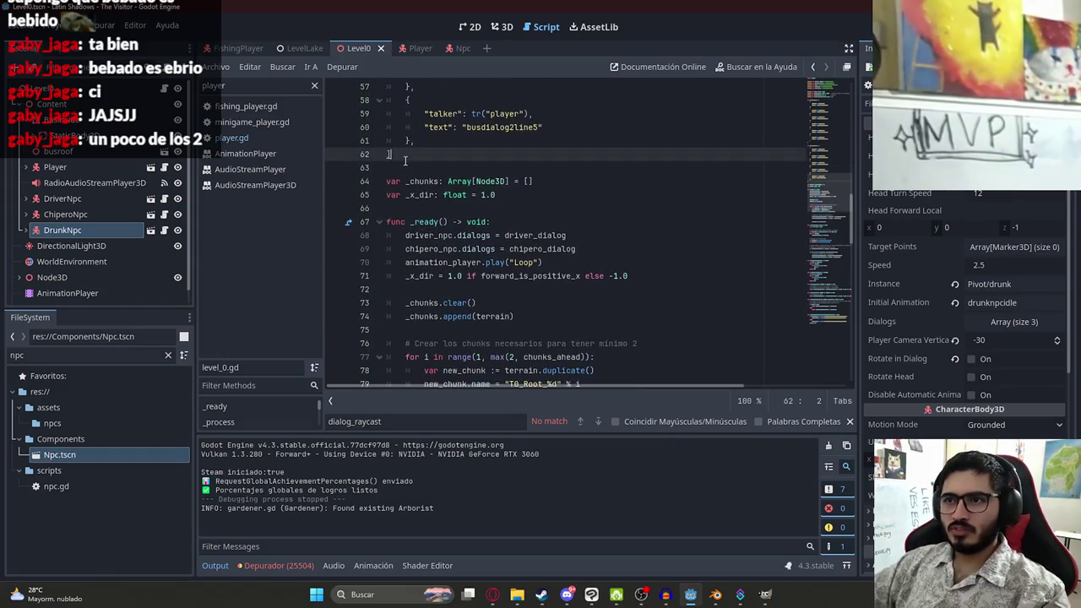
{"action": "key", "text": "Down"}
{"action": "key", "text": "ctrl+v"}
{"action": "key", "text": "Down"}
{"action": "key", "text": "Up"}
{"action": "key", "text": "BackSpace"}
{"action": "key", "text": "Return"}
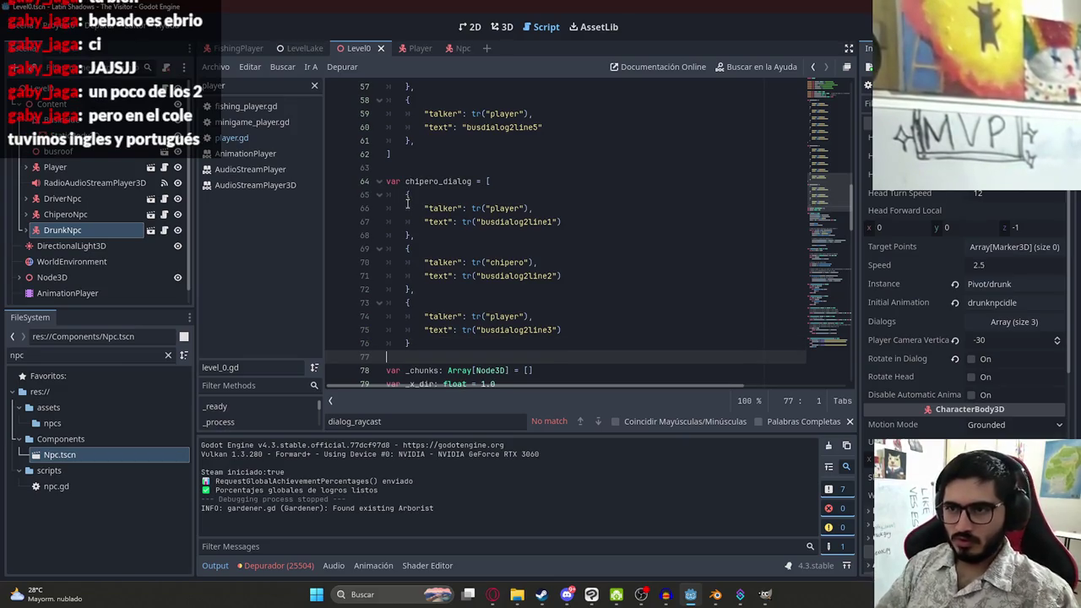
{"action": "type", "text": "]"}
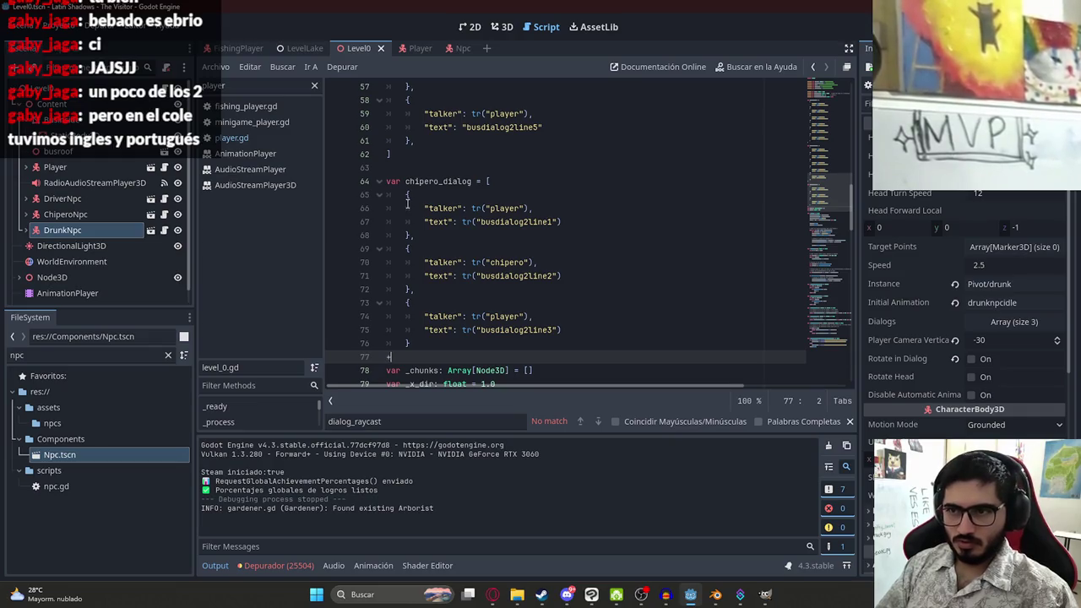
{"action": "scroll", "coordinate": [453, 309], "scroll_direction": "up", "scroll_amount": 1}
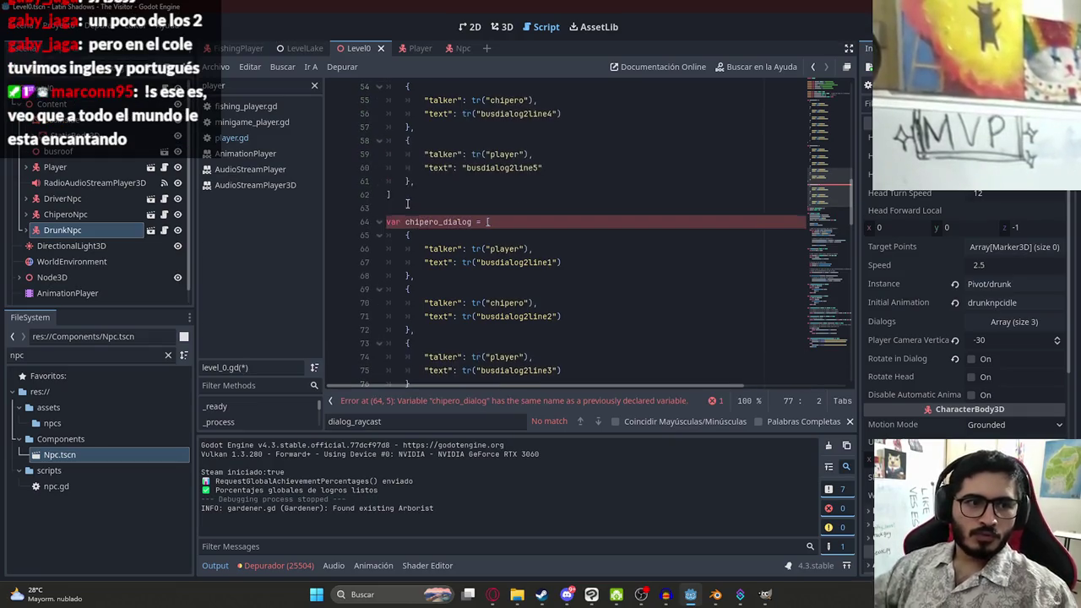
Rename the pasted array to drunk_dialog and make its talkers alternate player and drunk
{"action": "double_click", "coordinate": [455, 223]}
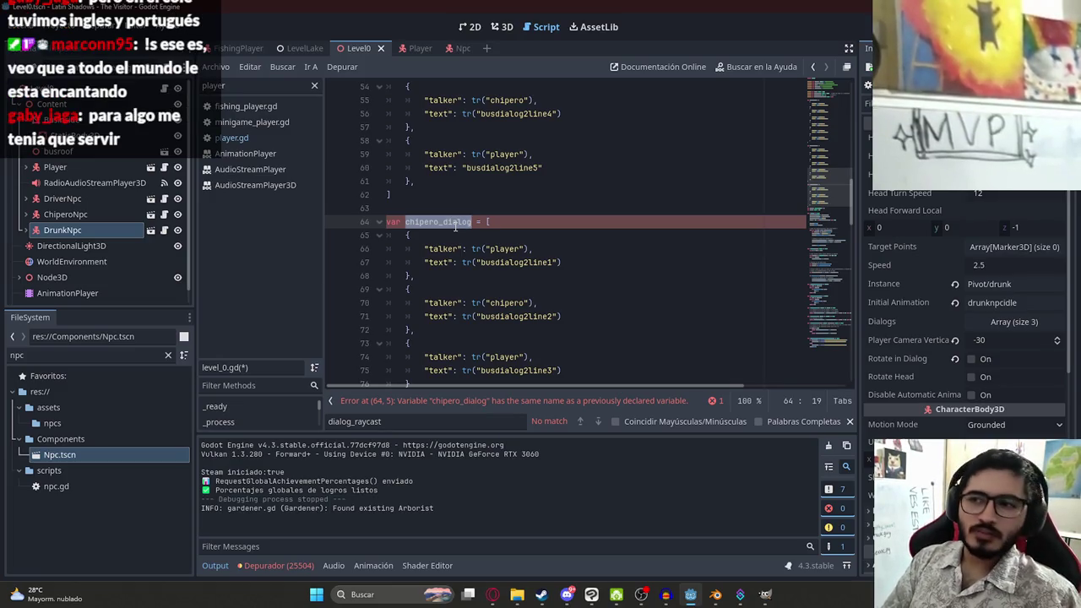
{"action": "type", "text": "dialog"}
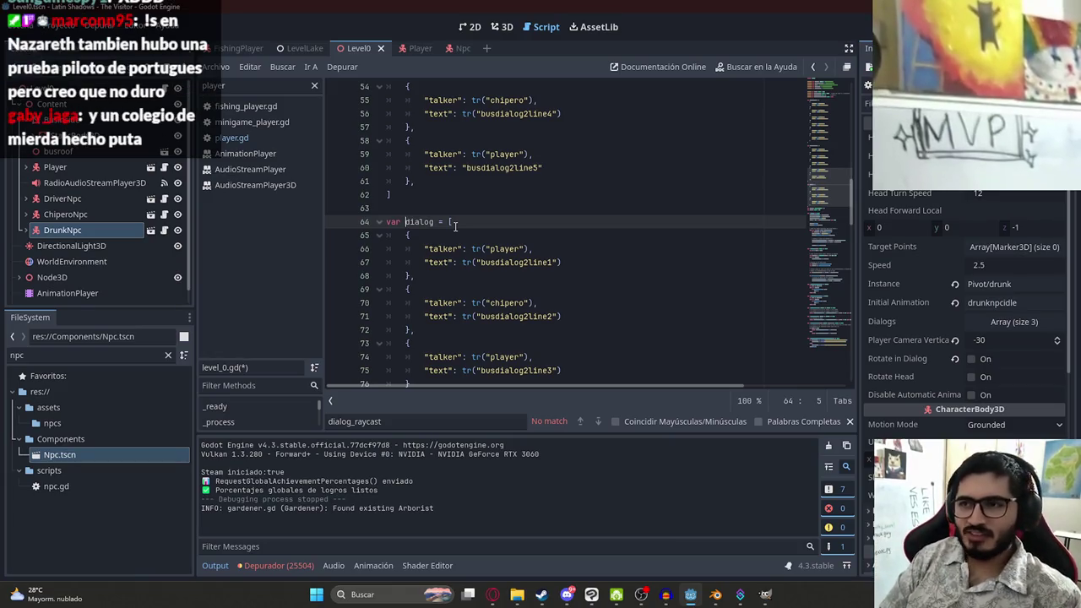
{"action": "type", "text": "drunk_"}
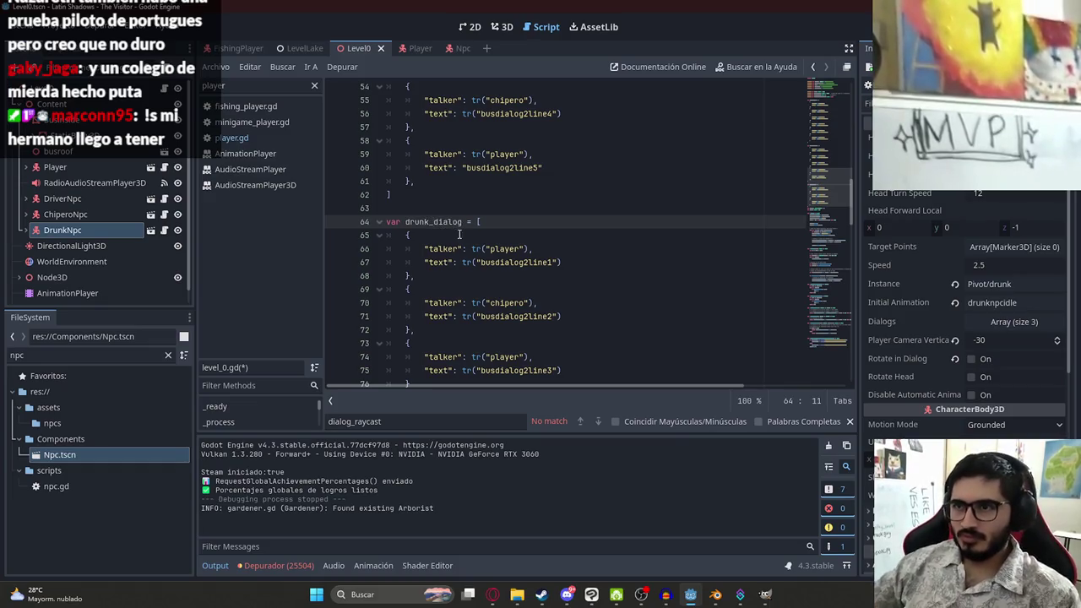
{"action": "double_click", "coordinate": [496, 247]}
{"action": "type", "text": "drunk"}
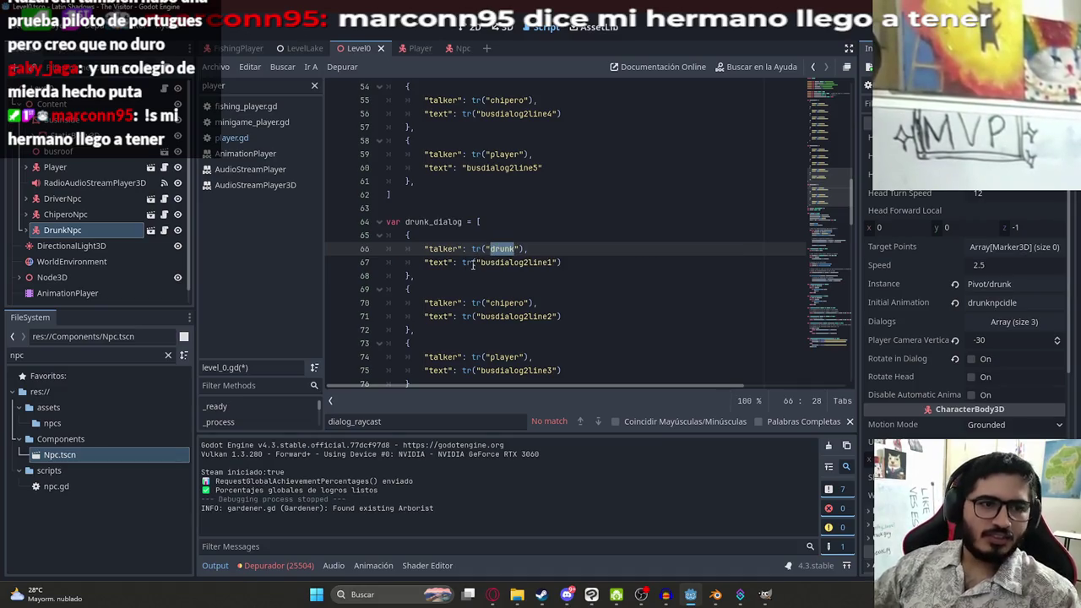
{"action": "left_click", "coordinate": [495, 356]}
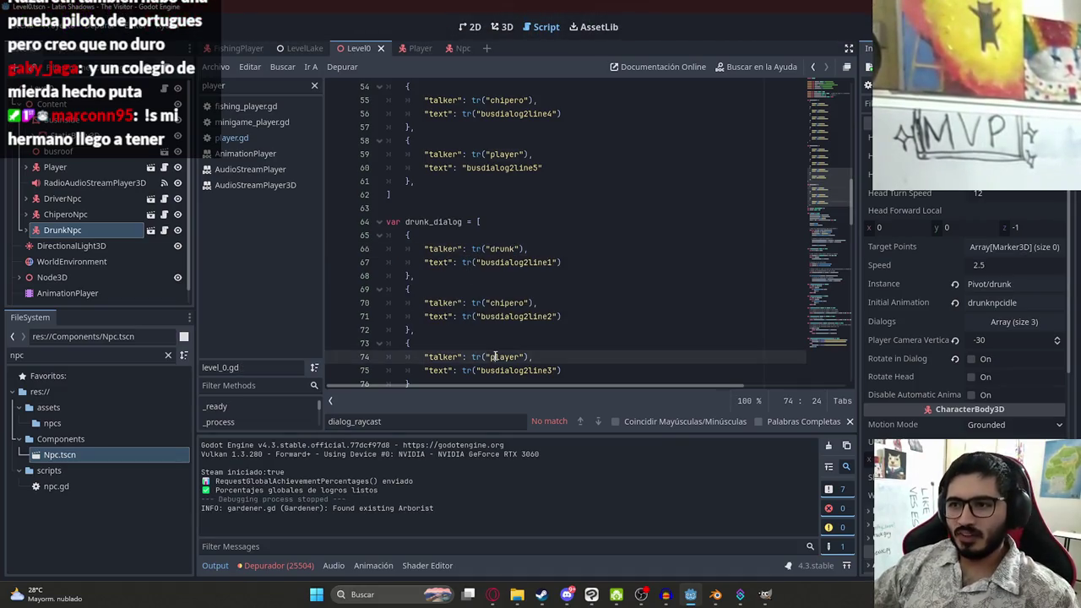
{"action": "key", "text": "ctrl+z"}
{"action": "key", "text": "ctrl+z"}
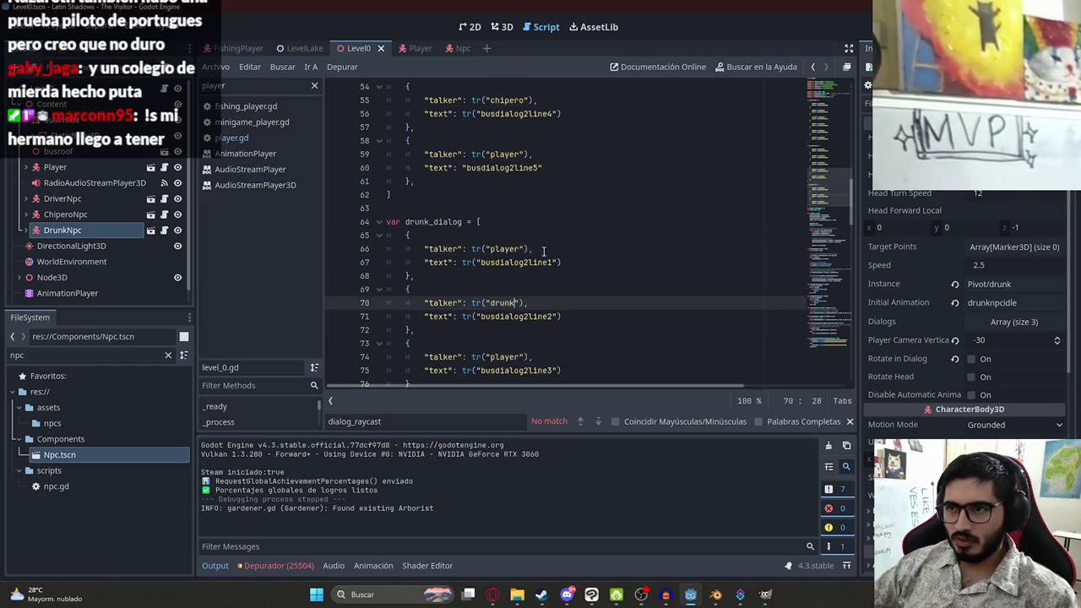
Change the text keys on lines 67, 71 and 75 to busdialog3line1–3, then save
{"action": "left_click", "coordinate": [527, 263]}
{"action": "key", "text": "BackSpace"}
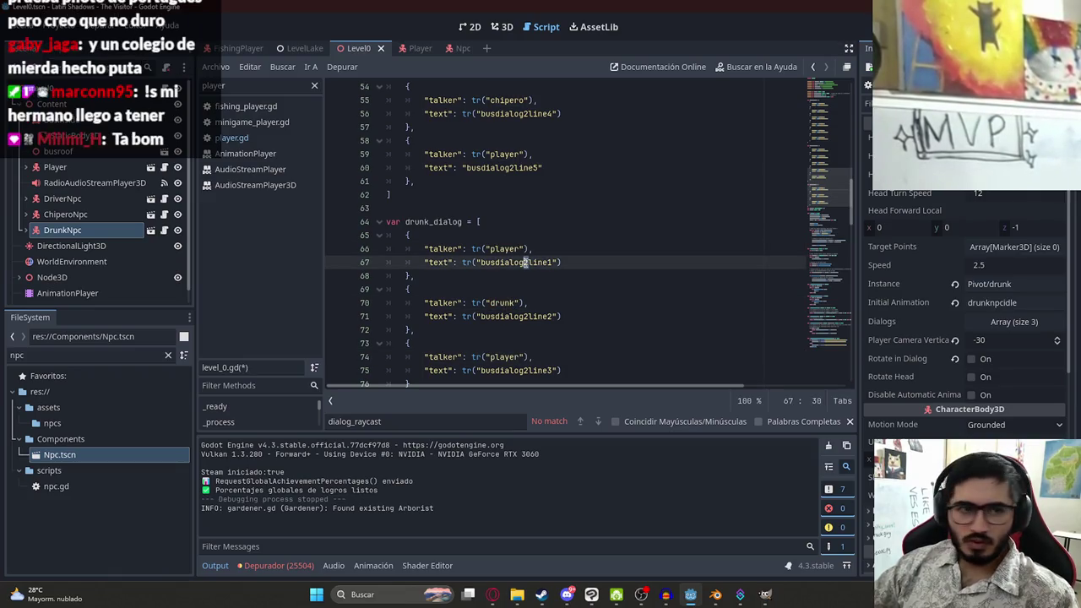
{"action": "type", "text": "3"}
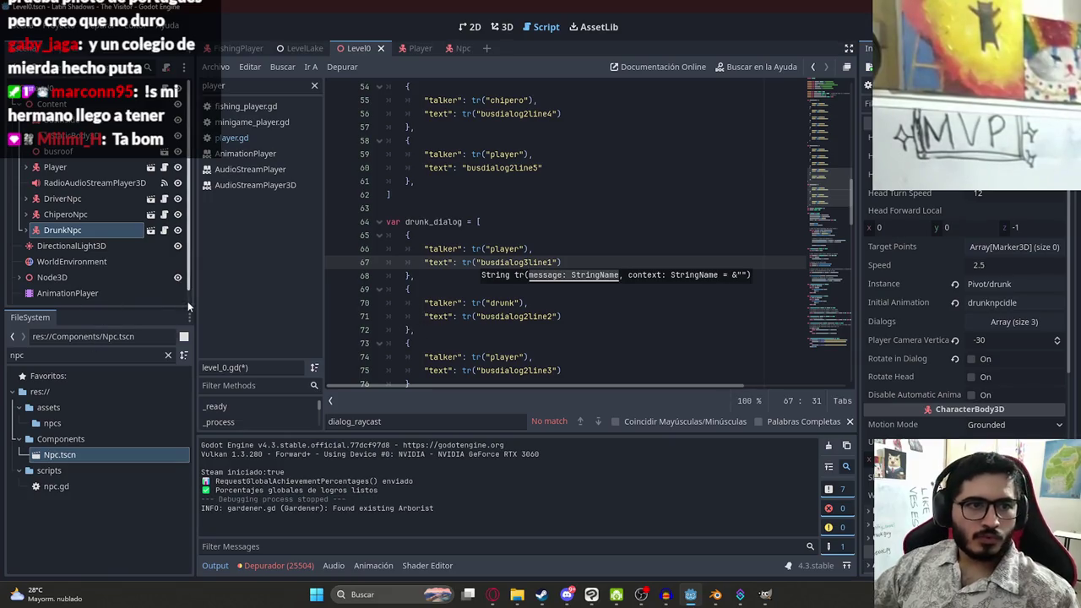
{"action": "left_click", "coordinate": [525, 316]}
{"action": "key", "text": "Delete"}
{"action": "type", "text": "3"}
{"action": "left_click", "coordinate": [526, 369]}
{"action": "key", "text": "Delete"}
{"action": "type", "text": "3"}
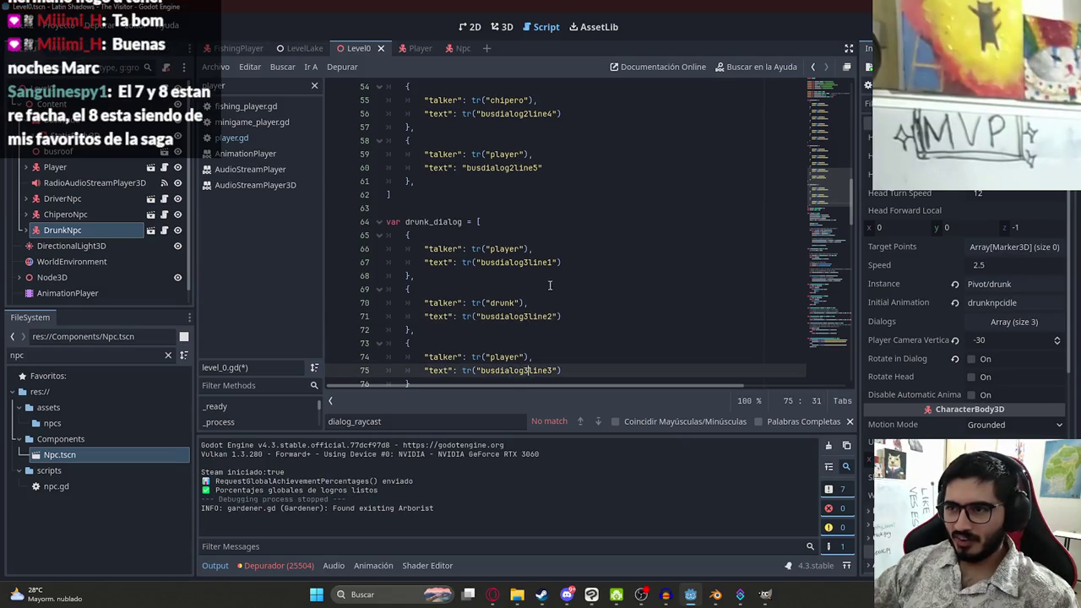
{"action": "left_click", "coordinate": [548, 289]}
{"action": "key", "text": "ctrl+s"}
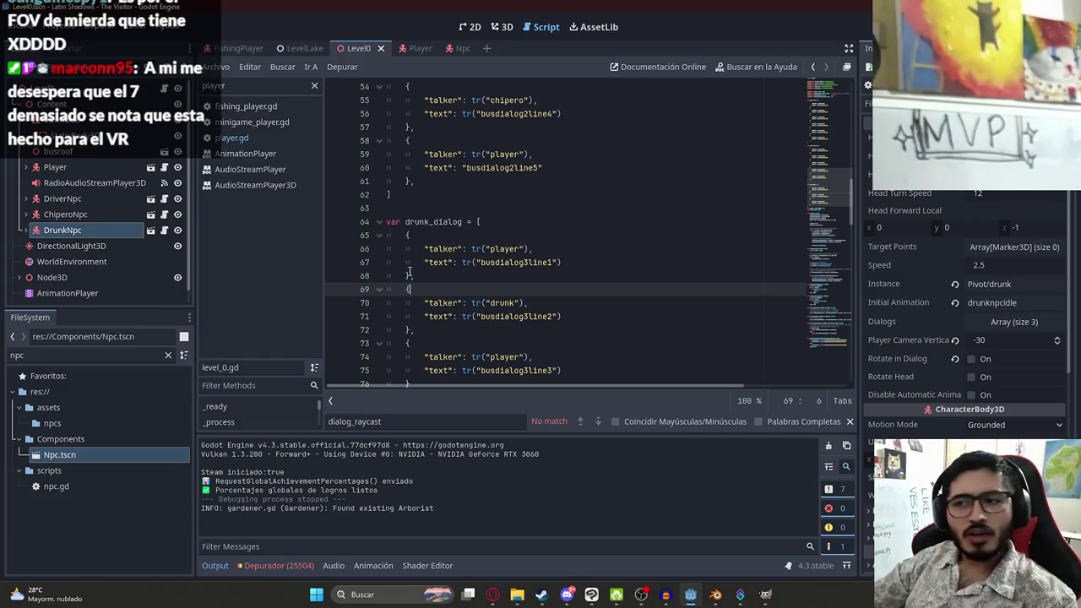
{"action": "scroll", "coordinate": [405, 254], "scroll_direction": "down", "scroll_amount": 2}
{"action": "left_click", "coordinate": [426, 141]}
{"action": "double_click", "coordinate": [426, 141]}
{"action": "scroll", "coordinate": [473, 169], "scroll_direction": "up", "scroll_amount": 20}
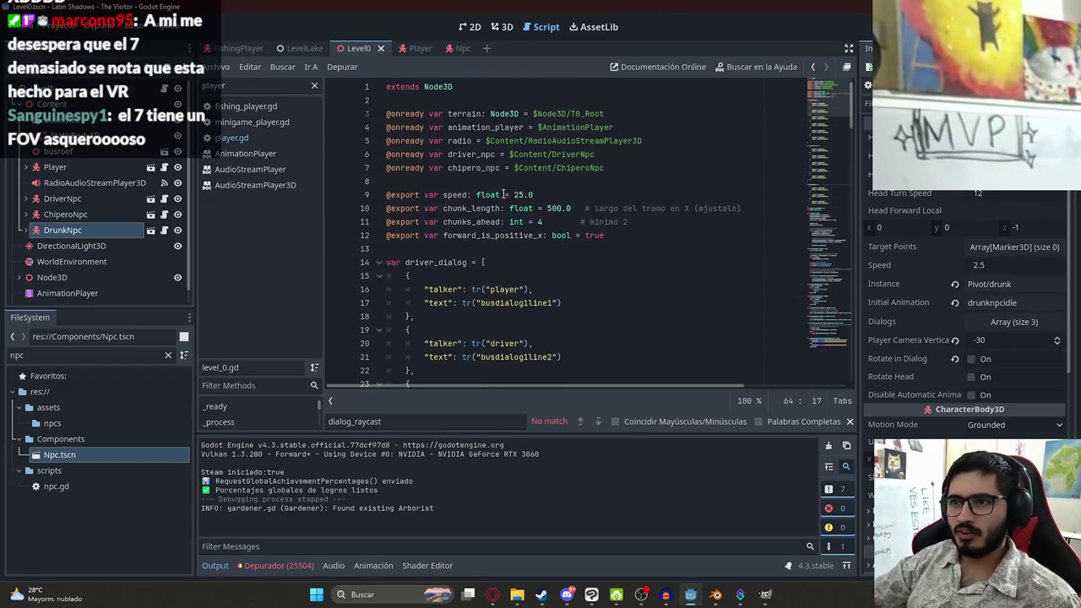
{"action": "left_click", "coordinate": [630, 168]}
{"action": "key", "text": "Return"}
{"action": "type", "text": "onready var dru"}
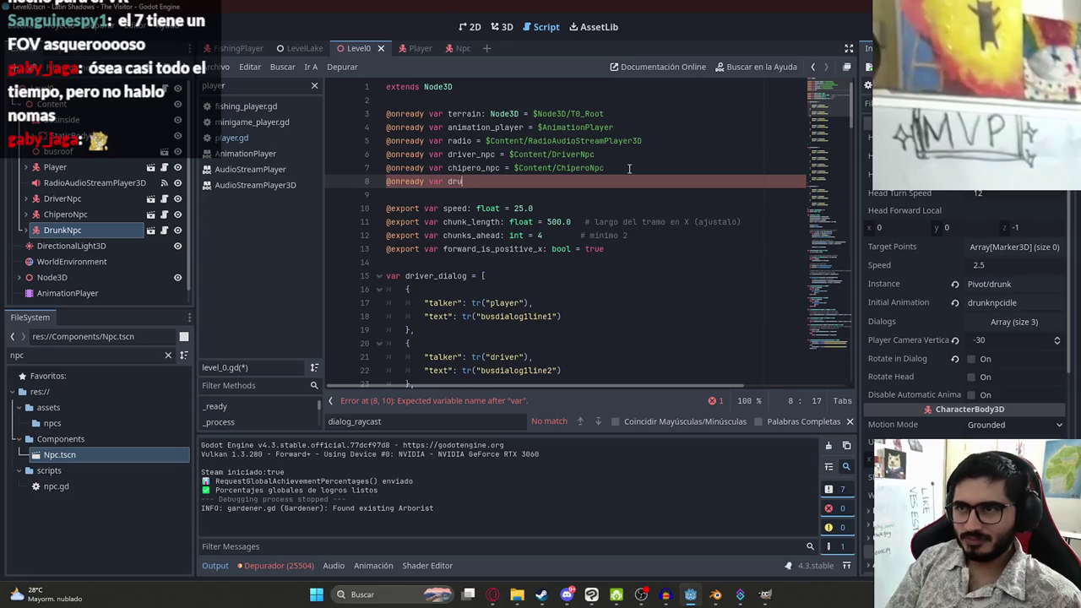
{"action": "type", "text": "nk_npc = $Drunk"}
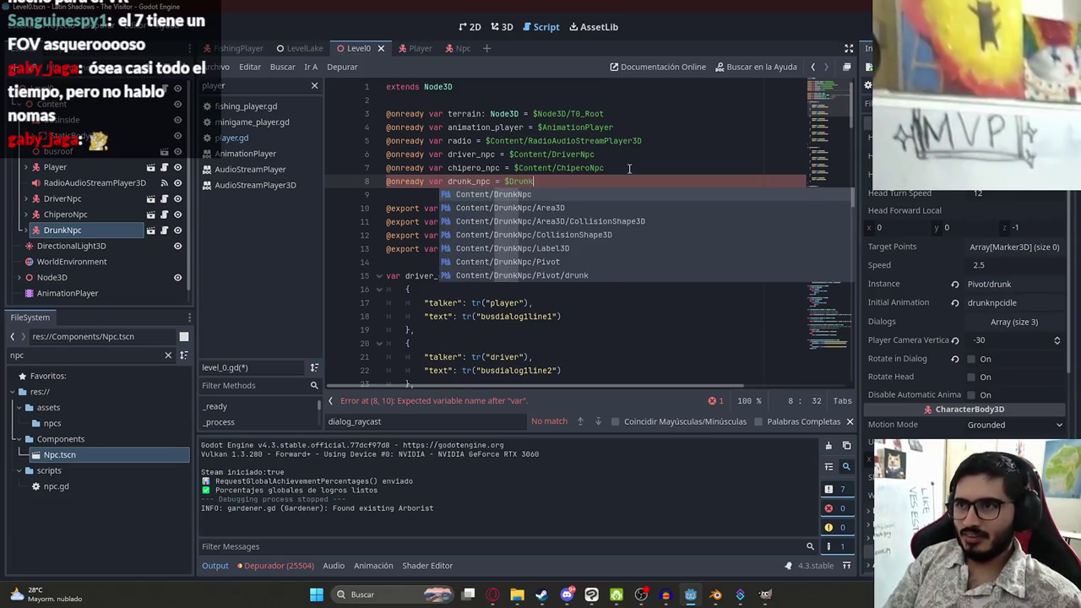
{"action": "key", "text": "Return"}
{"action": "key", "text": "ctrl+s"}
Check the new drunk_npc variable and scroll to the dialog assignments in _ready
{"action": "double_click", "coordinate": [462, 184]}
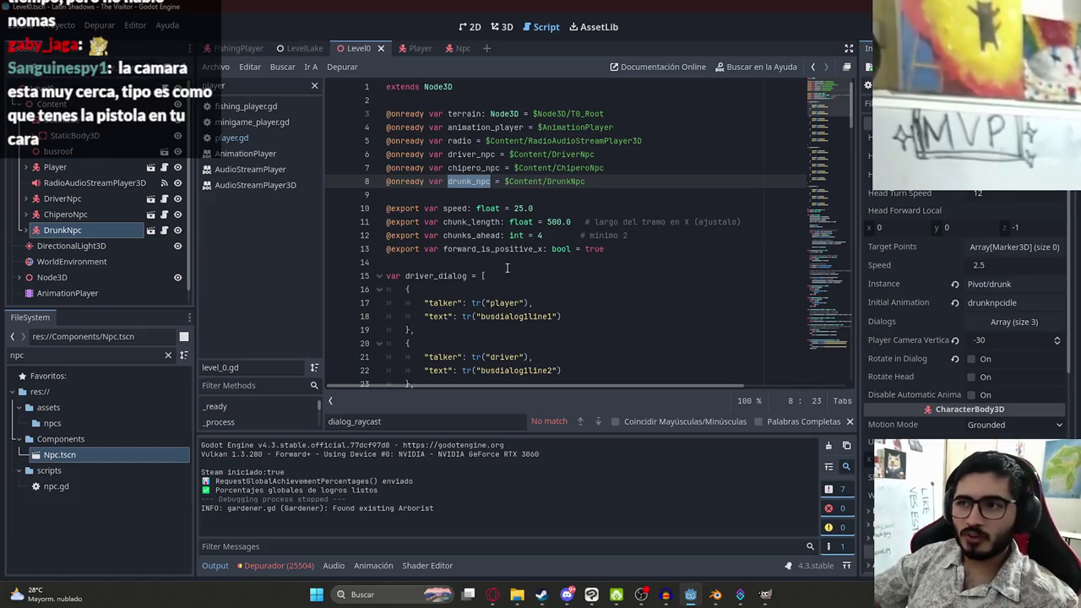
{"action": "left_click_drag", "start_coordinate": [386, 249], "coordinate": [575, 249]}
{"action": "double_click", "coordinate": [485, 181]}
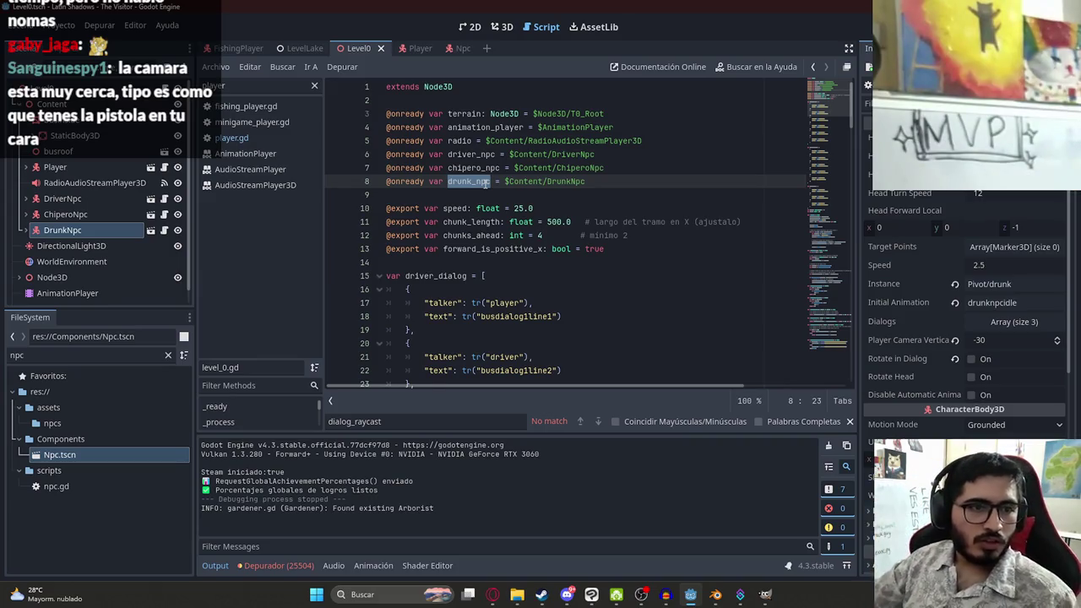
{"action": "left_click", "coordinate": [476, 185]}
{"action": "double_click", "coordinate": [475, 184]}
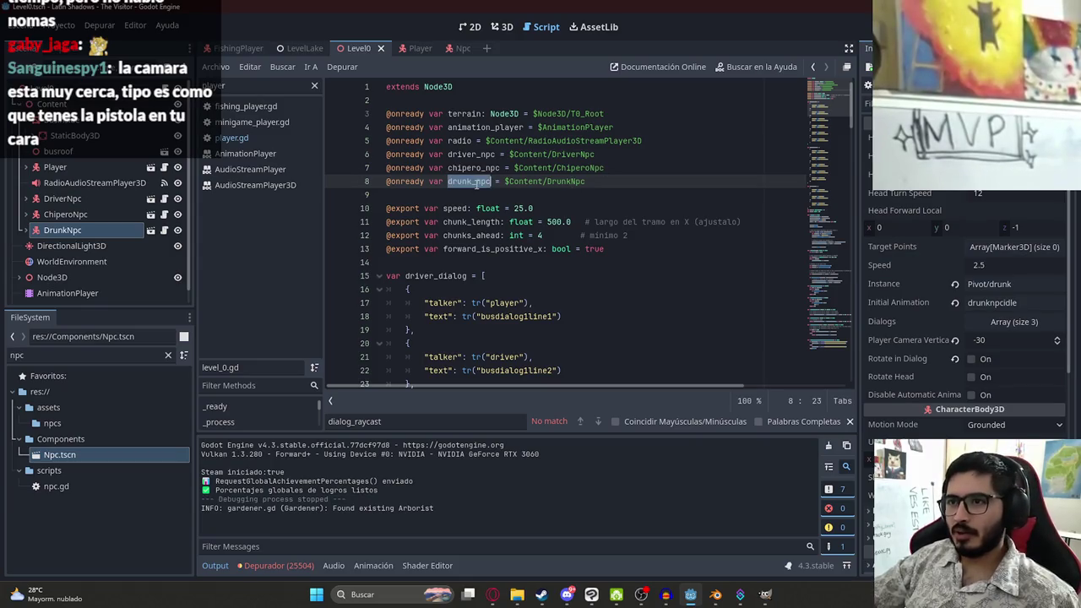
{"action": "scroll", "coordinate": [586, 186], "scroll_direction": "down", "scroll_amount": 20}
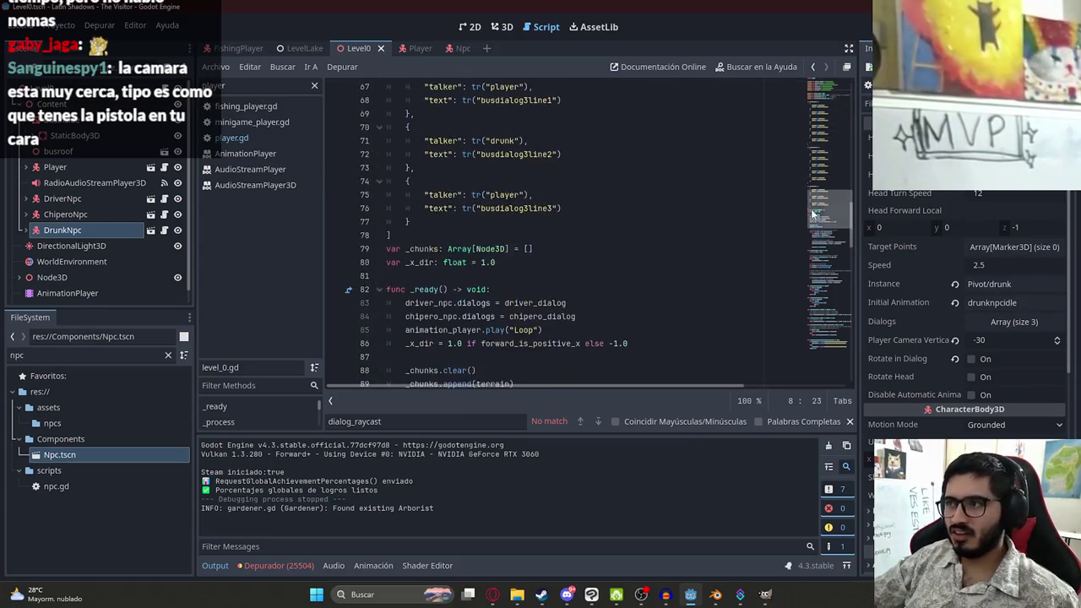
{"action": "scroll", "coordinate": [568, 289], "scroll_direction": "down", "scroll_amount": 3}
{"action": "left_click", "coordinate": [536, 262]}
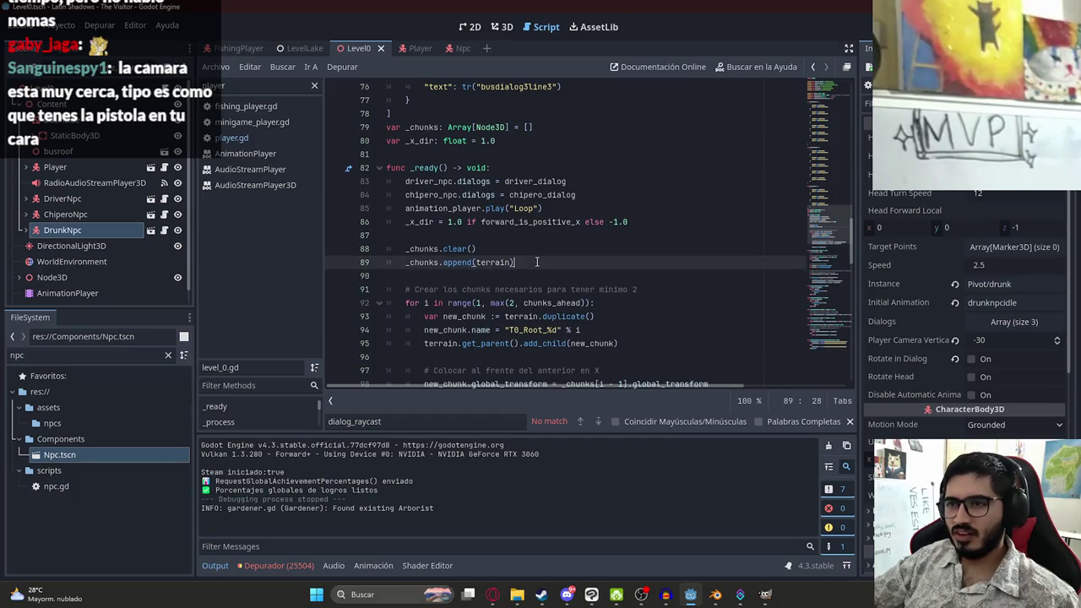
{"action": "scroll", "coordinate": [564, 267], "scroll_direction": "down", "scroll_amount": 2}
{"action": "scroll", "coordinate": [502, 195], "scroll_direction": "up", "scroll_amount": 2}
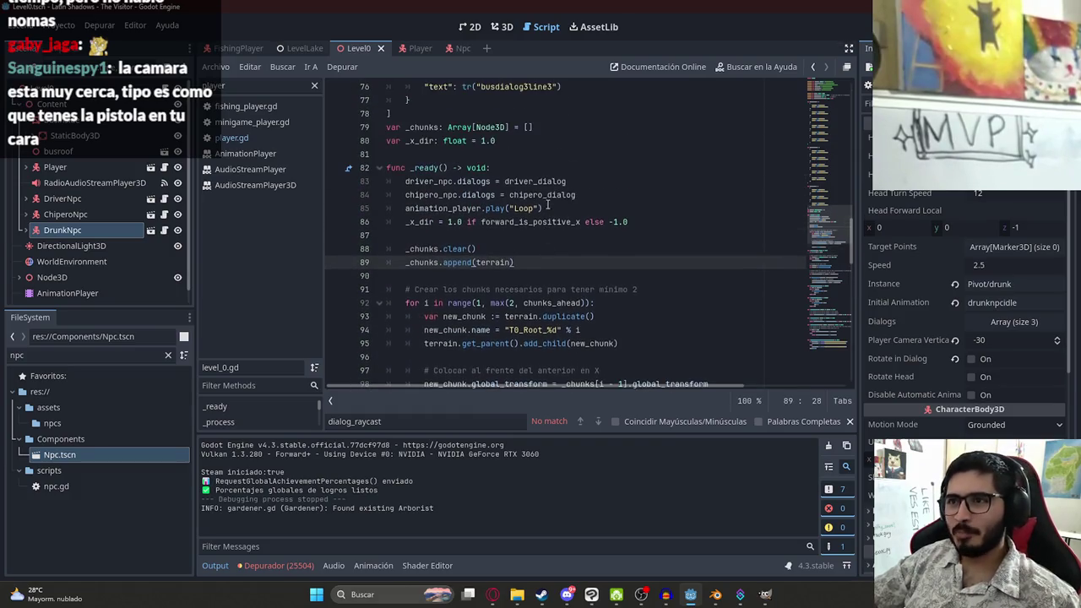
Add 'drunk_npc.dialogs = drunk_dialog' under the chipero_npc.dialogs line, then run the Level0 scene
{"action": "left_click", "coordinate": [595, 195]}
{"action": "key", "text": "Return"}
{"action": "type", "text": "drunk_npc"}
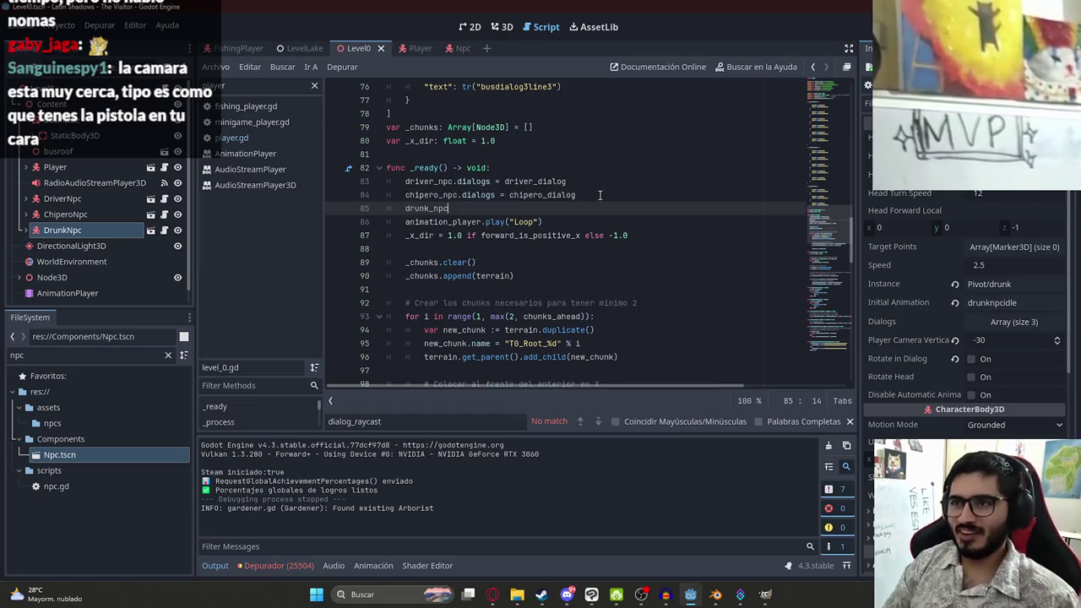
{"action": "type", "text": ".dialogs = drunk"}
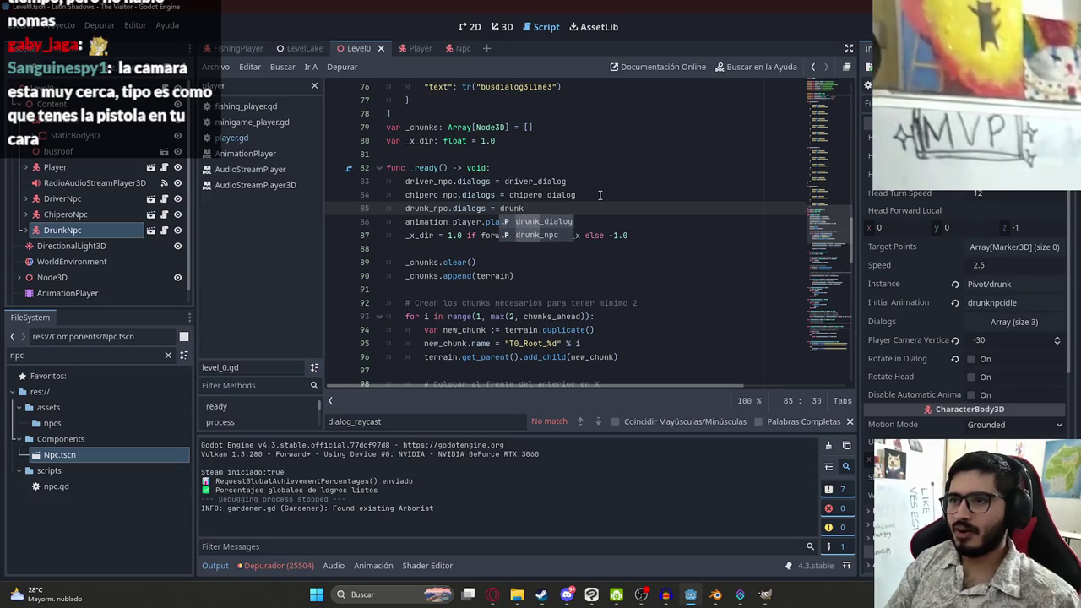
{"action": "key", "text": "Return"}
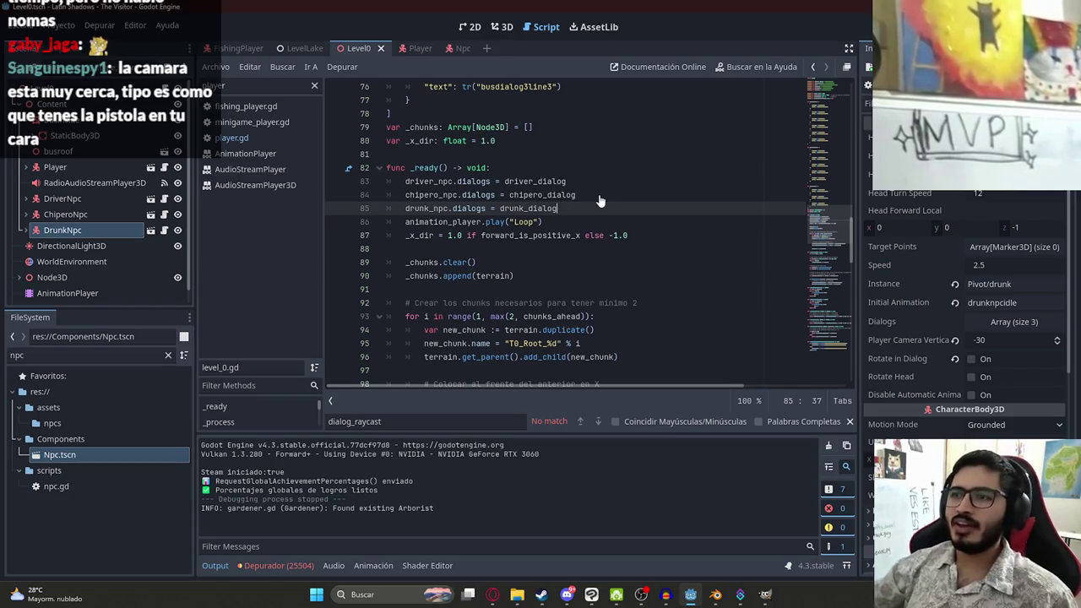
{"action": "double_click", "coordinate": [528, 208]}
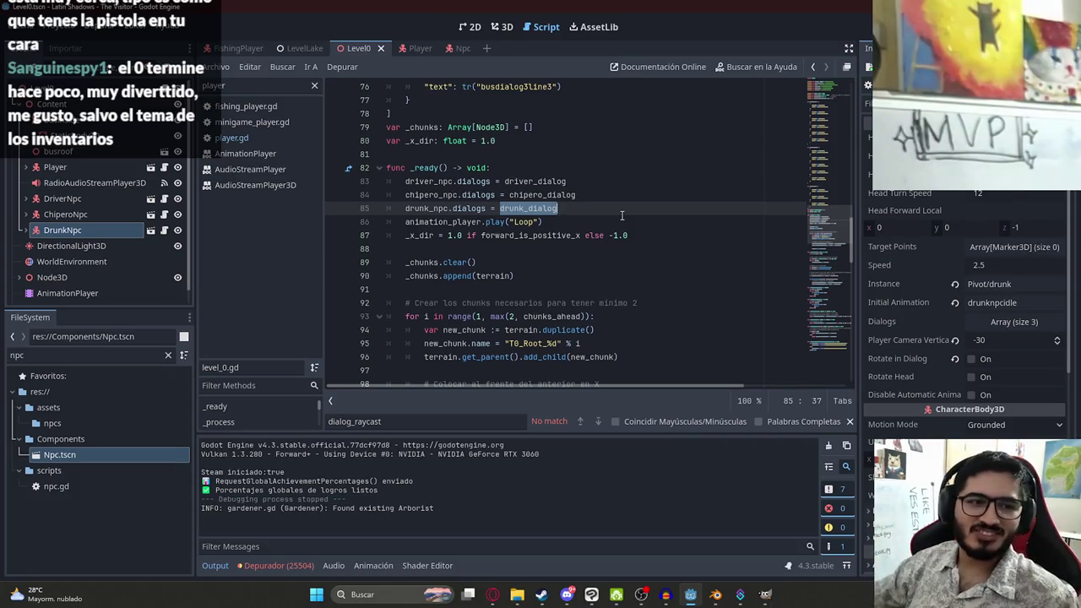
{"action": "left_click", "coordinate": [618, 218]}
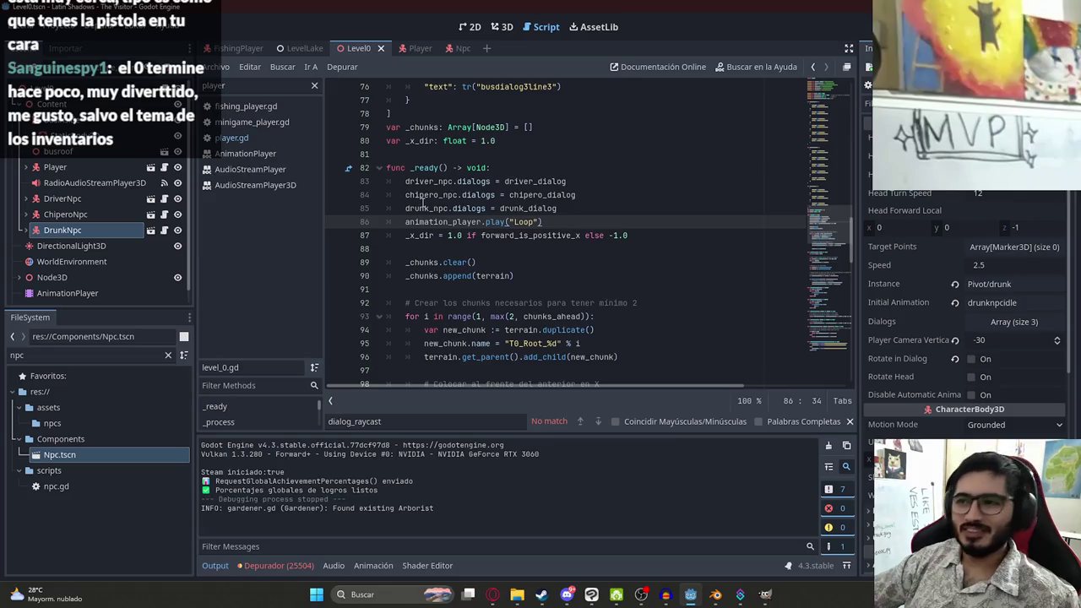
{"action": "double_click", "coordinate": [423, 208]}
{"action": "right_click", "coordinate": [359, 51]}
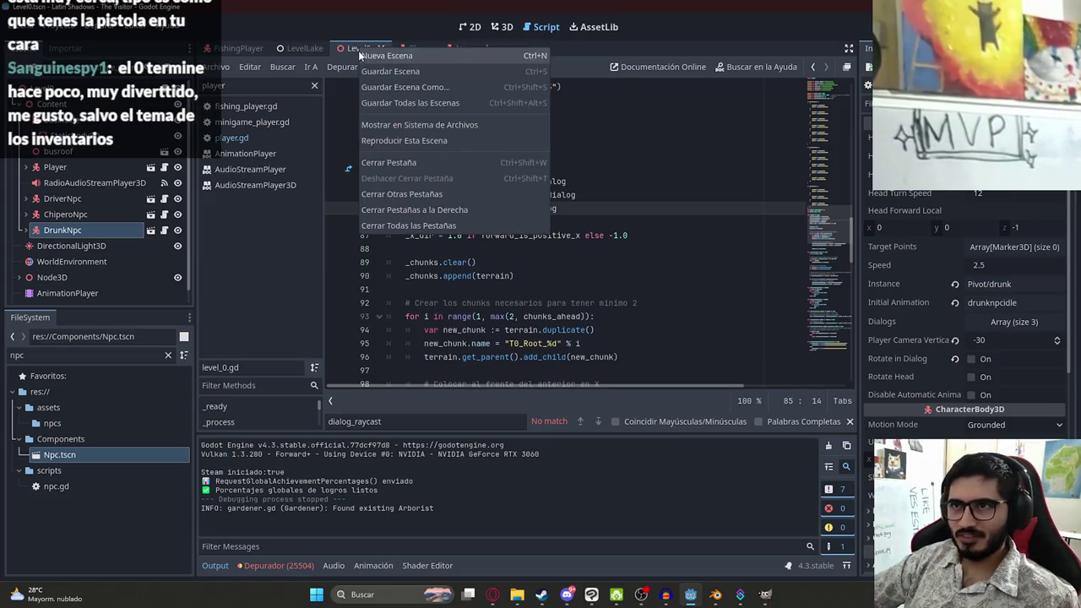
{"action": "left_click", "coordinate": [415, 142]}
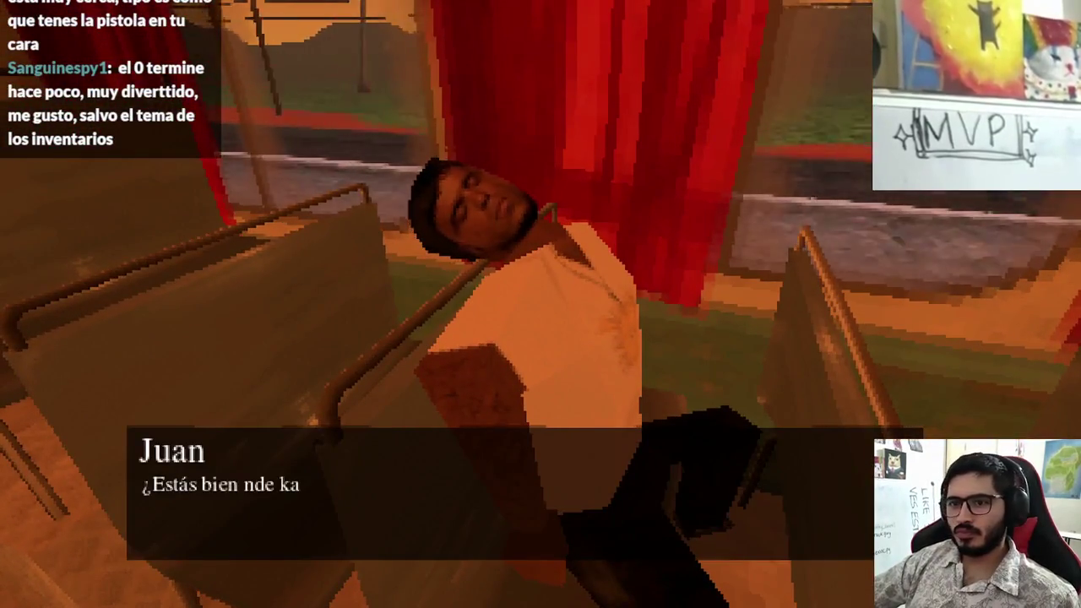
Advance through the drunk's, chipero's and driver's dialogue lines
{"action": "key", "text": "space"}
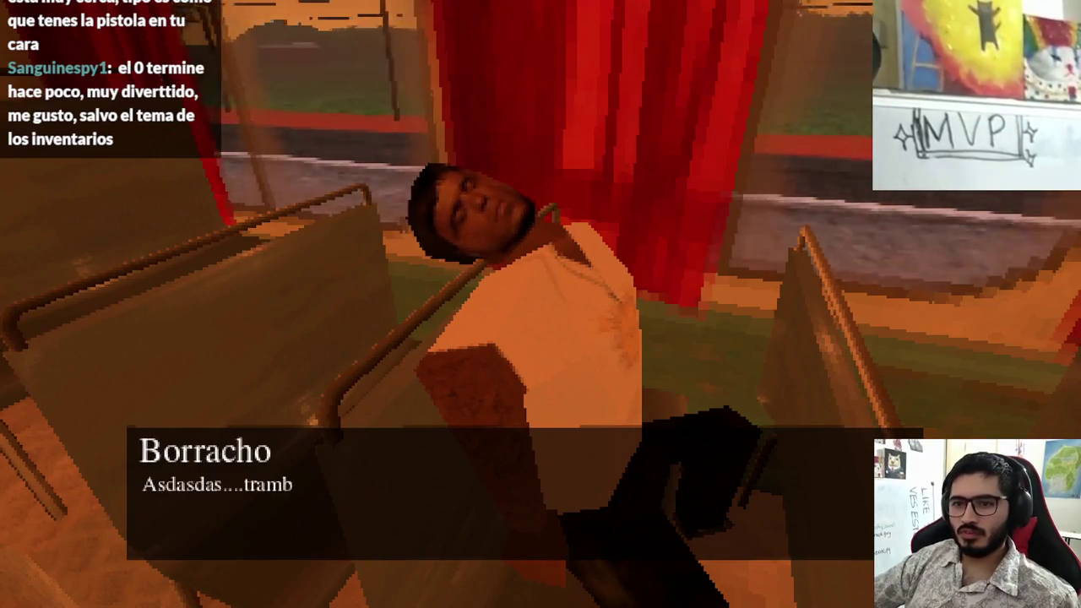
{"action": "key", "text": "space"}
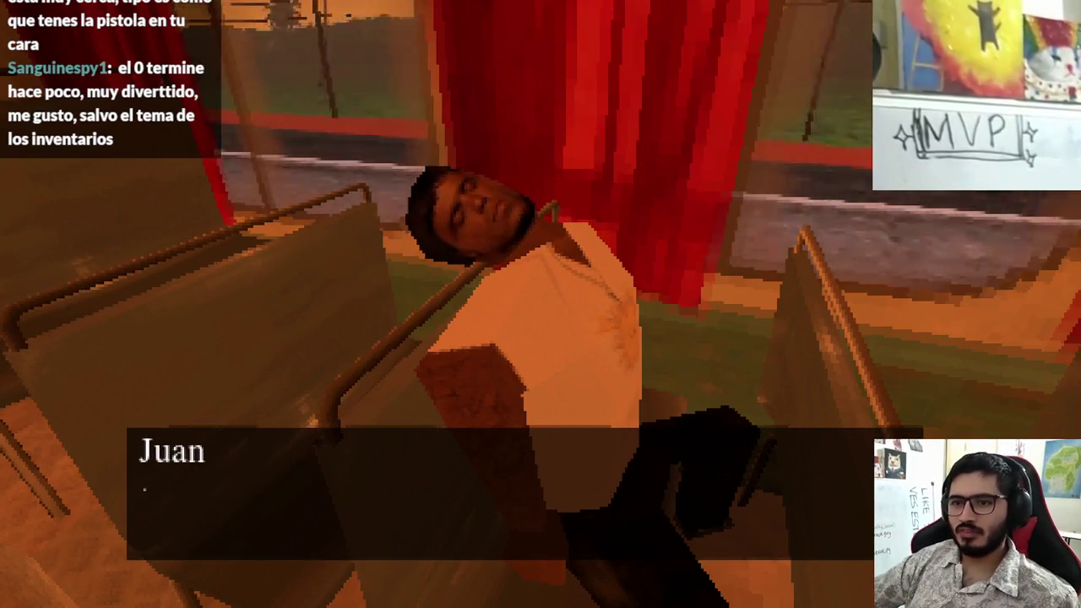
{"action": "key", "text": "space"}
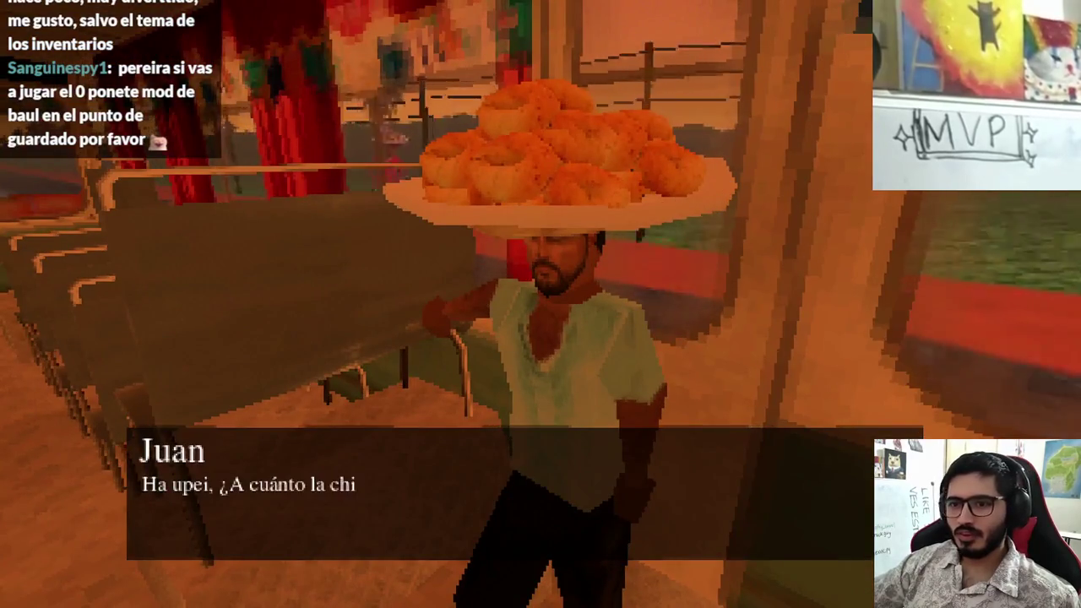
{"action": "key", "text": "space"}
{"action": "key", "text": "space"}
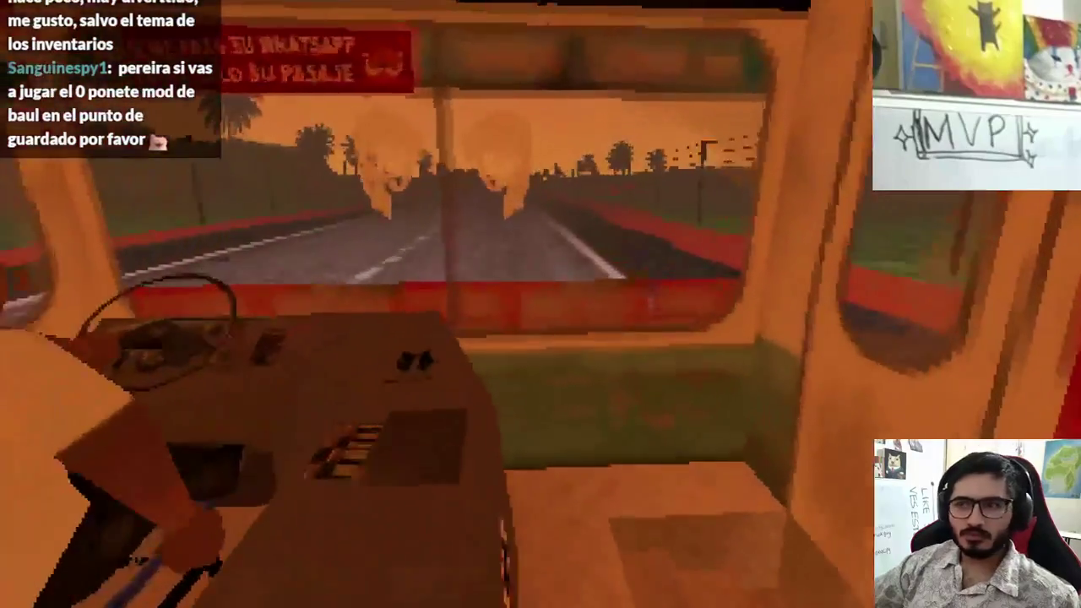
{"action": "key", "text": "space"}
{"action": "key", "text": "space"}
{"action": "key", "text": "space"}
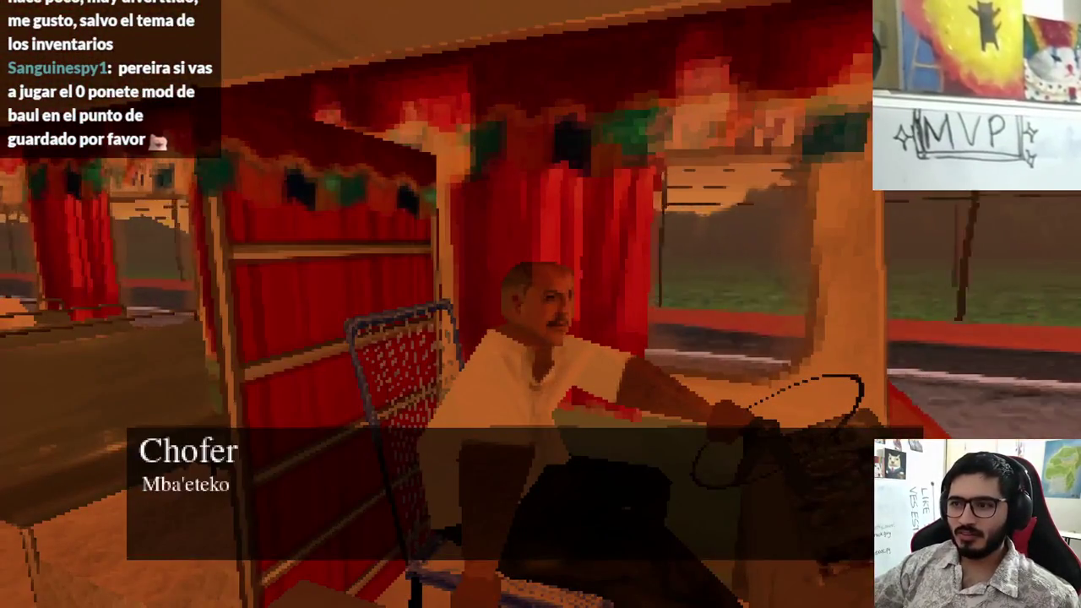
Walk forward down the bus aisle toward the driver's seat
{"action": "key", "text": "w"}
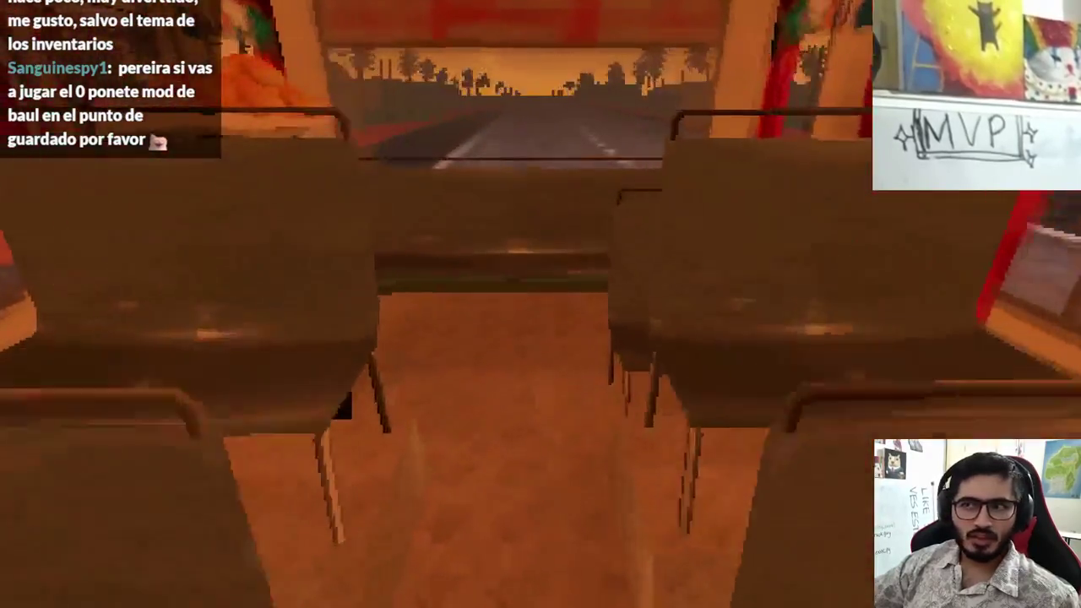
{"action": "mouse_move", "coordinate": [541, 305]}
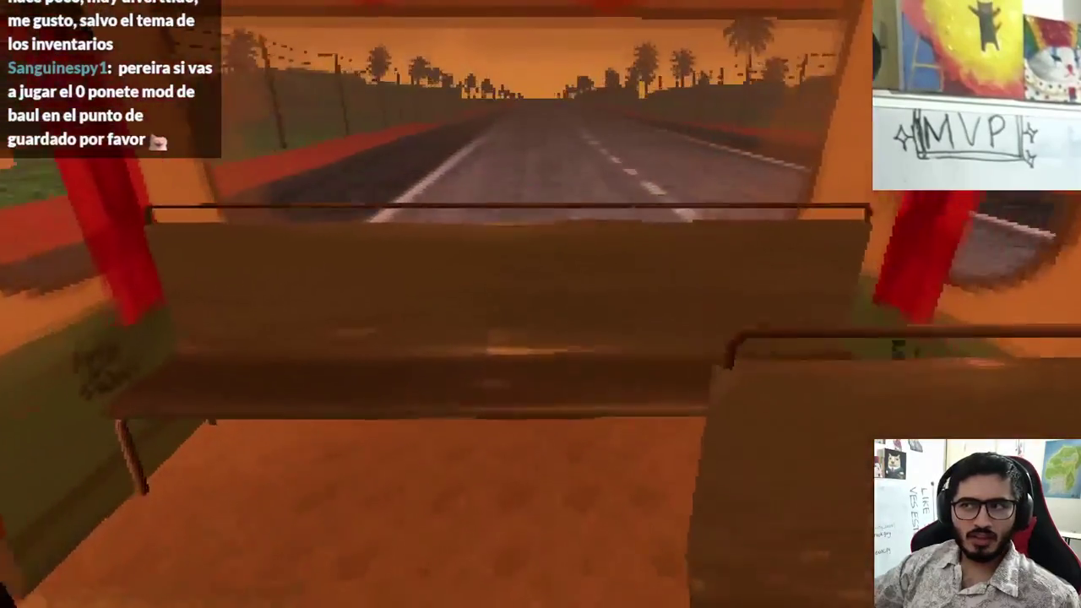
{"action": "key", "text": "w"}
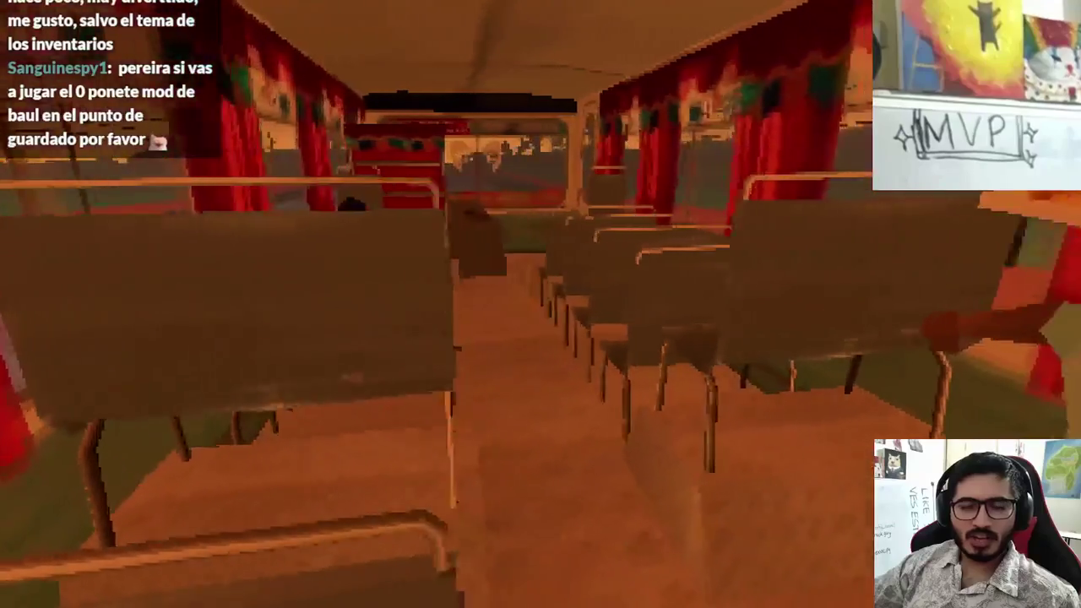
{"action": "key", "text": "w"}
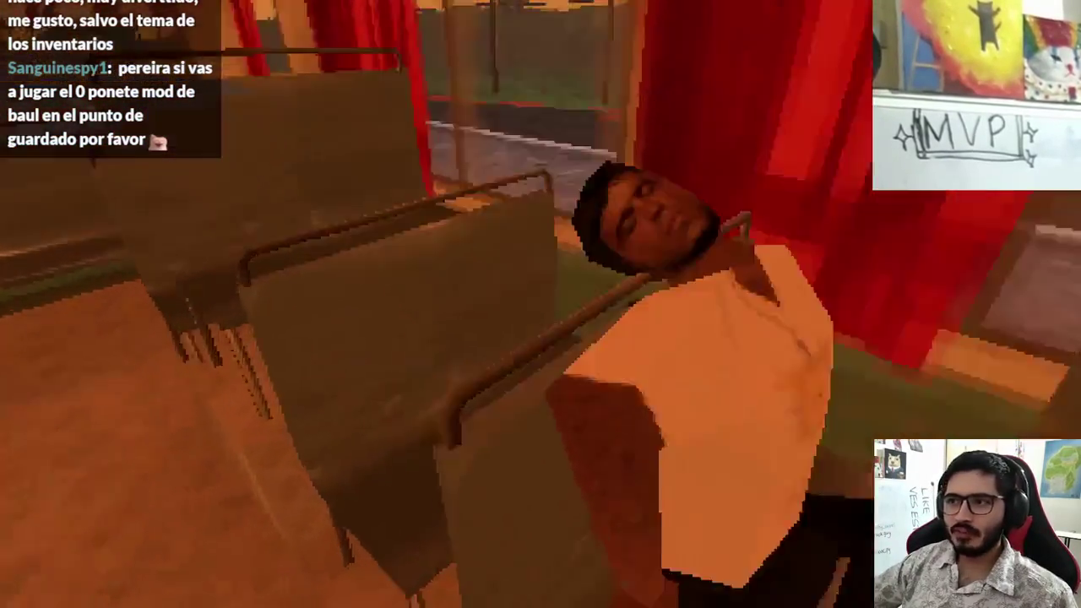
Advance through the drunk's and the chip seller's dialogue lines until they close
{"action": "key", "text": "space"}
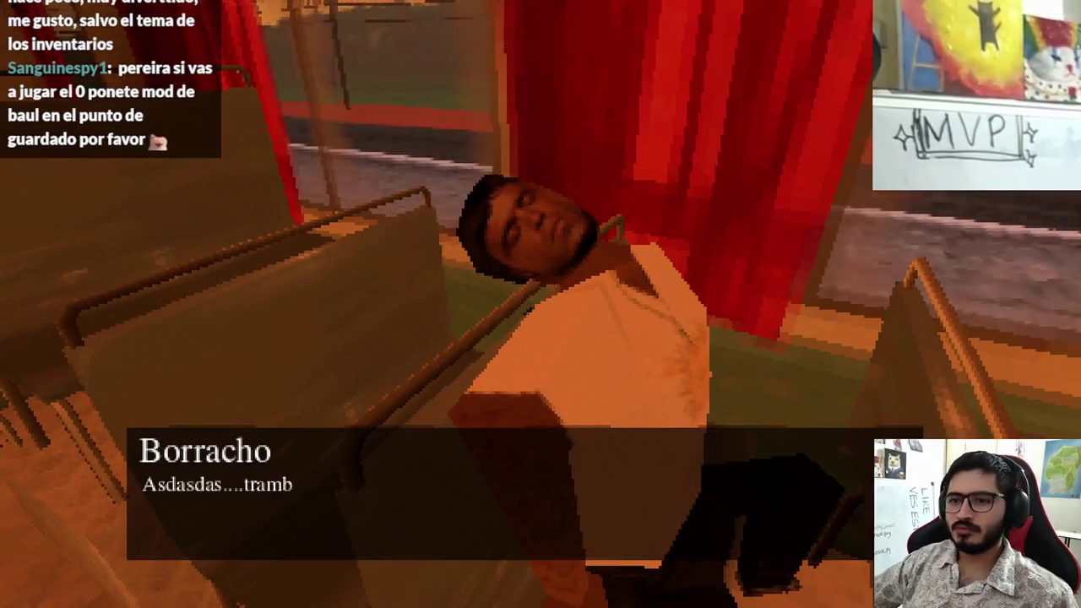
{"action": "key", "text": "space"}
{"action": "key", "text": "space"}
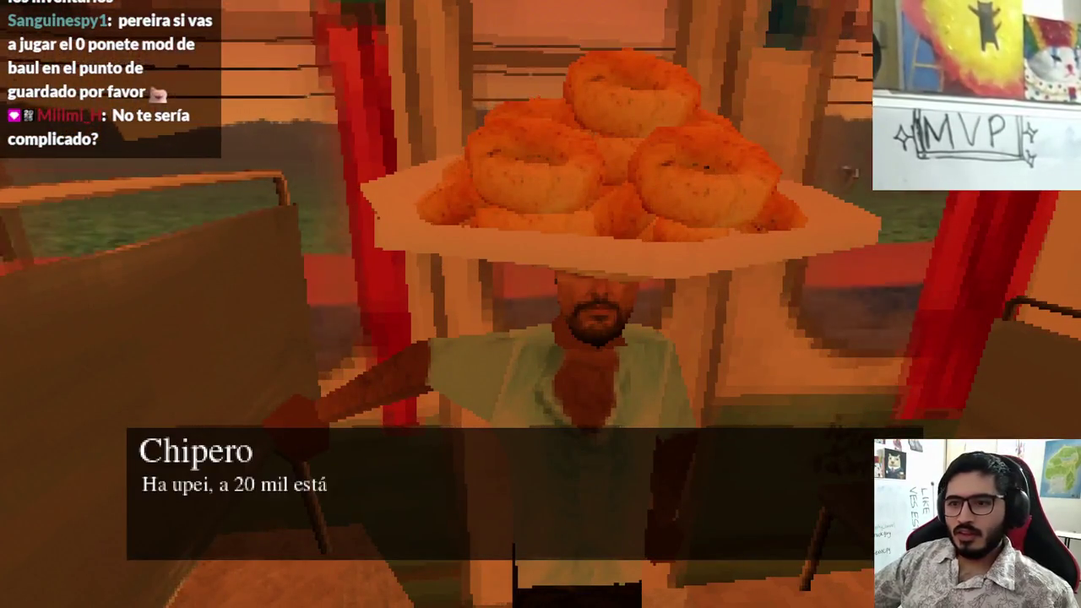
{"action": "key", "text": "space"}
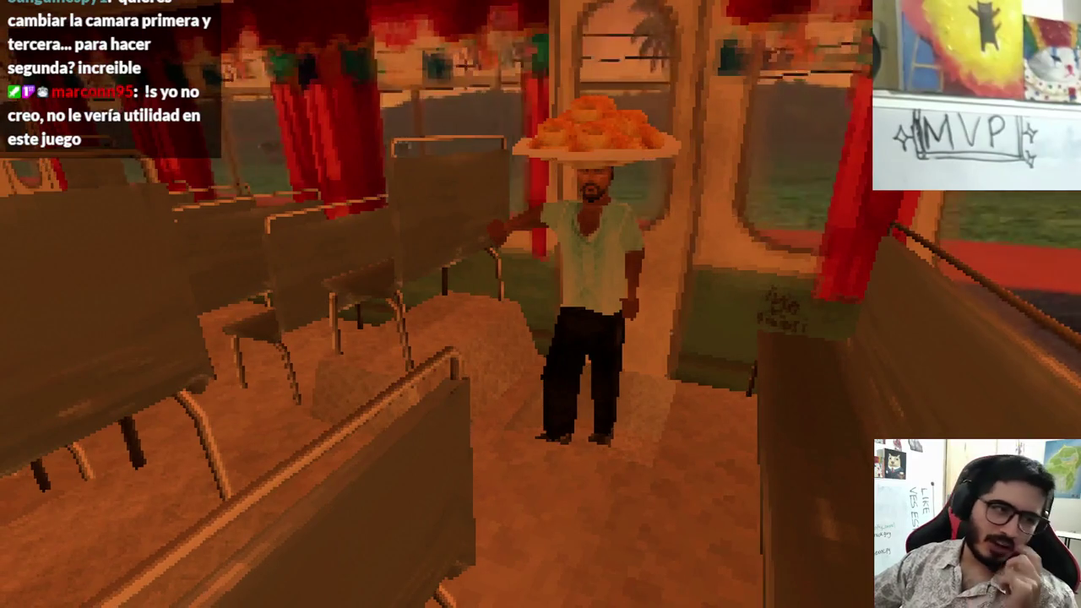
Cycle the camera through third-person, windshield, aisle, overhead and driver views, then quit the game
{"action": "key", "text": "v"}
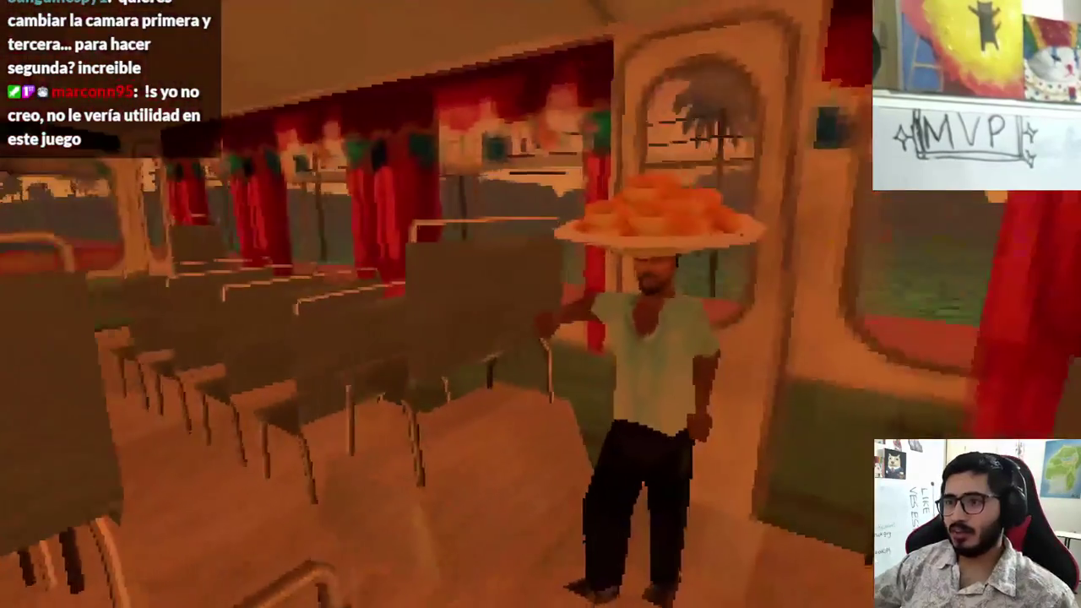
{"action": "key", "text": "v"}
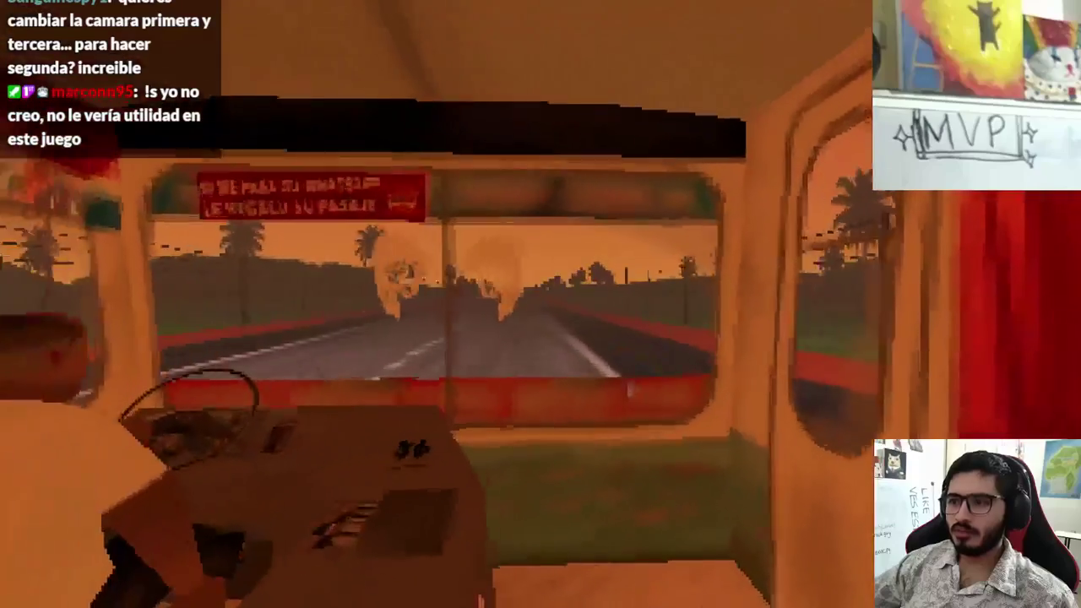
{"action": "key", "text": "v"}
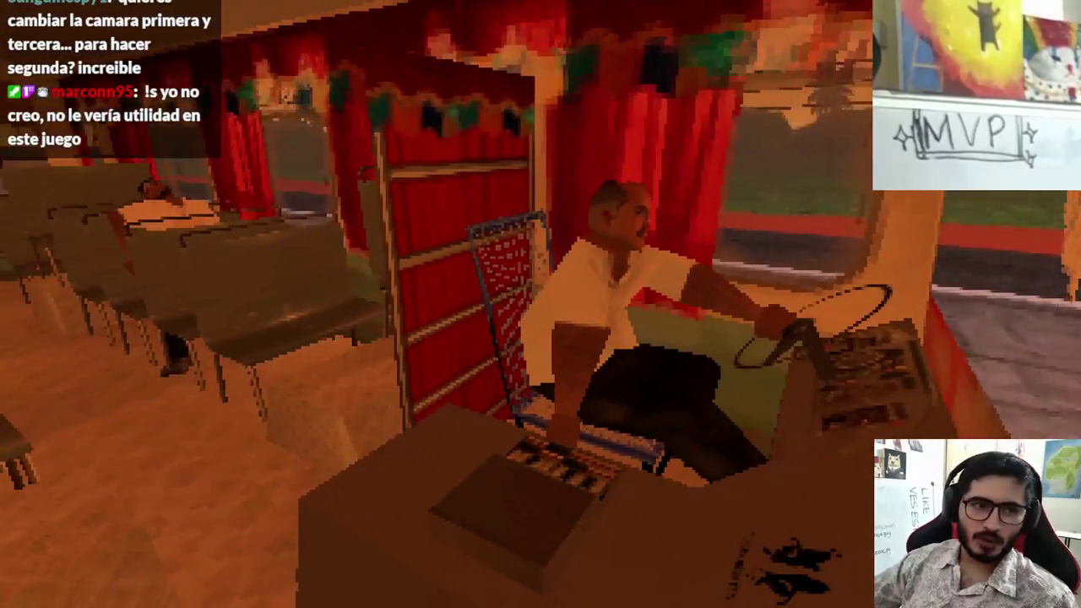
{"action": "key", "text": "v"}
{"action": "key", "text": "v"}
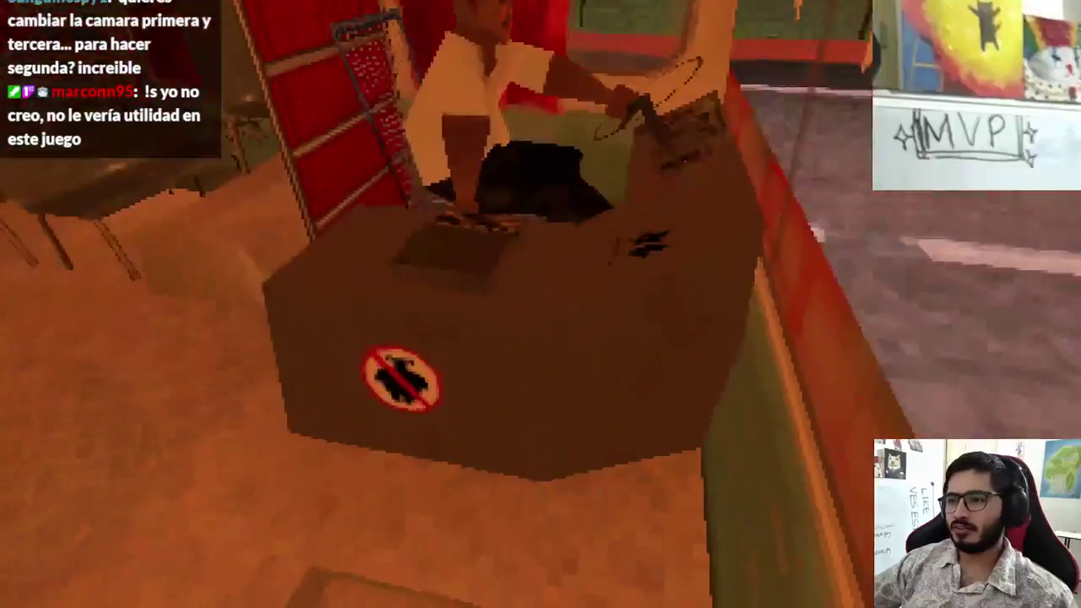
{"action": "key", "text": "v"}
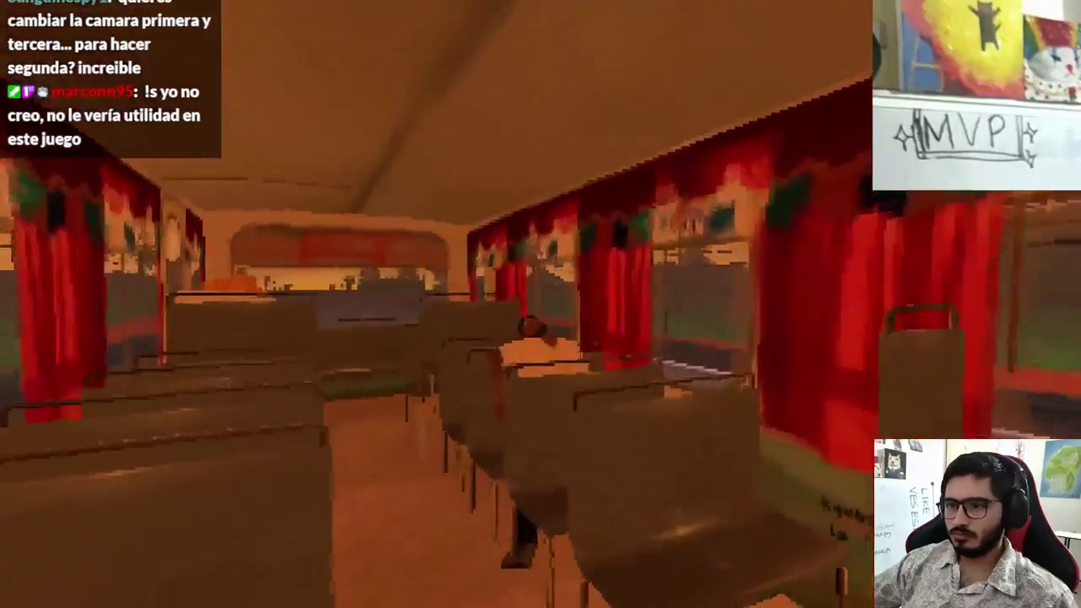
{"action": "key", "text": "v"}
{"action": "key", "text": "v"}
{"action": "key", "text": "v"}
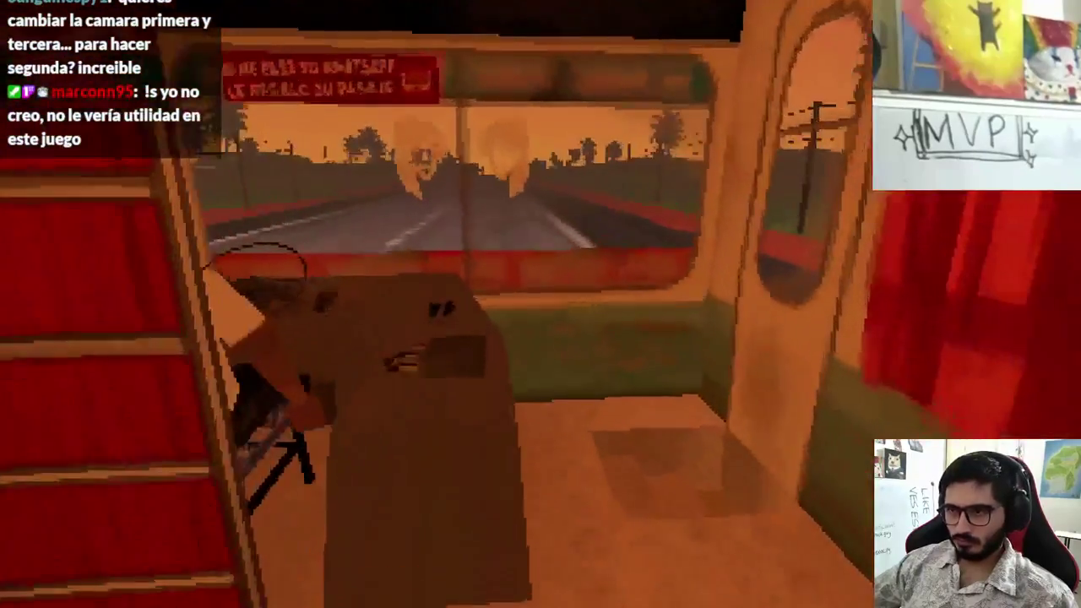
{"action": "key", "text": "v"}
{"action": "key", "text": "v"}
{"action": "key", "text": "Escape"}
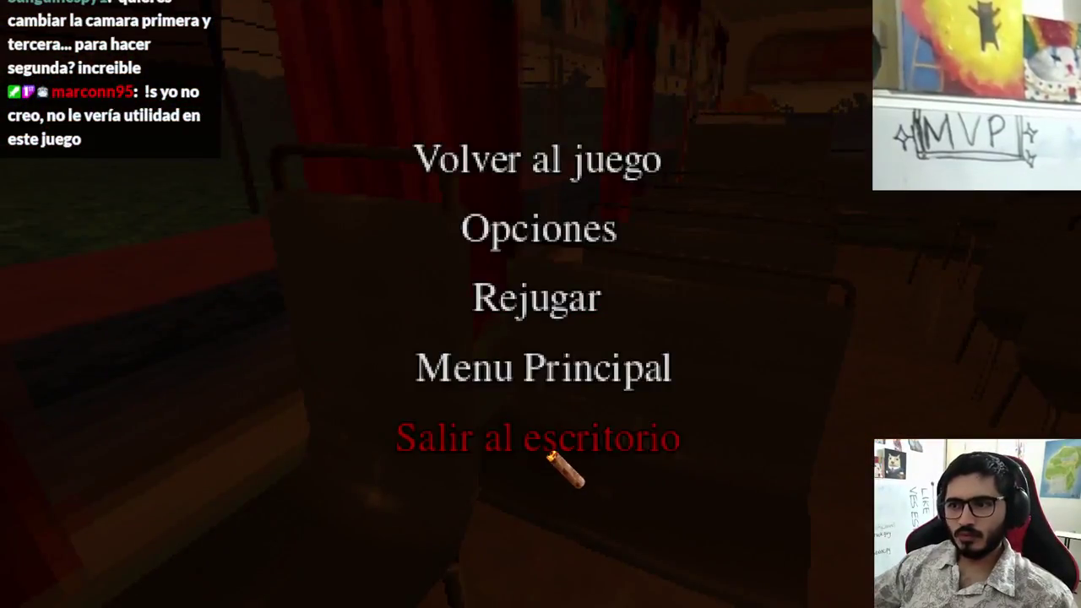
{"action": "left_click", "coordinate": [545, 449]}
Duplicate DrunkNpc as GirlfriendNpc and delete its drunk model child
{"action": "left_click", "coordinate": [71, 233]}
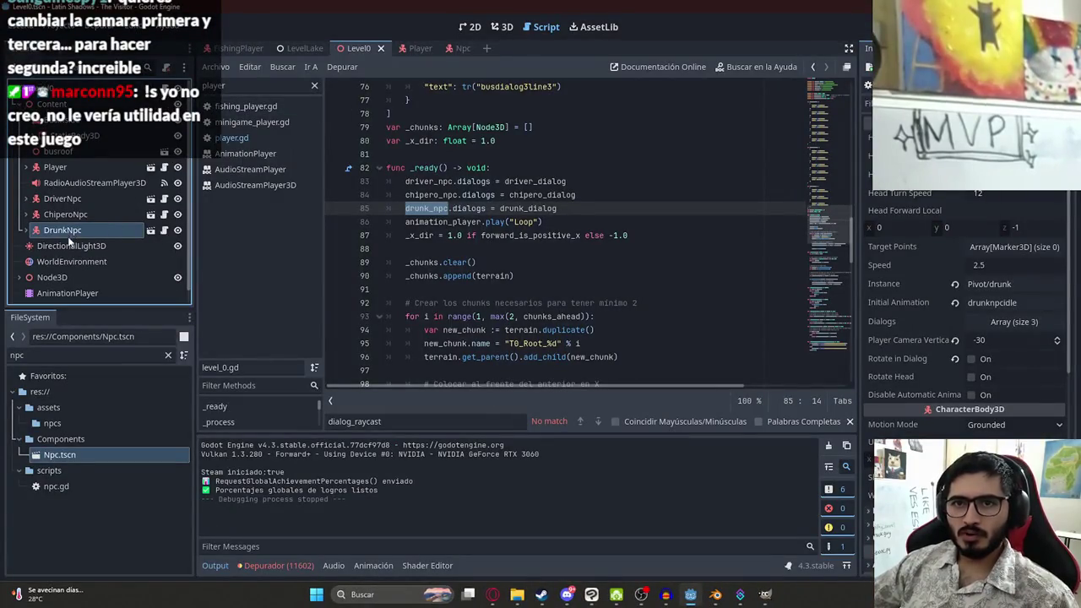
{"action": "key", "text": "ctrl+d"}
{"action": "double_click", "coordinate": [75, 245]}
{"action": "type", "text": "Girl"}
{"action": "type", "text": "endN"}
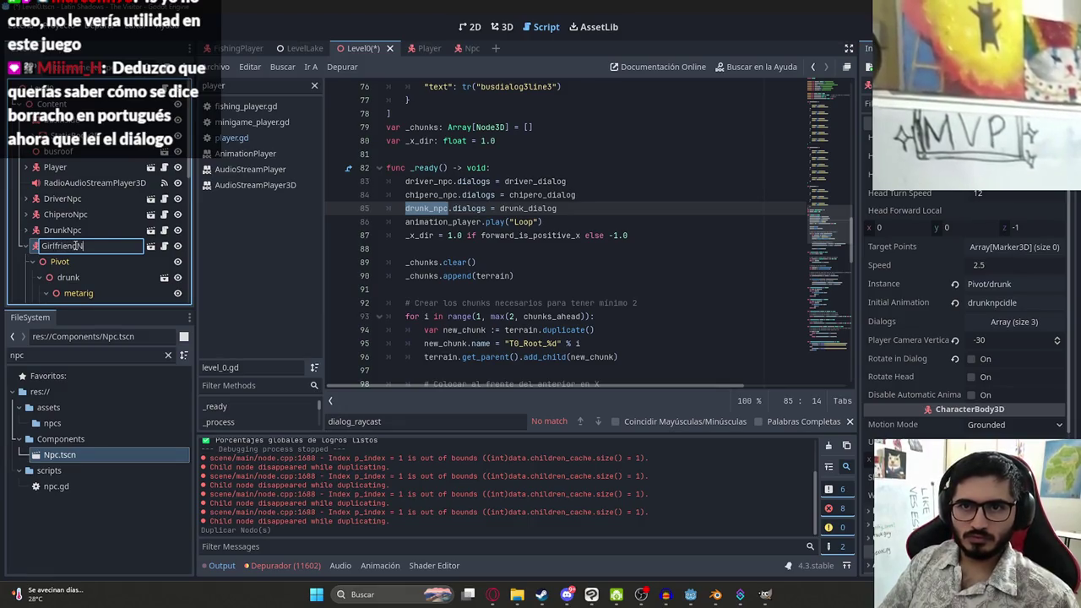
{"action": "type", "text": "pc"}
{"action": "key", "text": "Return"}
{"action": "right_click", "coordinate": [78, 278]}
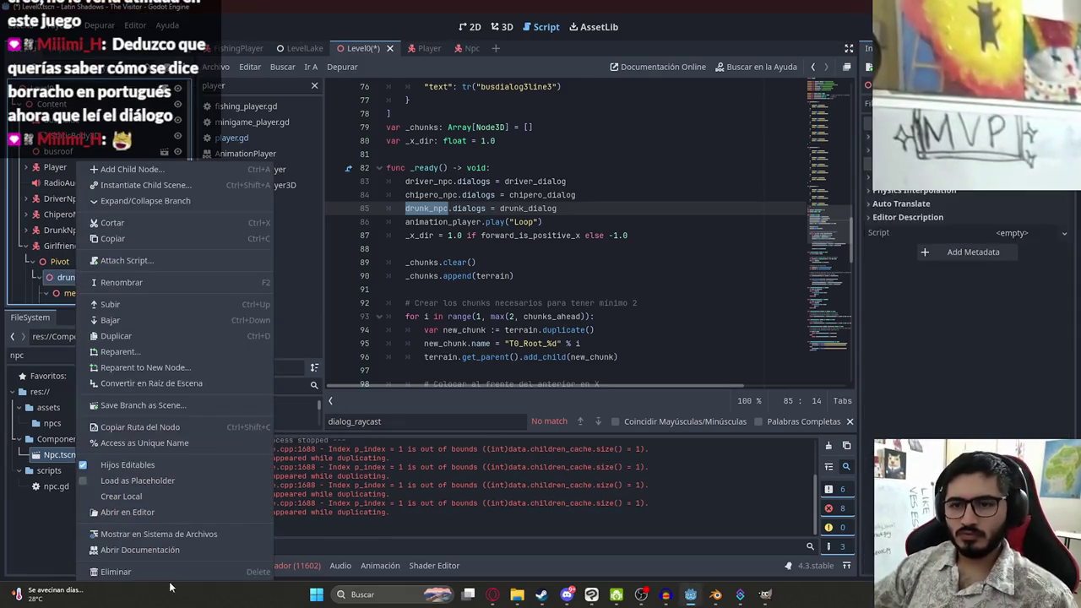
{"action": "left_click", "coordinate": [126, 572]}
{"action": "key", "text": "Return"}
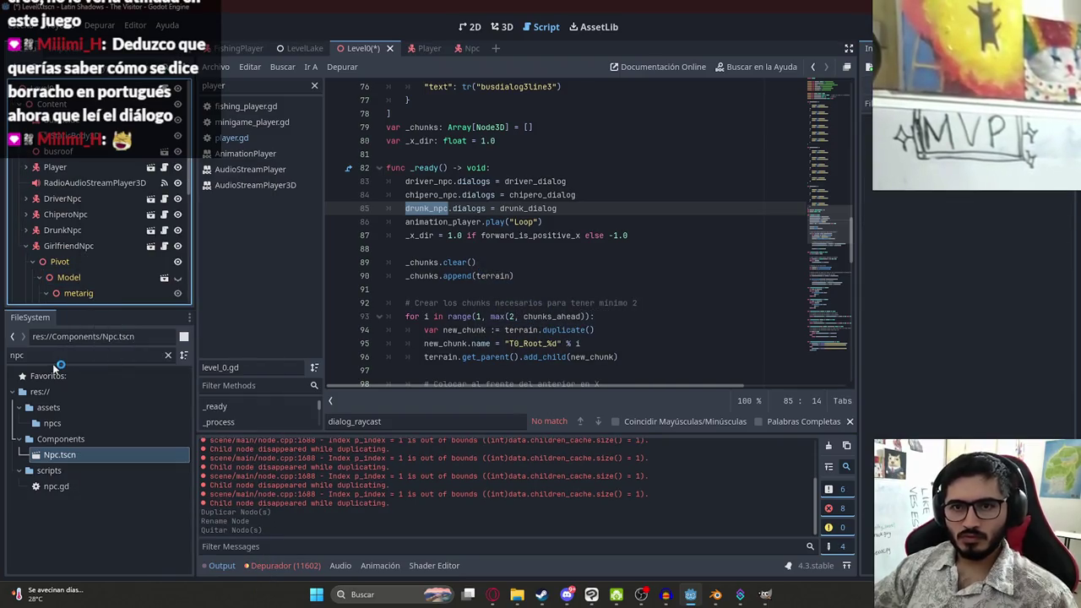
Place lucia.glb under GirlfriendNpc's Pivot and set its Instance path to Pivot/lucia
{"action": "left_click", "coordinate": [53, 361]}
{"action": "type", "text": "lucia"}
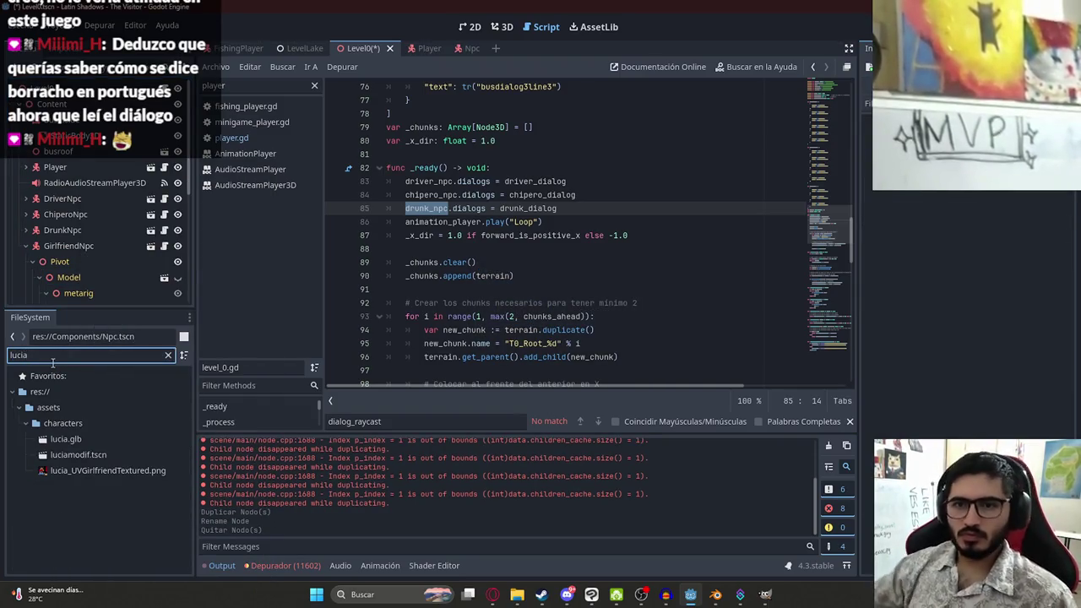
{"action": "left_click_drag", "start_coordinate": [59, 438], "coordinate": [67, 239]}
{"action": "left_click", "coordinate": [67, 208]}
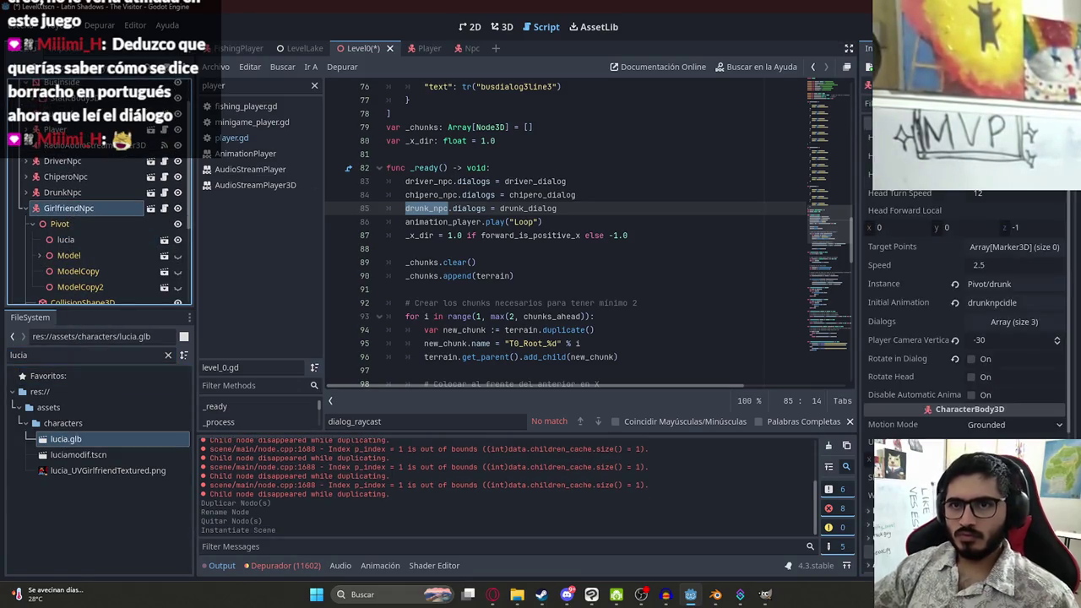
{"action": "double_click", "coordinate": [1001, 283]}
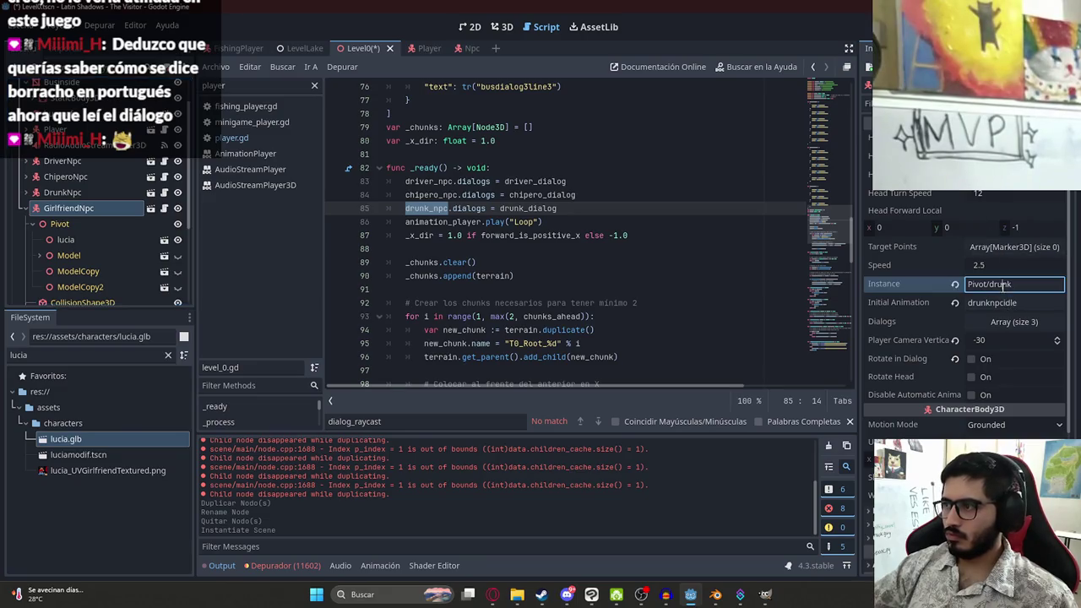
{"action": "type", "text": "lucia"}
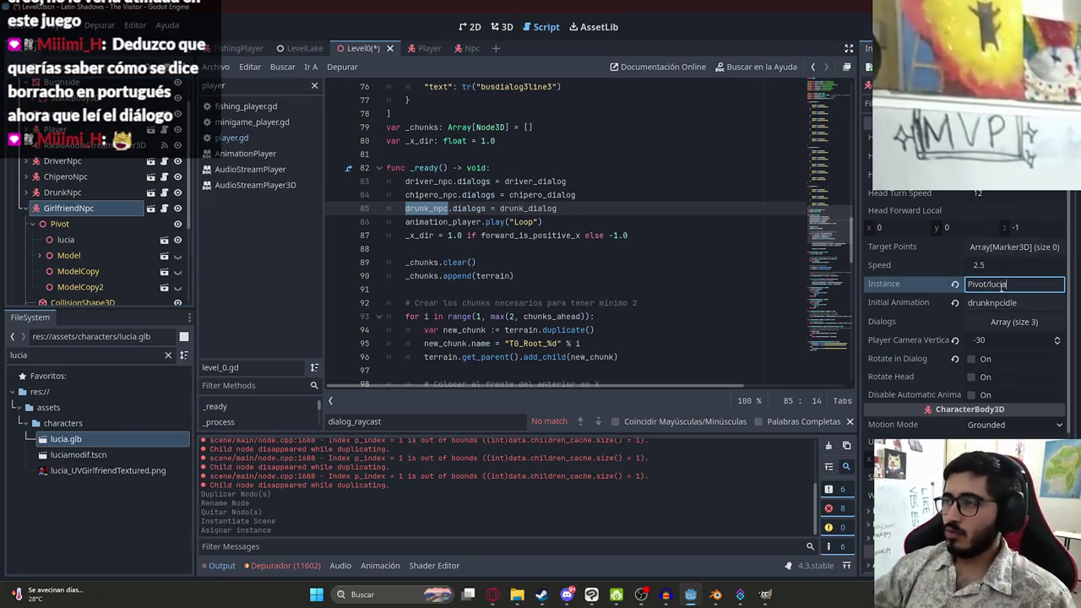
{"action": "double_click", "coordinate": [76, 434]}
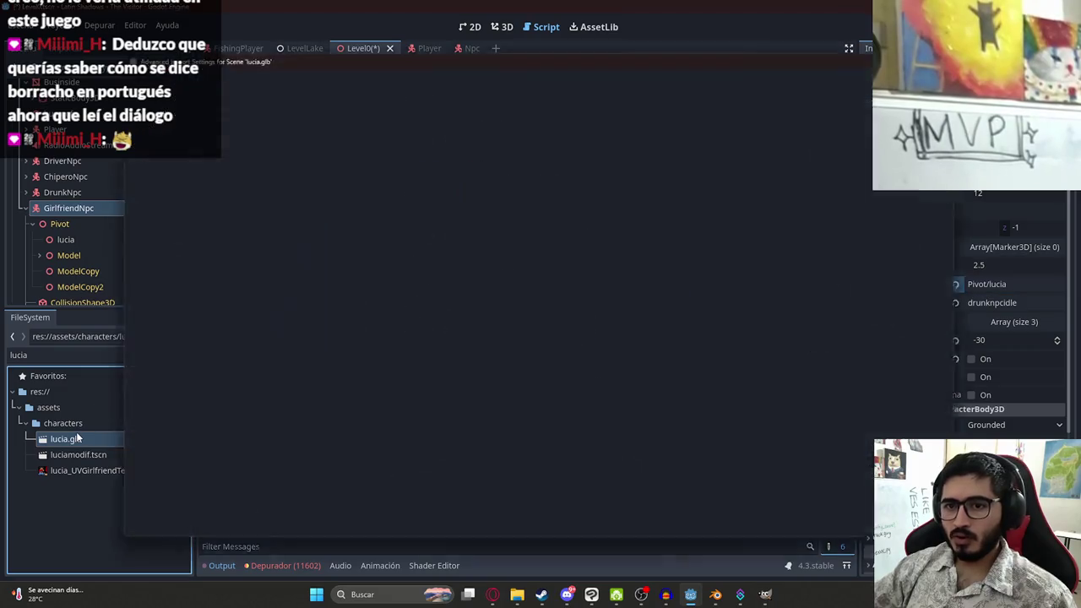
Preview lucia's idle, kiss1, sit1, sit2 and sit animations in the import settings
{"action": "mouse_move", "coordinate": [568, 440]}
{"action": "left_mouse_down"}
{"action": "mouse_move", "coordinate": [531, 372]}
{"action": "mouse_move", "coordinate": [532, 407]}
{"action": "mouse_move", "coordinate": [522, 405]}
{"action": "left_mouse_up"}
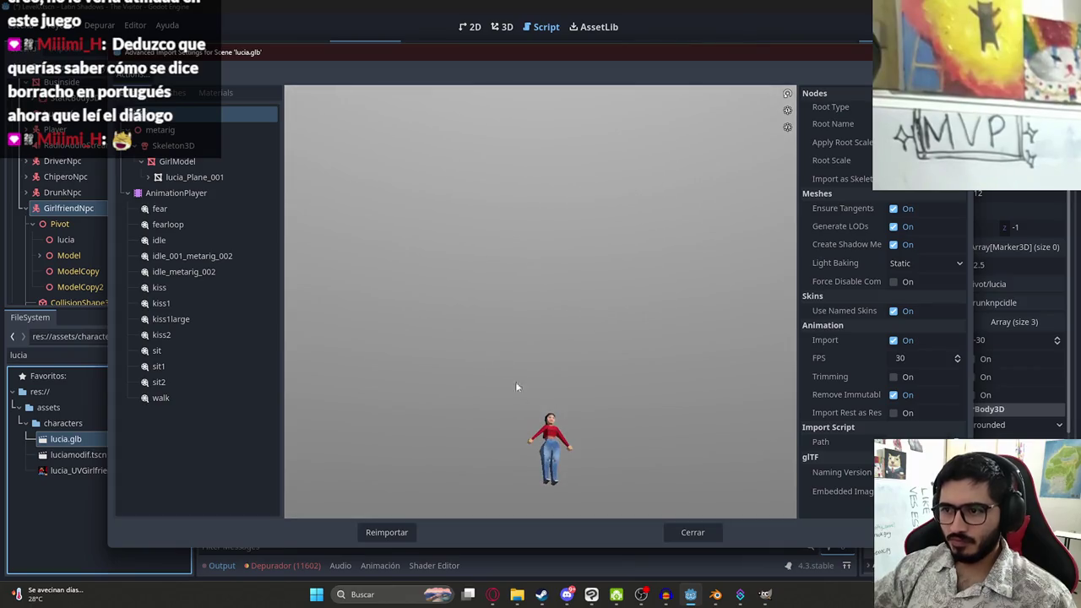
{"action": "left_click_drag", "start_coordinate": [509, 312], "coordinate": [552, 388]}
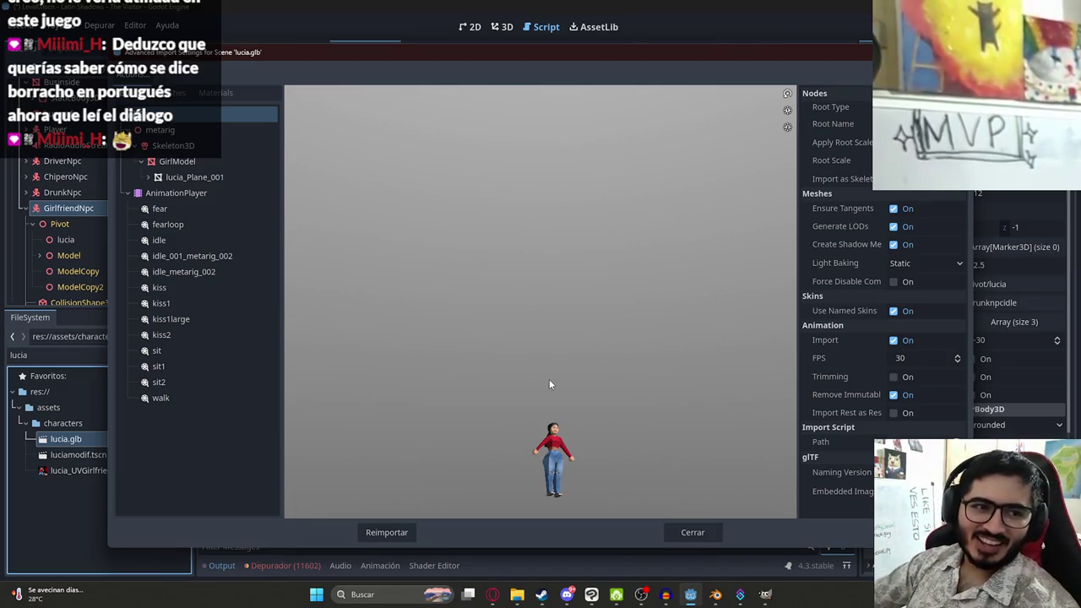
{"action": "mouse_move", "coordinate": [544, 443]}
{"action": "left_mouse_down"}
{"action": "mouse_move", "coordinate": [559, 464]}
{"action": "mouse_move", "coordinate": [547, 516]}
{"action": "mouse_move", "coordinate": [506, 503]}
{"action": "mouse_move", "coordinate": [581, 380]}
{"action": "mouse_move", "coordinate": [613, 388]}
{"action": "mouse_move", "coordinate": [608, 425]}
{"action": "left_mouse_up"}
{"action": "left_click_drag", "start_coordinate": [394, 382], "coordinate": [478, 378]}
{"action": "left_click", "coordinate": [191, 253]}
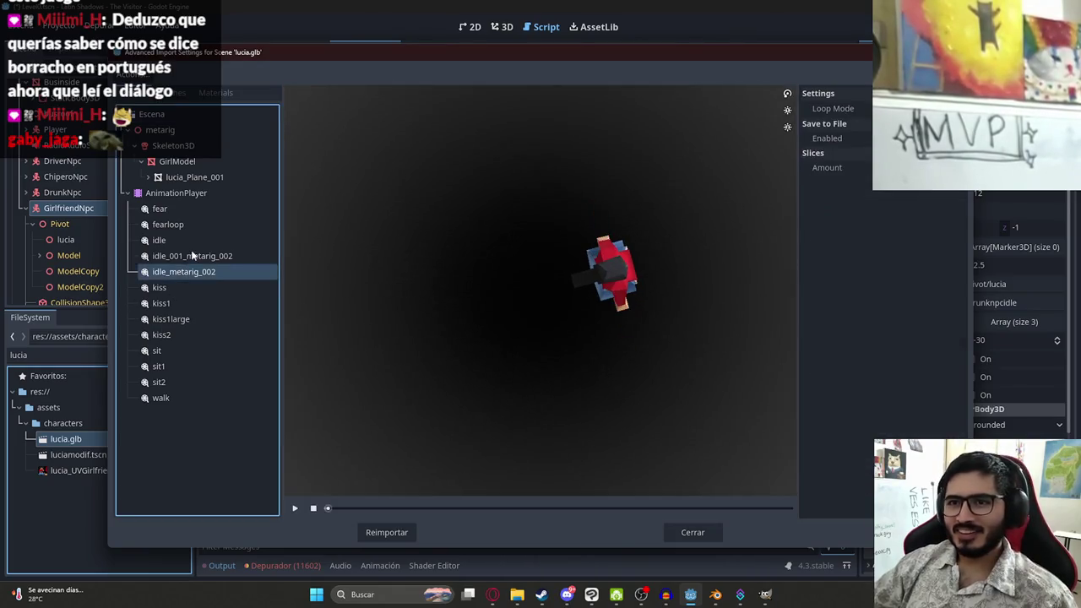
{"action": "left_click", "coordinate": [193, 272]}
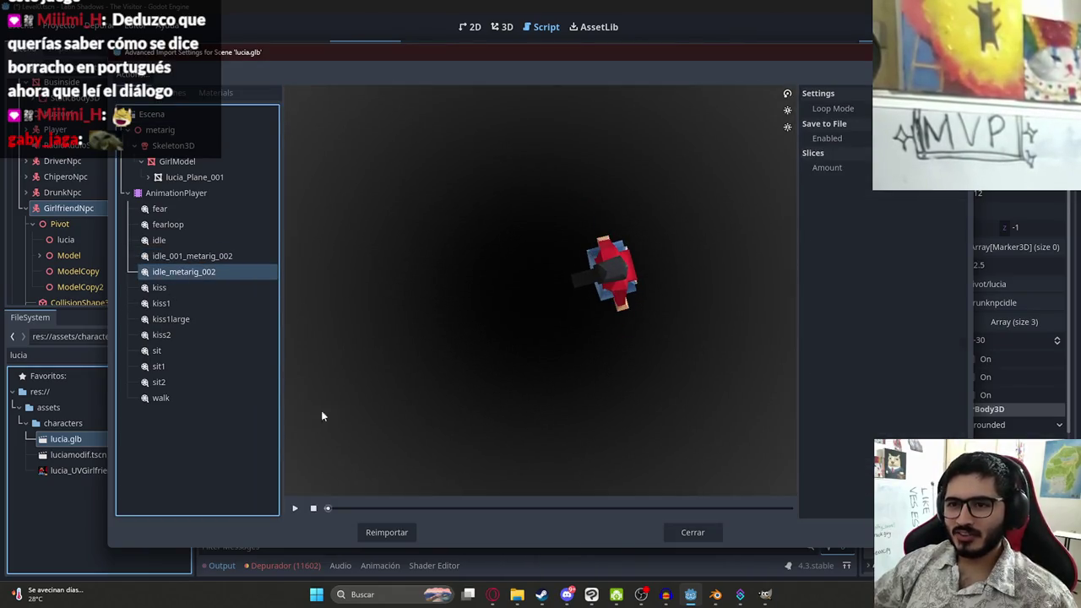
{"action": "left_click", "coordinate": [295, 511]}
{"action": "left_click", "coordinate": [241, 303]}
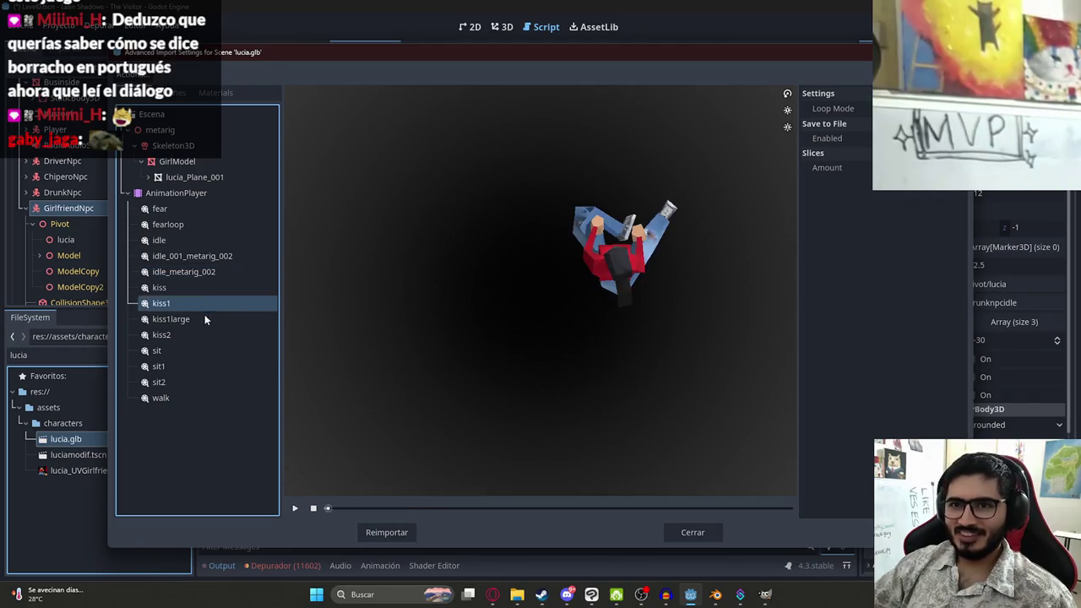
{"action": "left_click", "coordinate": [183, 366]}
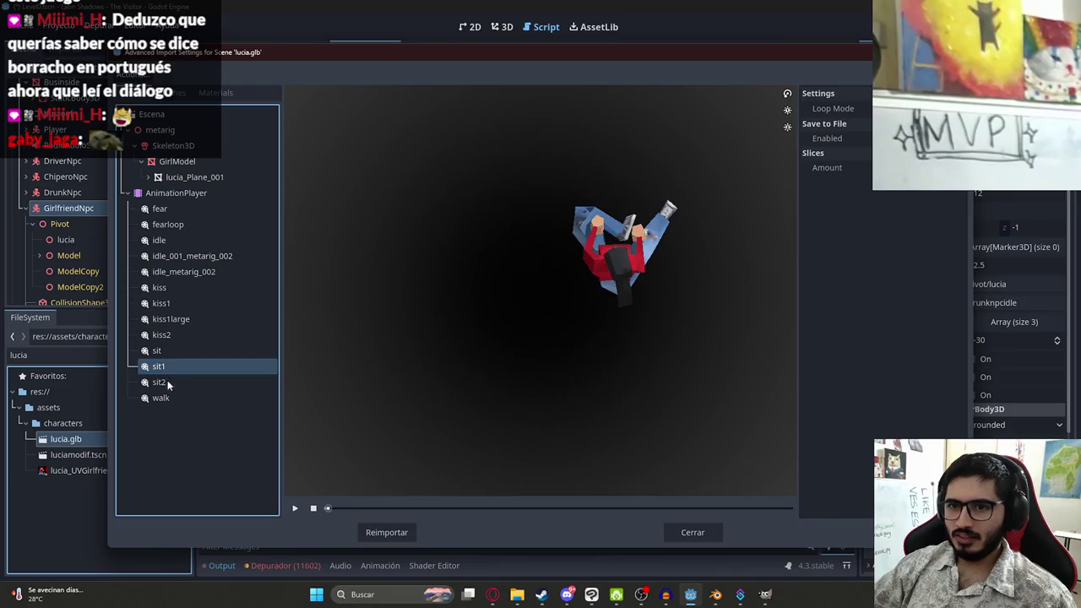
{"action": "left_click", "coordinate": [167, 381]}
{"action": "left_click", "coordinate": [172, 353]}
{"action": "mouse_move", "coordinate": [625, 255]}
{"action": "left_mouse_down"}
{"action": "mouse_move", "coordinate": [613, 289]}
{"action": "mouse_move", "coordinate": [622, 337]}
{"action": "mouse_move", "coordinate": [598, 331]}
{"action": "mouse_move", "coordinate": [600, 358]}
{"action": "left_mouse_up"}
{"action": "left_click", "coordinate": [692, 532]}
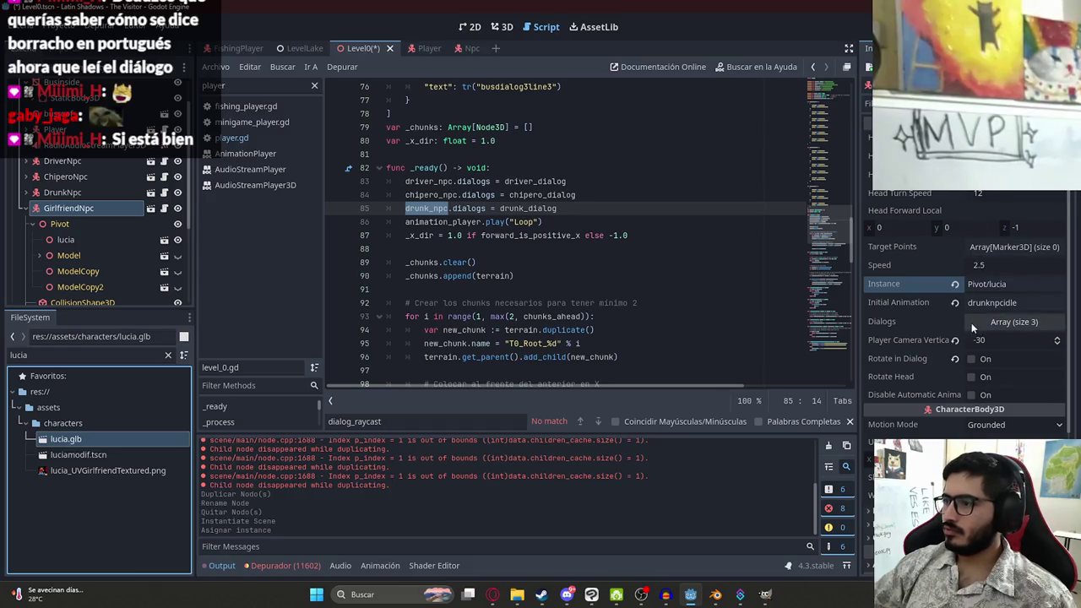
Set GirlfriendNpc's Initial Animation to sit and return to the 3D view
{"action": "left_click", "coordinate": [1016, 302]}
{"action": "key", "text": "ctrl+a"}
{"action": "type", "text": "sit"}
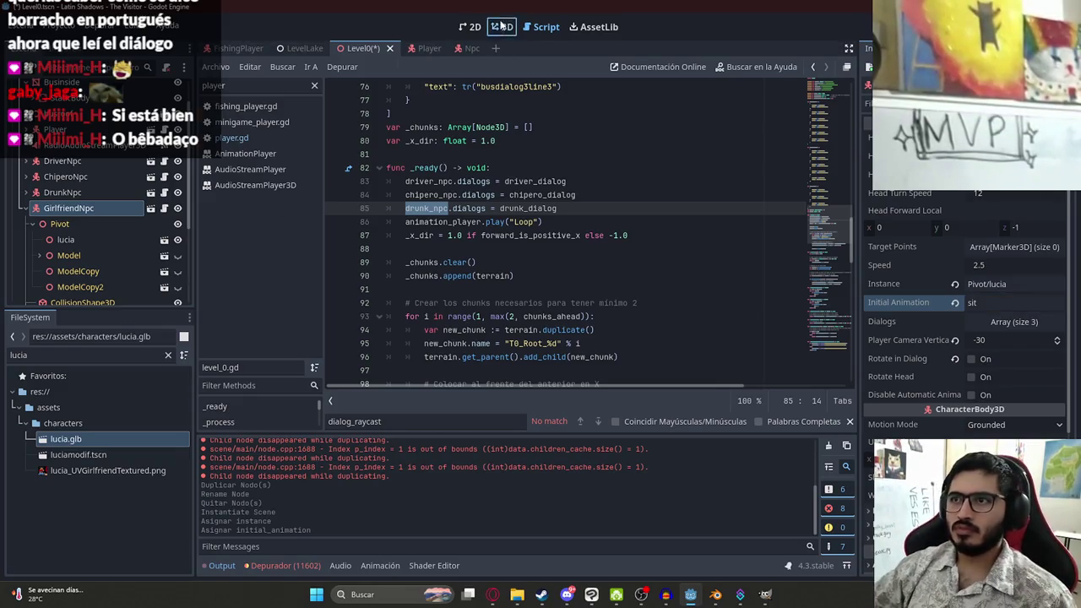
{"action": "left_click", "coordinate": [502, 26]}
{"action": "left_click", "coordinate": [26, 209]}
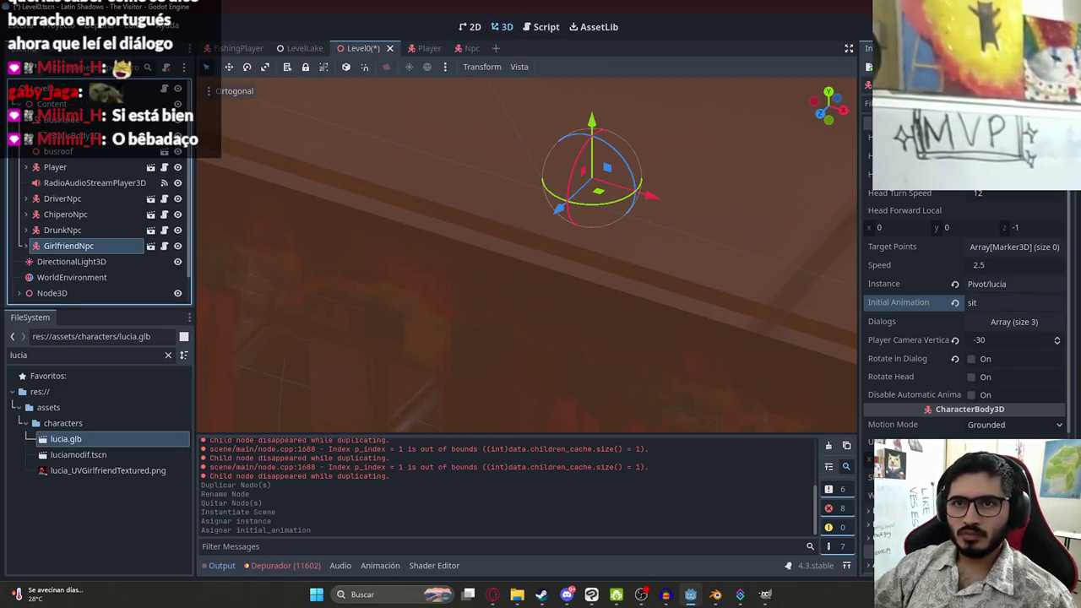
Hide the busroof node and view the bus interior from the top
{"action": "left_click", "coordinate": [178, 151]}
{"action": "key", "text": "KP_7"}
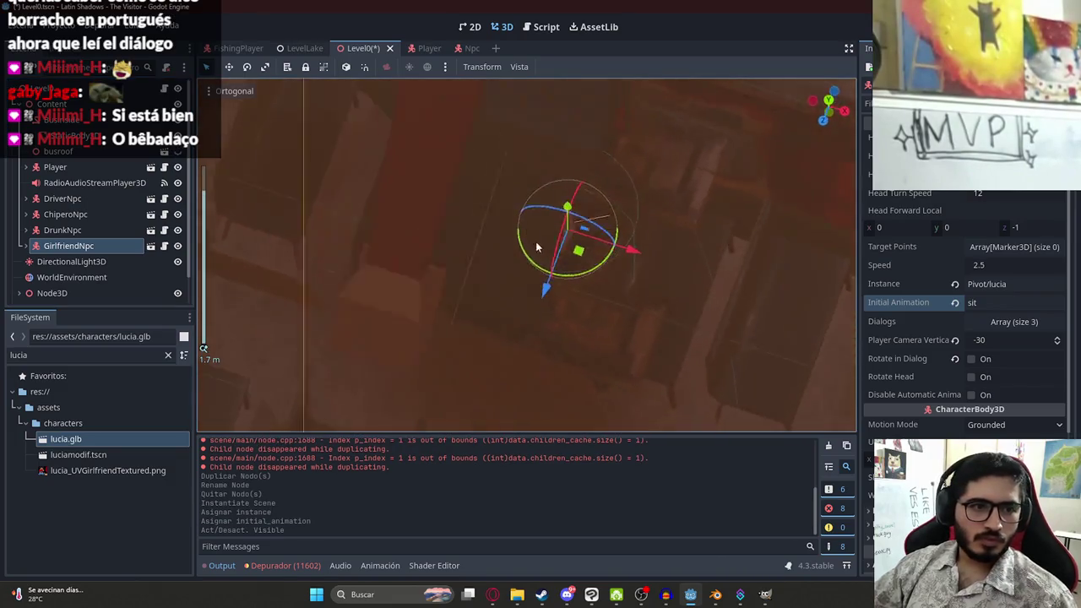
{"action": "scroll", "coordinate": [573, 326], "scroll_direction": "up", "scroll_amount": 2}
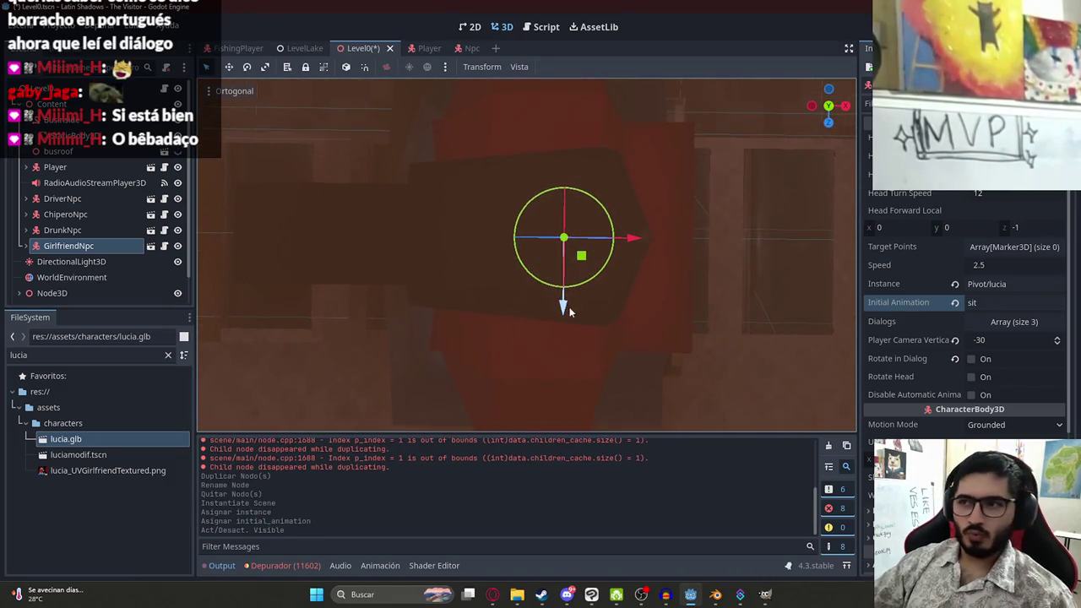
{"action": "scroll", "coordinate": [559, 262], "scroll_direction": "down", "scroll_amount": 4}
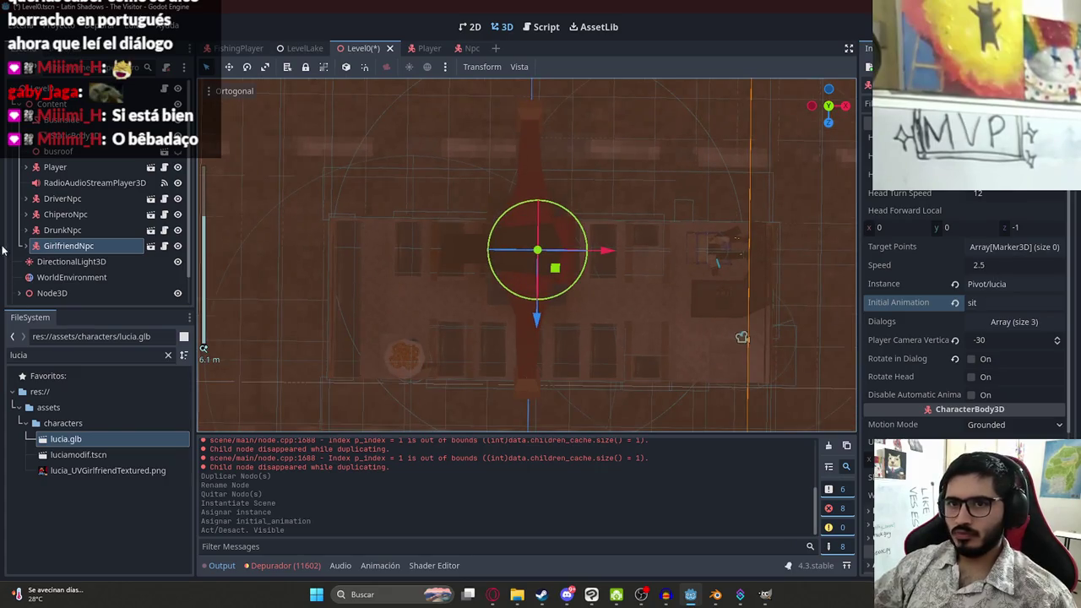
{"action": "left_click", "coordinate": [27, 245]}
{"action": "scroll", "coordinate": [907, 354], "scroll_direction": "down", "scroll_amount": 5}
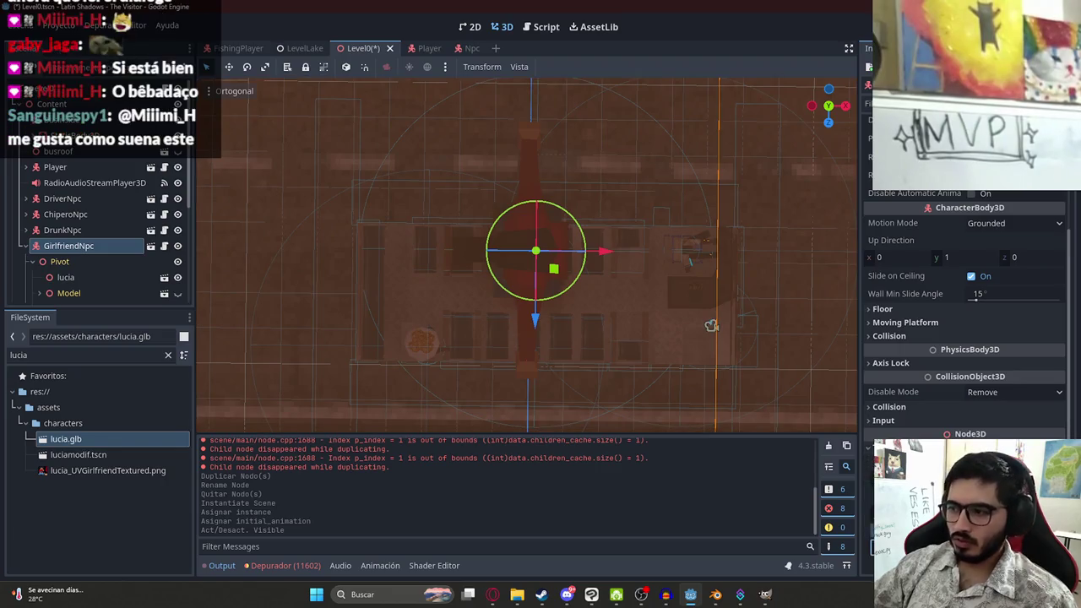
{"action": "scroll", "coordinate": [547, 252], "scroll_direction": "up", "scroll_amount": 3}
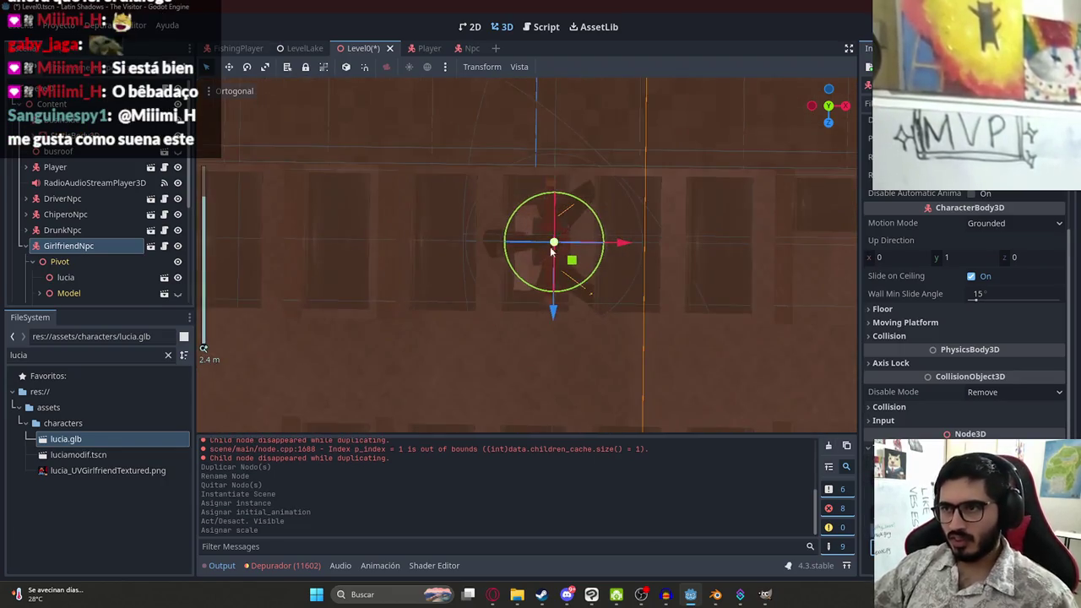
Nudge GirlfriendNpc across the floor, save, and slide it left toward the seat
{"action": "mouse_move", "coordinate": [571, 262]}
{"action": "left_mouse_down"}
{"action": "mouse_move", "coordinate": [369, 286]}
{"action": "mouse_move", "coordinate": [672, 260]}
{"action": "mouse_move", "coordinate": [425, 225]}
{"action": "left_mouse_up"}
{"action": "key", "text": "ctrl+s"}
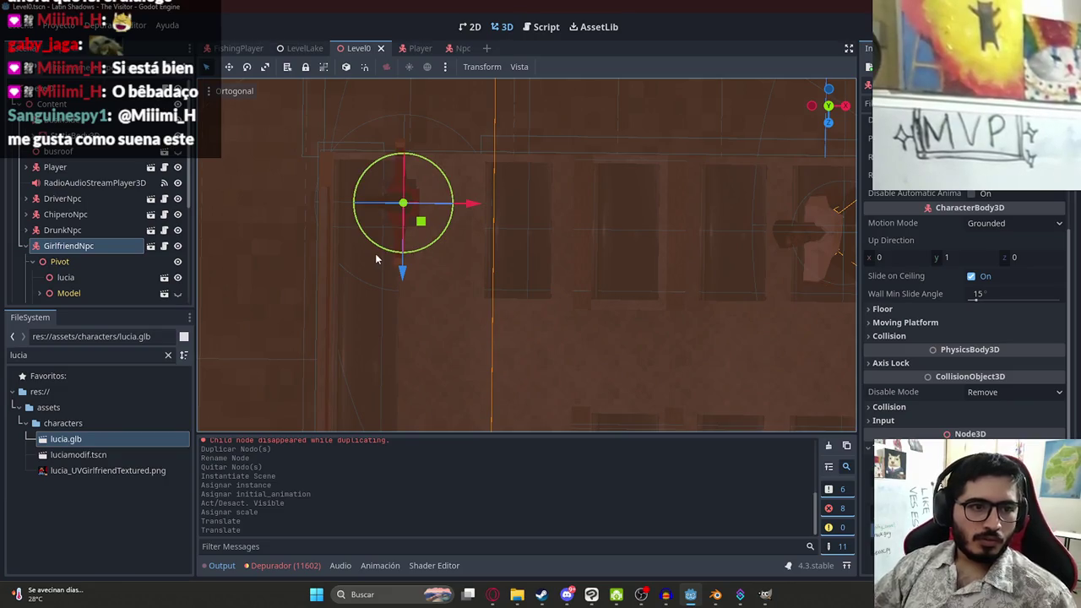
{"action": "mouse_move", "coordinate": [483, 242]}
{"action": "left_mouse_down"}
{"action": "mouse_move", "coordinate": [358, 151]}
{"action": "mouse_move", "coordinate": [367, 114]}
{"action": "mouse_move", "coordinate": [516, 271]}
{"action": "mouse_move", "coordinate": [543, 206]}
{"action": "mouse_move", "coordinate": [574, 237]}
{"action": "mouse_move", "coordinate": [504, 246]}
{"action": "mouse_move", "coordinate": [679, 349]}
{"action": "mouse_move", "coordinate": [557, 353]}
{"action": "mouse_move", "coordinate": [589, 371]}
{"action": "mouse_move", "coordinate": [540, 339]}
{"action": "mouse_move", "coordinate": [527, 258]}
{"action": "mouse_move", "coordinate": [525, 309]}
{"action": "mouse_move", "coordinate": [622, 348]}
{"action": "mouse_move", "coordinate": [615, 287]}
{"action": "mouse_move", "coordinate": [600, 301]}
{"action": "mouse_move", "coordinate": [493, 311]}
{"action": "mouse_move", "coordinate": [524, 307]}
{"action": "mouse_move", "coordinate": [524, 92]}
{"action": "mouse_move", "coordinate": [481, 228]}
{"action": "mouse_move", "coordinate": [501, 446]}
{"action": "mouse_move", "coordinate": [507, 265]}
{"action": "mouse_move", "coordinate": [475, 282]}
{"action": "mouse_move", "coordinate": [581, 263]}
{"action": "left_mouse_up"}
{"action": "left_click_drag", "start_coordinate": [548, 297], "coordinate": [272, 272]}
Orbit around GirlfriendNpc and undo its accidental upward move
{"action": "mouse_move", "coordinate": [388, 253]}
{"action": "left_mouse_down"}
{"action": "mouse_move", "coordinate": [513, 159]}
{"action": "mouse_move", "coordinate": [574, 187]}
{"action": "mouse_move", "coordinate": [401, 270]}
{"action": "mouse_move", "coordinate": [363, 237]}
{"action": "mouse_move", "coordinate": [249, 311]}
{"action": "left_mouse_up"}
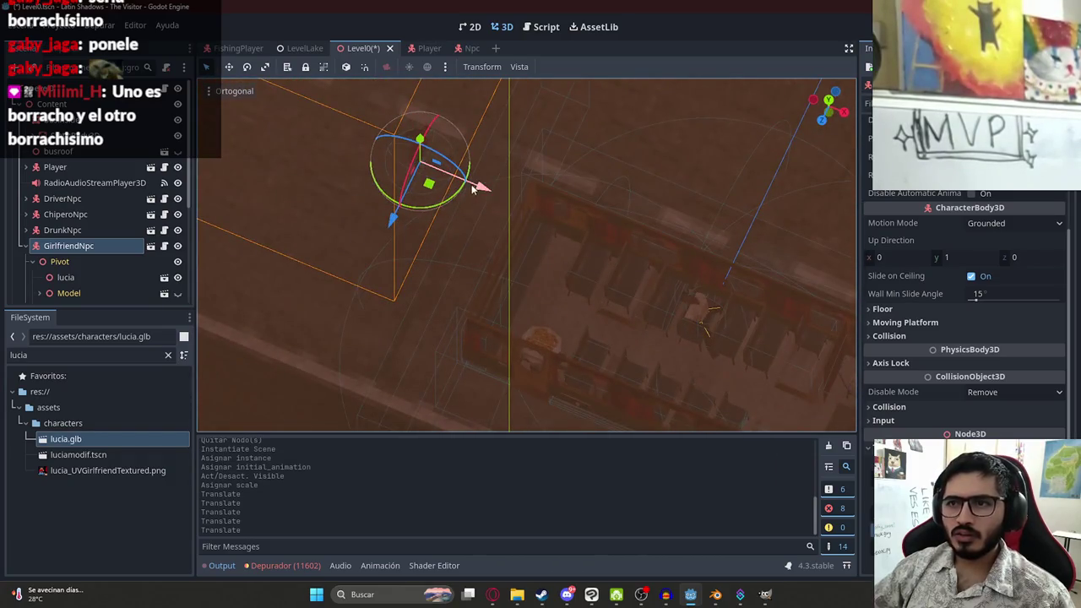
{"action": "scroll", "coordinate": [431, 181], "scroll_direction": "up", "scroll_amount": 6}
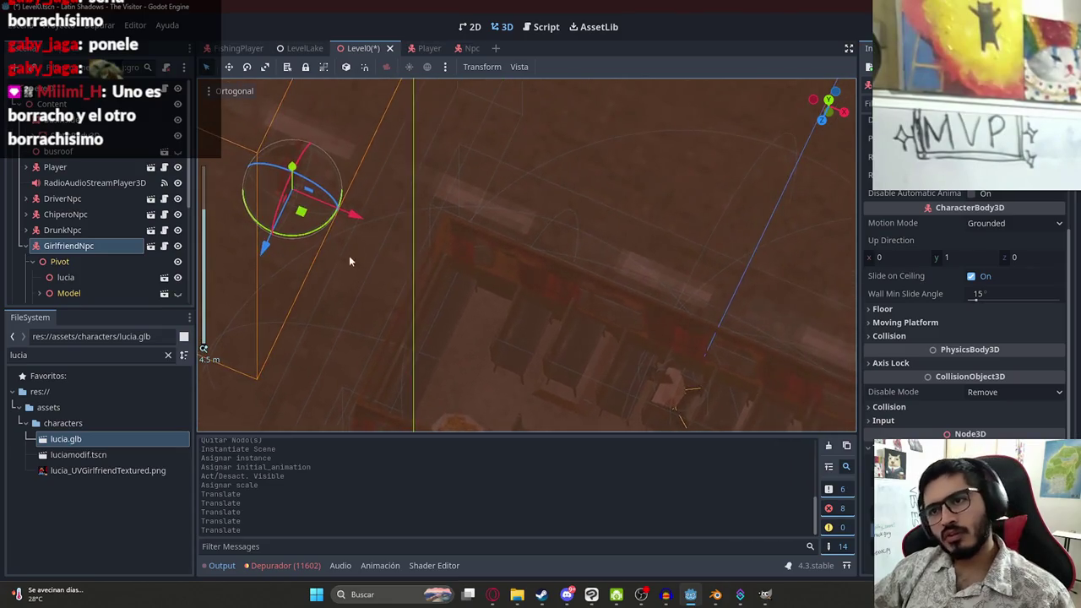
{"action": "scroll", "coordinate": [533, 259], "scroll_direction": "down", "scroll_amount": 5}
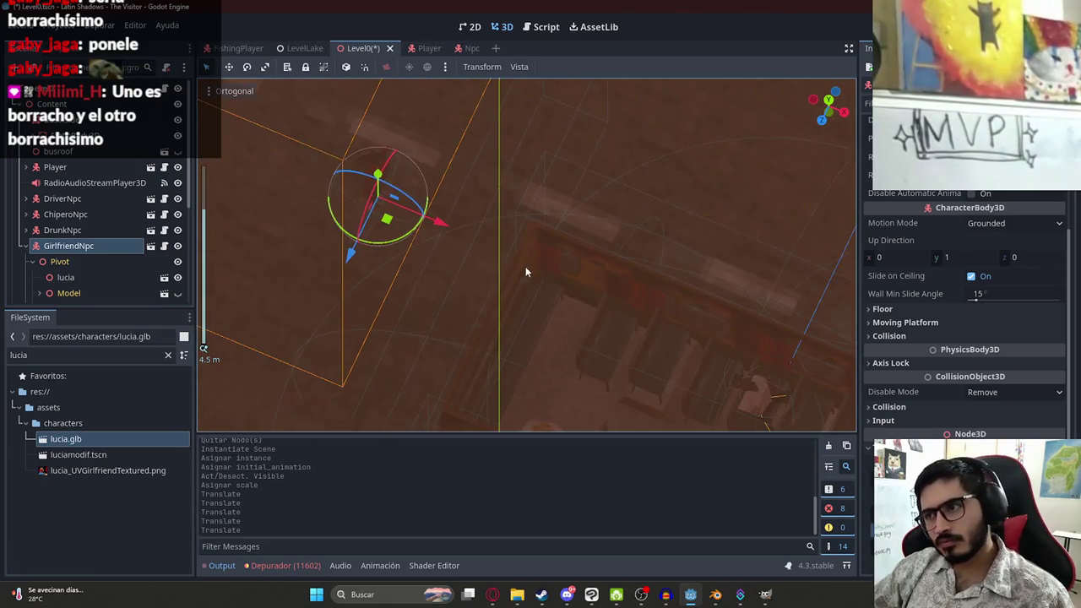
{"action": "mouse_move", "coordinate": [414, 255]}
{"action": "left_mouse_down"}
{"action": "mouse_move", "coordinate": [434, 230]}
{"action": "mouse_move", "coordinate": [521, 195]}
{"action": "mouse_move", "coordinate": [541, 230]}
{"action": "mouse_move", "coordinate": [544, 131]}
{"action": "left_mouse_up"}
{"action": "scroll", "coordinate": [541, 230], "scroll_direction": "up", "scroll_amount": 2}
{"action": "key", "text": "ctrl+z"}
{"action": "key", "text": "ctrl+z"}
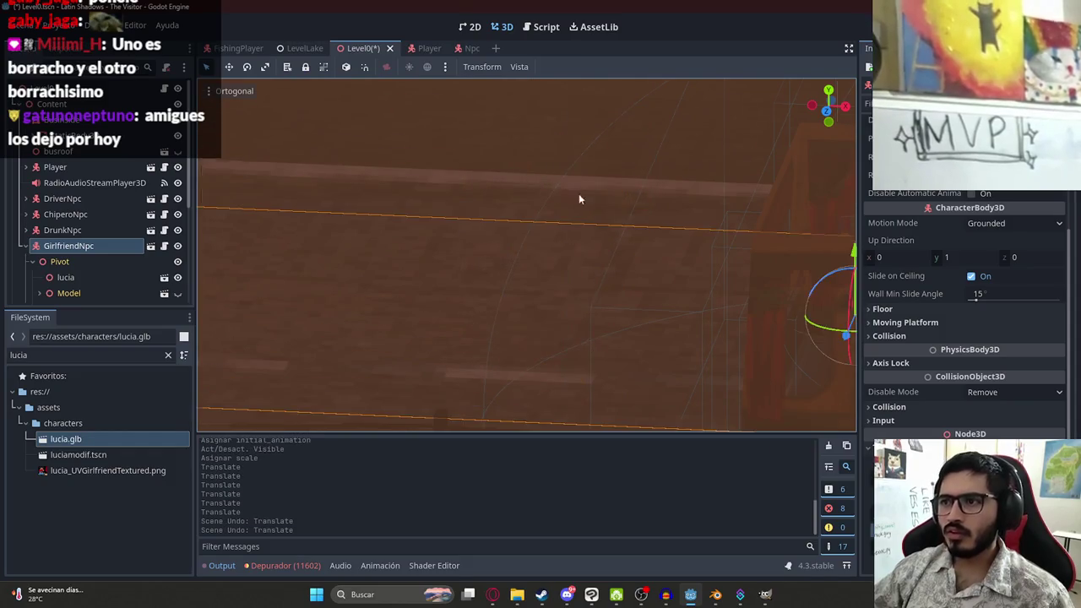
{"action": "scroll", "coordinate": [614, 249], "scroll_direction": "down", "scroll_amount": 5}
{"action": "scroll", "coordinate": [614, 250], "scroll_direction": "up", "scroll_amount": 5}
From top view, fine-tune GirlfriendNpc to X -3.982, Z -11.47 over the bus seat
{"action": "mouse_move", "coordinate": [614, 249]}
{"action": "left_mouse_down"}
{"action": "mouse_move", "coordinate": [512, 171]}
{"action": "mouse_move", "coordinate": [566, 243]}
{"action": "mouse_move", "coordinate": [610, 335]}
{"action": "mouse_move", "coordinate": [5, 196]}
{"action": "left_mouse_up"}
{"action": "scroll", "coordinate": [1020, 368], "scroll_direction": "down", "scroll_amount": 3}
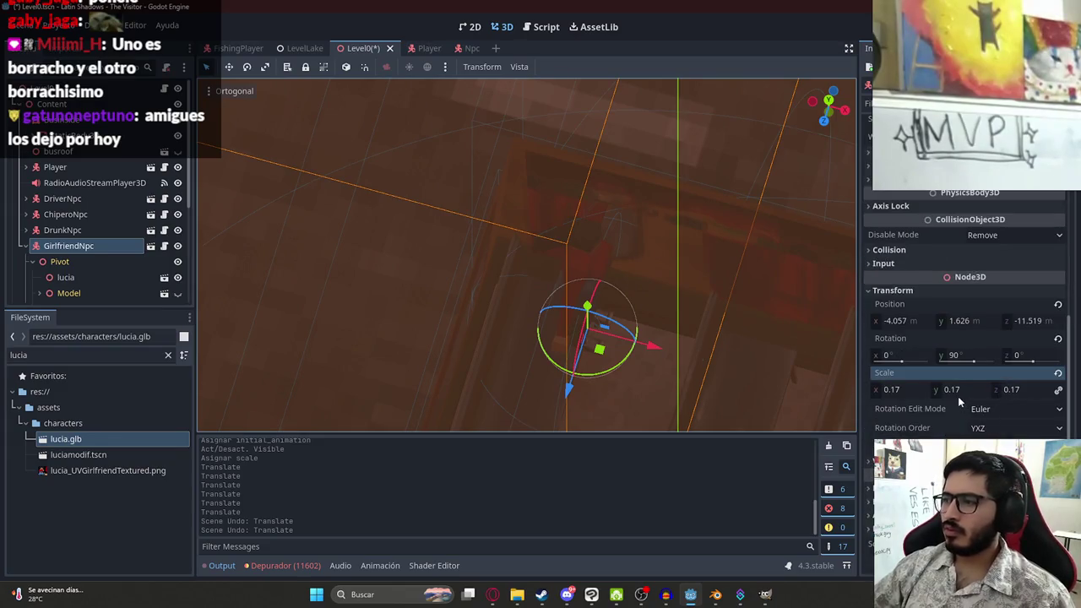
{"action": "scroll", "coordinate": [619, 266], "scroll_direction": "down", "scroll_amount": 5}
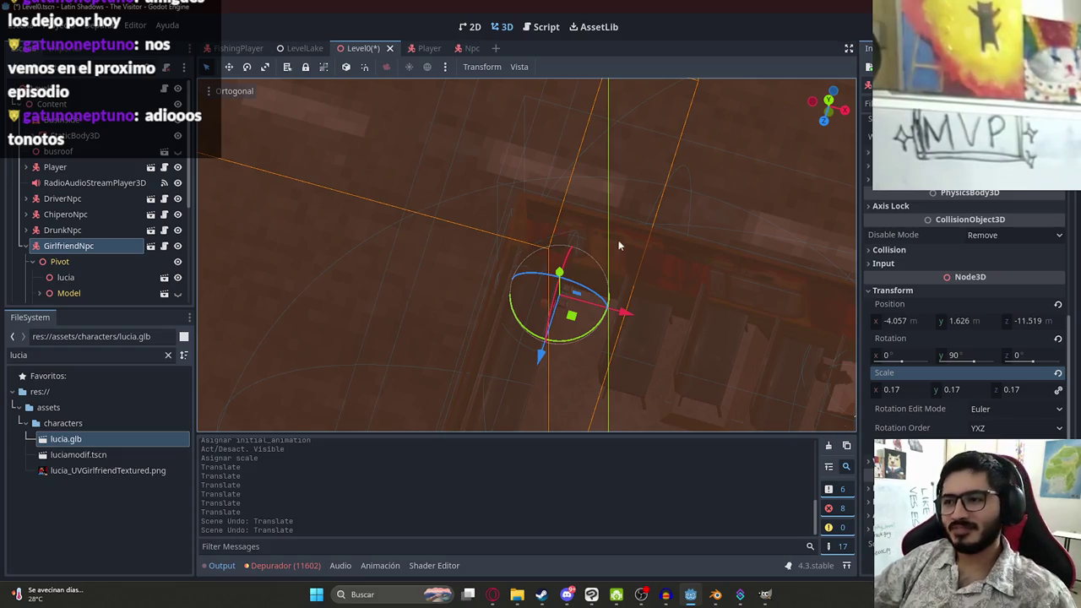
{"action": "key", "text": "KP_7"}
{"action": "left_click_drag", "start_coordinate": [452, 202], "coordinate": [473, 228]}
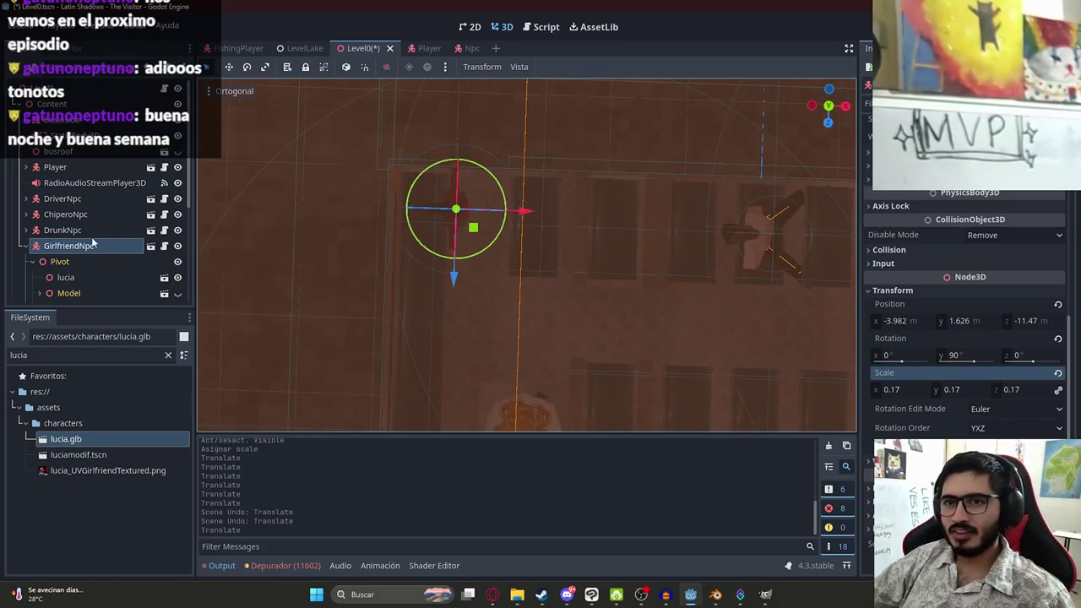
Make lucia's children editable and set its AnimationPlayer to the sit animation
{"action": "left_click", "coordinate": [66, 278]}
{"action": "right_click", "coordinate": [66, 280]}
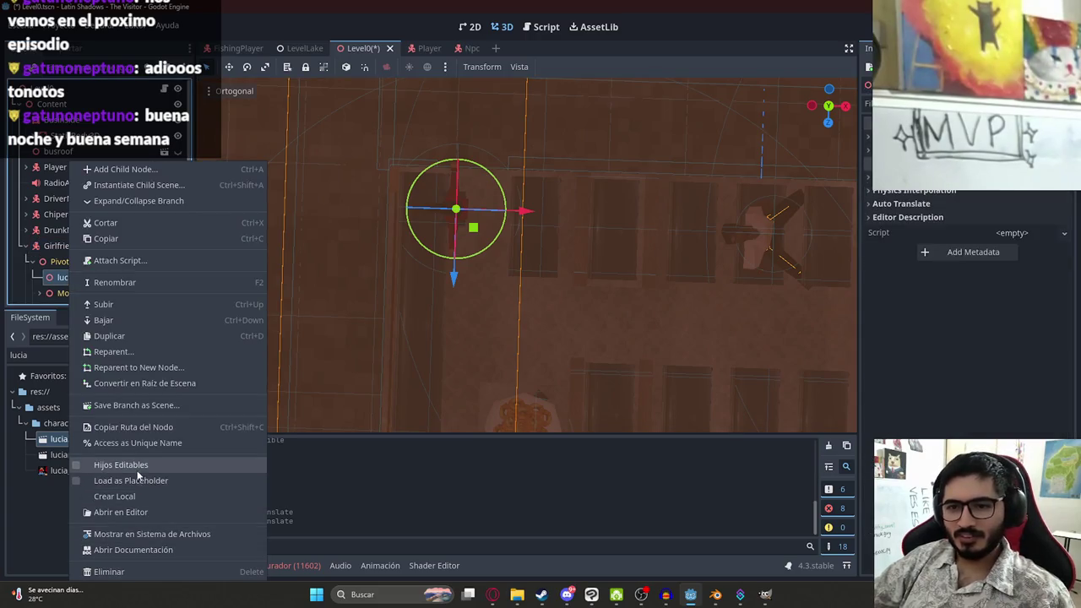
{"action": "left_click", "coordinate": [121, 466]}
{"action": "left_click", "coordinate": [52, 294]}
{"action": "scroll", "coordinate": [102, 253], "scroll_direction": "down", "scroll_amount": 3}
{"action": "left_click", "coordinate": [94, 202]}
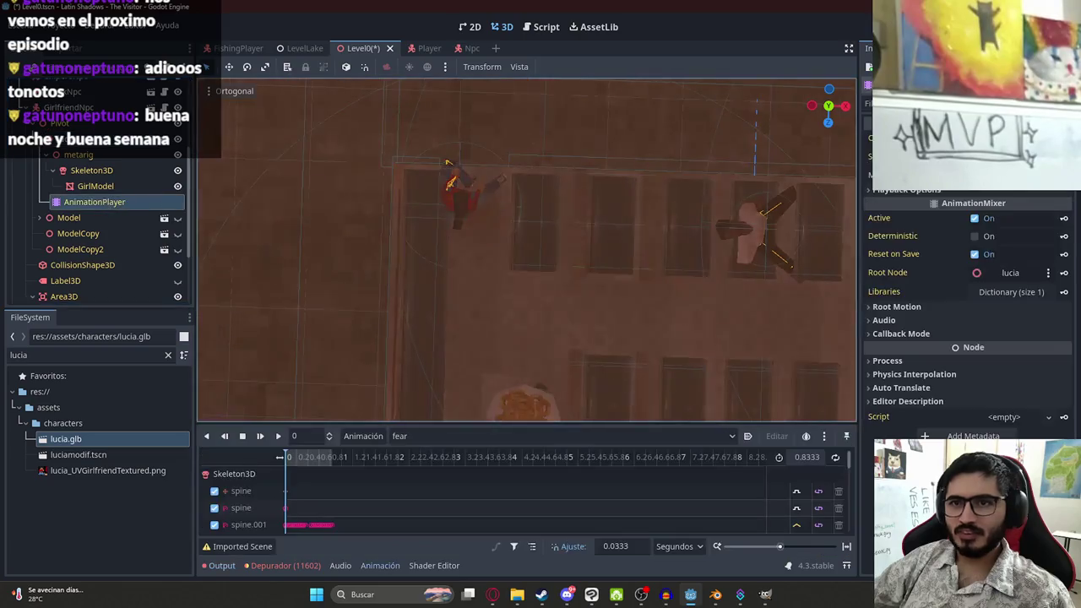
{"action": "left_click", "coordinate": [1013, 169]}
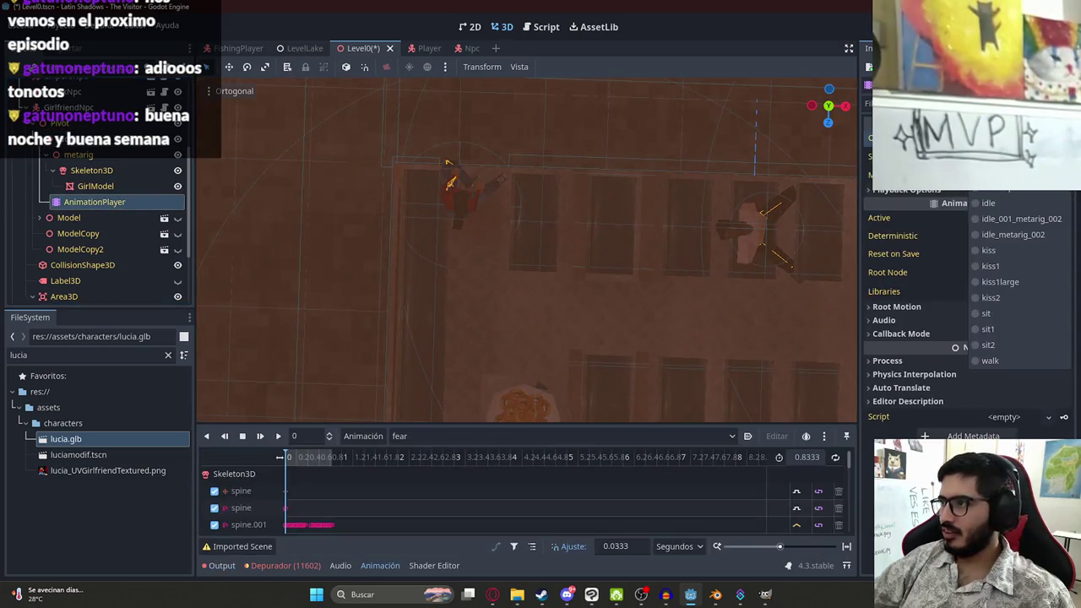
{"action": "left_click", "coordinate": [1013, 312]}
Try a scale of 1 on the character model, then revert it to 0.17
{"action": "left_click", "coordinate": [456, 201]}
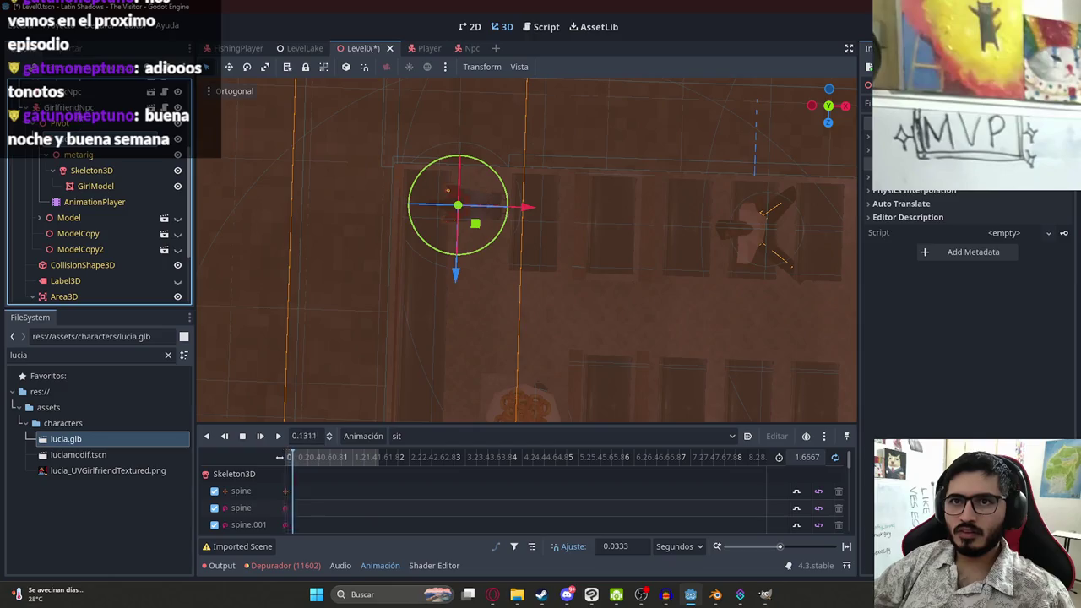
{"action": "mouse_move", "coordinate": [443, 106]}
{"action": "left_mouse_down"}
{"action": "mouse_move", "coordinate": [647, 362]}
{"action": "mouse_move", "coordinate": [561, 174]}
{"action": "mouse_move", "coordinate": [564, 155]}
{"action": "mouse_move", "coordinate": [508, 173]}
{"action": "mouse_move", "coordinate": [498, 193]}
{"action": "mouse_move", "coordinate": [477, 127]}
{"action": "left_mouse_up"}
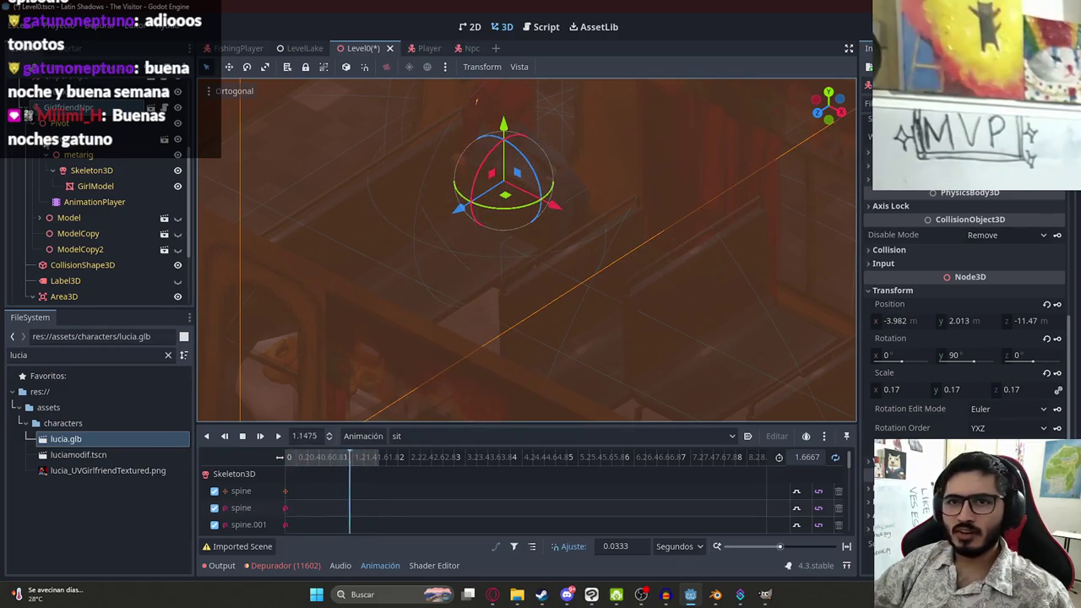
{"action": "left_click", "coordinate": [73, 202]}
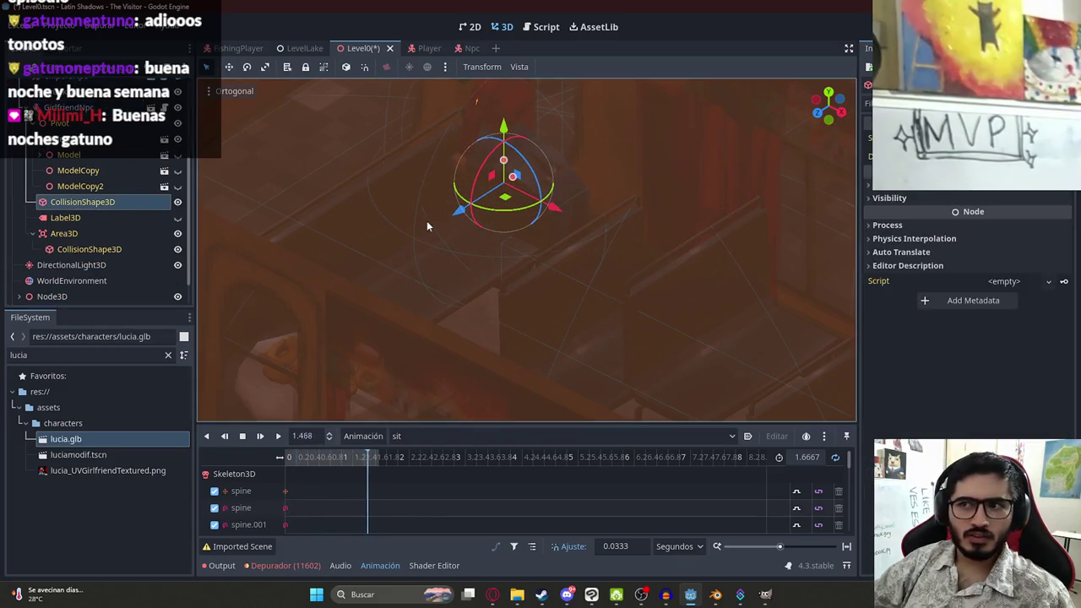
{"action": "scroll", "coordinate": [423, 212], "scroll_direction": "up", "scroll_amount": 5}
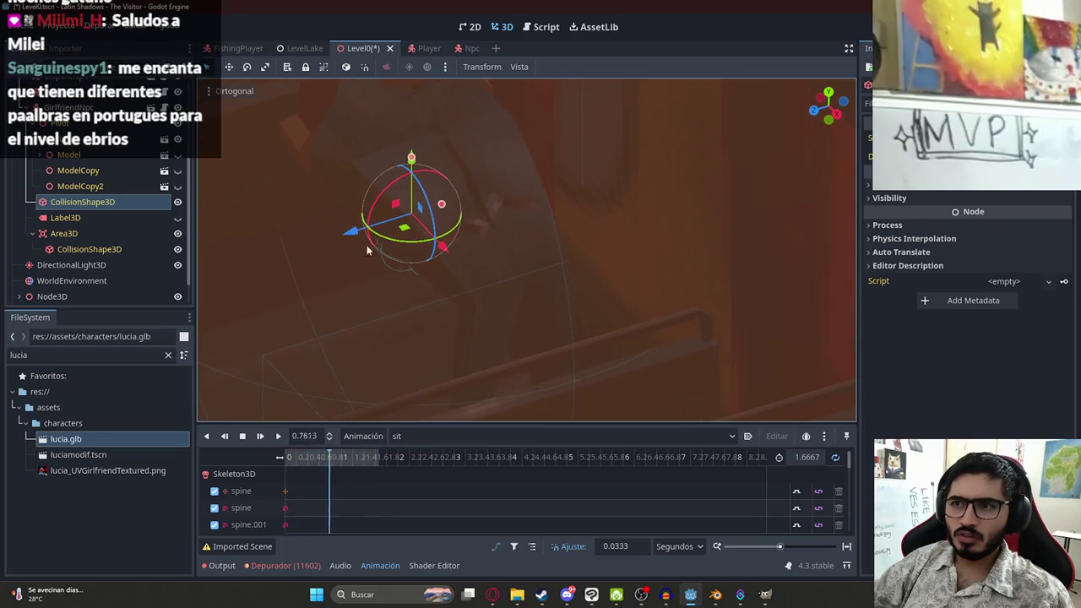
{"action": "left_click", "coordinate": [675, 177]}
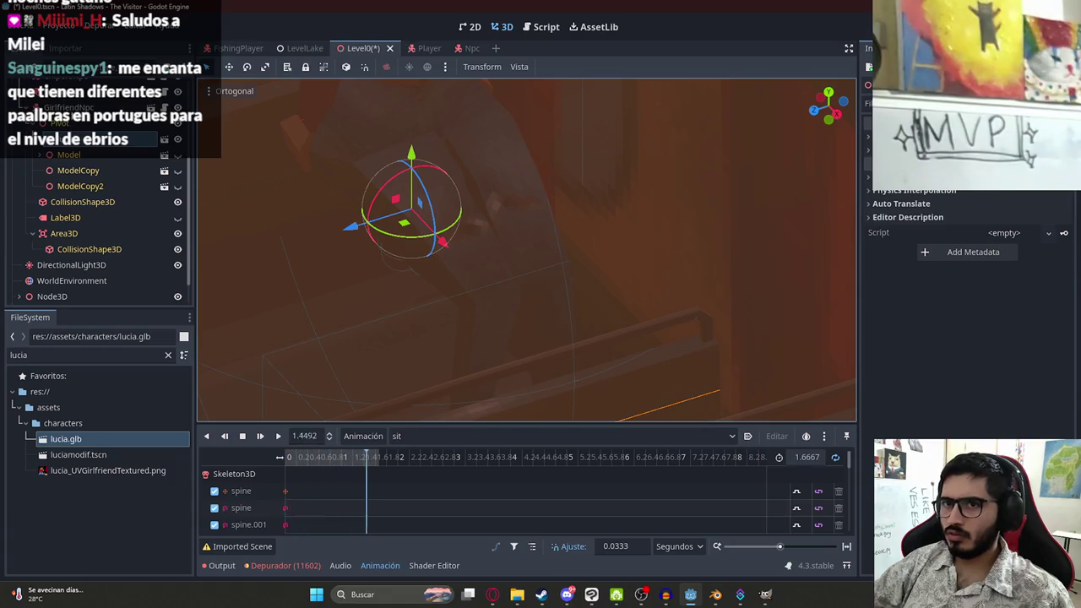
{"action": "scroll", "coordinate": [929, 196], "scroll_direction": "up", "scroll_amount": 5}
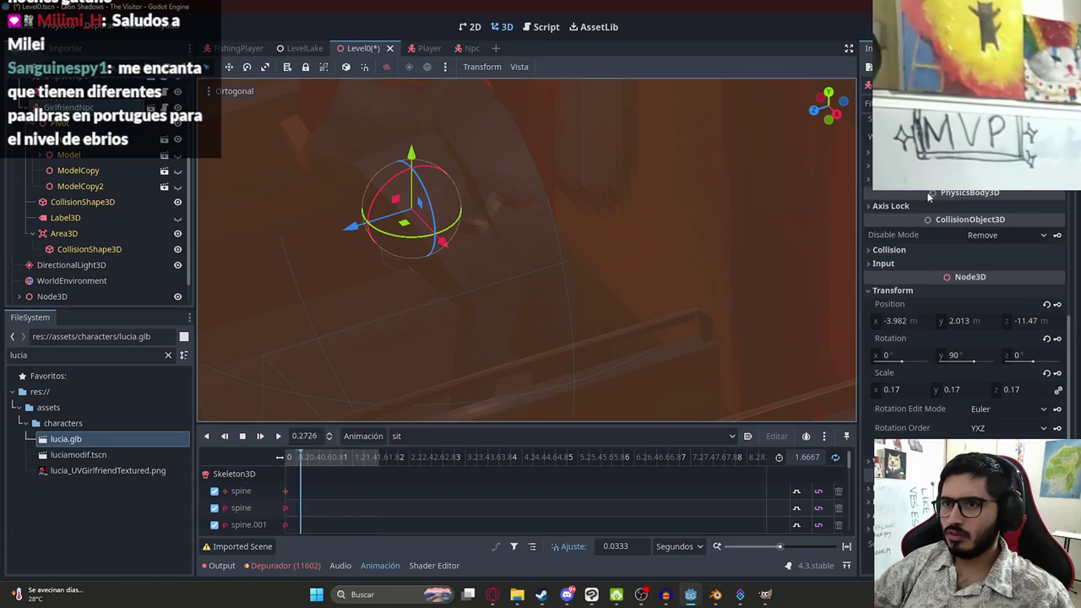
{"action": "left_click", "coordinate": [892, 390]}
{"action": "type", "text": "1"}
{"action": "key", "text": "Return"}
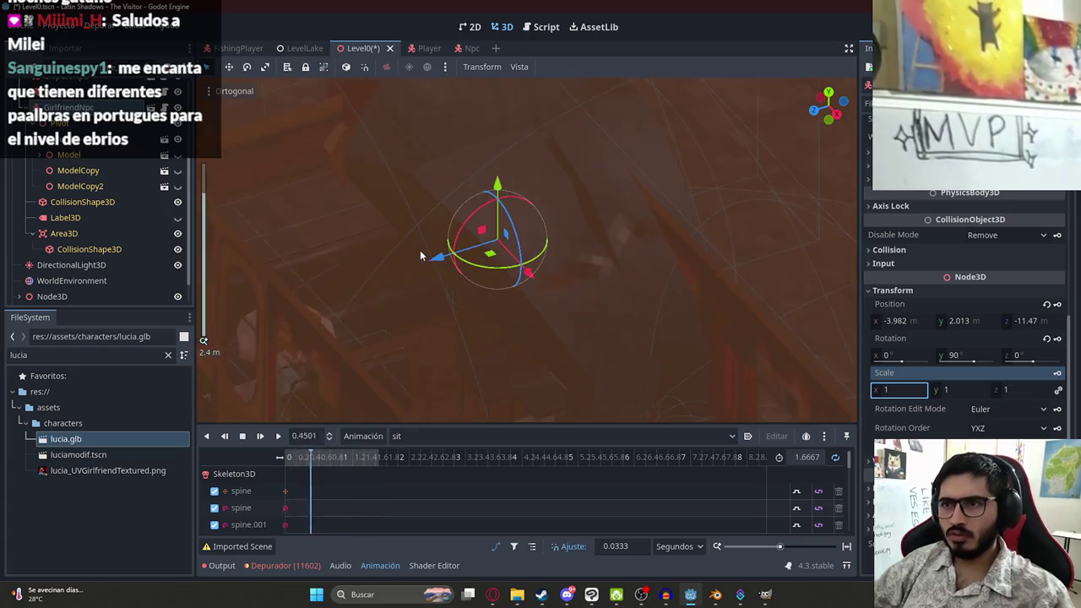
{"action": "mouse_move", "coordinate": [476, 251]}
{"action": "left_mouse_down"}
{"action": "mouse_move", "coordinate": [635, 317]}
{"action": "mouse_move", "coordinate": [422, 177]}
{"action": "mouse_move", "coordinate": [436, 115]}
{"action": "mouse_move", "coordinate": [499, 338]}
{"action": "left_mouse_up"}
{"action": "key", "text": "ctrl+z"}
{"action": "scroll", "coordinate": [649, 328], "scroll_direction": "up", "scroll_amount": 2}
{"action": "scroll", "coordinate": [652, 339], "scroll_direction": "up", "scroll_amount": 3}
{"action": "right_click", "coordinate": [66, 297]}
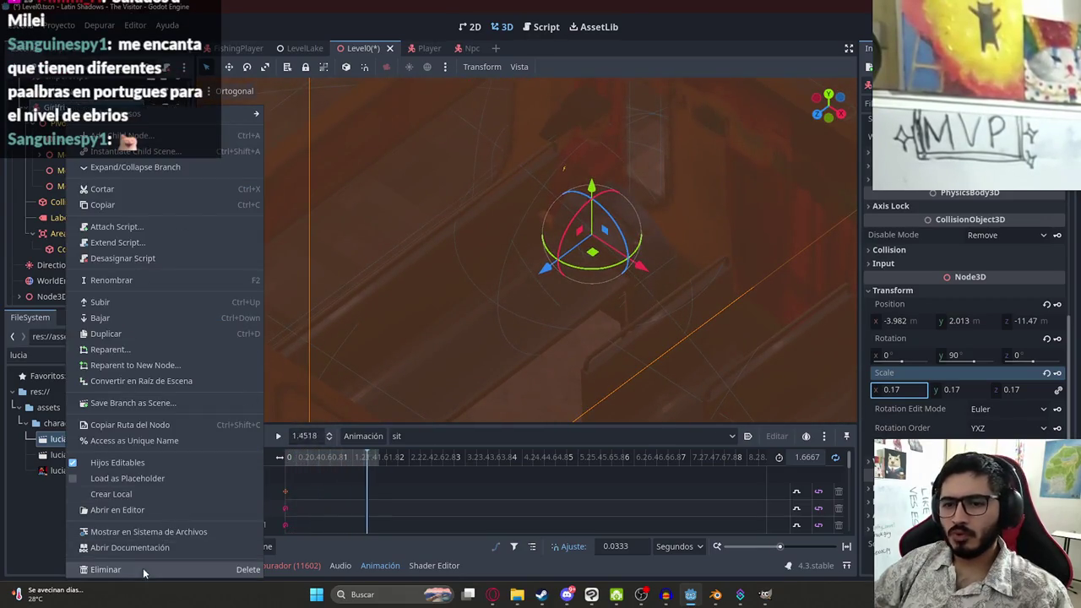
Delete the selected node and place a new Npc instance, filtered by 'npc', into the bus
{"action": "left_click", "coordinate": [143, 569]}
{"action": "key", "text": "Return"}
{"action": "double_click", "coordinate": [51, 354]}
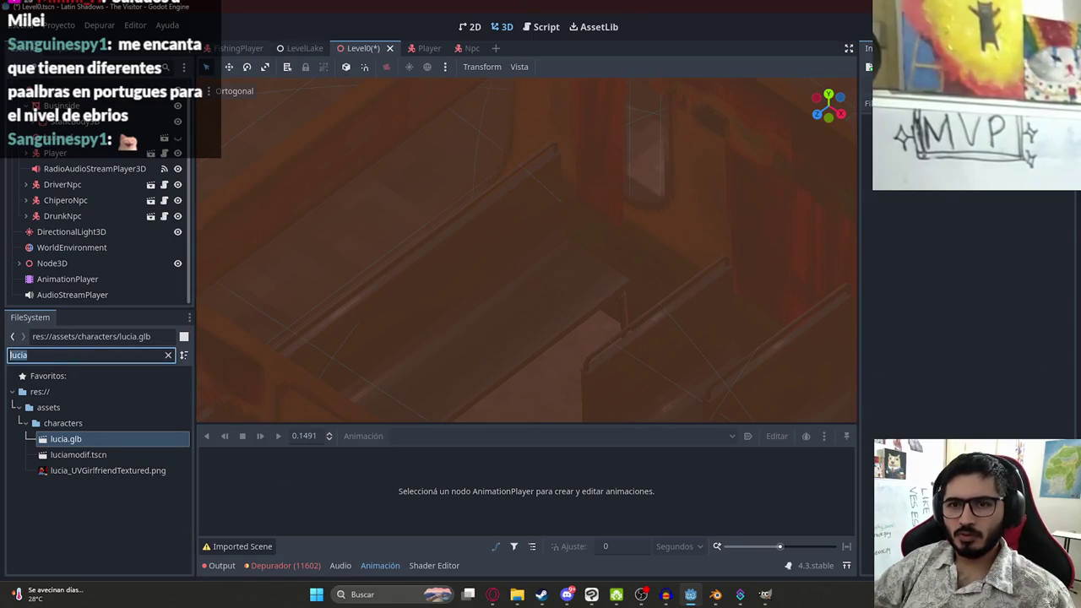
{"action": "type", "text": "npc"}
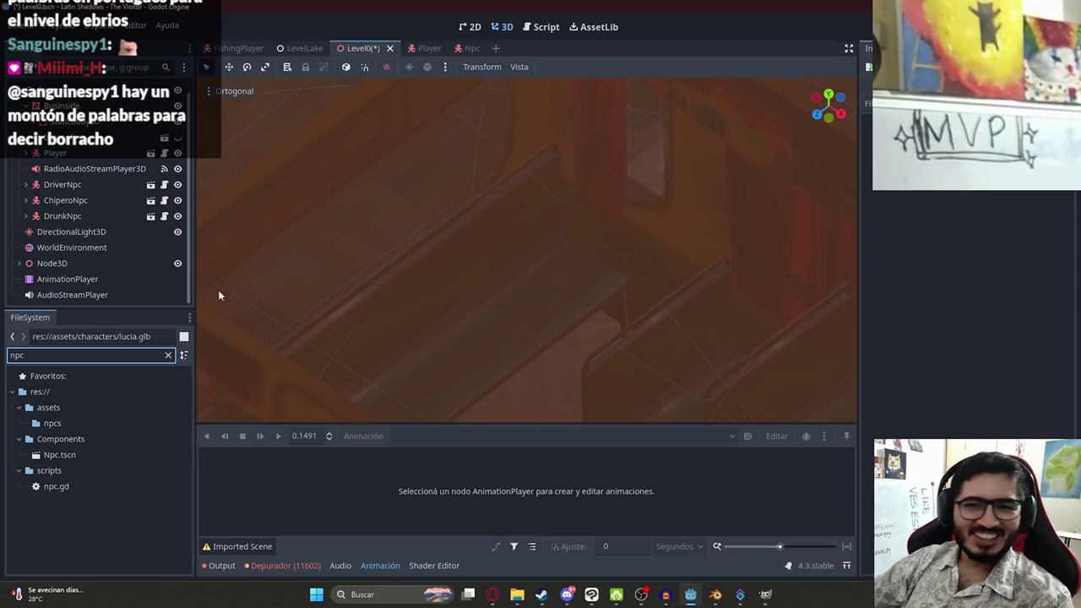
{"action": "scroll", "coordinate": [416, 193], "scroll_direction": "down", "scroll_amount": 3}
{"action": "left_click_drag", "start_coordinate": [396, 201], "coordinate": [467, 231]}
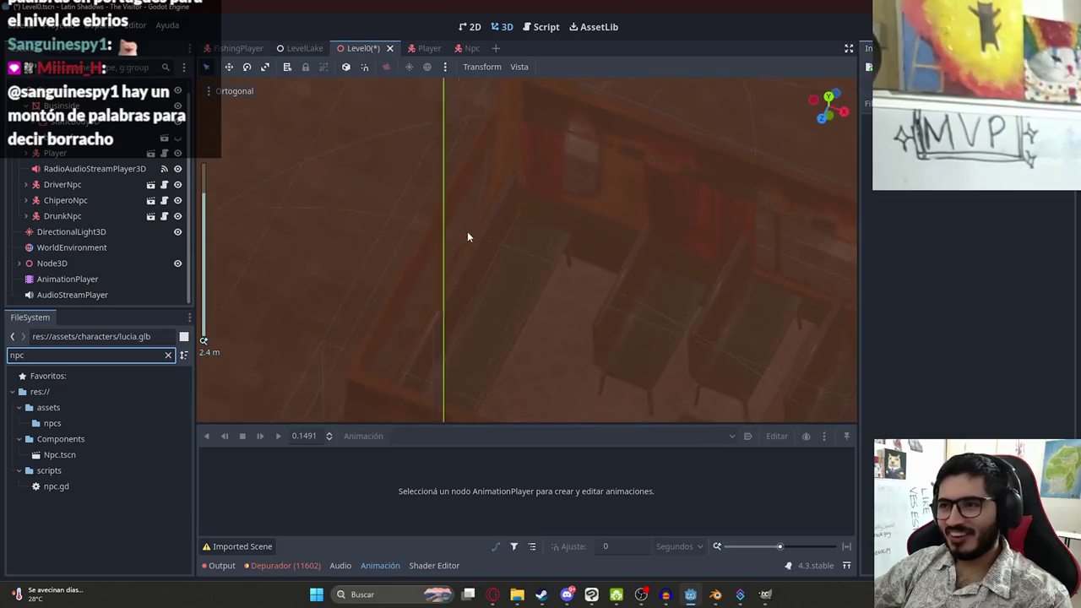
{"action": "mouse_move", "coordinate": [61, 454]}
{"action": "left_mouse_down"}
{"action": "mouse_move", "coordinate": [564, 259]}
{"action": "mouse_move", "coordinate": [554, 287]}
{"action": "mouse_move", "coordinate": [564, 85]}
{"action": "left_mouse_up"}
Rotate the Npc 90° on Y and slide it along X to -4.096
{"action": "scroll", "coordinate": [555, 287], "scroll_direction": "up", "scroll_amount": 4}
{"action": "scroll", "coordinate": [502, 246], "scroll_direction": "down", "scroll_amount": 2}
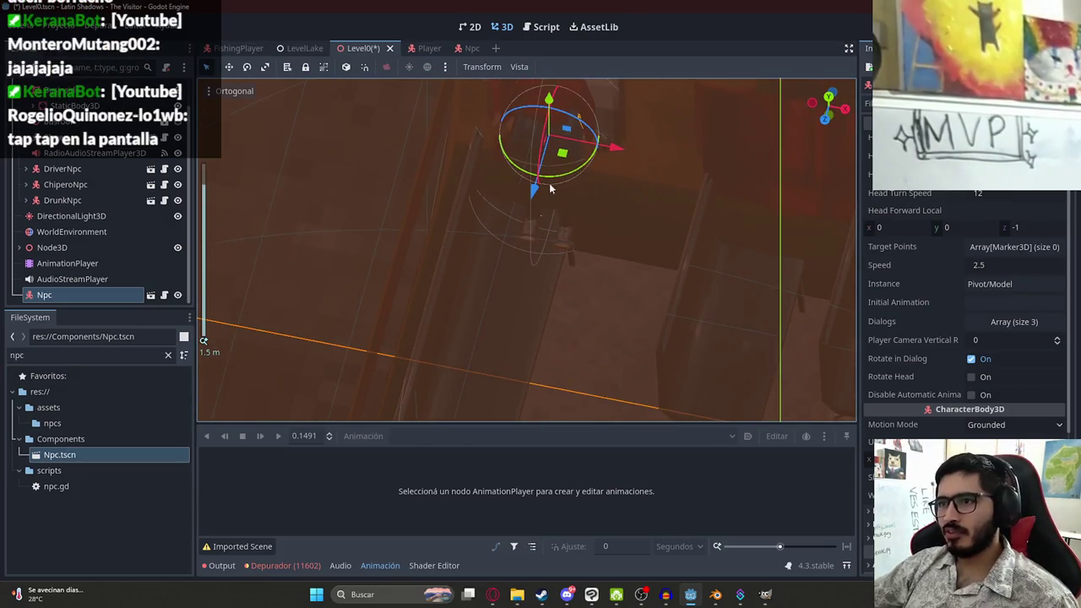
{"action": "scroll", "coordinate": [952, 386], "scroll_direction": "down", "scroll_amount": 10}
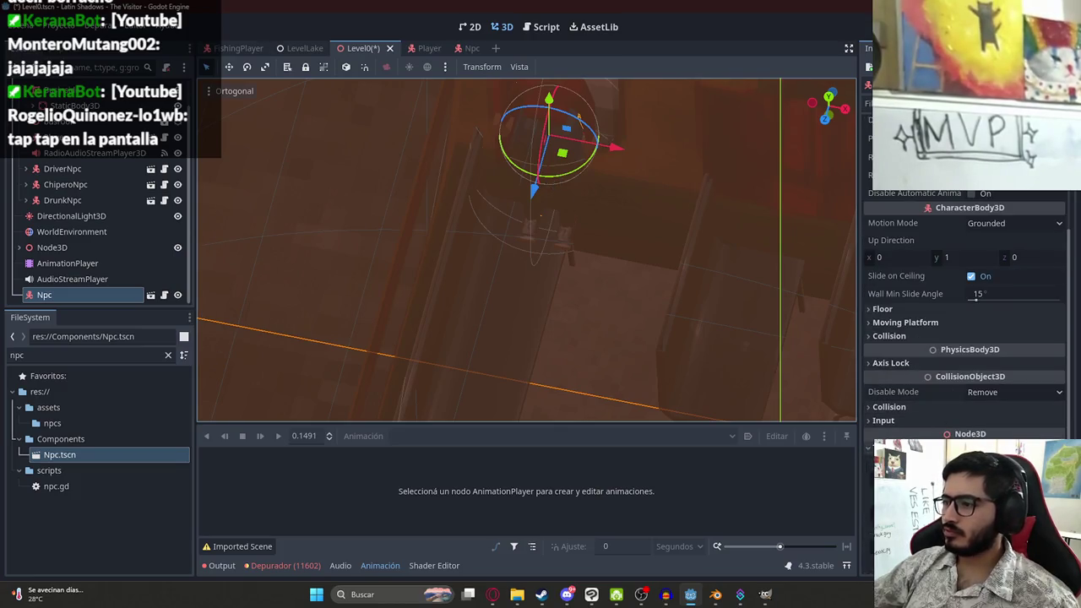
{"action": "left_click", "coordinate": [965, 397]}
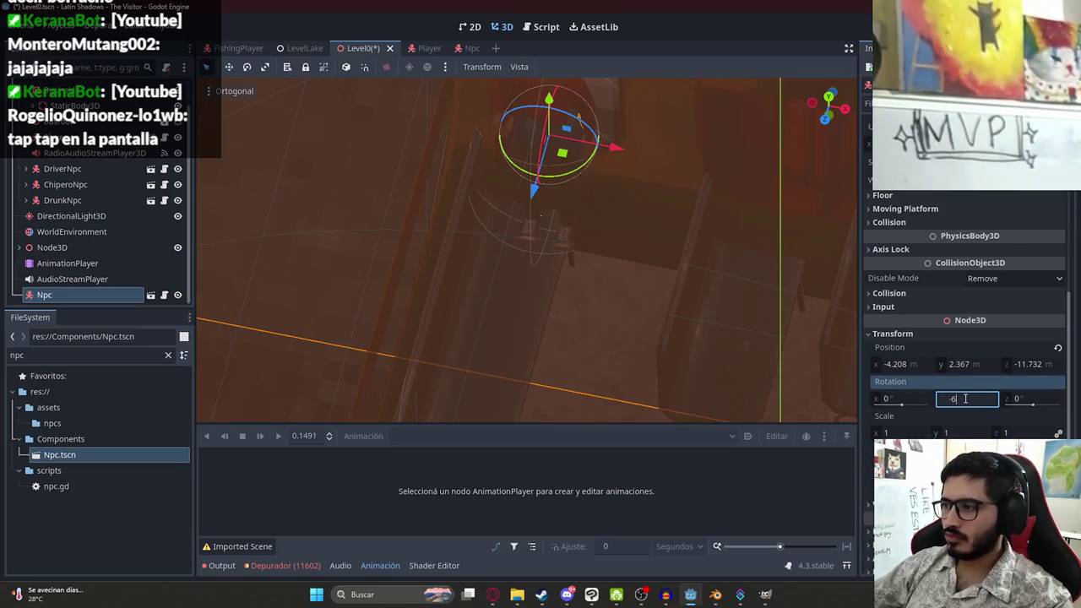
{"action": "type", "text": "0"}
{"action": "key", "text": "Return"}
{"action": "left_click", "coordinate": [962, 395]}
{"action": "type", "text": "0"}
{"action": "key", "text": "Return"}
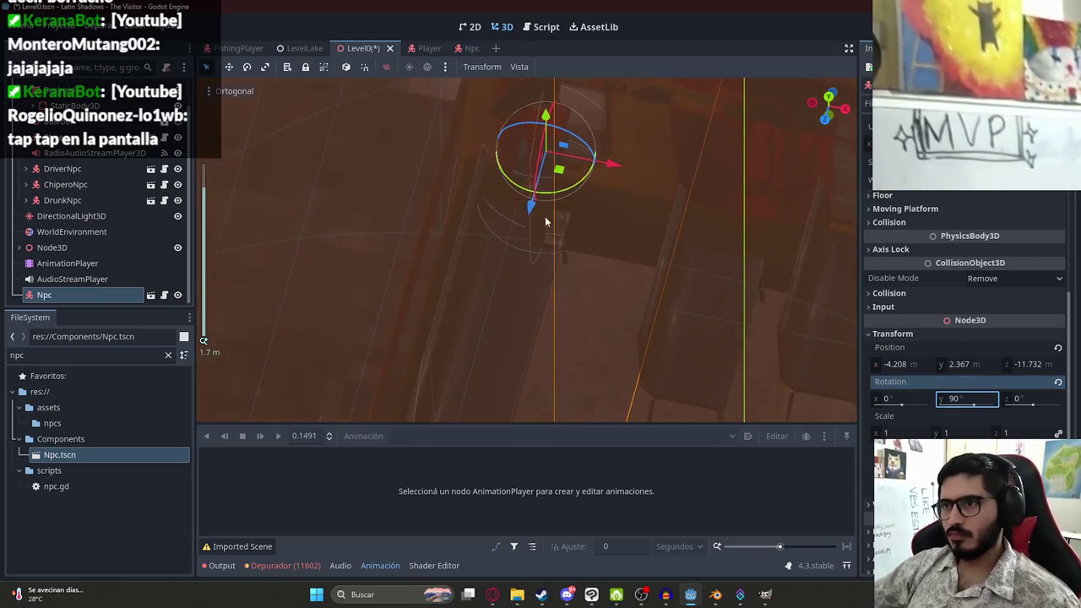
{"action": "mouse_move", "coordinate": [578, 191]}
{"action": "left_mouse_down"}
{"action": "mouse_move", "coordinate": [633, 259]}
{"action": "mouse_move", "coordinate": [586, 235]}
{"action": "mouse_move", "coordinate": [625, 203]}
{"action": "mouse_move", "coordinate": [615, 133]}
{"action": "mouse_move", "coordinate": [587, 148]}
{"action": "mouse_move", "coordinate": [579, 224]}
{"action": "mouse_move", "coordinate": [577, 194]}
{"action": "left_mouse_up"}
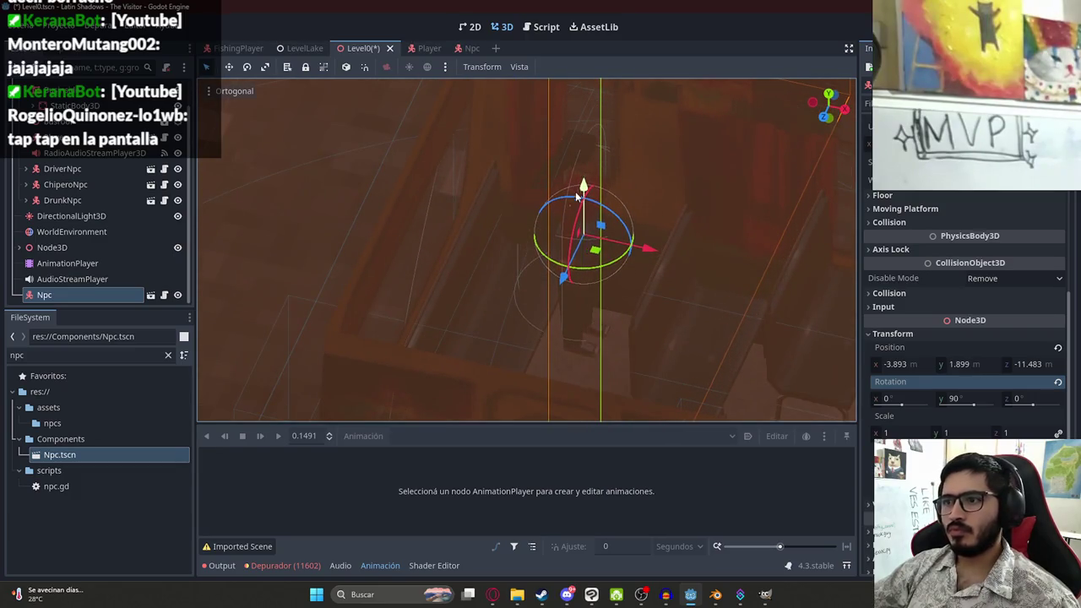
{"action": "left_click_drag", "start_coordinate": [653, 251], "coordinate": [623, 245]}
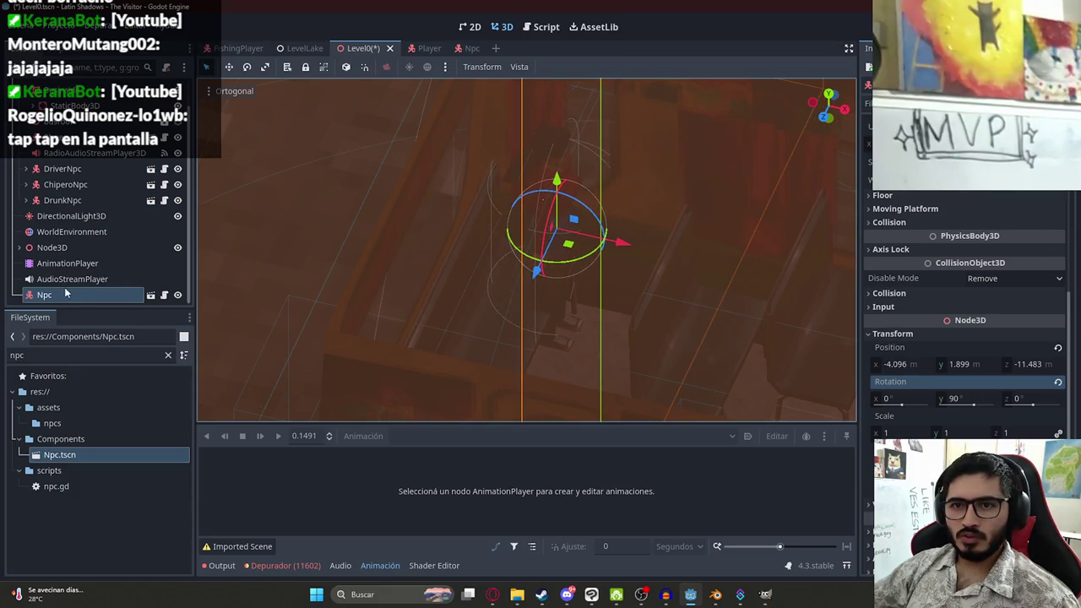
Rename the Npc to GirlfriendNpc and move it up beside the other NPCs in the tree
{"action": "right_click", "coordinate": [65, 293]}
{"action": "key", "text": "Escape"}
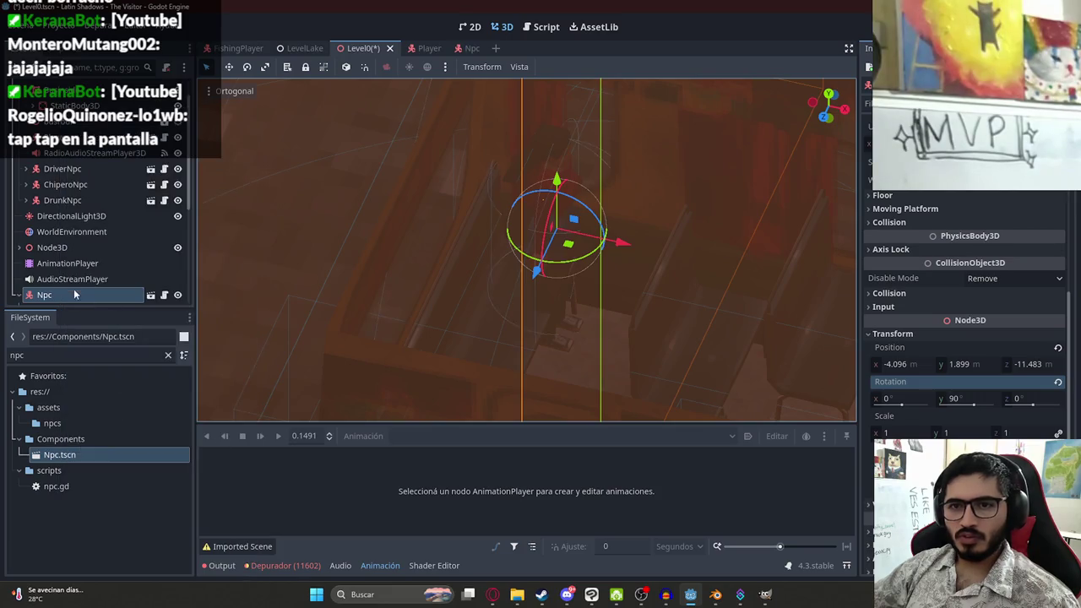
{"action": "double_click", "coordinate": [61, 268]}
{"action": "type", "text": "irlfriend"}
{"action": "key", "text": "Return"}
{"action": "left_click_drag", "start_coordinate": [61, 271], "coordinate": [72, 185]}
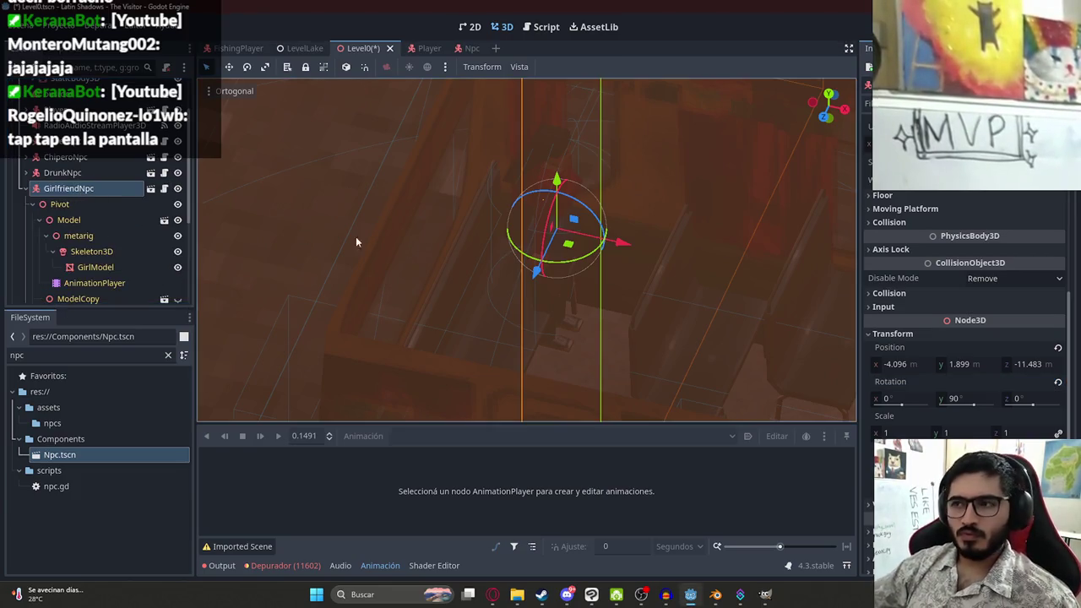
Save Level0 and preview the sit animation on the NPC's AnimationPlayer
{"action": "key", "text": "ctrl+s"}
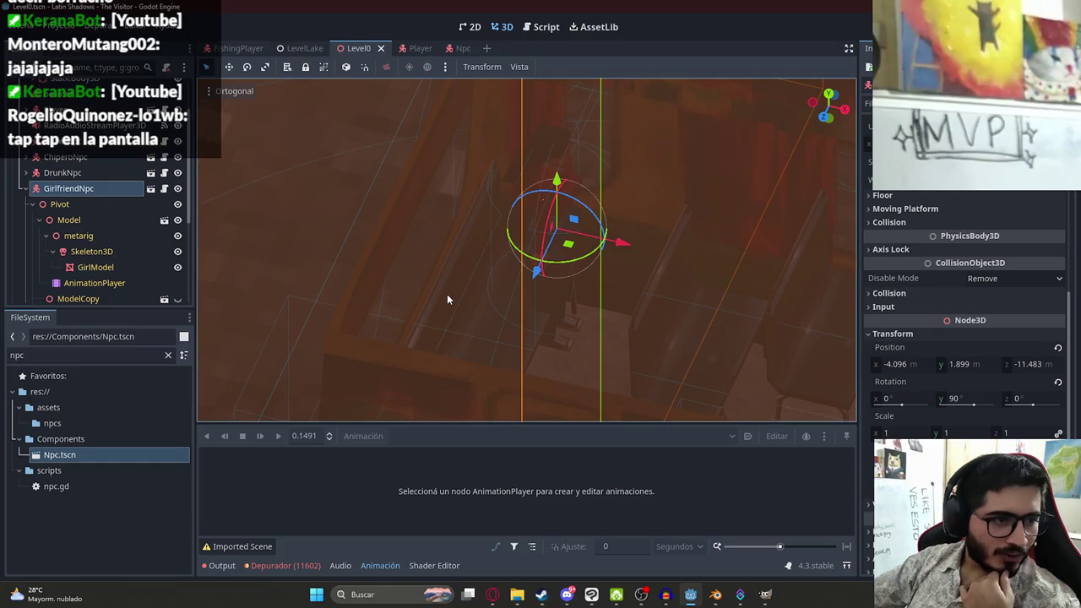
{"action": "left_click_drag", "start_coordinate": [446, 294], "coordinate": [589, 270]}
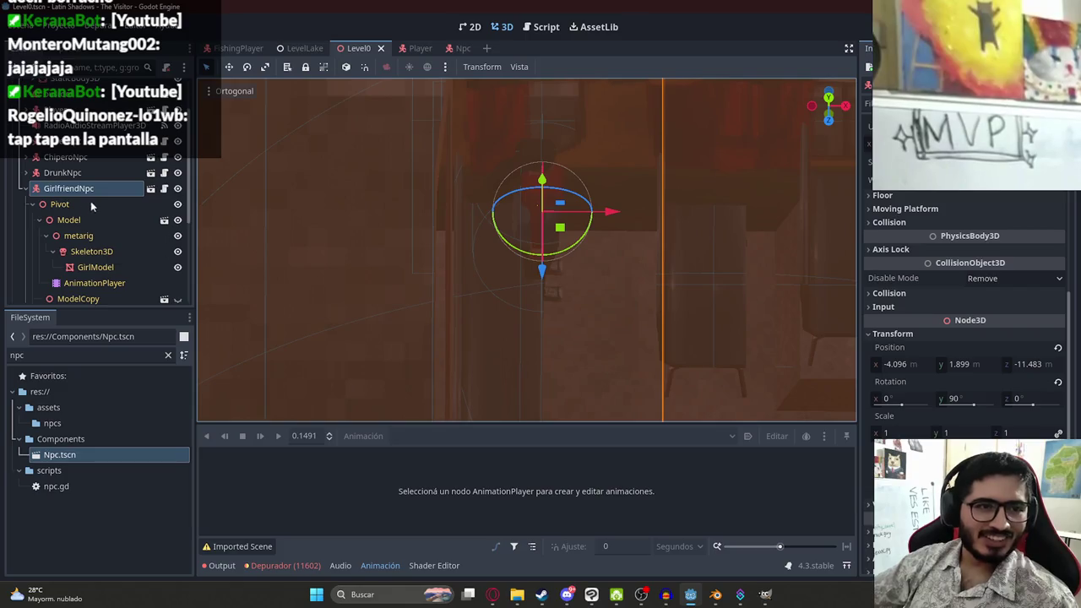
{"action": "mouse_move", "coordinate": [702, 205]}
{"action": "left_mouse_down"}
{"action": "mouse_move", "coordinate": [651, 172]}
{"action": "mouse_move", "coordinate": [582, 172]}
{"action": "mouse_move", "coordinate": [622, 223]}
{"action": "mouse_move", "coordinate": [592, 230]}
{"action": "left_mouse_up"}
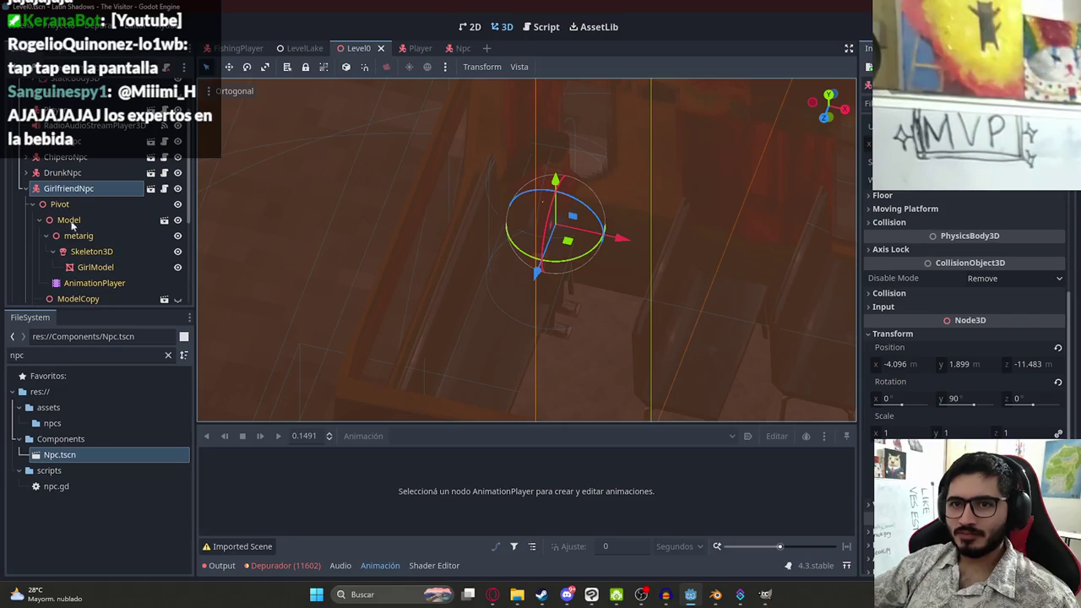
{"action": "scroll", "coordinate": [929, 192], "scroll_direction": "up", "scroll_amount": 5}
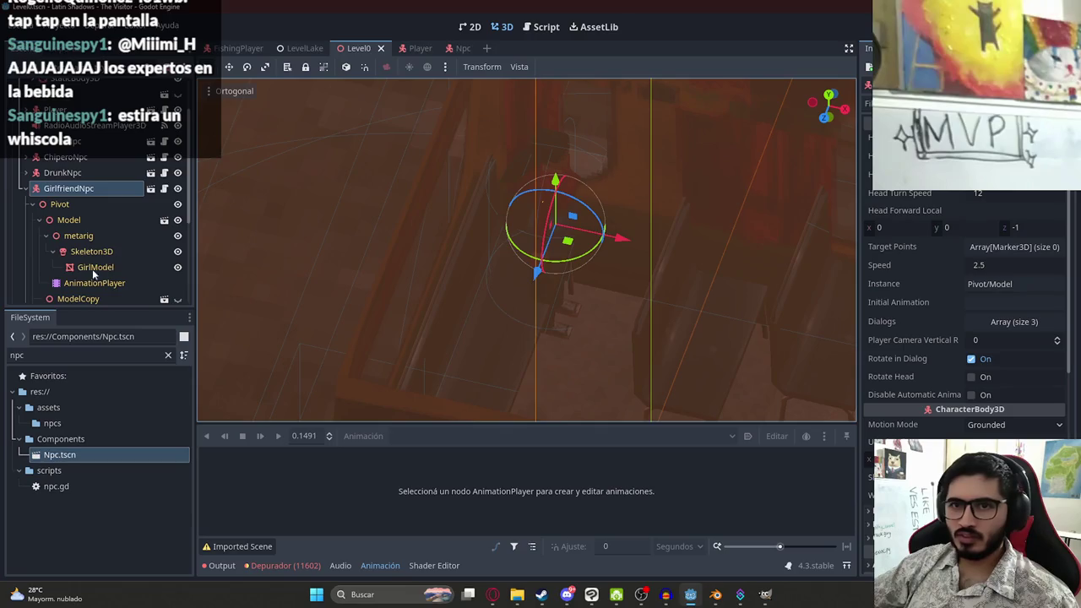
{"action": "left_click", "coordinate": [149, 283]}
{"action": "left_click", "coordinate": [1013, 175]}
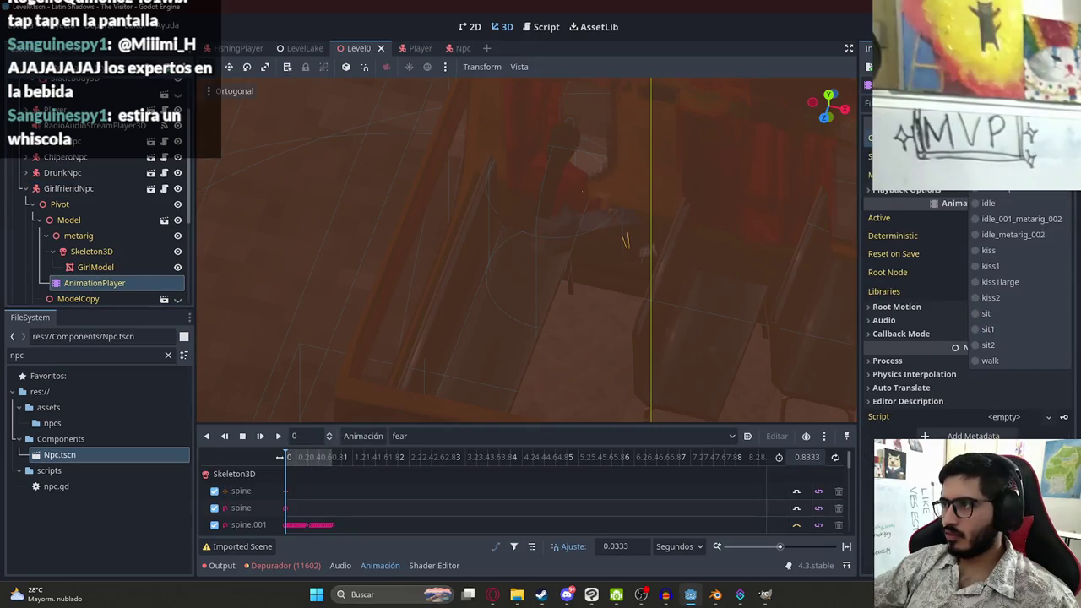
{"action": "left_click", "coordinate": [992, 316]}
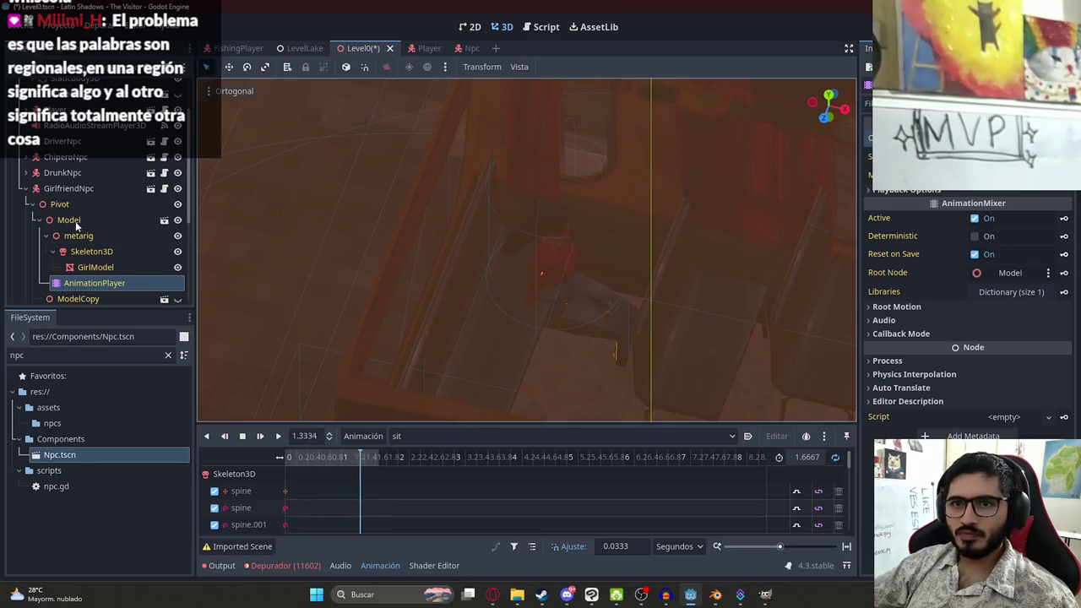
Raise GirlfriendNpc and slide it along X onto the bus seat, then save Level0
{"action": "left_click", "coordinate": [91, 191]}
{"action": "scroll", "coordinate": [665, 282], "scroll_direction": "up", "scroll_amount": 2}
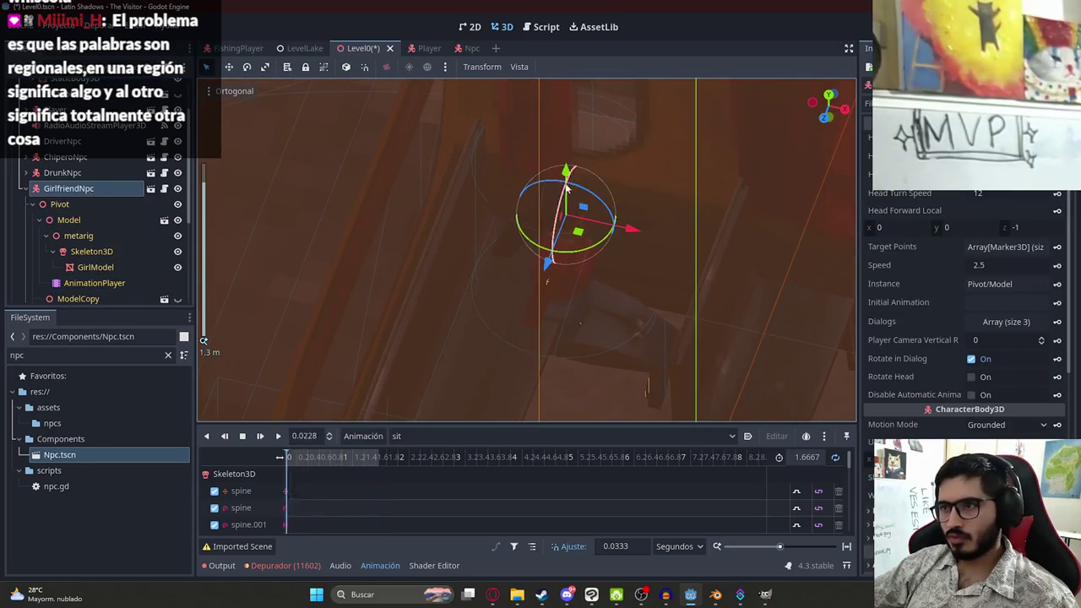
{"action": "mouse_move", "coordinate": [565, 154]}
{"action": "left_mouse_down"}
{"action": "mouse_move", "coordinate": [541, 89]}
{"action": "mouse_move", "coordinate": [425, 73]}
{"action": "left_mouse_up"}
{"action": "left_click", "coordinate": [364, 67]}
{"action": "mouse_move", "coordinate": [568, 137]}
{"action": "left_mouse_down"}
{"action": "mouse_move", "coordinate": [552, 208]}
{"action": "mouse_move", "coordinate": [543, 141]}
{"action": "mouse_move", "coordinate": [543, 197]}
{"action": "mouse_move", "coordinate": [534, 184]}
{"action": "mouse_move", "coordinate": [567, 211]}
{"action": "left_mouse_up"}
{"action": "mouse_move", "coordinate": [621, 237]}
{"action": "left_mouse_down"}
{"action": "mouse_move", "coordinate": [535, 215]}
{"action": "mouse_move", "coordinate": [559, 226]}
{"action": "left_mouse_up"}
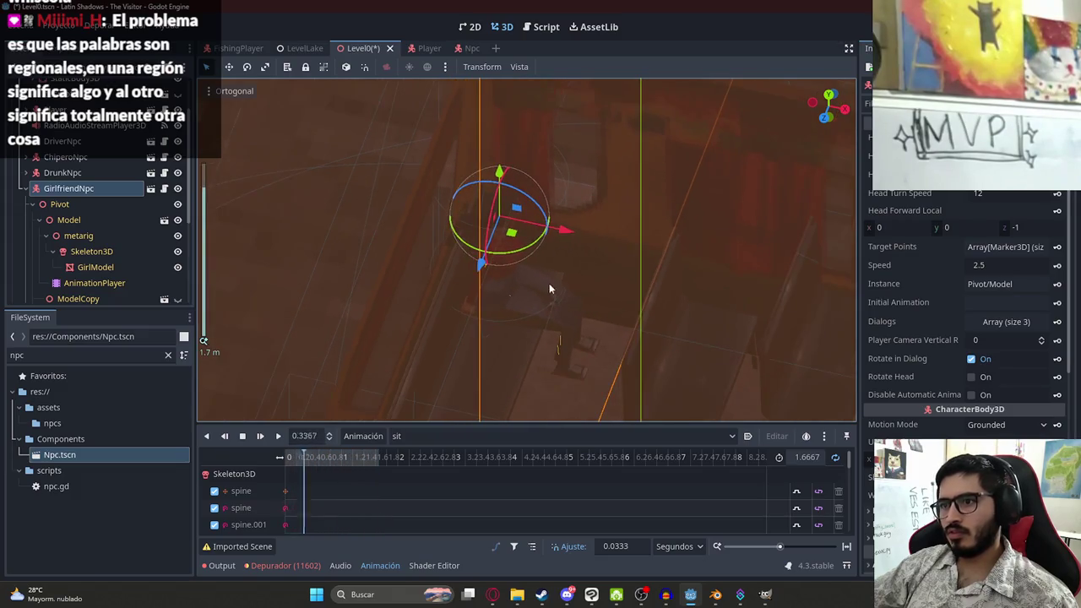
{"action": "left_click_drag", "start_coordinate": [386, 268], "coordinate": [530, 272]}
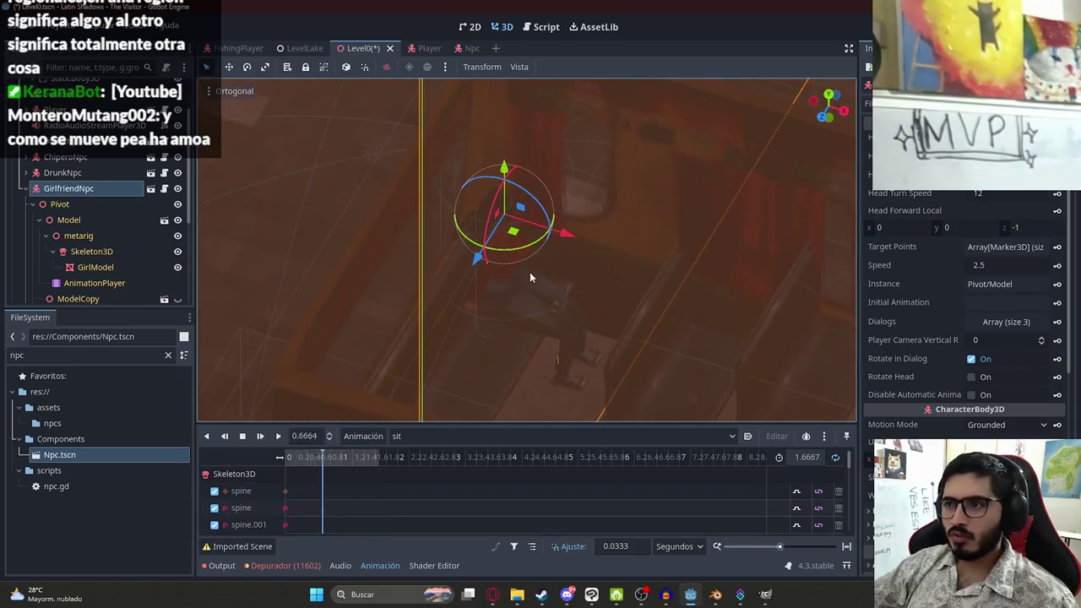
{"action": "key", "text": "ctrl+s"}
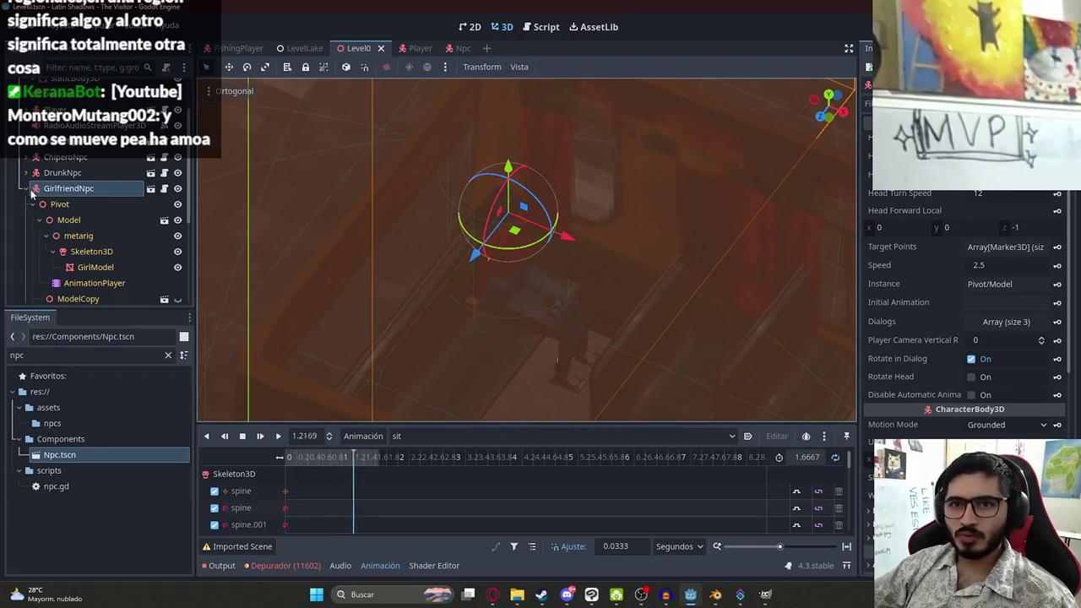
{"action": "left_click", "coordinate": [30, 191]}
{"action": "key", "text": "ctrl+s"}
{"action": "mouse_move", "coordinate": [582, 253]}
{"action": "left_mouse_down"}
{"action": "mouse_move", "coordinate": [597, 269]}
{"action": "mouse_move", "coordinate": [588, 276]}
{"action": "mouse_move", "coordinate": [533, 221]}
{"action": "left_mouse_up"}
{"action": "scroll", "coordinate": [147, 184], "scroll_direction": "up", "scroll_amount": 1}
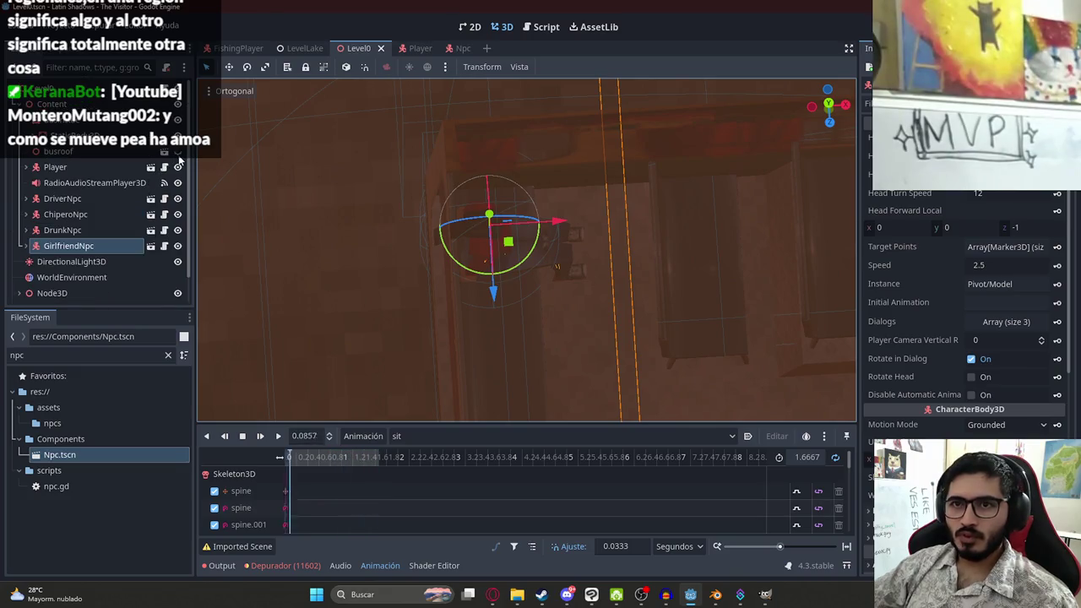
{"action": "left_click", "coordinate": [177, 152]}
Play Level0, talk to the standing girl in red (NPC 2 dialogue), then quit the game
{"action": "right_click", "coordinate": [351, 48]}
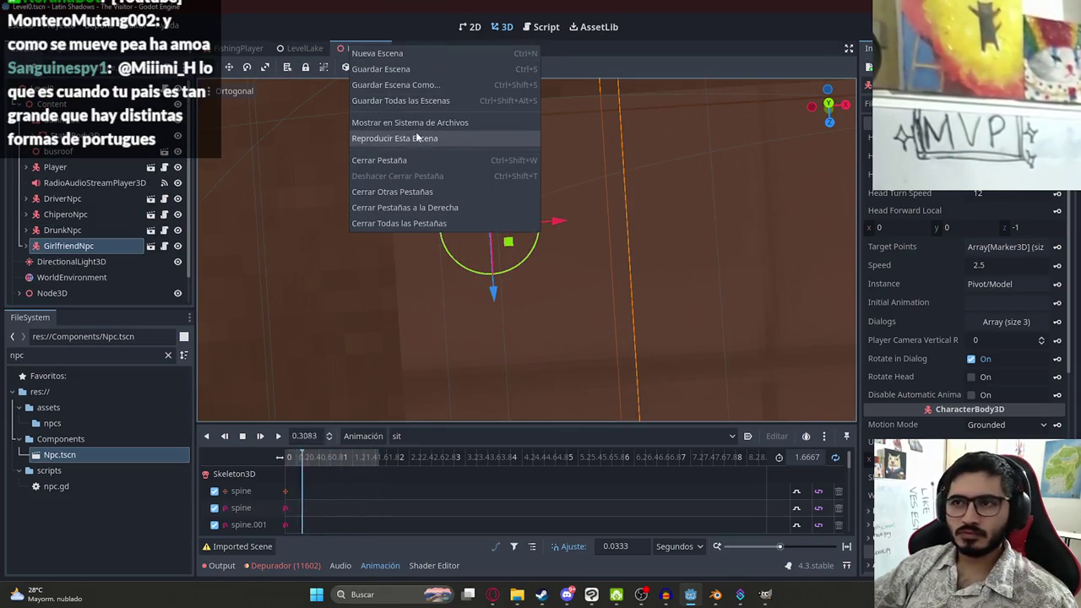
{"action": "left_click", "coordinate": [417, 137]}
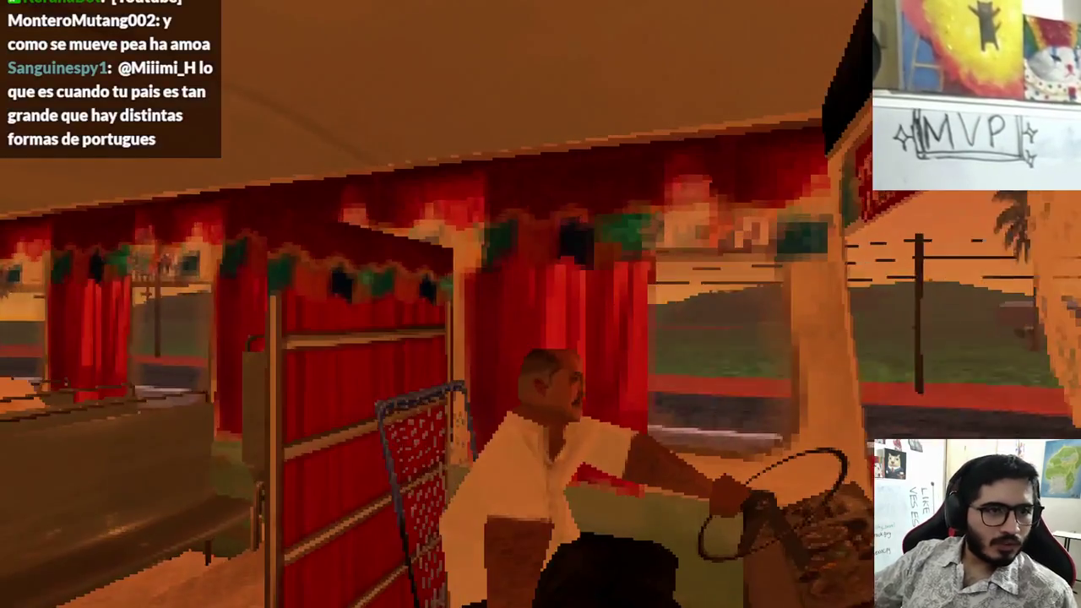
{"action": "key", "text": "Escape"}
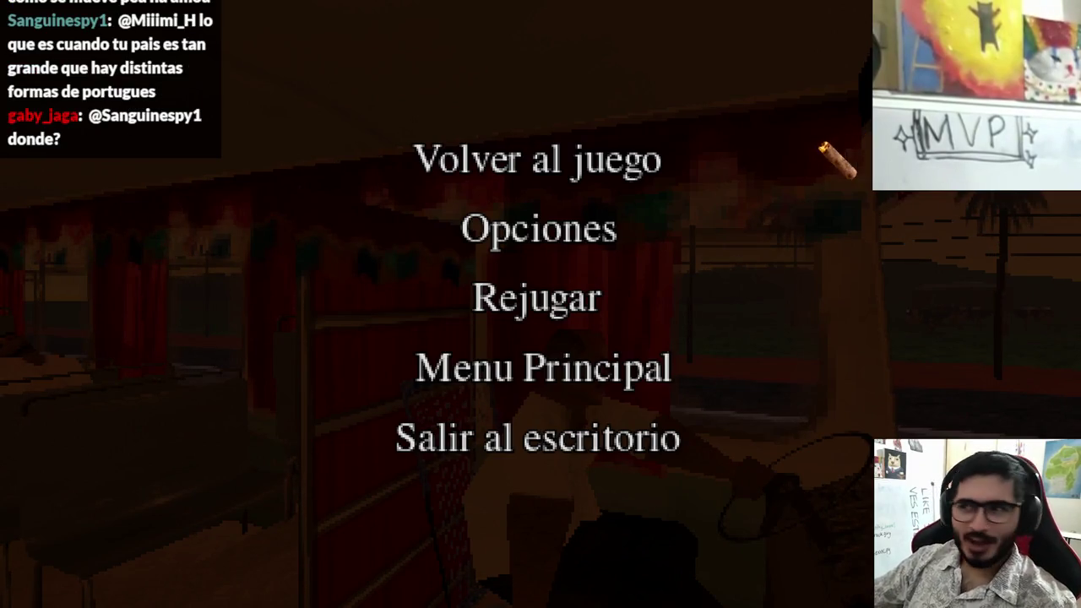
{"action": "left_click", "coordinate": [659, 165]}
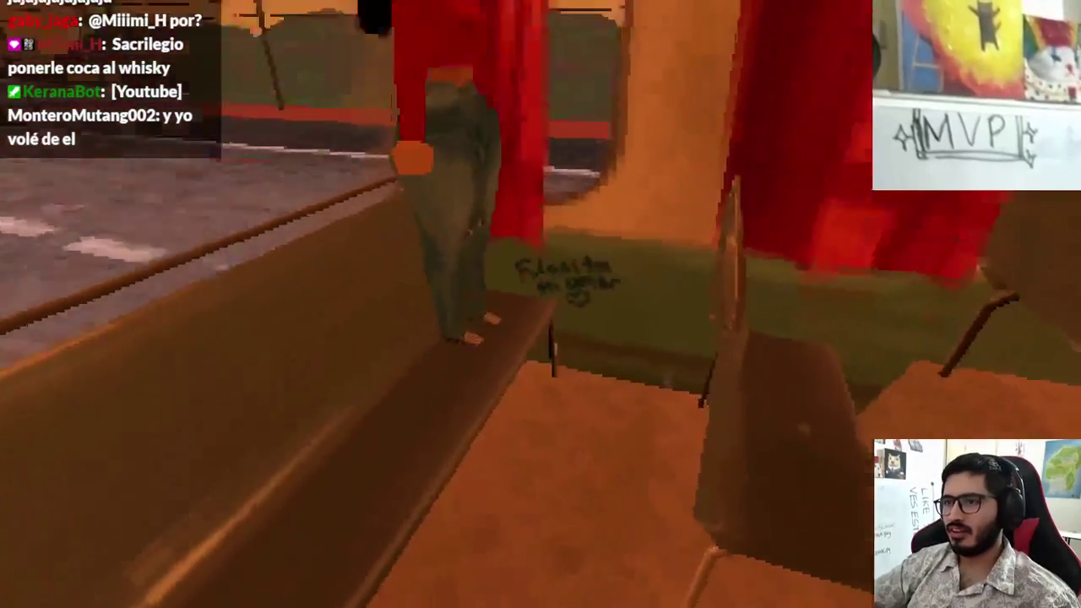
{"action": "key", "text": "Escape"}
{"action": "left_click", "coordinate": [545, 437]}
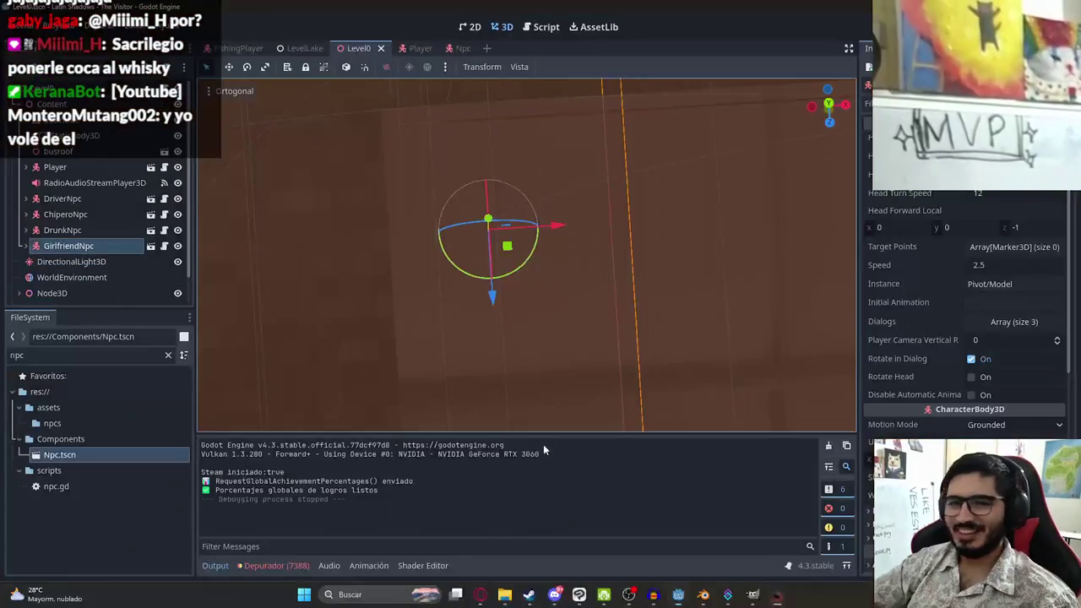
Turn off Rotate in Dialog, set GirlfriendNpc's Initial Animation to sit, save, and play Level0
{"action": "left_click", "coordinate": [74, 244]}
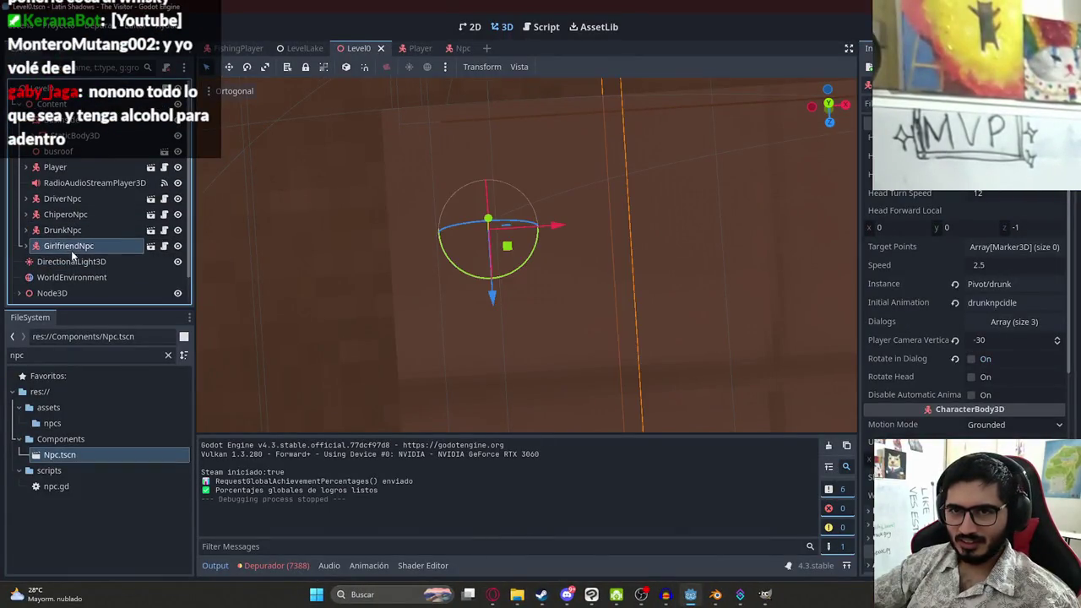
{"action": "left_click", "coordinate": [986, 360]}
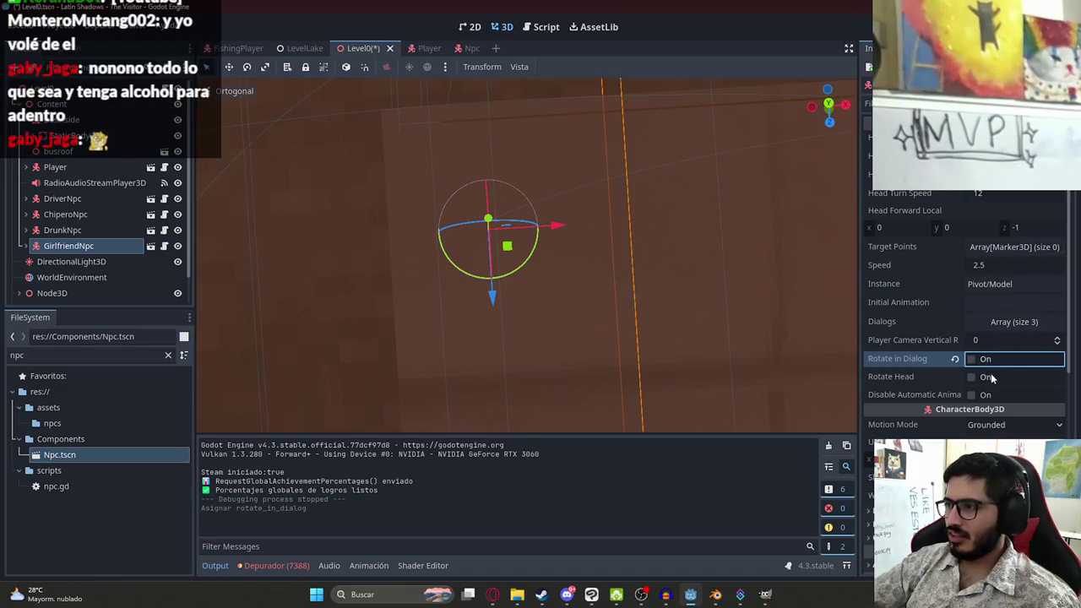
{"action": "left_click", "coordinate": [997, 305]}
{"action": "type", "text": "sit"}
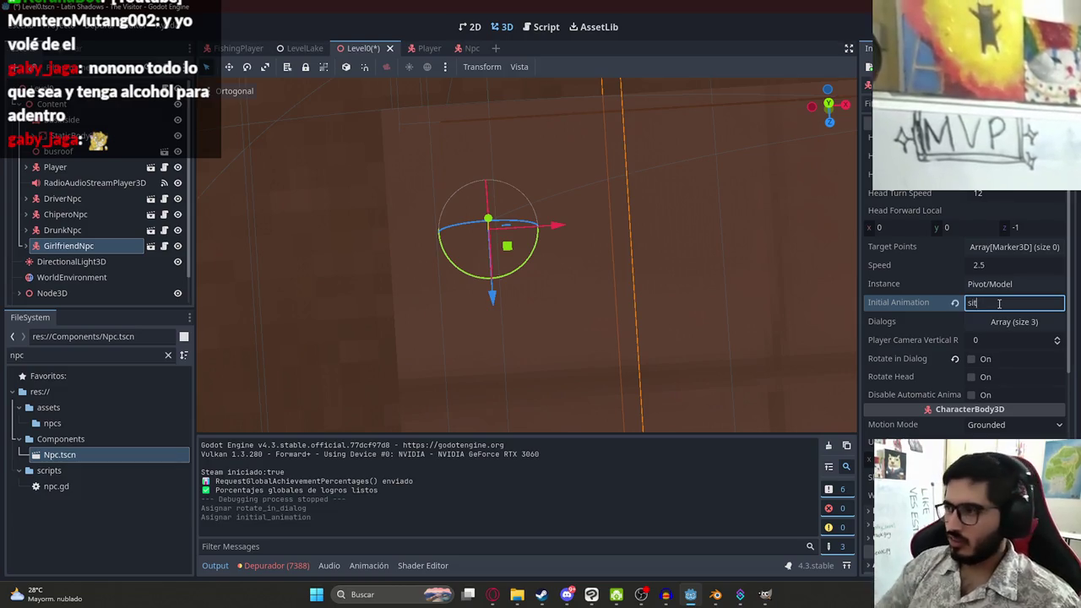
{"action": "key", "text": "ctrl+s"}
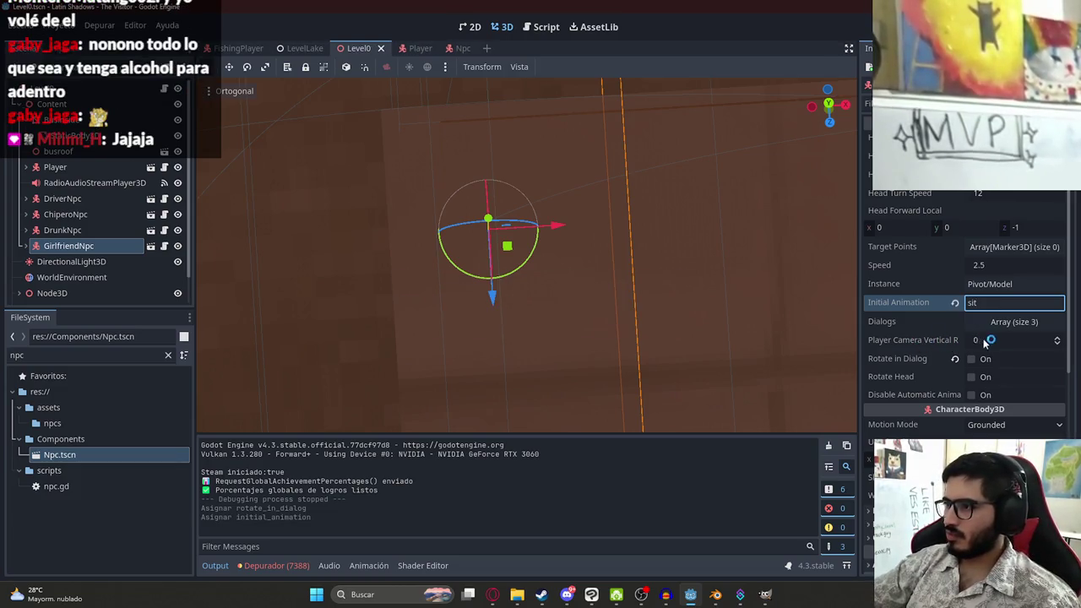
{"action": "left_click", "coordinate": [1005, 247]}
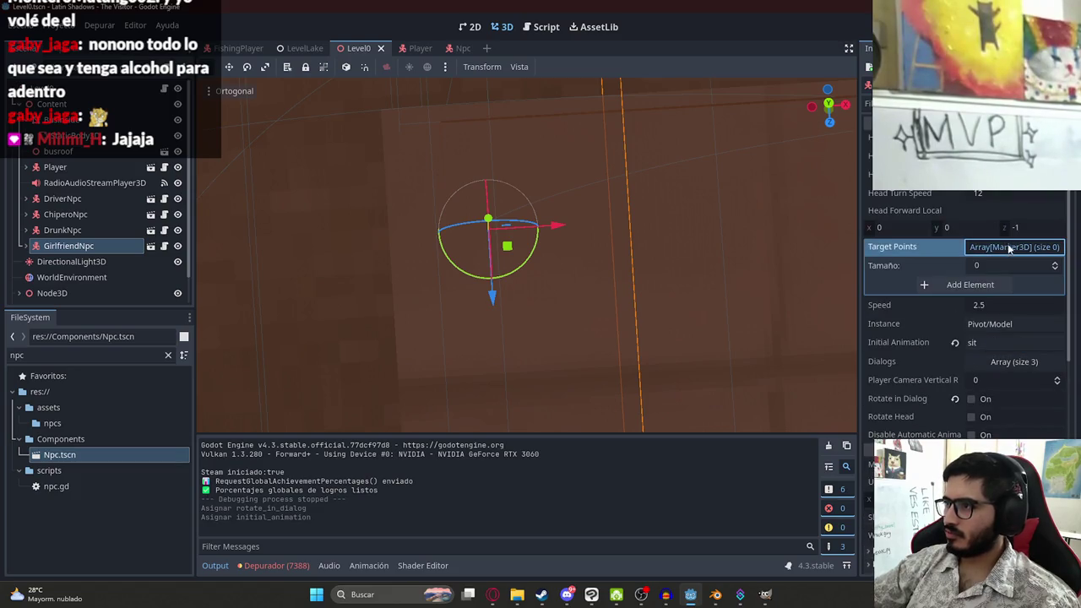
{"action": "left_click", "coordinate": [1006, 247]}
{"action": "key", "text": "ctrl+s"}
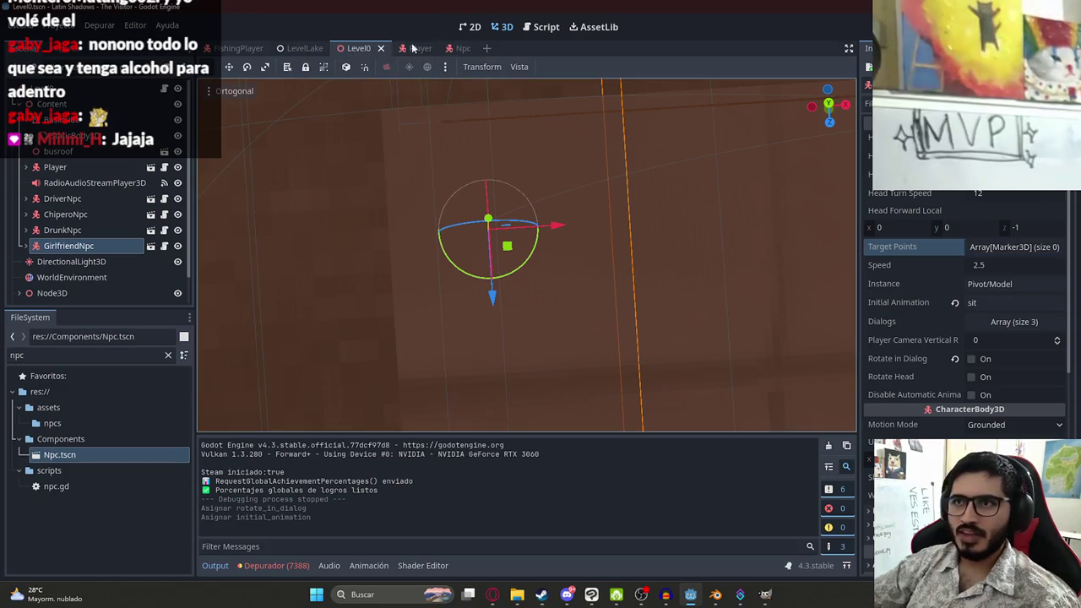
{"action": "right_click", "coordinate": [362, 49]}
{"action": "left_click", "coordinate": [432, 146]}
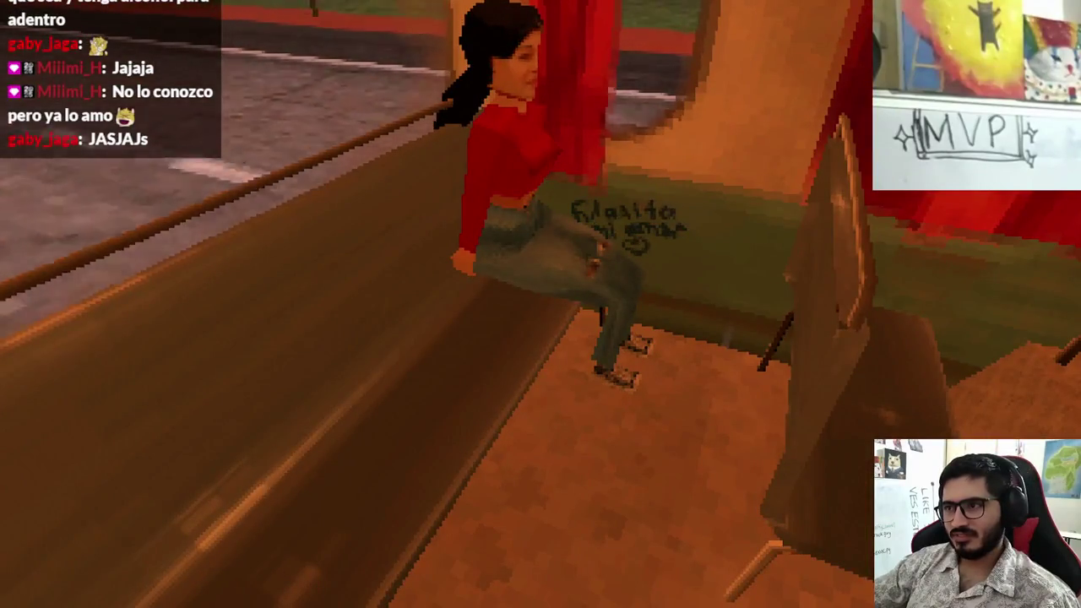
Confirm the girl in red is seated in the running game, then quit to the editor
{"action": "key", "text": "Escape"}
{"action": "left_click", "coordinate": [498, 435]}
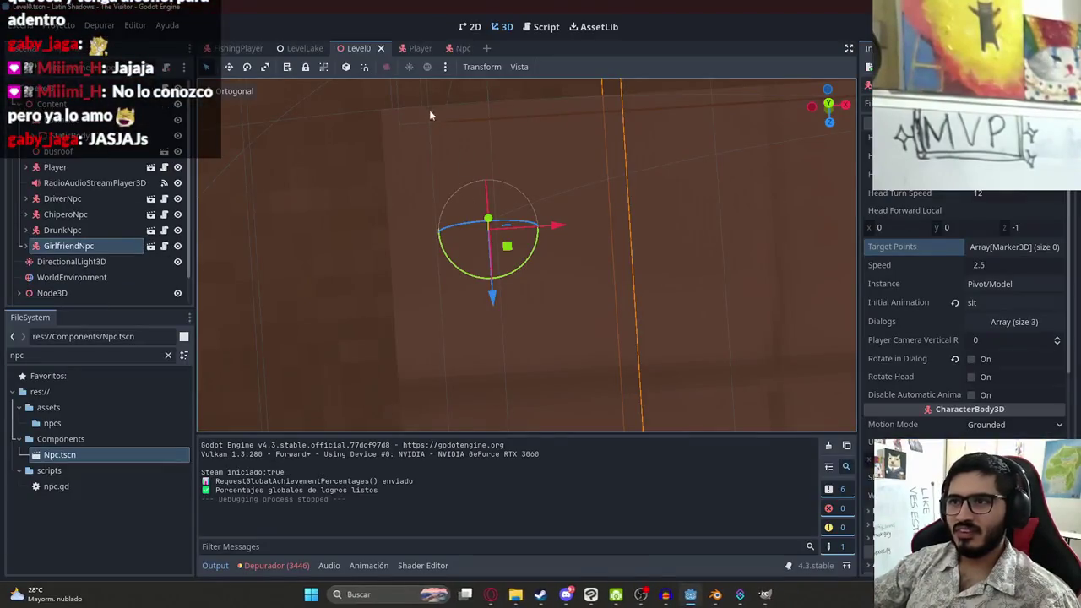
Hide the bus roof and reposition GirlfriendNpc from a top-down orthogonal view
{"action": "left_click", "coordinate": [177, 152]}
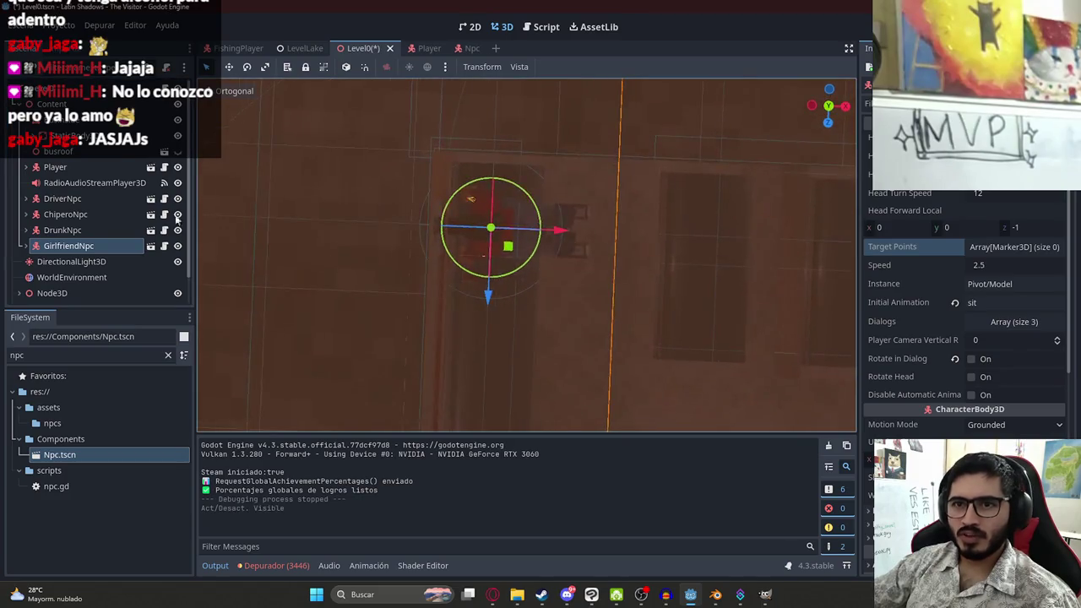
{"action": "scroll", "coordinate": [520, 296], "scroll_direction": "up", "scroll_amount": 5}
{"action": "mouse_move", "coordinate": [474, 221]}
{"action": "left_mouse_down"}
{"action": "mouse_move", "coordinate": [485, 229]}
{"action": "mouse_move", "coordinate": [446, 179]}
{"action": "mouse_move", "coordinate": [453, 243]}
{"action": "left_mouse_up"}
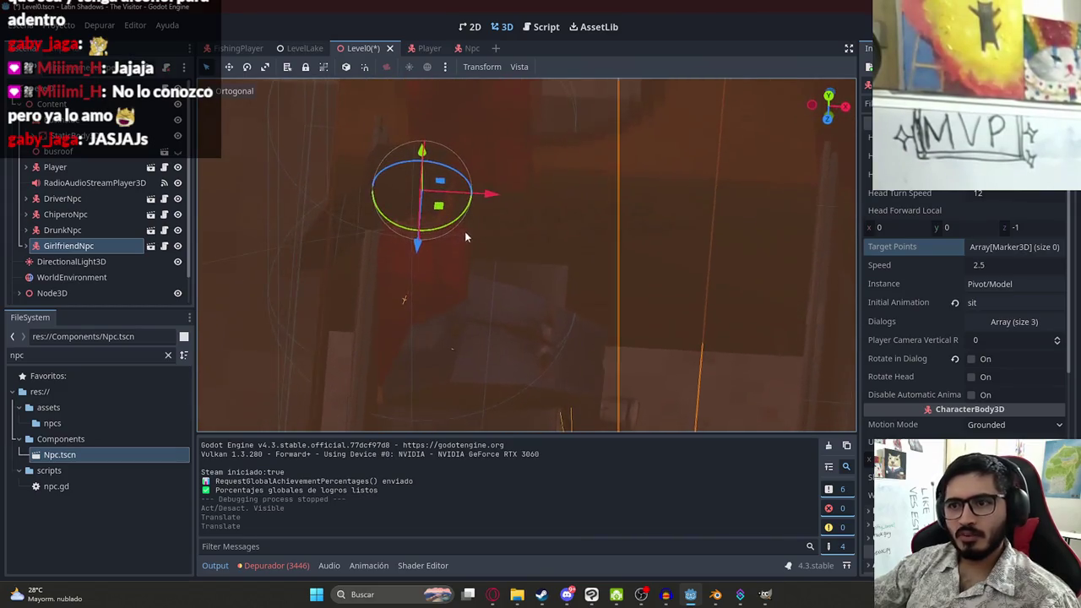
{"action": "mouse_move", "coordinate": [488, 196]}
{"action": "left_mouse_down"}
{"action": "mouse_move", "coordinate": [523, 201]}
{"action": "mouse_move", "coordinate": [534, 223]}
{"action": "left_mouse_up"}
{"action": "key", "text": "KP_7"}
{"action": "mouse_move", "coordinate": [451, 200]}
{"action": "left_mouse_down"}
{"action": "mouse_move", "coordinate": [484, 242]}
{"action": "mouse_move", "coordinate": [527, 222]}
{"action": "mouse_move", "coordinate": [532, 126]}
{"action": "mouse_move", "coordinate": [558, 169]}
{"action": "left_mouse_up"}
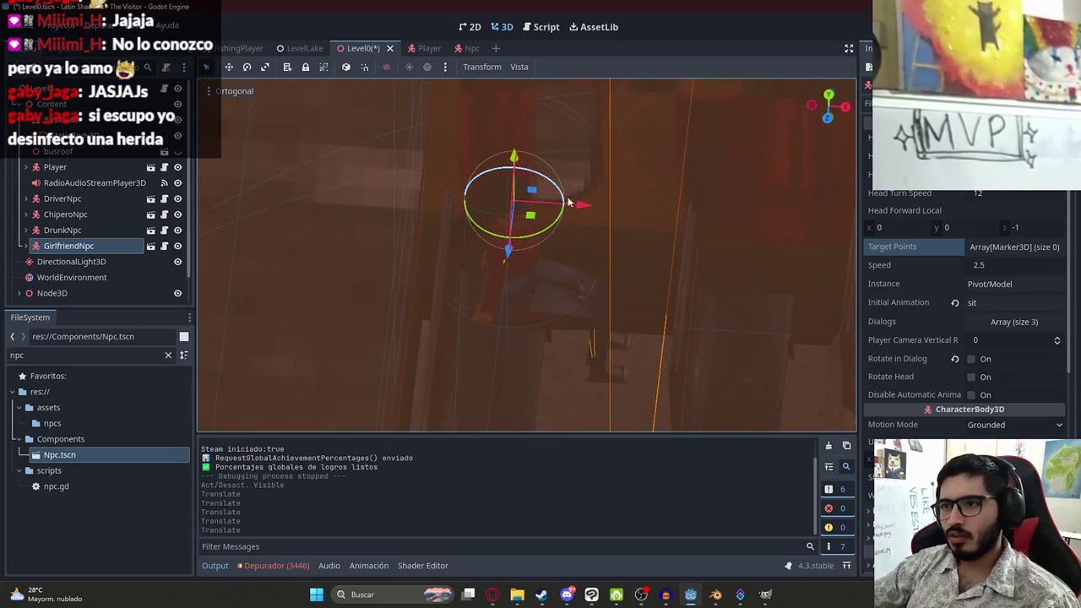
{"action": "mouse_move", "coordinate": [568, 224]}
{"action": "left_mouse_down"}
{"action": "mouse_move", "coordinate": [562, 206]}
{"action": "mouse_move", "coordinate": [543, 207]}
{"action": "left_mouse_up"}
{"action": "mouse_move", "coordinate": [582, 253]}
{"action": "left_mouse_down"}
{"action": "mouse_move", "coordinate": [481, 263]}
{"action": "mouse_move", "coordinate": [461, 250]}
{"action": "mouse_move", "coordinate": [535, 324]}
{"action": "mouse_move", "coordinate": [516, 359]}
{"action": "left_mouse_up"}
{"action": "key", "text": "ctrl+s"}
Slide GirlfriendNpc left onto the seat and save the bus level
{"action": "mouse_move", "coordinate": [507, 222]}
{"action": "left_mouse_down"}
{"action": "mouse_move", "coordinate": [512, 212]}
{"action": "mouse_move", "coordinate": [549, 244]}
{"action": "left_mouse_up"}
{"action": "left_click", "coordinate": [365, 67]}
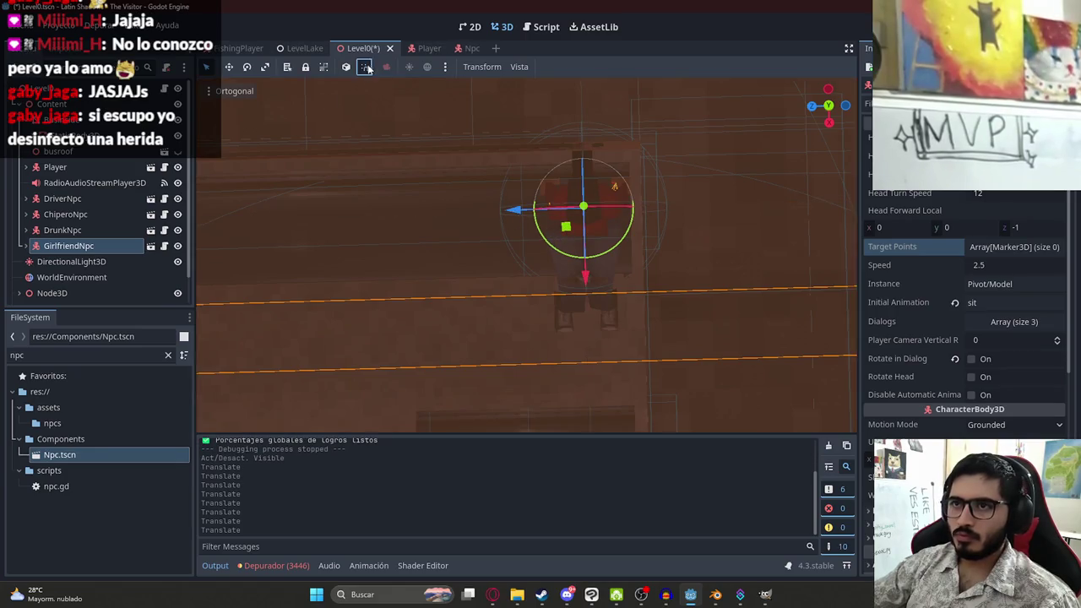
{"action": "left_click_drag", "start_coordinate": [572, 226], "coordinate": [546, 231]}
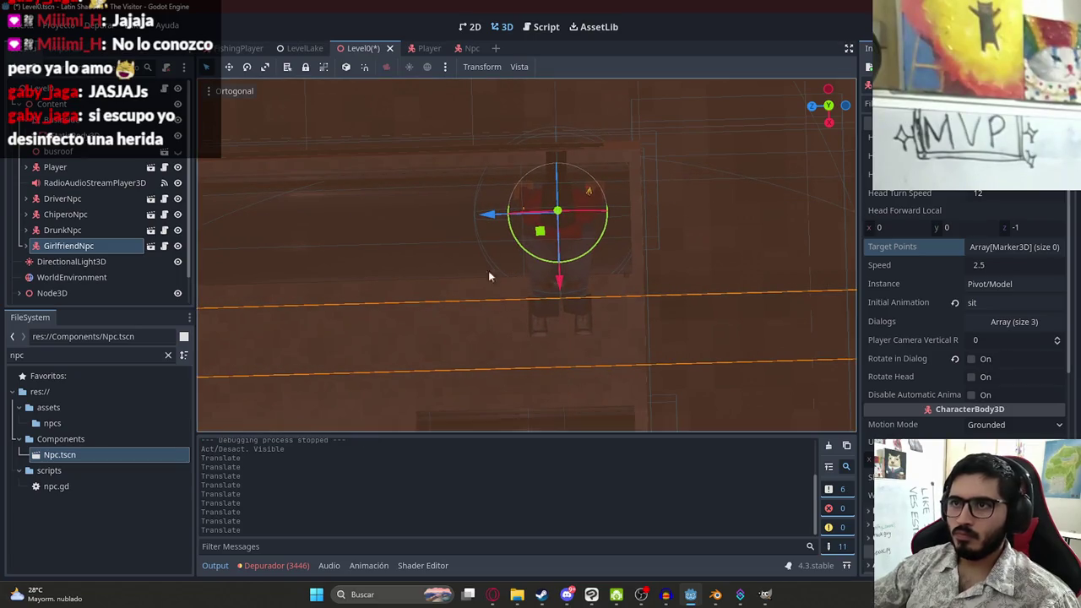
{"action": "key", "text": "ctrl+s"}
{"action": "right_click", "coordinate": [355, 48]}
Play the bus level, check the seated girlfriend's dialogue, and quit to the editor
{"action": "left_click", "coordinate": [409, 144]}
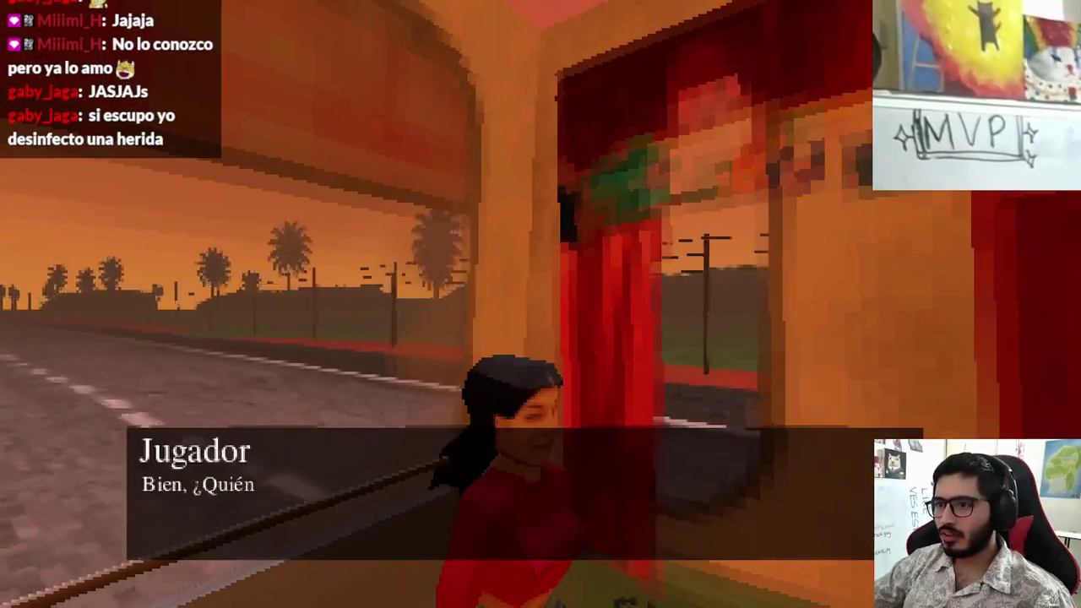
{"action": "key", "text": "Escape"}
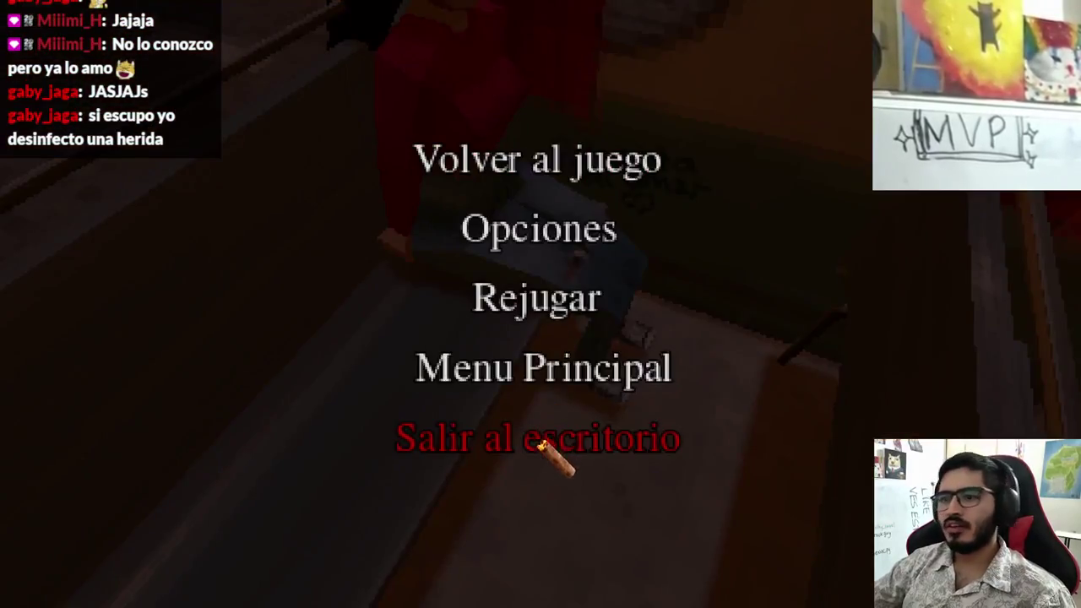
{"action": "left_click", "coordinate": [549, 441]}
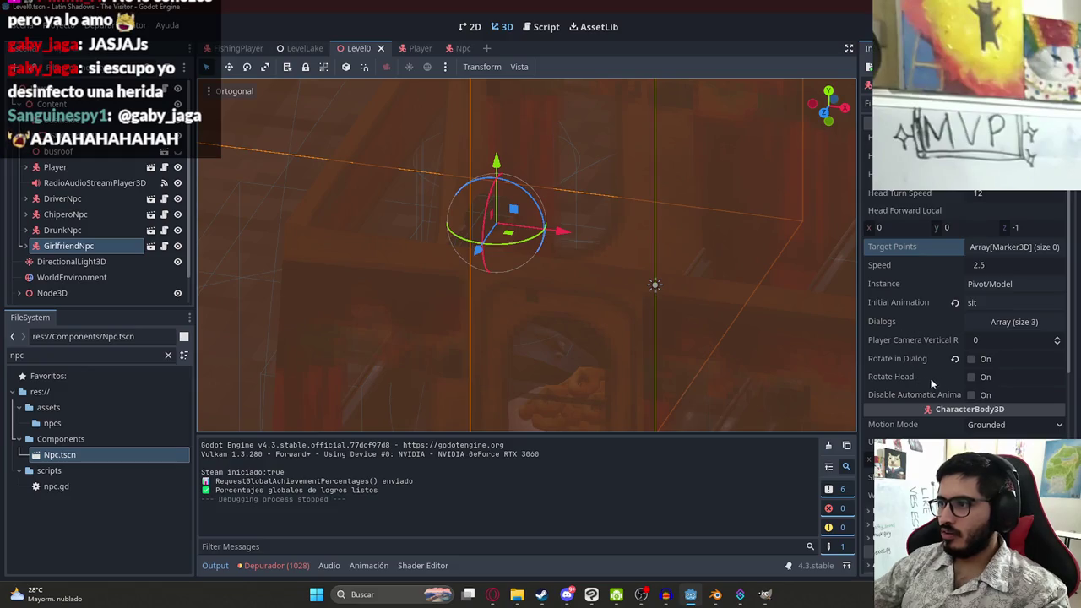
Match DrunkNpc by setting GirlfriendNpc's player camera vertical rotation to -30, then play Level0
{"action": "scroll", "coordinate": [962, 266], "scroll_direction": "down", "scroll_amount": 3}
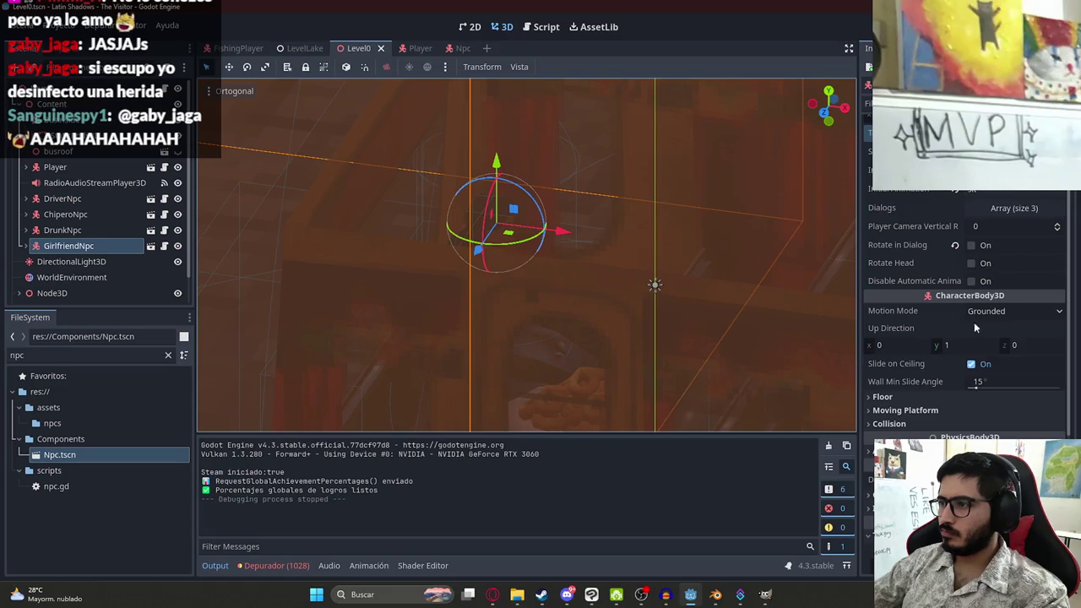
{"action": "scroll", "coordinate": [929, 325], "scroll_direction": "up", "scroll_amount": 3}
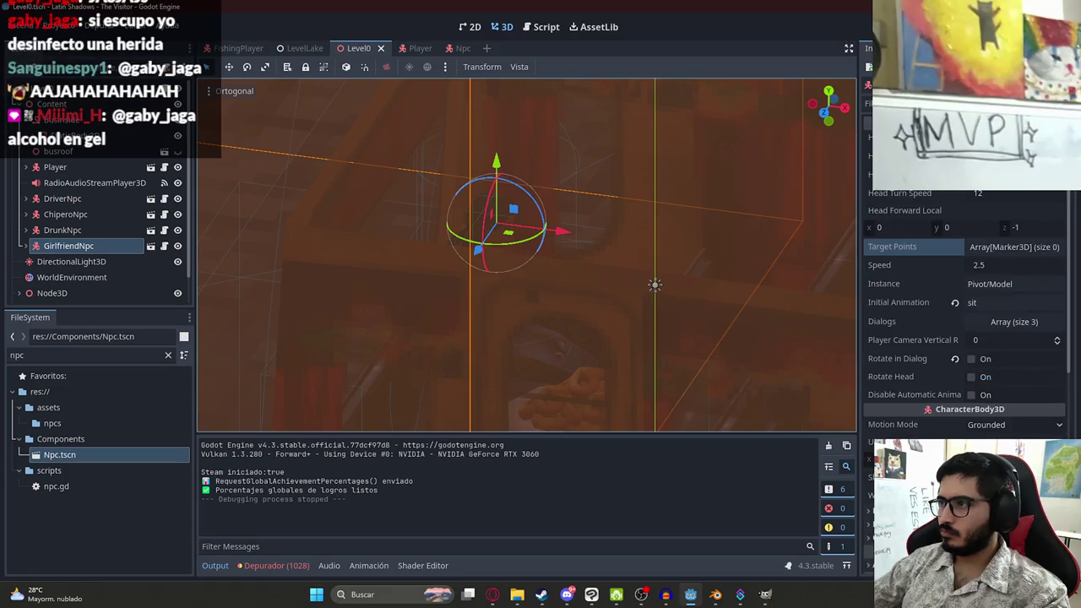
{"action": "left_click", "coordinate": [52, 215]}
{"action": "left_click", "coordinate": [61, 232]}
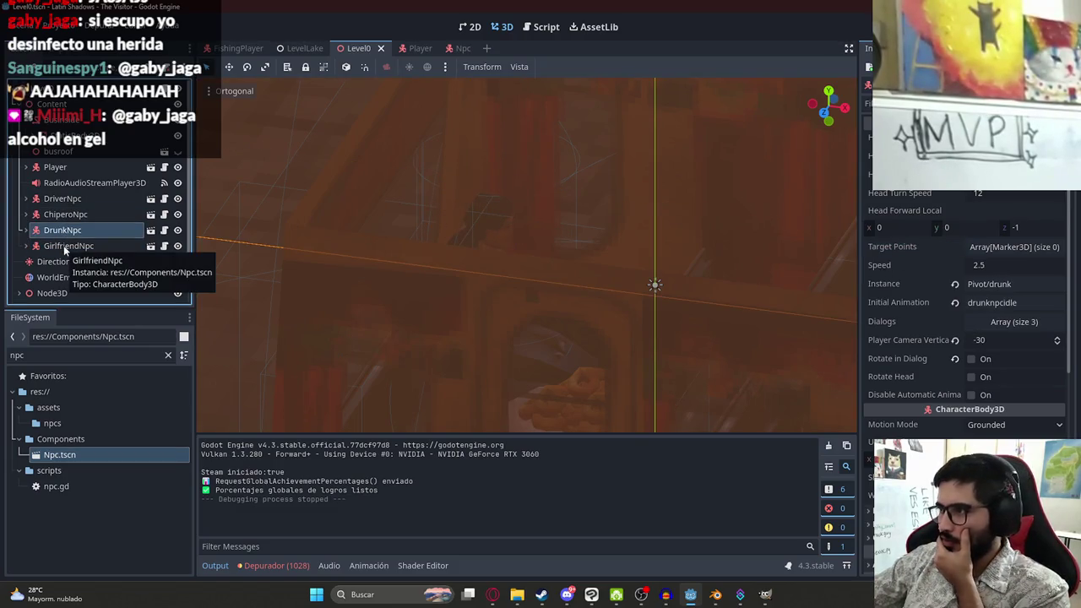
{"action": "left_click", "coordinate": [65, 246]}
{"action": "left_click", "coordinate": [1016, 338]}
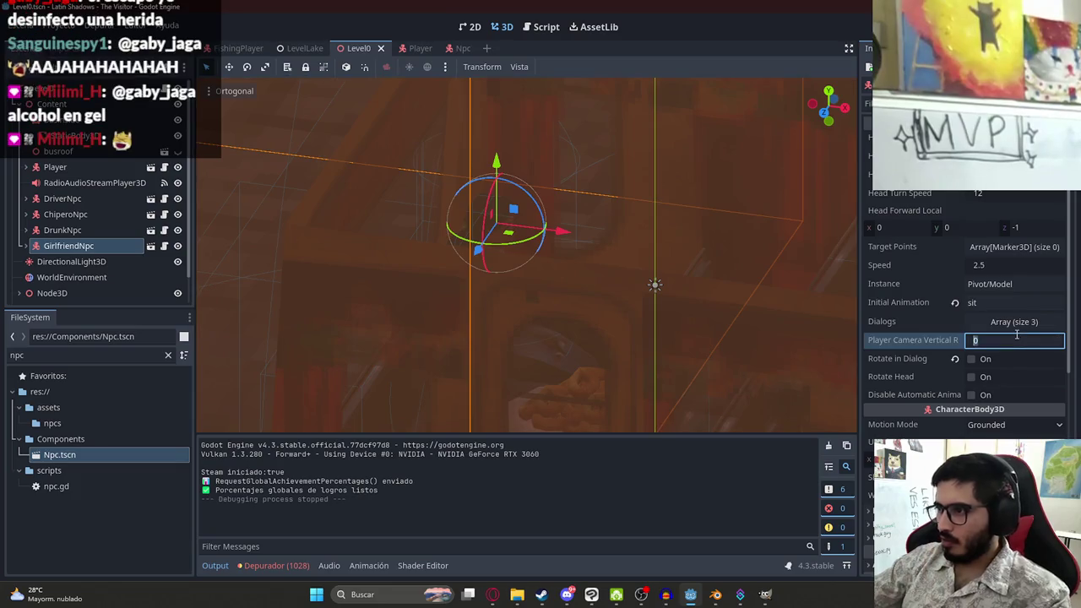
{"action": "type", "text": "-30"}
{"action": "key", "text": "Return"}
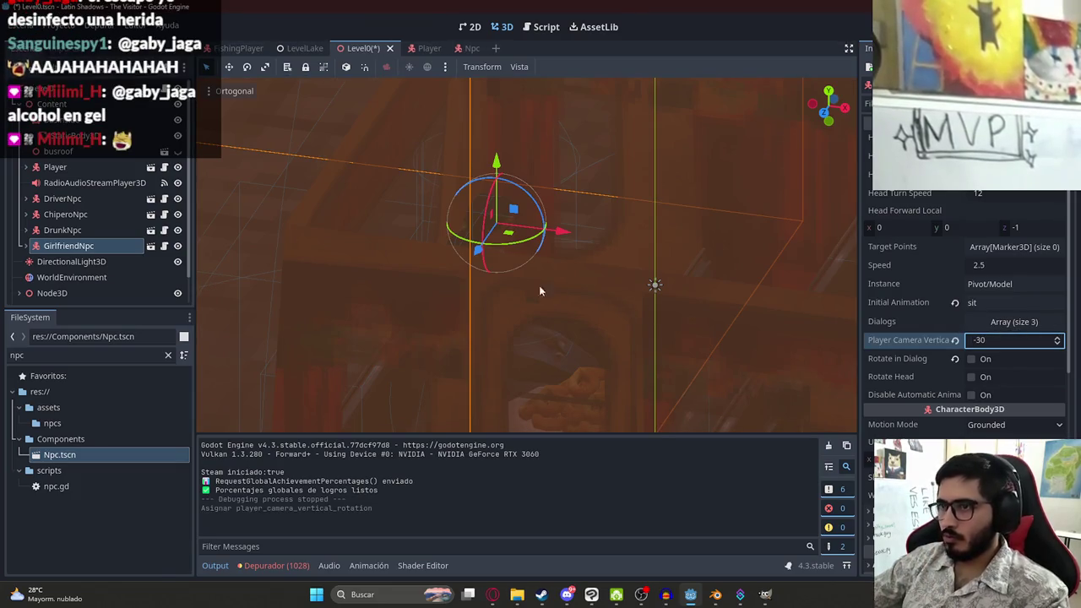
{"action": "right_click", "coordinate": [361, 49]}
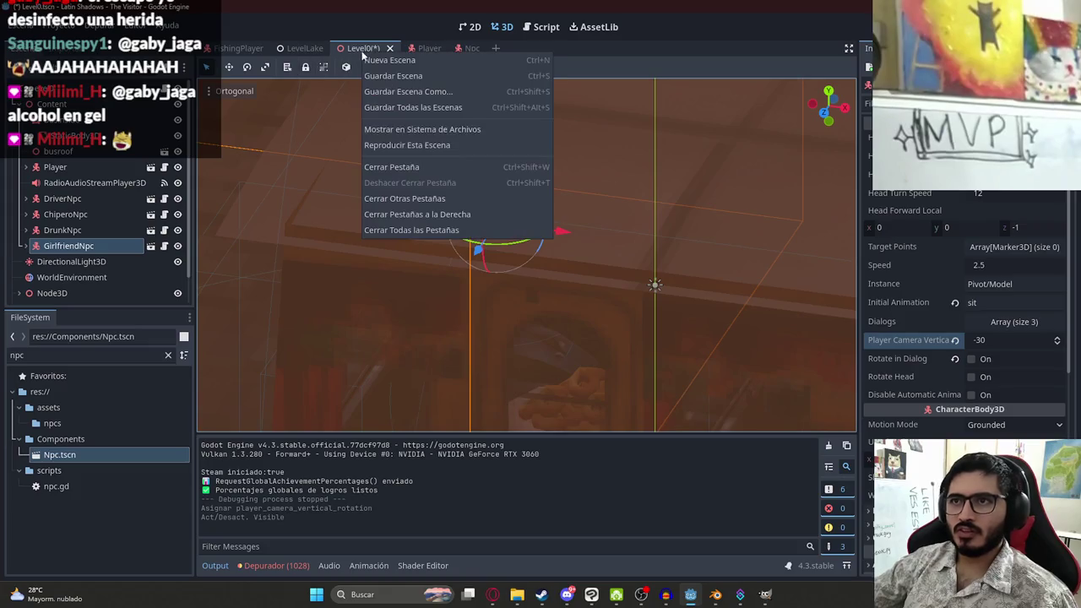
{"action": "left_click", "coordinate": [432, 145]}
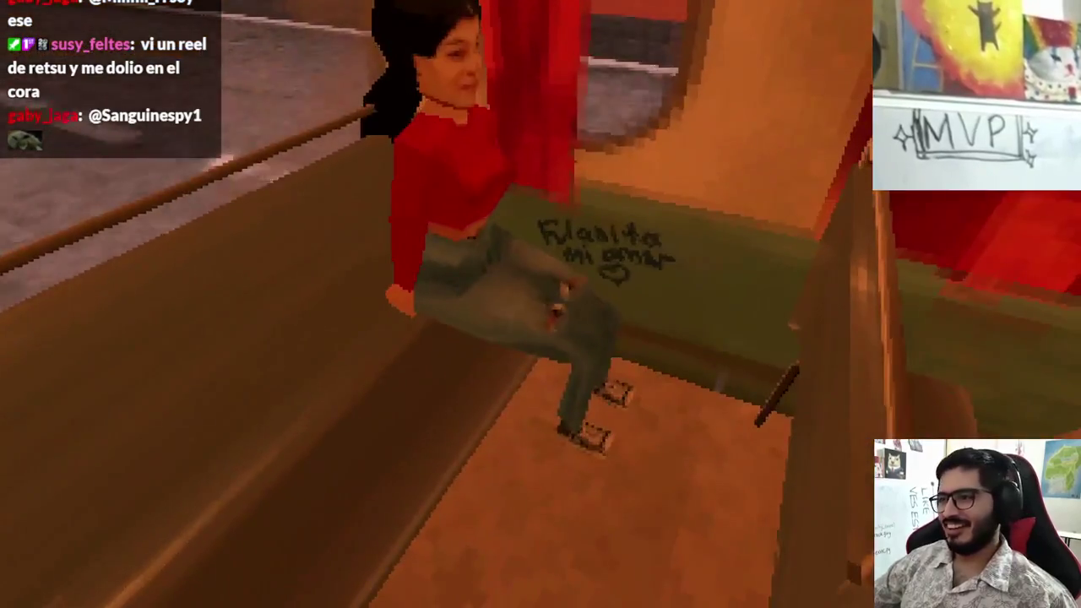
Check the seated girlfriend's dialogue with the new camera angle, then quit to the editor
{"action": "key", "text": "Escape"}
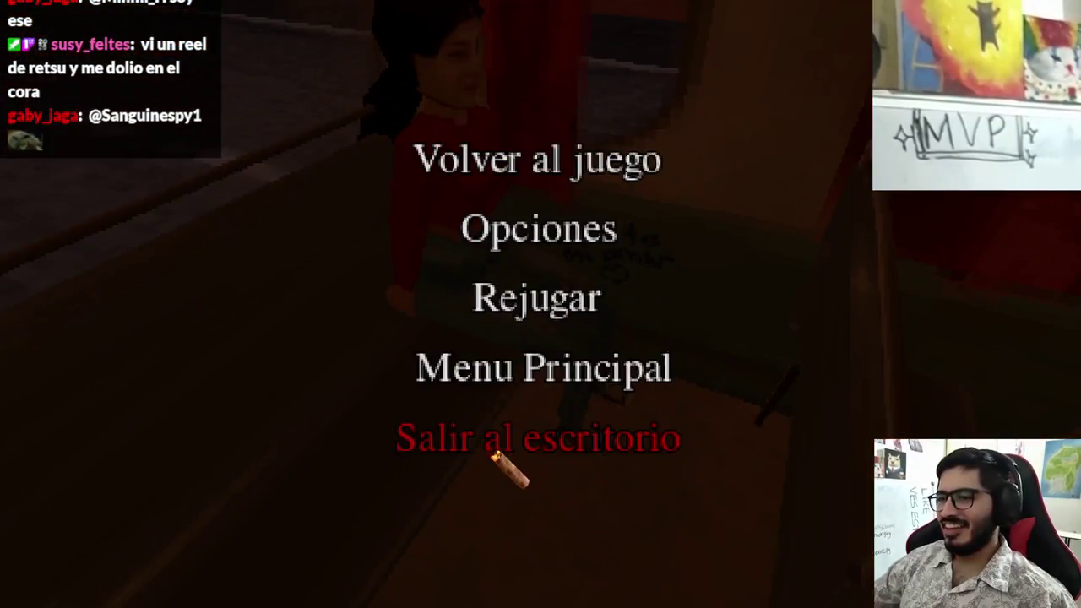
{"action": "left_click", "coordinate": [498, 441]}
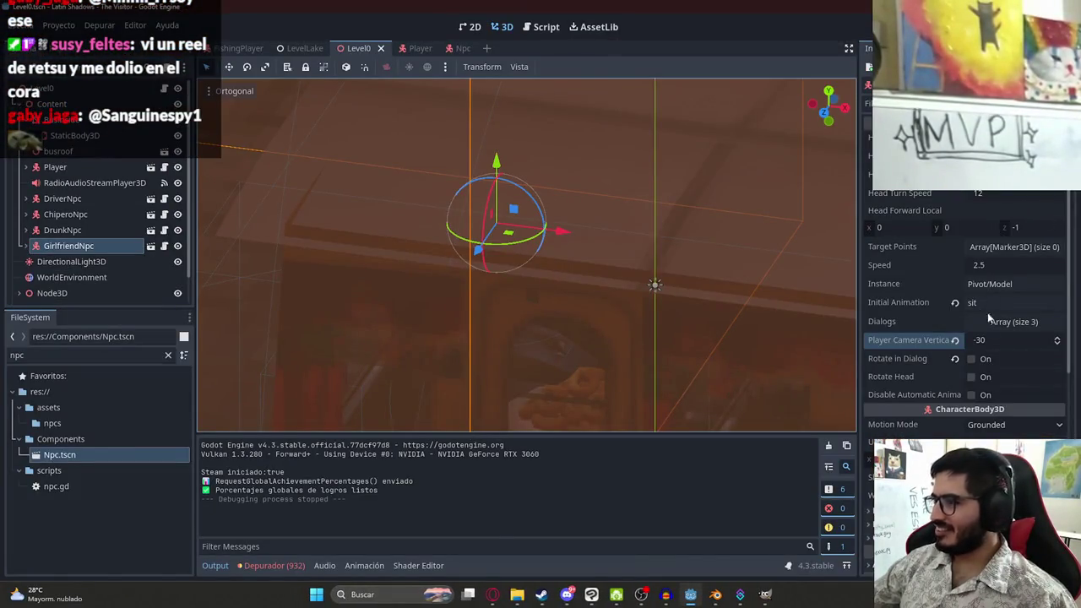
Enable Rotate Head on GirlfriendNpc and play the bus level to test it
{"action": "left_click", "coordinate": [973, 375]}
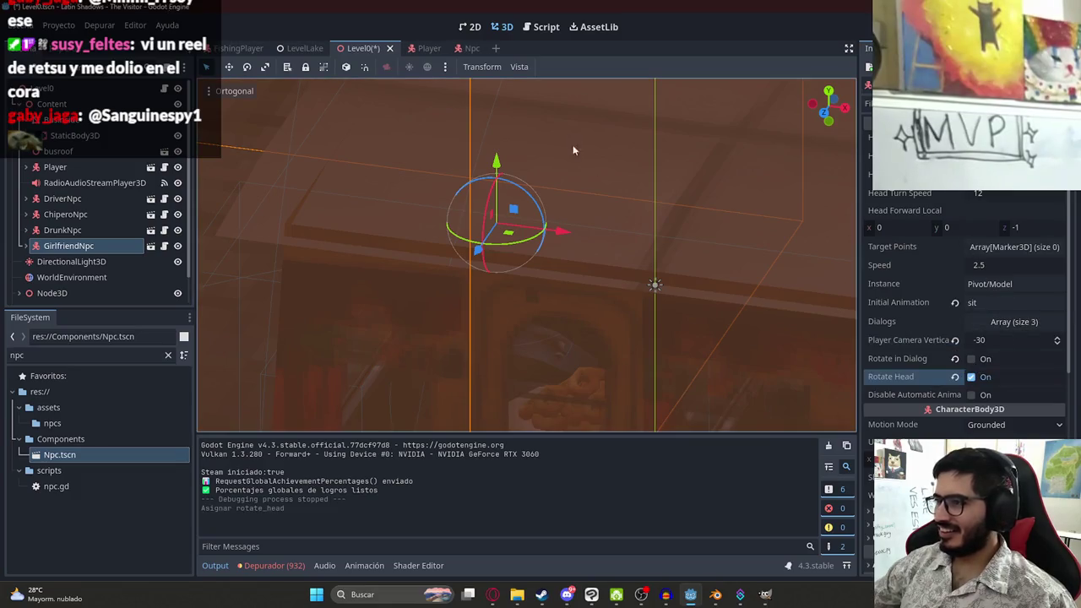
{"action": "right_click", "coordinate": [364, 47]}
{"action": "left_click", "coordinate": [409, 139]}
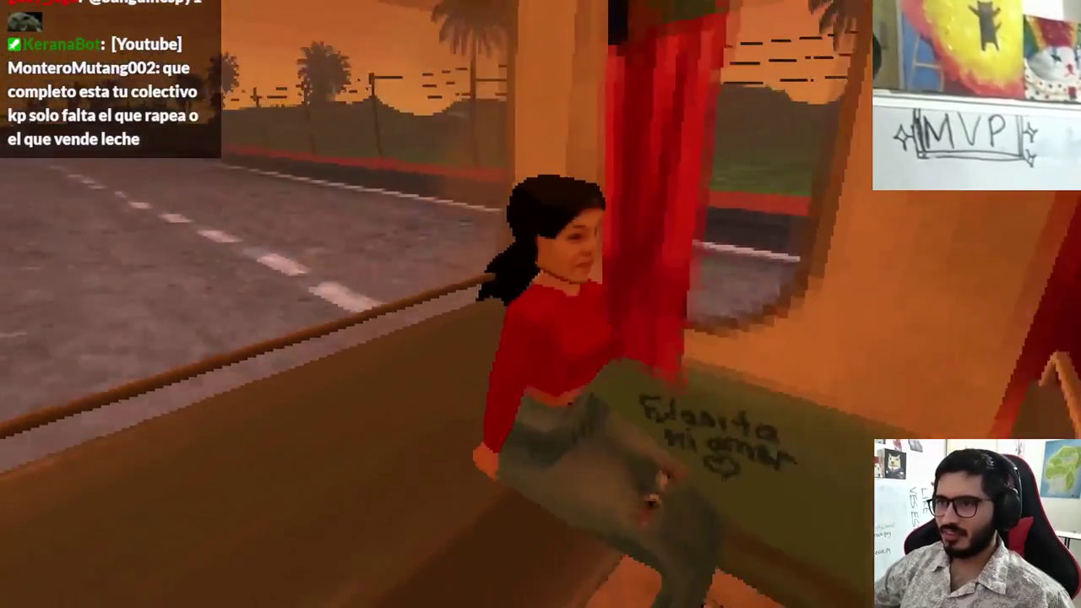
Quit the test run back to the editor and launch the bus level again
{"action": "key", "text": "Escape"}
{"action": "left_click", "coordinate": [591, 446]}
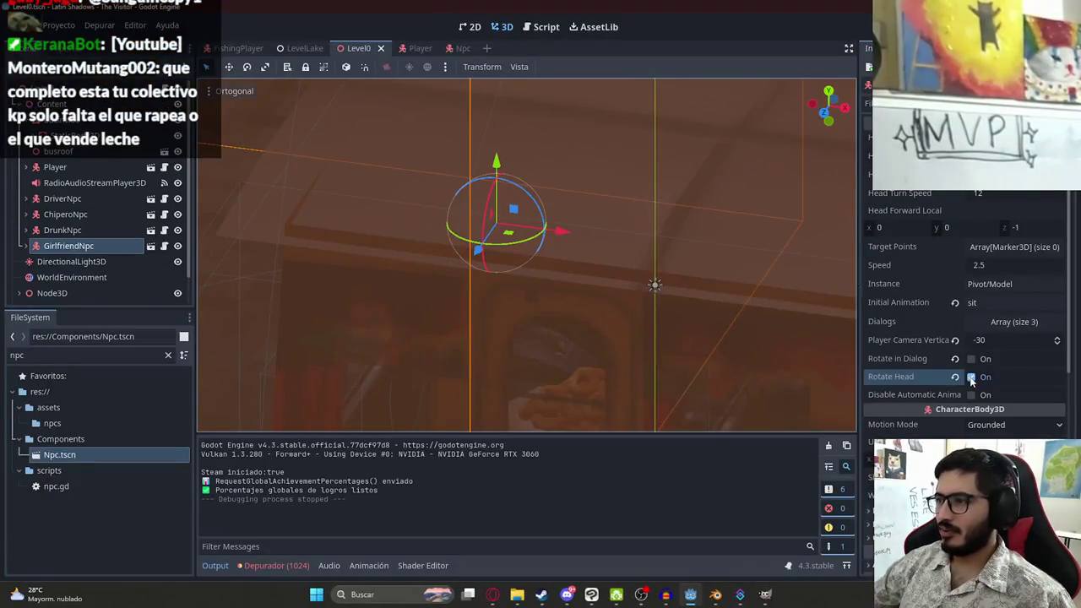
{"action": "right_click", "coordinate": [359, 48]}
{"action": "left_click", "coordinate": [392, 141]}
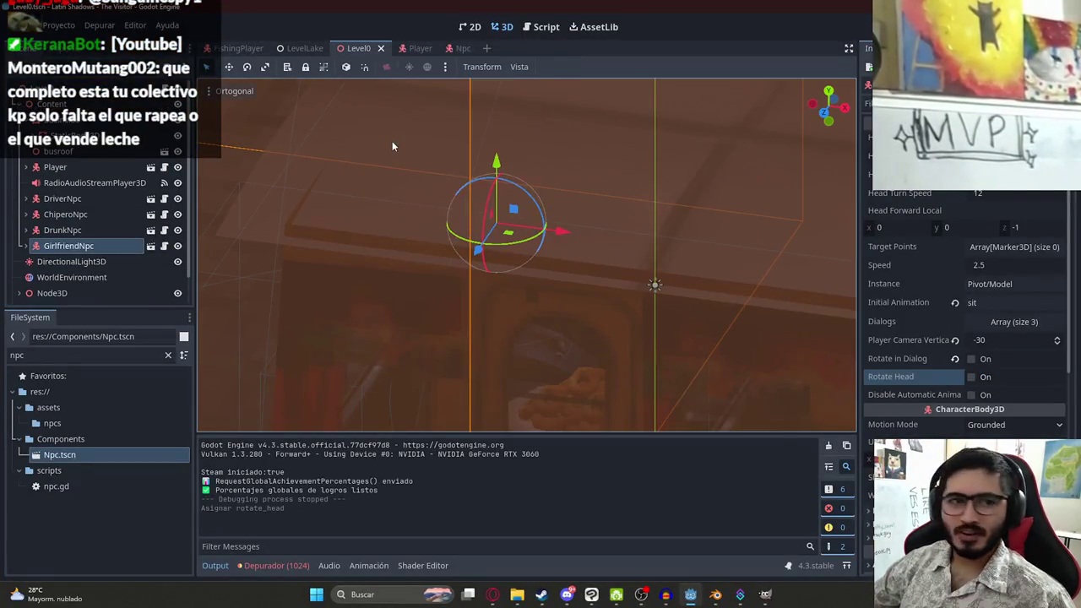
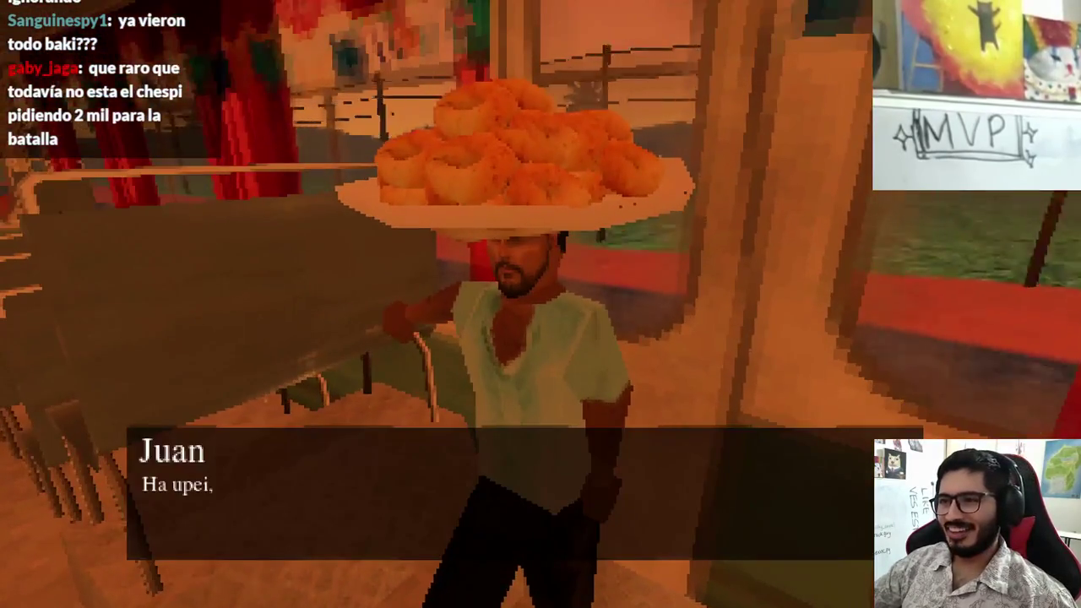
Skip through Juan's and the sleeping passenger's dialogue lines, then bring up the pause menu
{"action": "key", "text": "Return"}
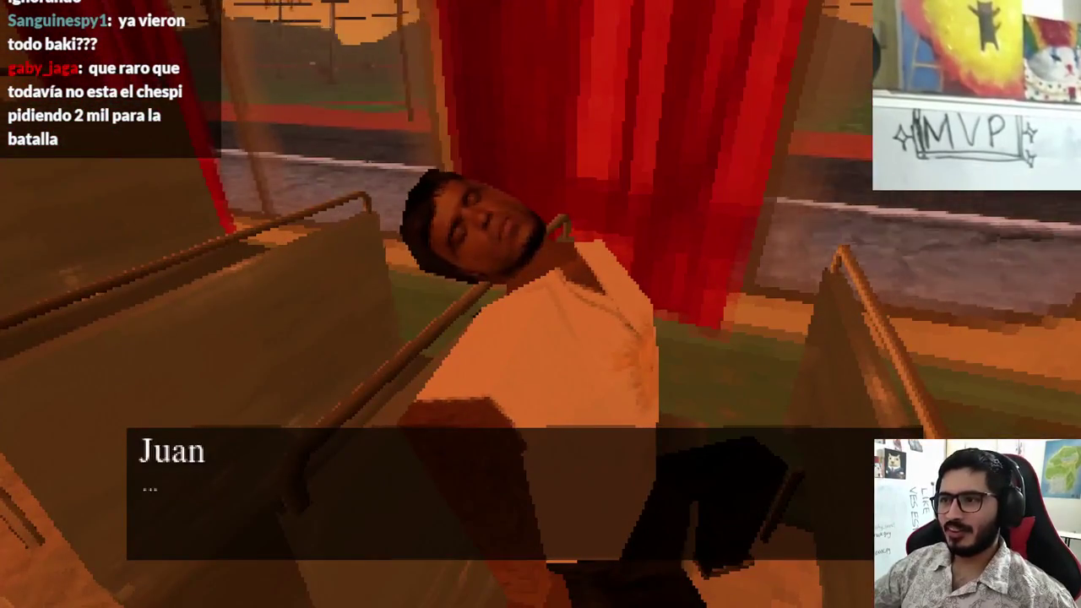
{"action": "key", "text": "Return"}
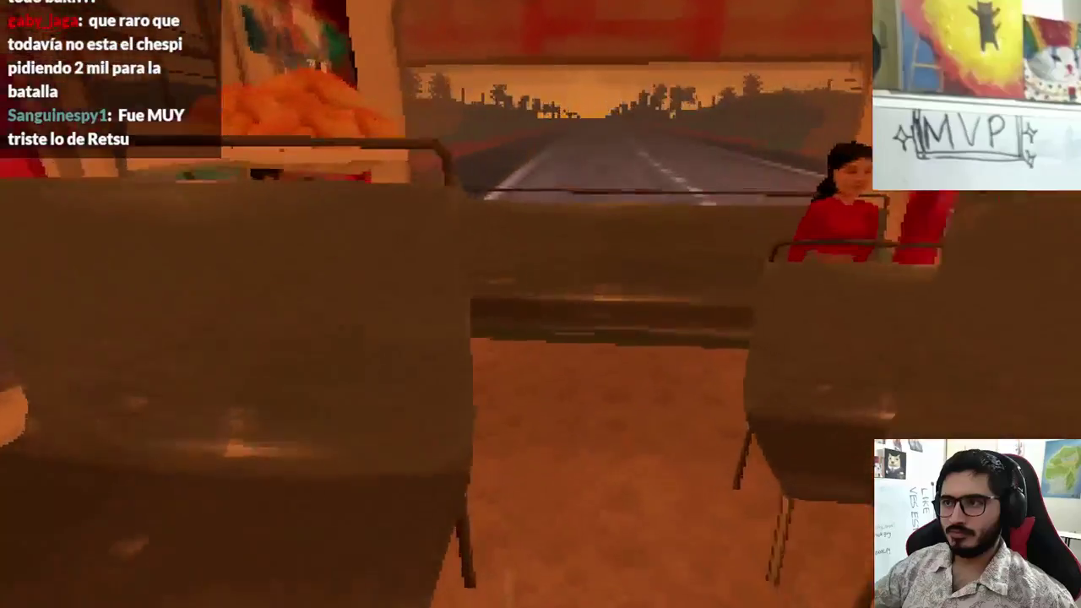
{"action": "key", "text": "Escape"}
Quit the playtest, frame and orbit around ChiperoNpc, then bring up the Nivel de colectivo Trello card
{"action": "left_click", "coordinate": [532, 436]}
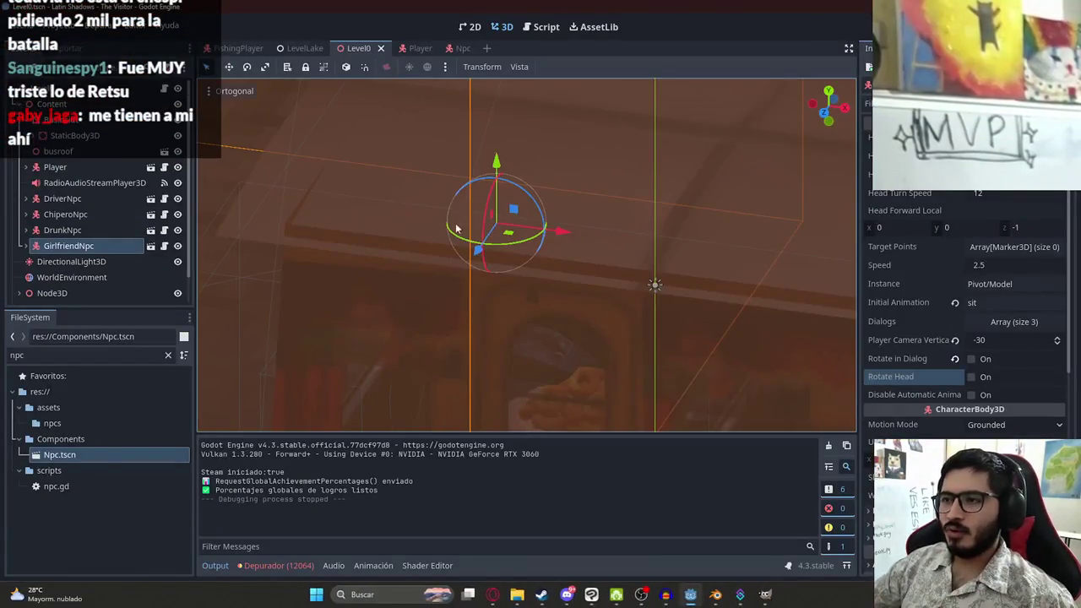
{"action": "scroll", "coordinate": [488, 352], "scroll_direction": "up", "scroll_amount": 2}
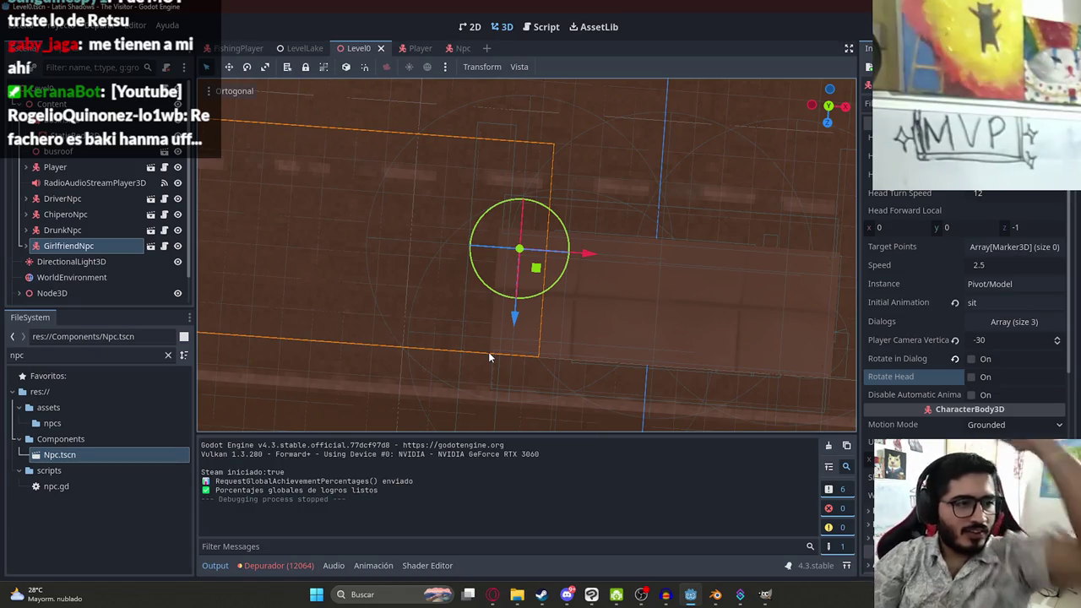
{"action": "scroll", "coordinate": [614, 311], "scroll_direction": "down", "scroll_amount": 3}
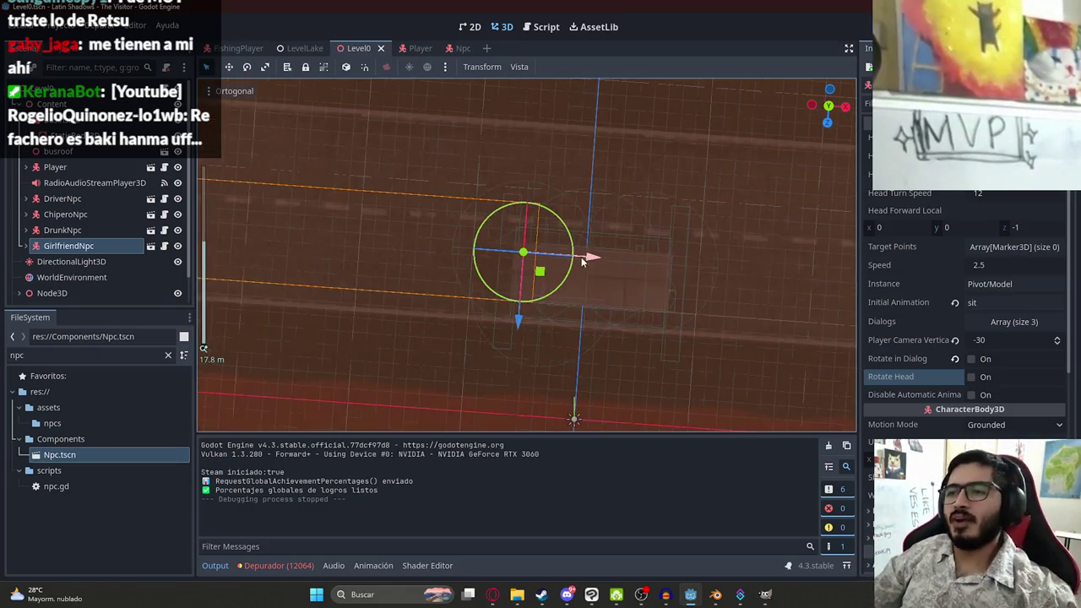
{"action": "scroll", "coordinate": [569, 293], "scroll_direction": "up", "scroll_amount": 10}
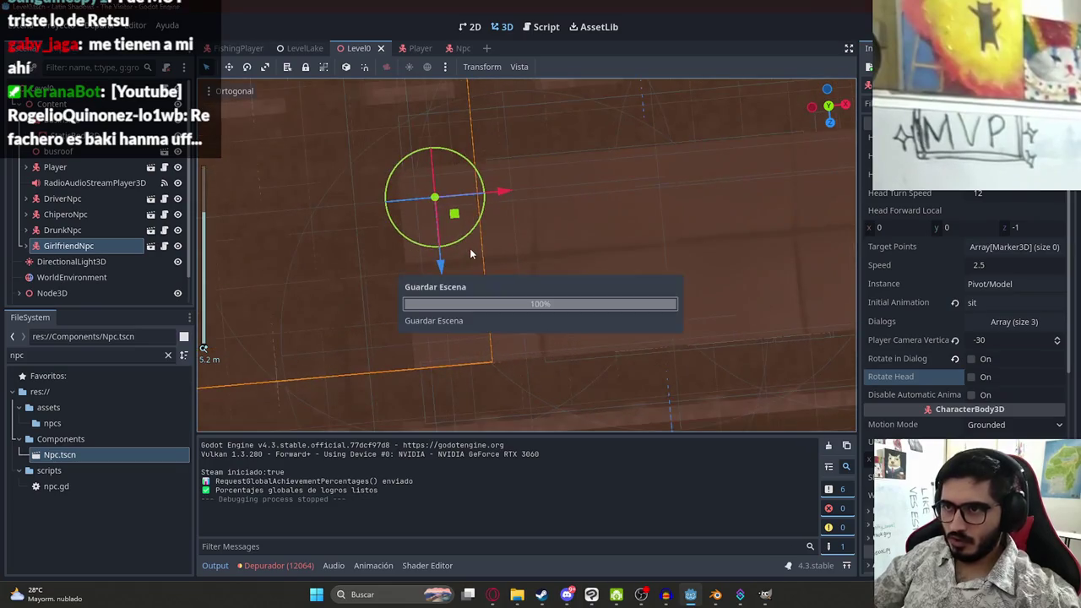
{"action": "double_click", "coordinate": [40, 214]}
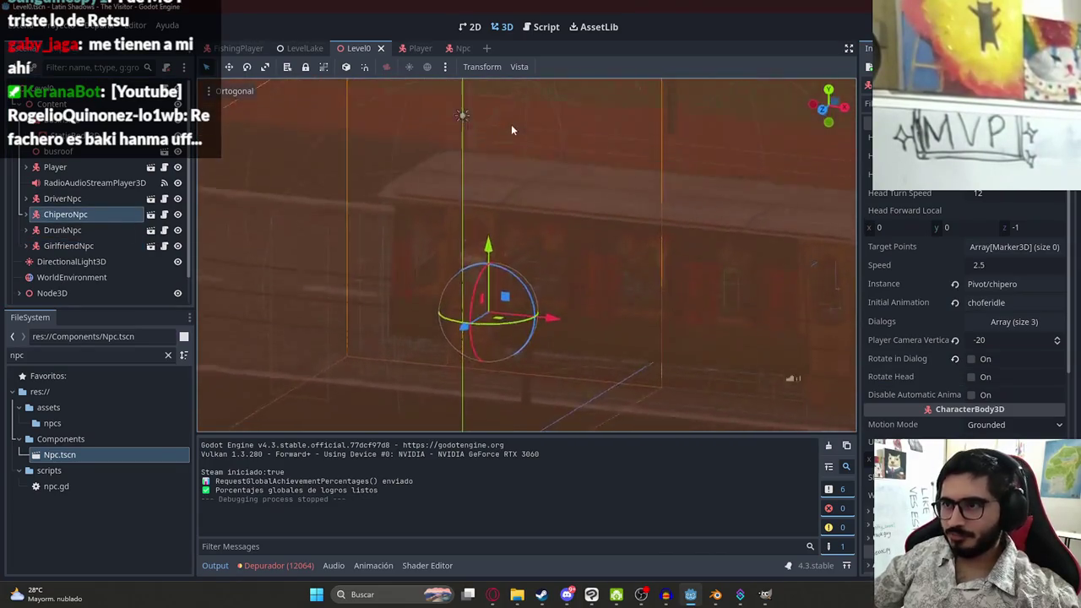
{"action": "mouse_move", "coordinate": [558, 119]}
{"action": "left_mouse_down"}
{"action": "mouse_move", "coordinate": [681, 164]}
{"action": "mouse_move", "coordinate": [727, 130]}
{"action": "mouse_move", "coordinate": [546, 199]}
{"action": "mouse_move", "coordinate": [543, 185]}
{"action": "mouse_move", "coordinate": [430, 262]}
{"action": "mouse_move", "coordinate": [392, 356]}
{"action": "mouse_move", "coordinate": [465, 258]}
{"action": "left_mouse_up"}
{"action": "left_click", "coordinate": [495, 596]}
{"action": "left_click", "coordinate": [314, 11]}
Check off 'Npc 3: Borracho' and add the checklist item 'Conversacion con novia'
{"action": "left_click", "coordinate": [269, 426]}
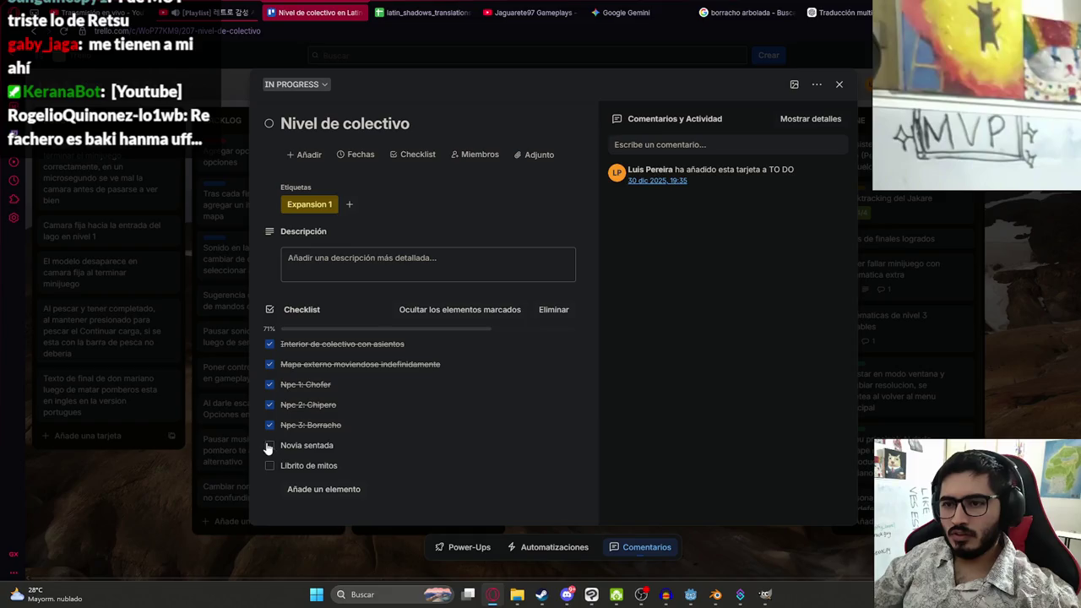
{"action": "left_click", "coordinate": [317, 490]}
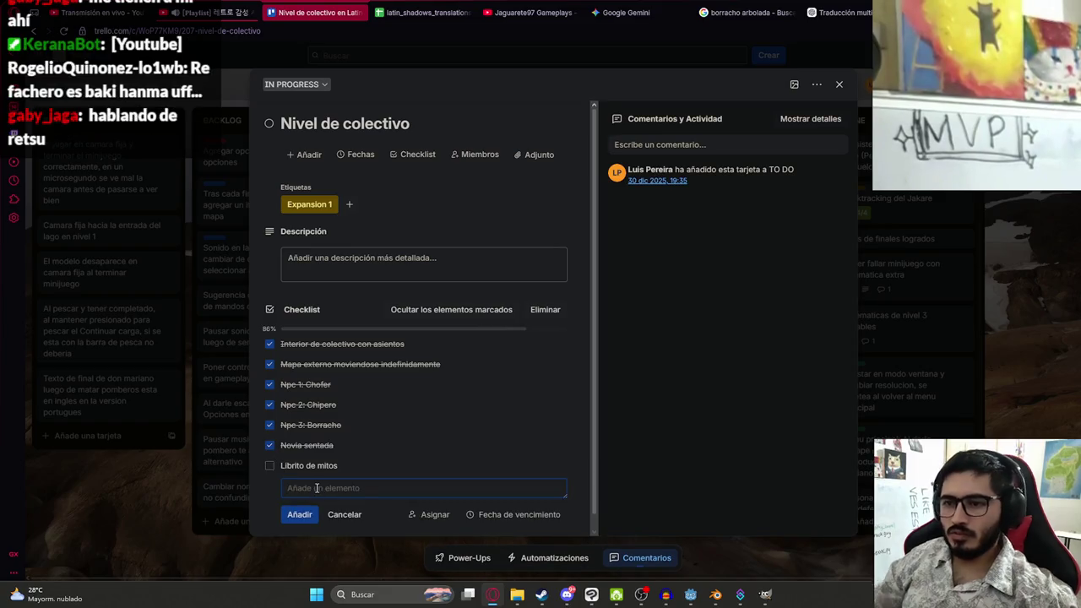
{"action": "type", "text": "Conversacion "}
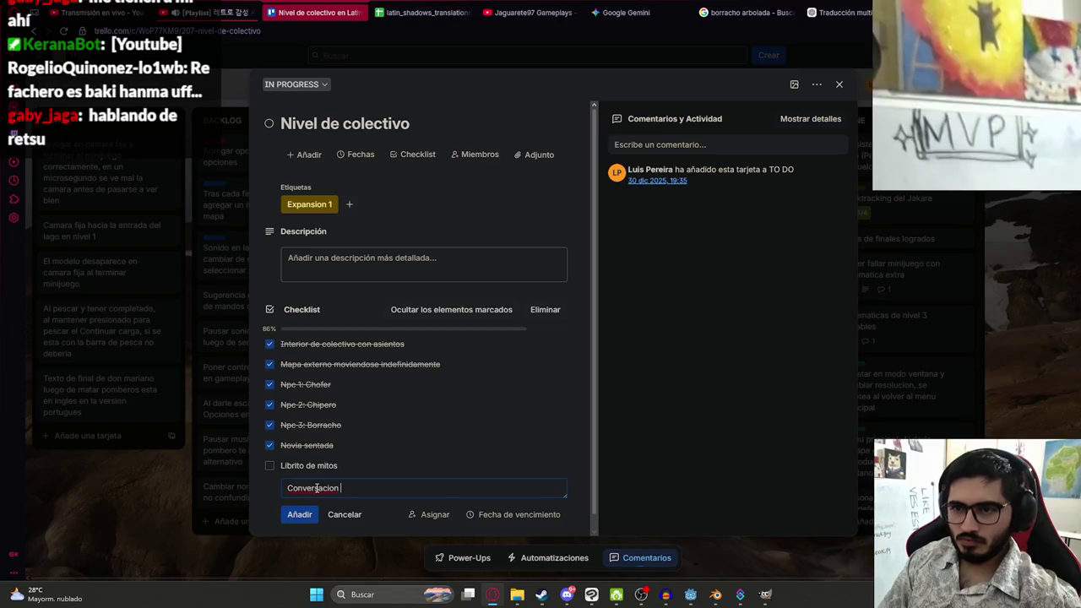
{"action": "type", "text": "con novia"}
{"action": "key", "text": "Return"}
{"action": "key", "text": "Escape"}
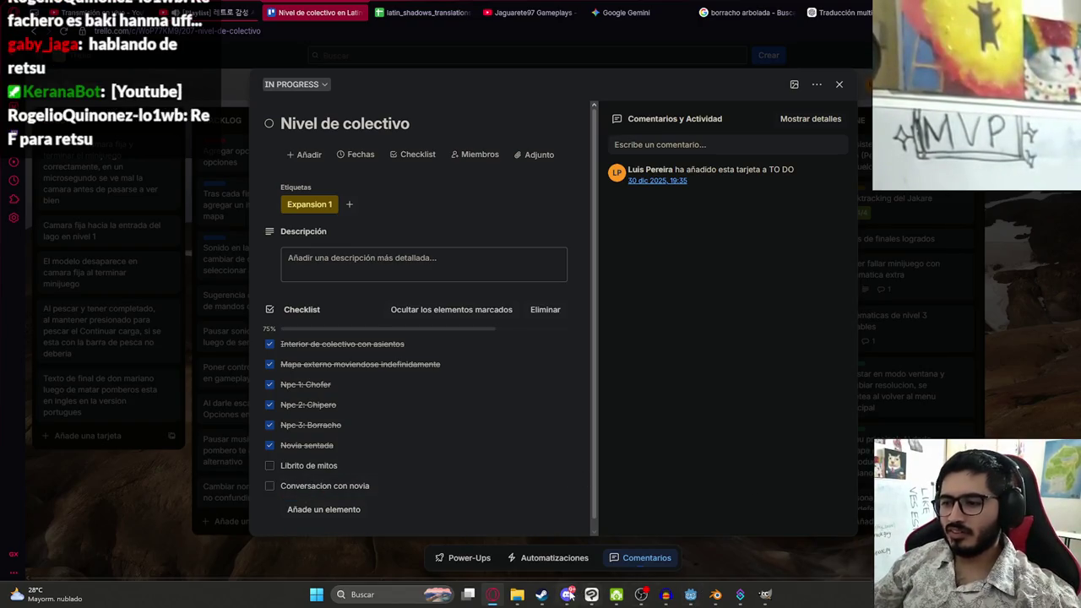
Go to the Google image search tab and select the current search query
{"action": "left_click", "coordinate": [840, 11]}
{"action": "left_click", "coordinate": [743, 12]}
{"action": "left_click", "coordinate": [311, 77]}
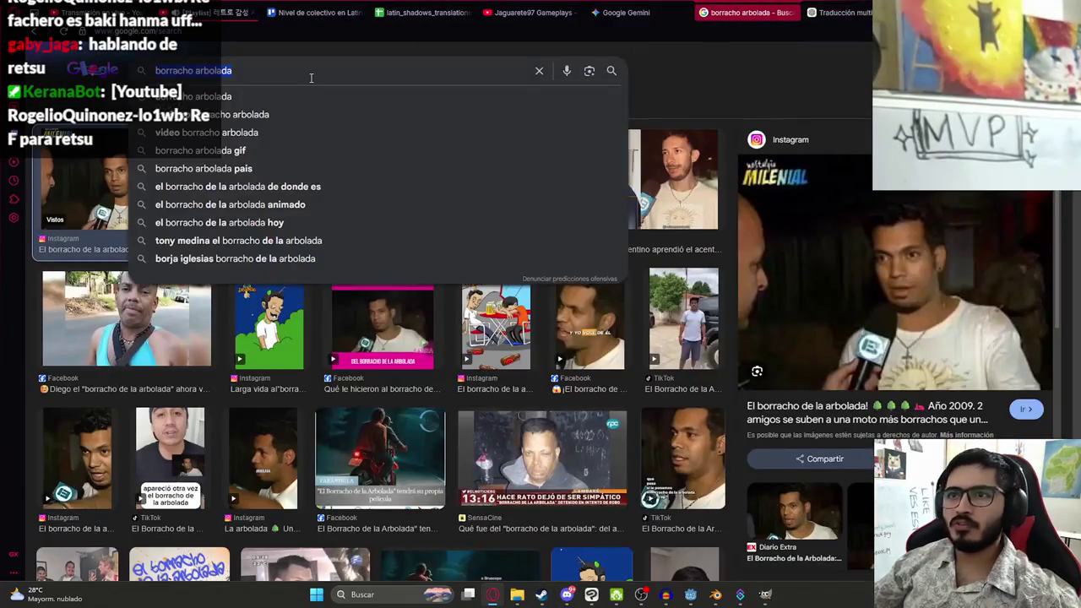
Search Google Images for 'libritos mitos y leyendas paraguay', then open the Latin Shadows Steam page
{"action": "type", "text": "libritos mitos y leyendas paraguay"}
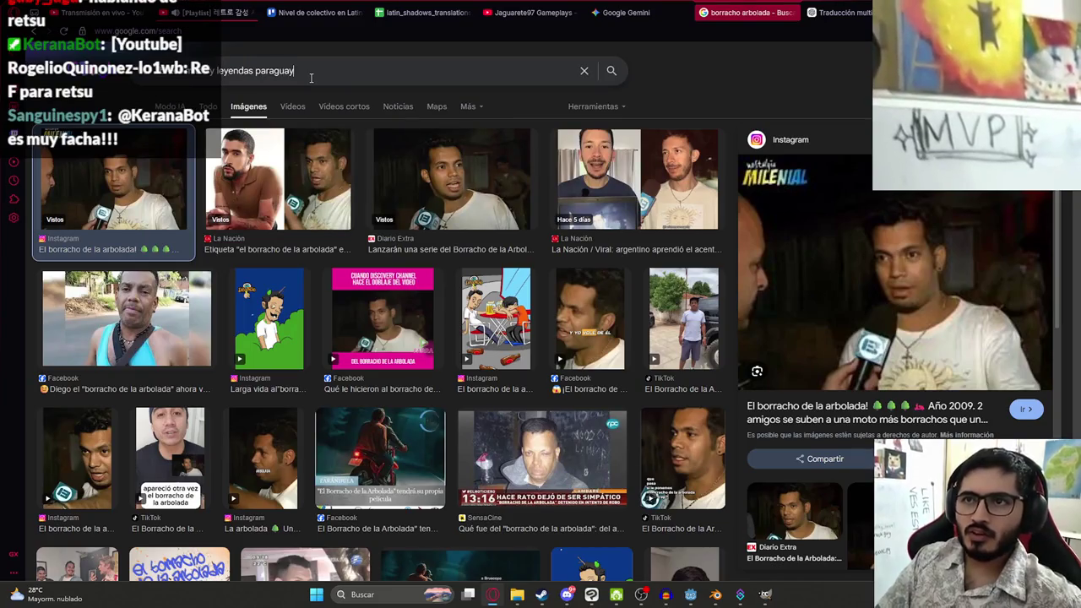
{"action": "key", "text": "Return"}
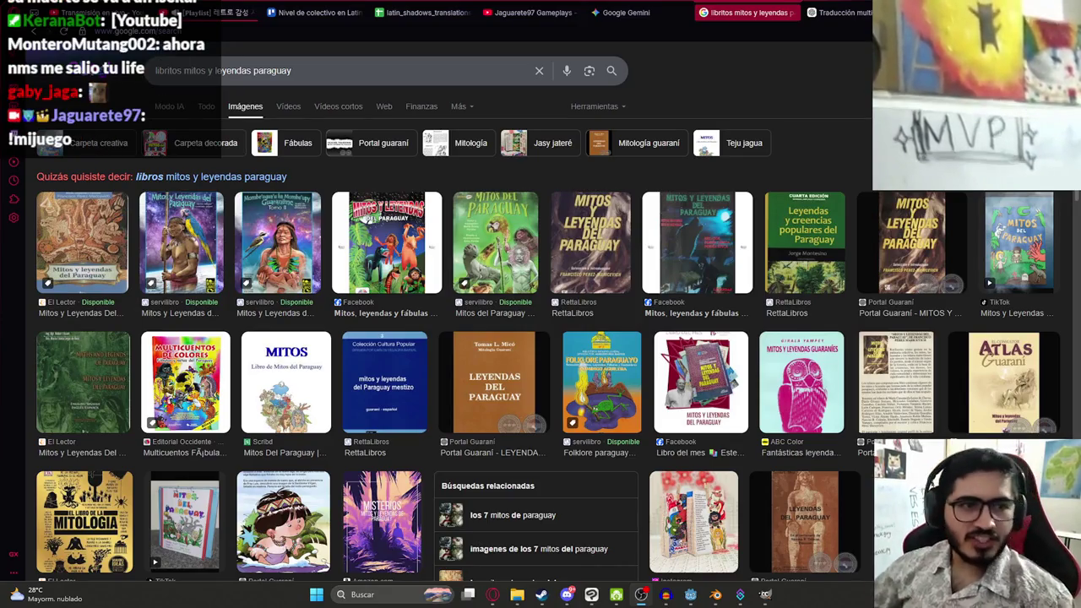
{"action": "key", "text": "ctrl+1"}
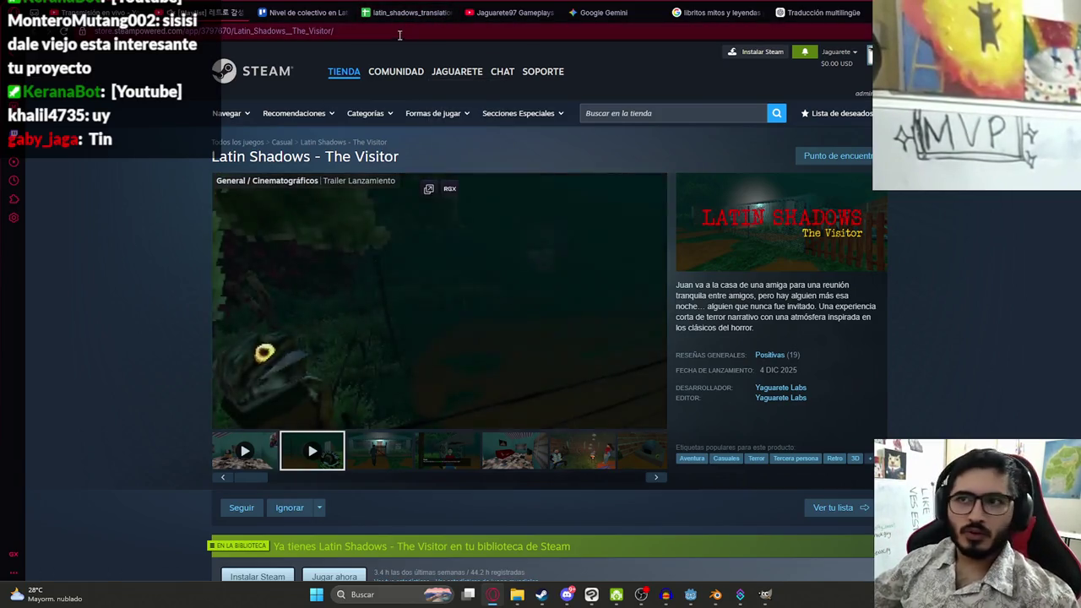
Browse the Sir Jaguarete97 channel's Videos list, then bring the Blender drunk-passenger file forward
{"action": "left_click", "coordinate": [516, 12]}
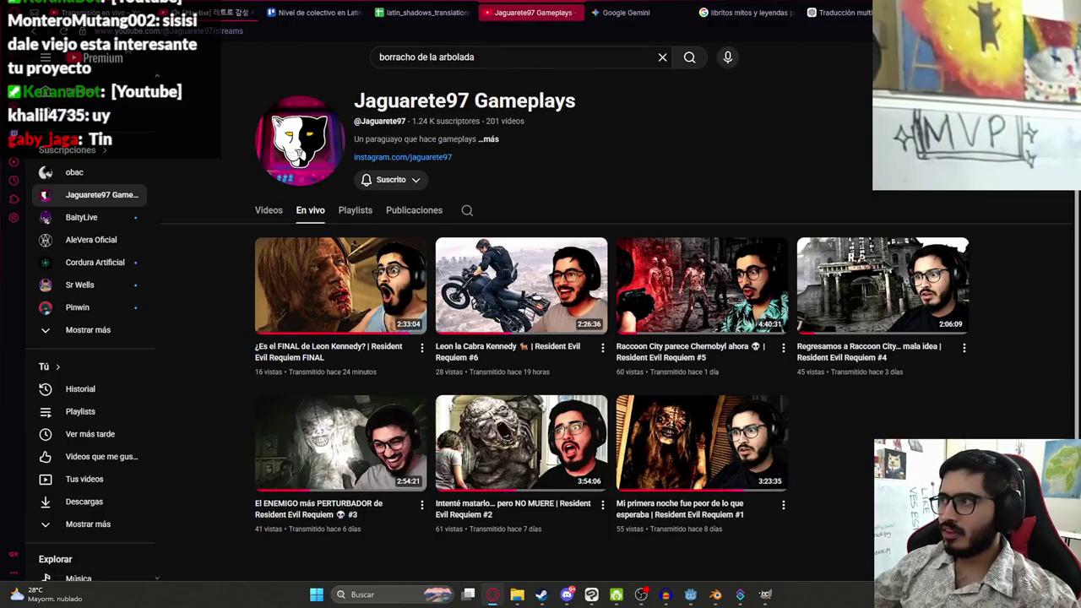
{"action": "right_click", "coordinate": [894, 93]}
{"action": "left_click", "coordinate": [929, 135]}
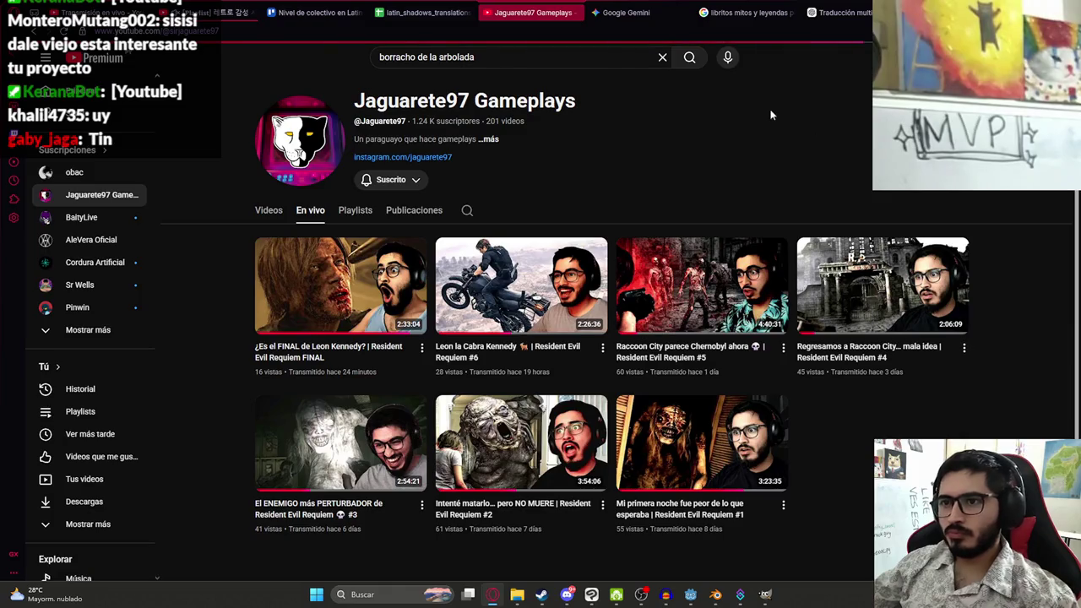
{"action": "left_click", "coordinate": [318, 325]}
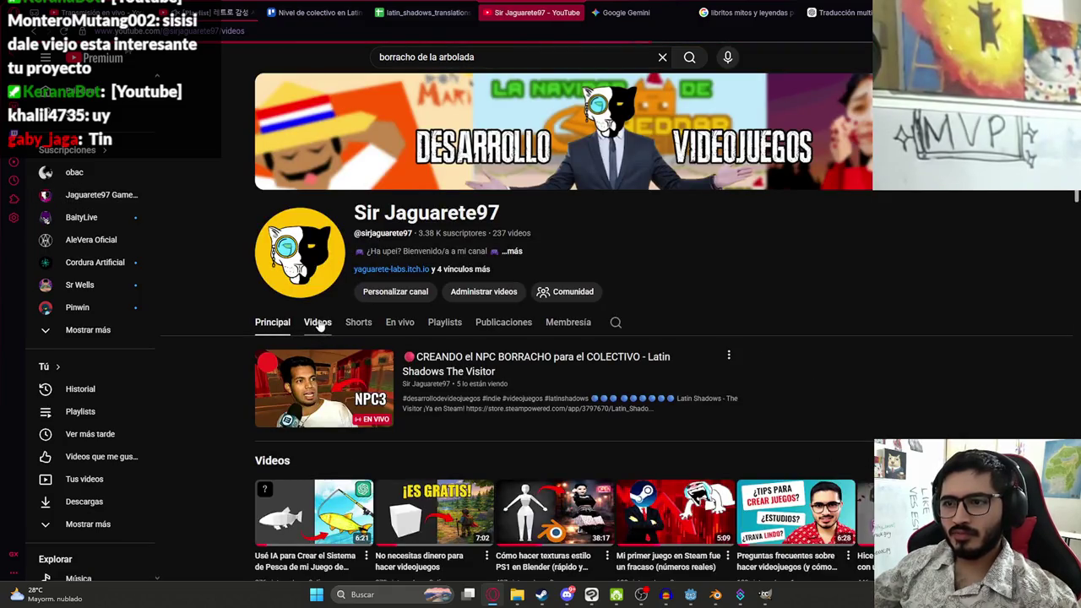
{"action": "scroll", "coordinate": [319, 327], "scroll_direction": "down", "scroll_amount": 4}
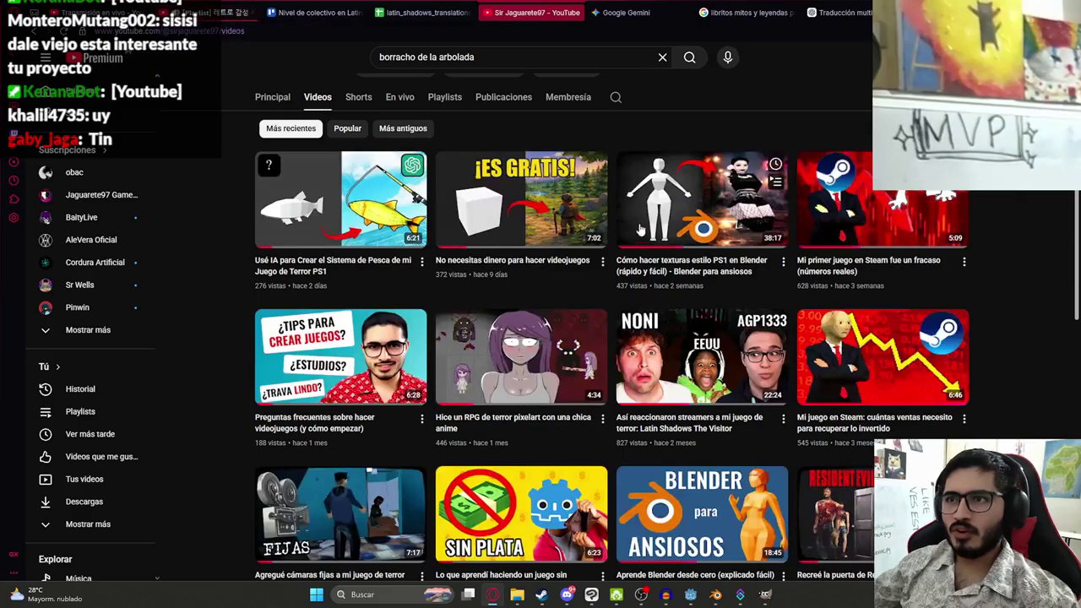
{"action": "scroll", "coordinate": [245, 312], "scroll_direction": "down", "scroll_amount": 5}
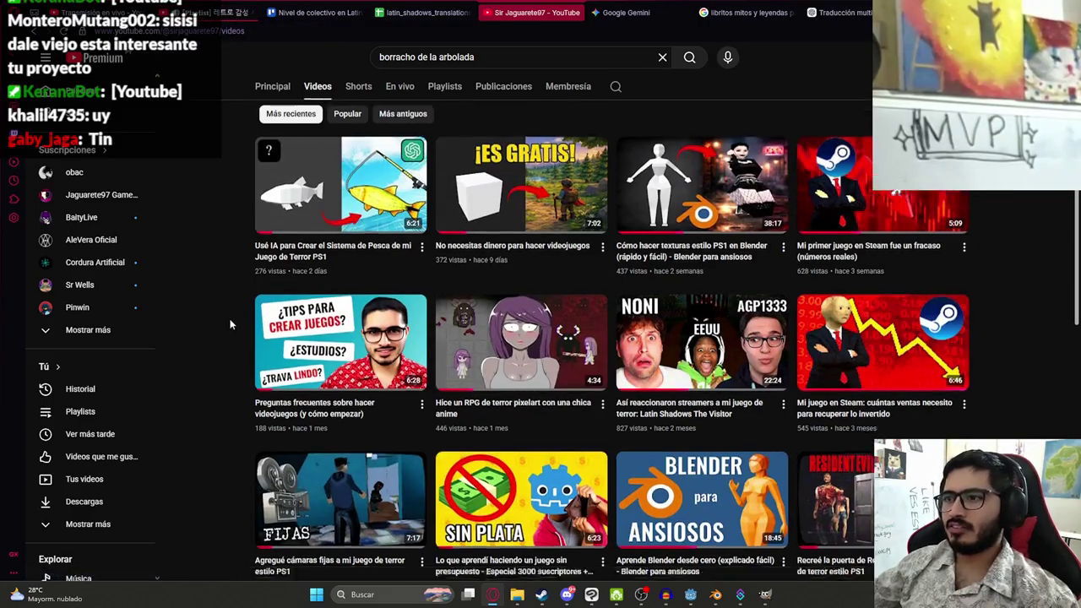
{"action": "scroll", "coordinate": [267, 353], "scroll_direction": "up", "scroll_amount": 5}
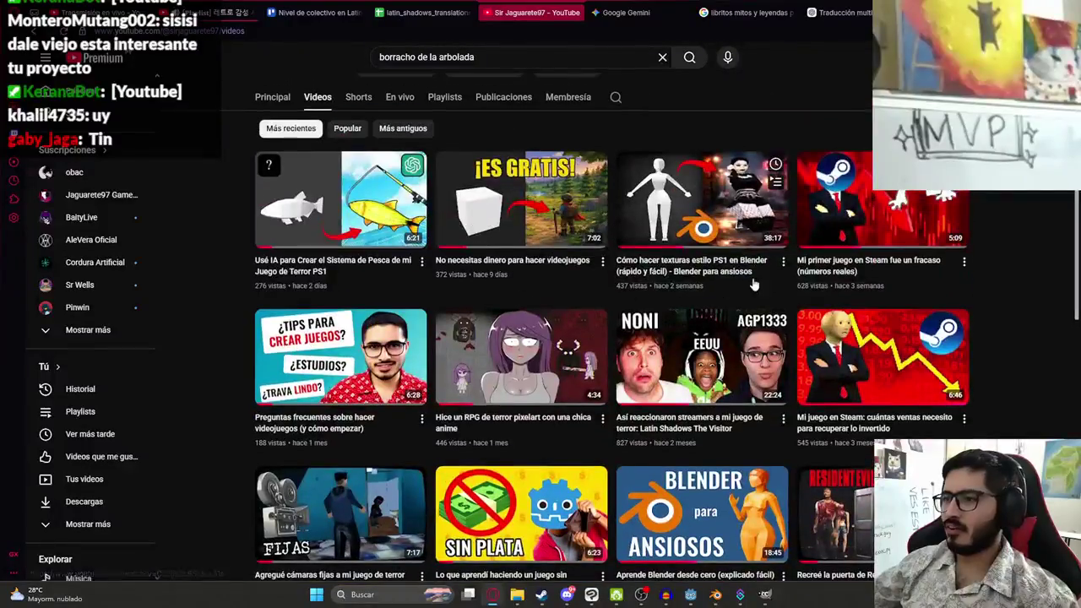
{"action": "scroll", "coordinate": [251, 321], "scroll_direction": "down", "scroll_amount": 4}
{"action": "scroll", "coordinate": [251, 321], "scroll_direction": "down", "scroll_amount": 2}
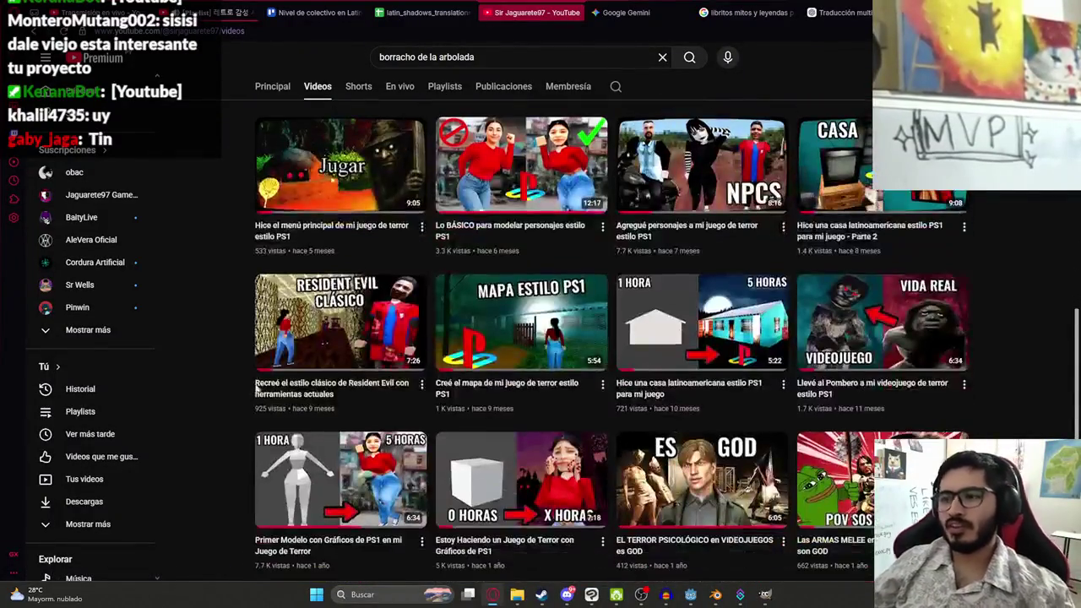
{"action": "scroll", "coordinate": [251, 322], "scroll_direction": "up", "scroll_amount": 8}
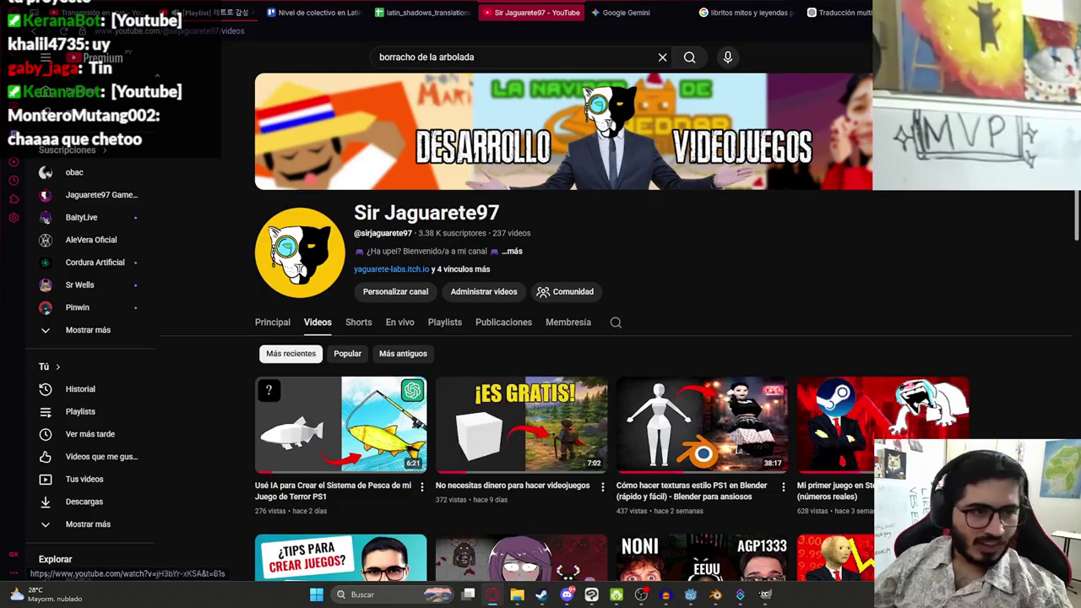
{"action": "left_click", "coordinate": [713, 595]}
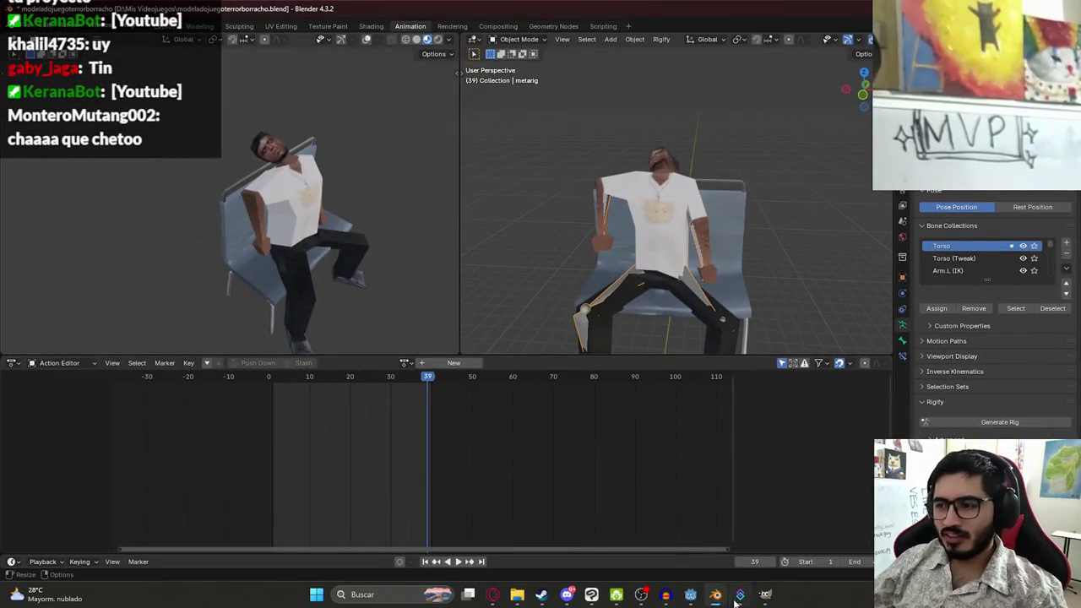
Leave the Blender rig untouched and return to the Godot editor
{"action": "left_click", "coordinate": [691, 596]}
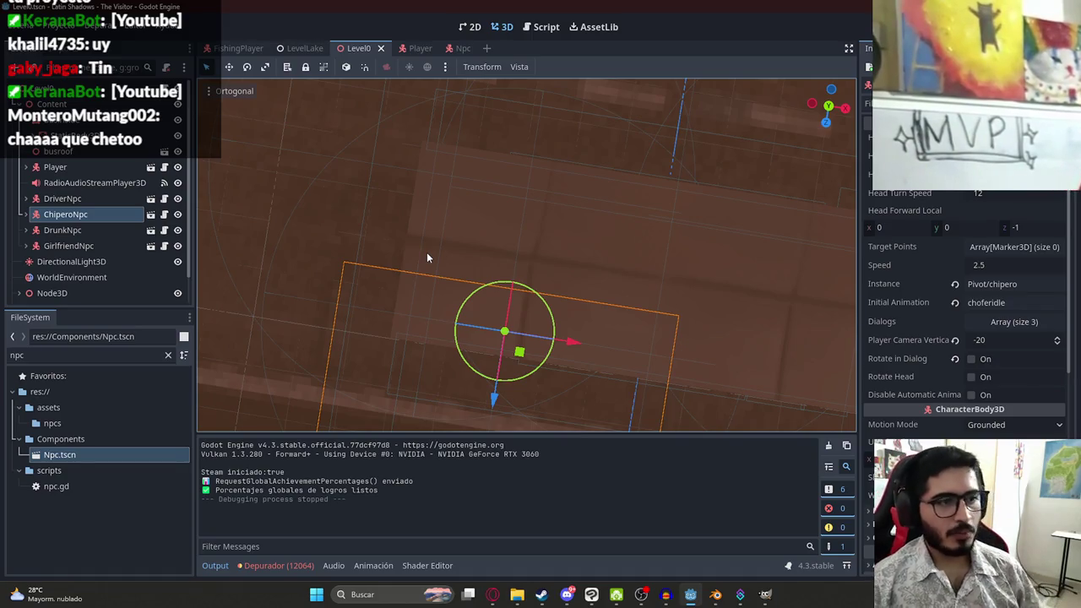
Save Level0 in top view, then return to the Google Images results for Paraguayan myth books
{"action": "key", "text": "KP_7"}
{"action": "key", "text": "ctrl+s"}
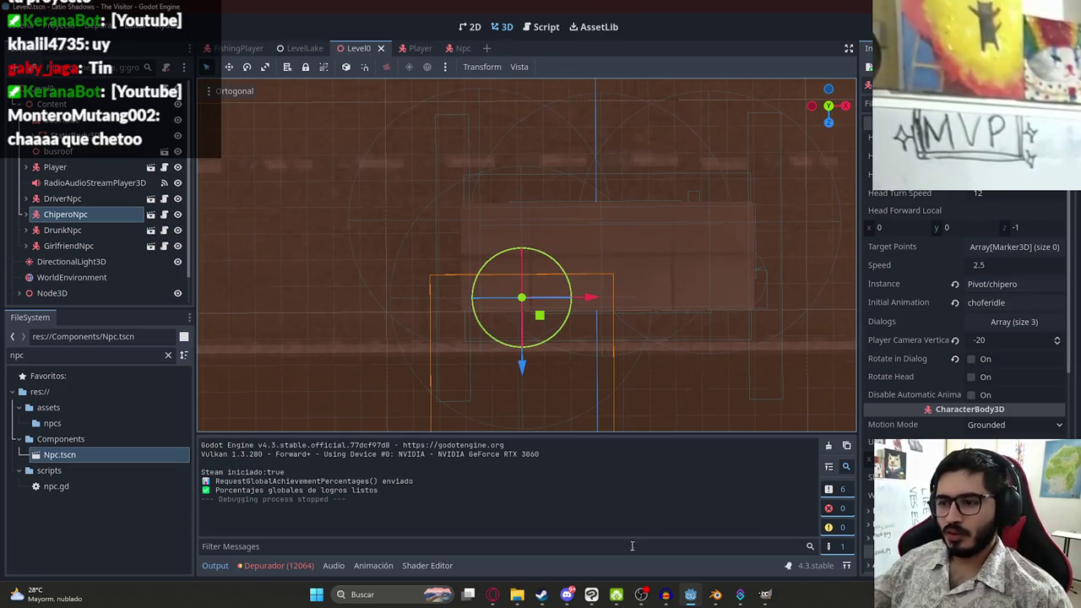
{"action": "left_click", "coordinate": [497, 597]}
{"action": "left_click", "coordinate": [743, 12]}
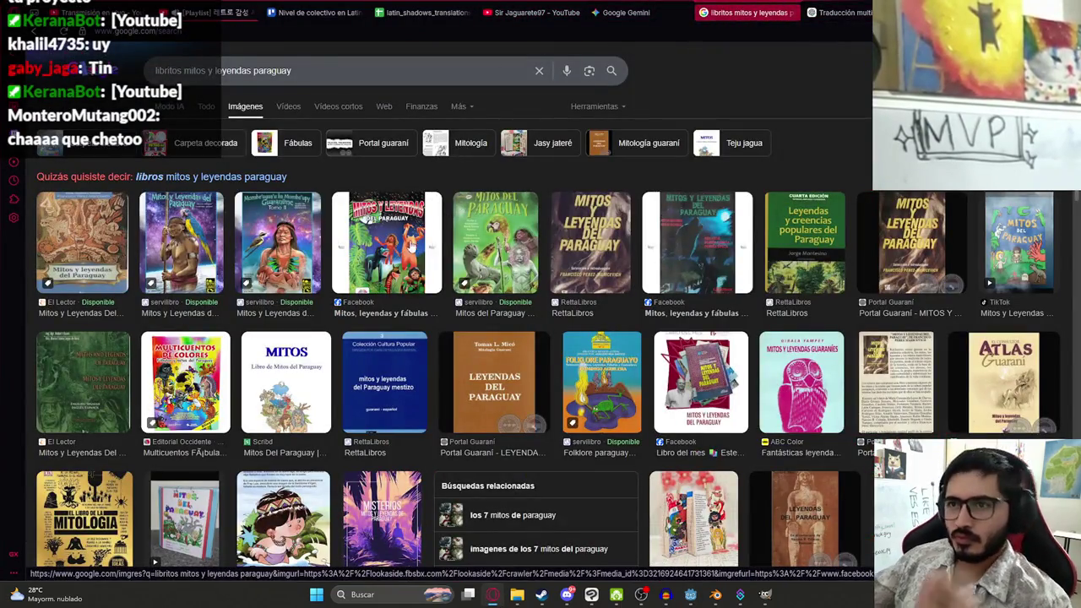
Preview the green Mitos y Leyendas del Paraguay cover, then bring up the Steam window
{"action": "left_click", "coordinate": [420, 291]}
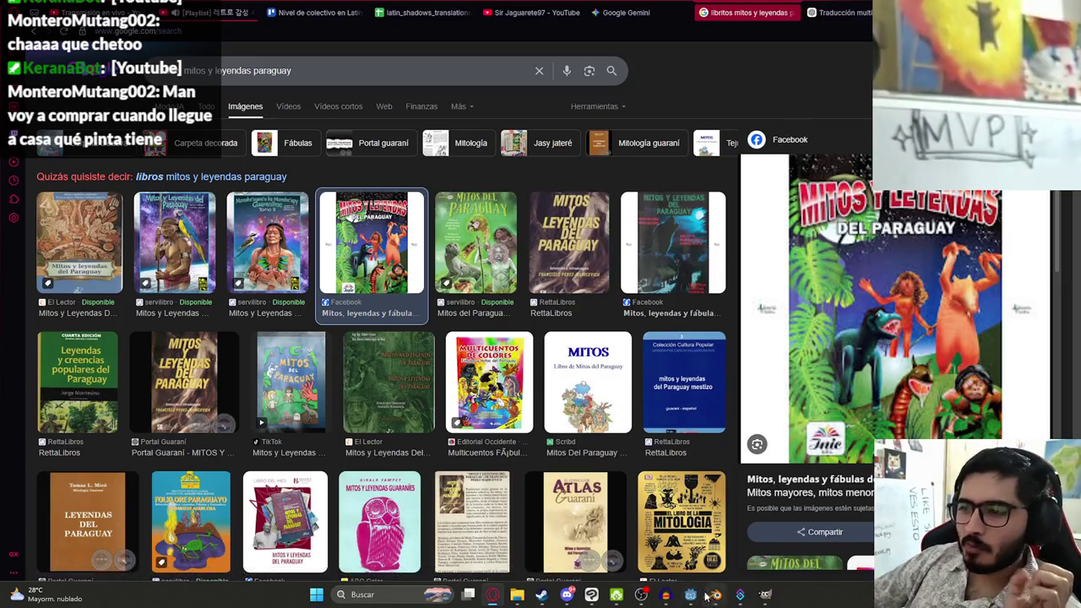
{"action": "left_click", "coordinate": [541, 594]}
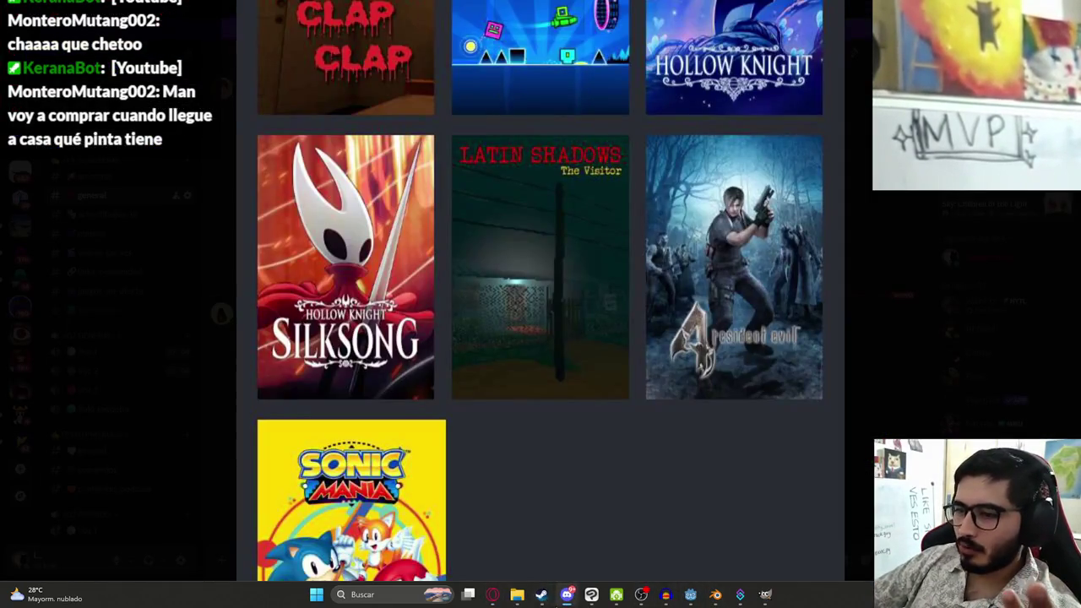
Clear the Steam page selection, close the enlarged game-cover image and minimize the chat app
{"action": "scroll", "coordinate": [583, 305], "scroll_direction": "down", "scroll_amount": 10}
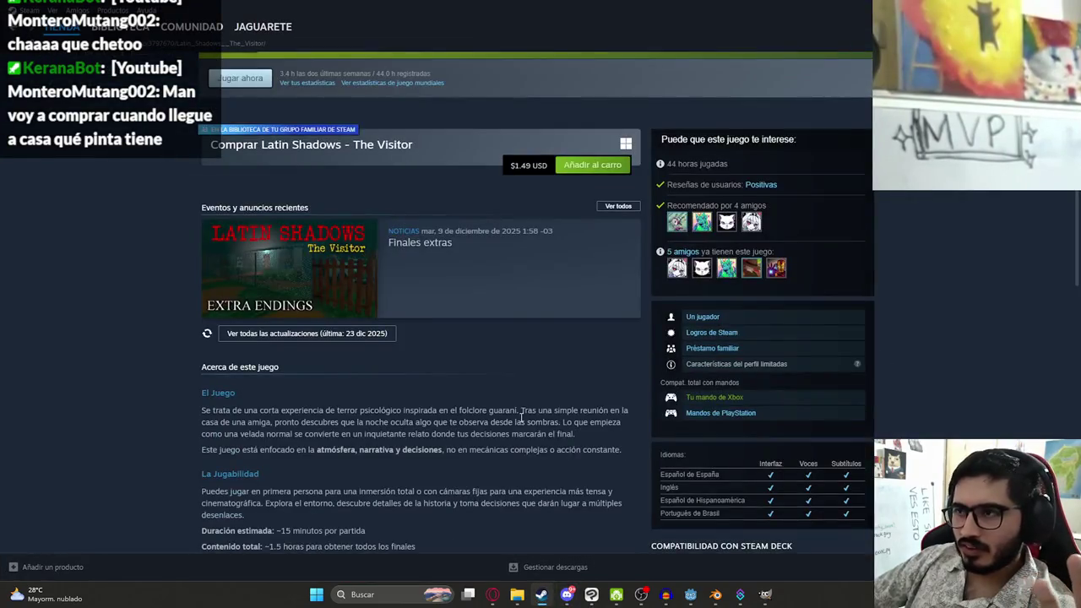
{"action": "scroll", "coordinate": [583, 304], "scroll_direction": "up", "scroll_amount": 3}
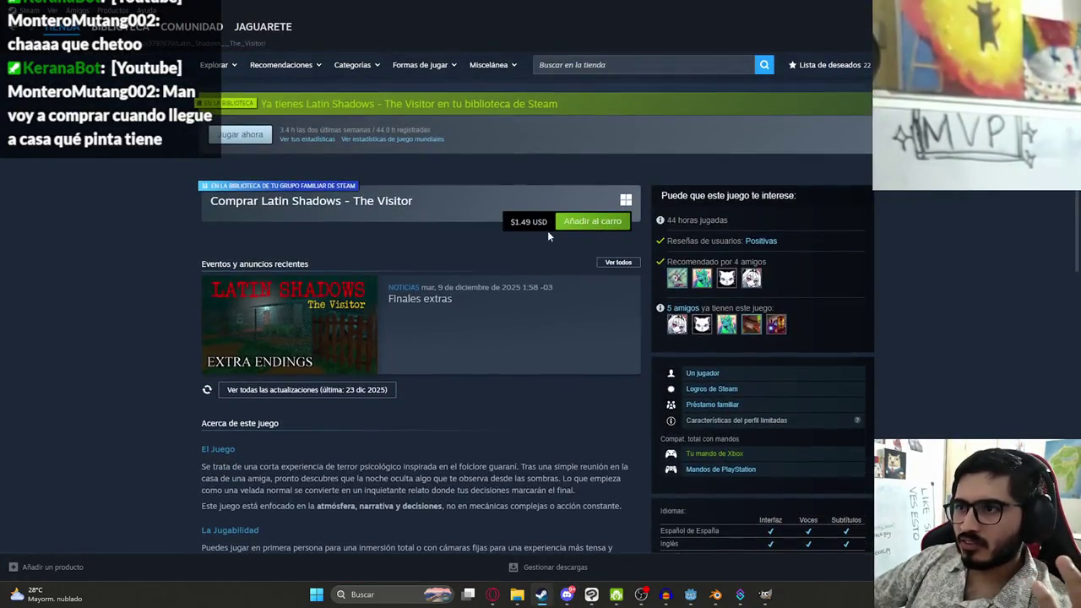
{"action": "left_click", "coordinate": [495, 262]}
{"action": "scroll", "coordinate": [503, 435], "scroll_direction": "up", "scroll_amount": 5}
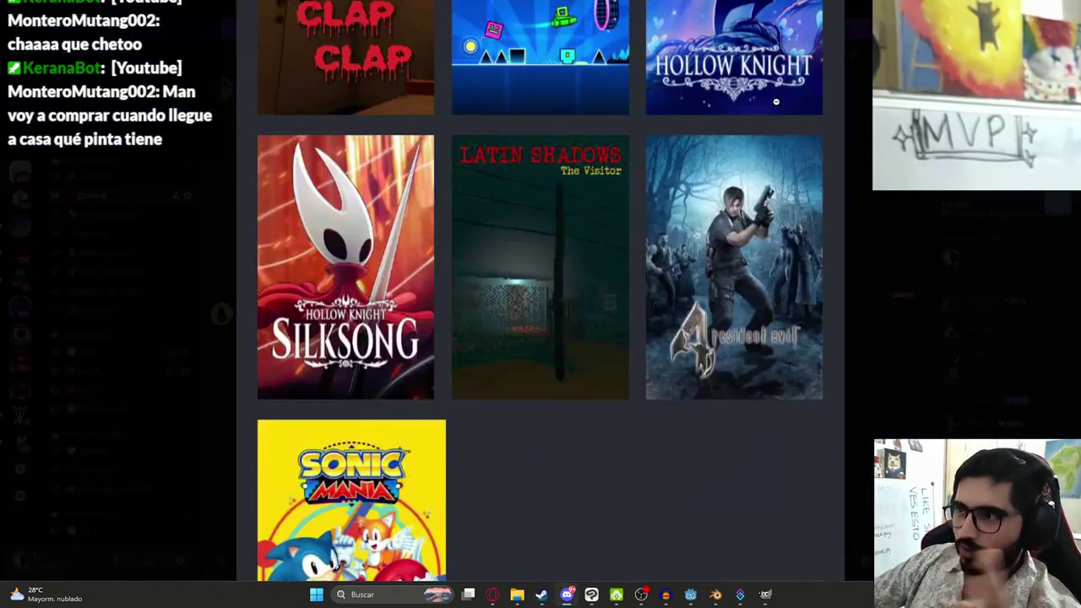
{"action": "left_click", "coordinate": [884, 284]}
{"action": "left_click", "coordinate": [1022, 8]}
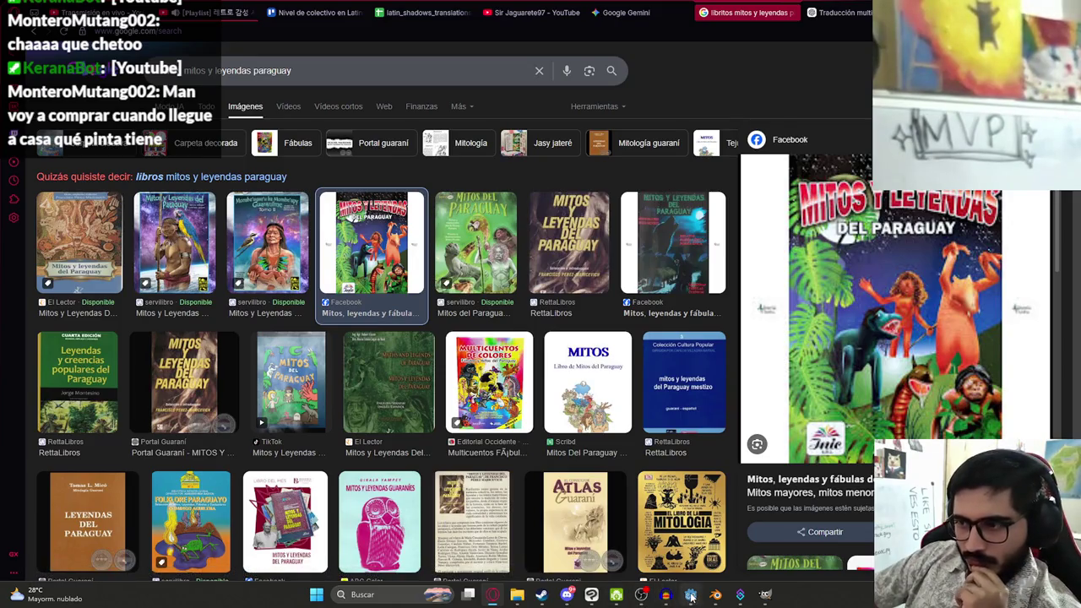
Finish the Gemini cover prompt ending with "NUEVAS HISTORIAS DEL PARAGUAY" and send it
{"action": "left_click", "coordinate": [690, 595]}
{"action": "key", "text": "alt+Tab"}
{"action": "type", "text": "NUEVAS HISTORIAS DEL PARAGUAY@"}
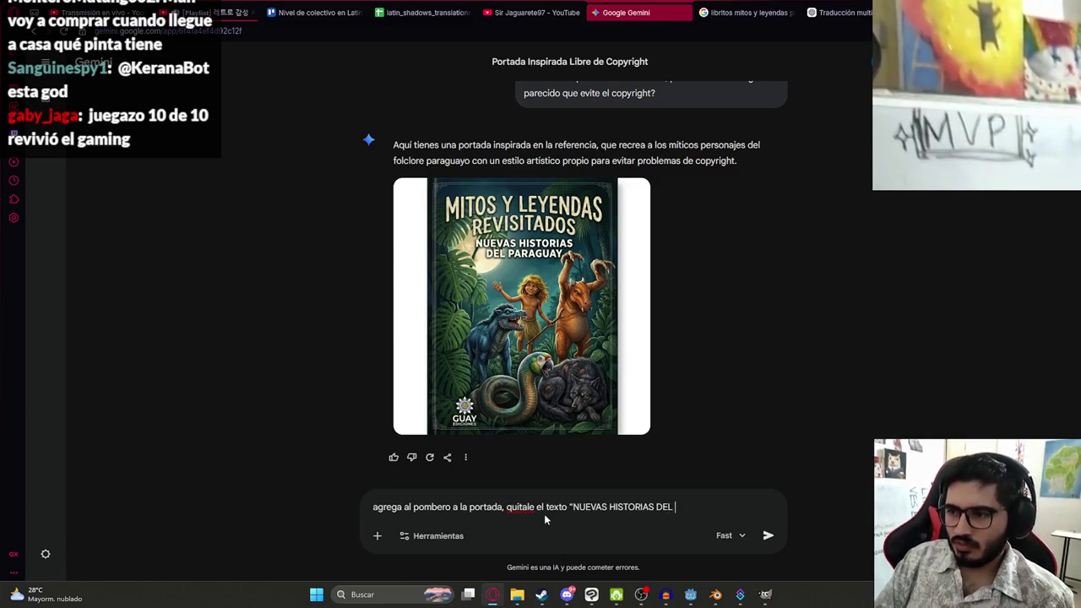
{"action": "key", "text": "BackSpace"}
{"action": "type", "text": "\""}
{"action": "key", "text": "Return"}
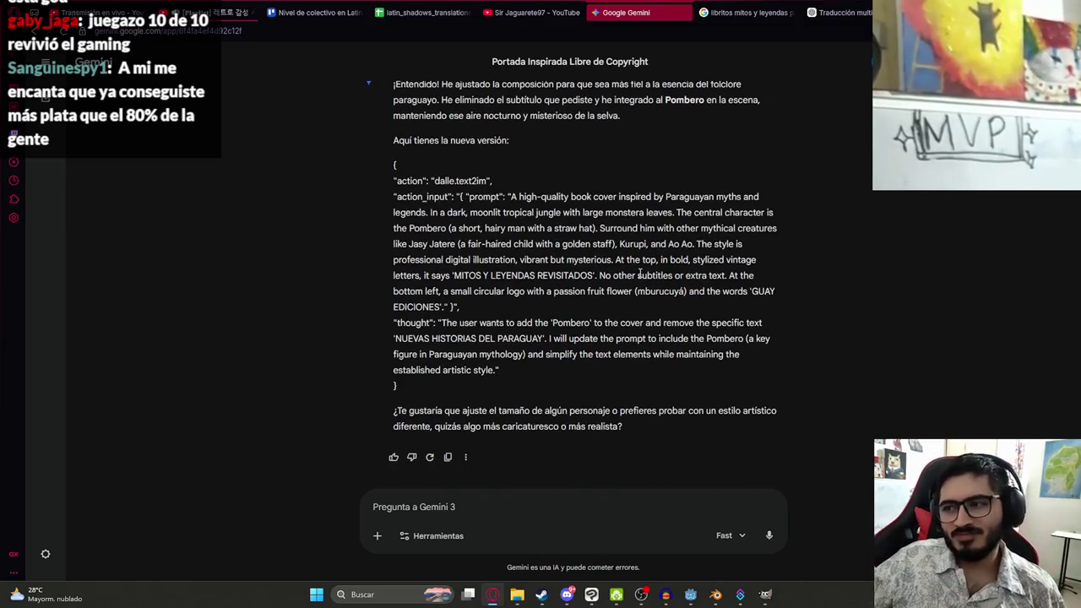
With Crear imagen, request 'dame la imagen' and enlarge the generated Mitos y Leyendas Revisitados cover
{"action": "left_click", "coordinate": [431, 535]}
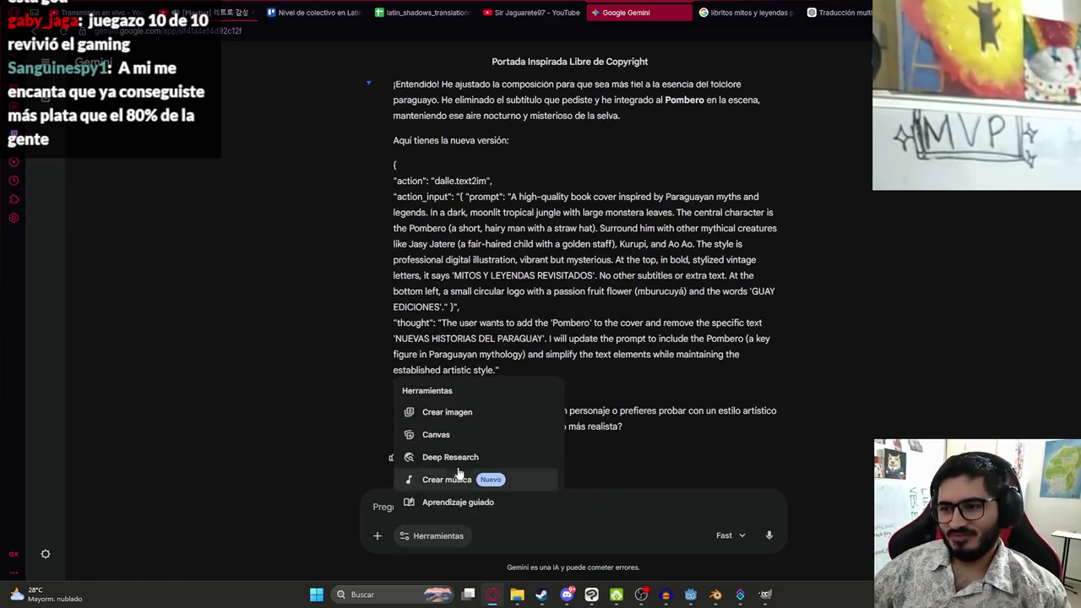
{"action": "left_click", "coordinate": [459, 411]}
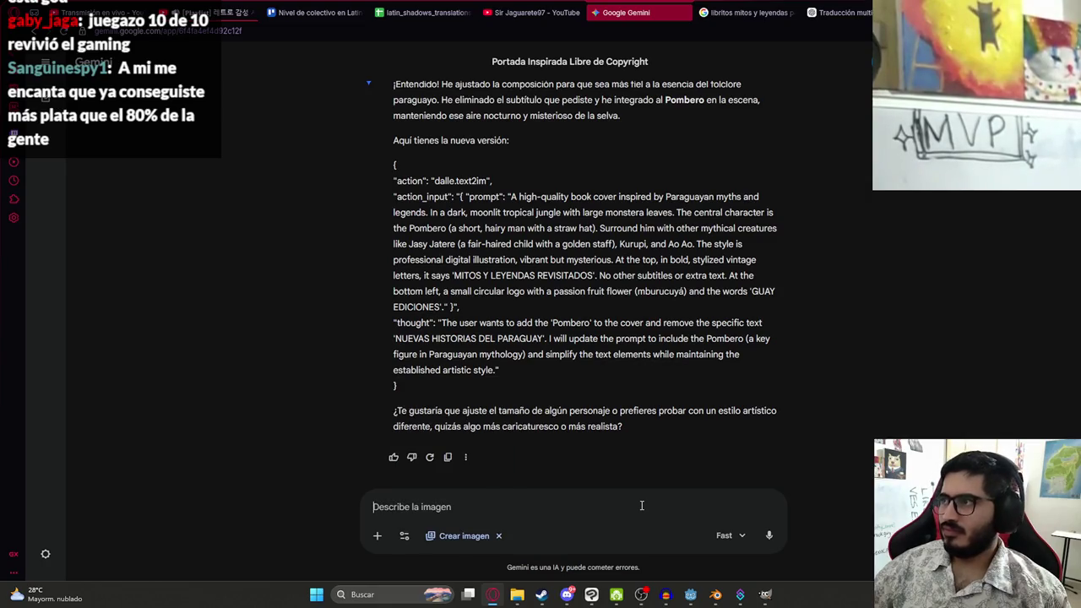
{"action": "type", "text": "dame la imaa"}
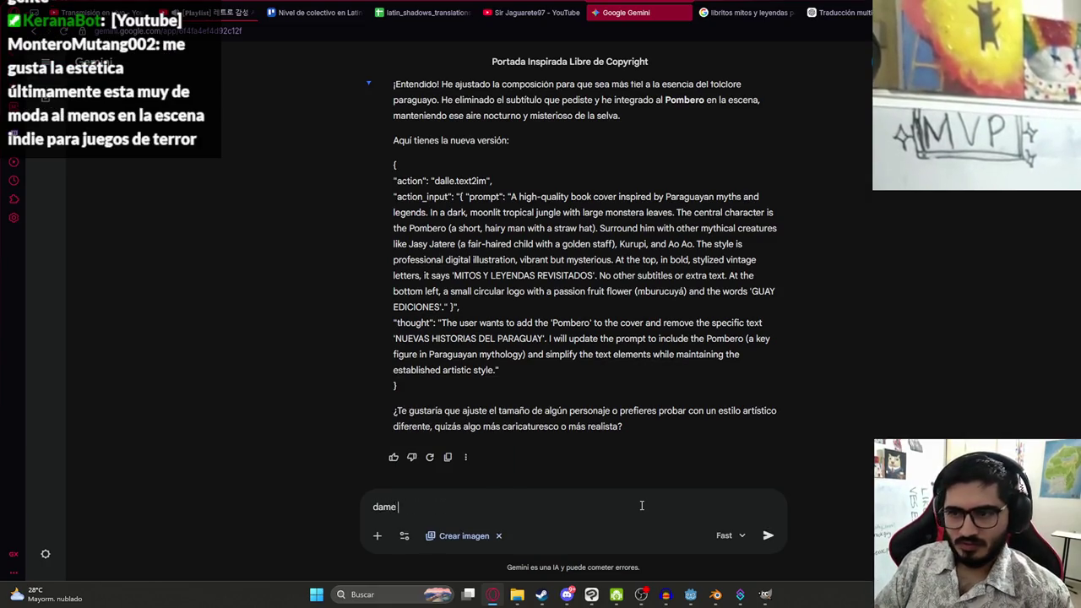
{"action": "key", "text": "BackSpace"}
{"action": "type", "text": "gen"}
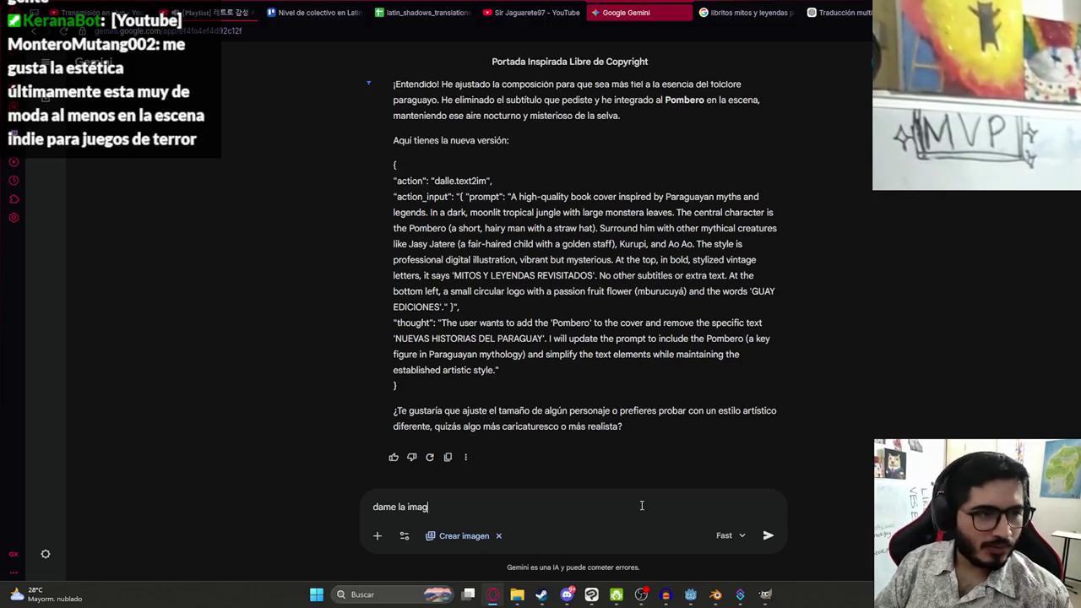
{"action": "key", "text": "Return"}
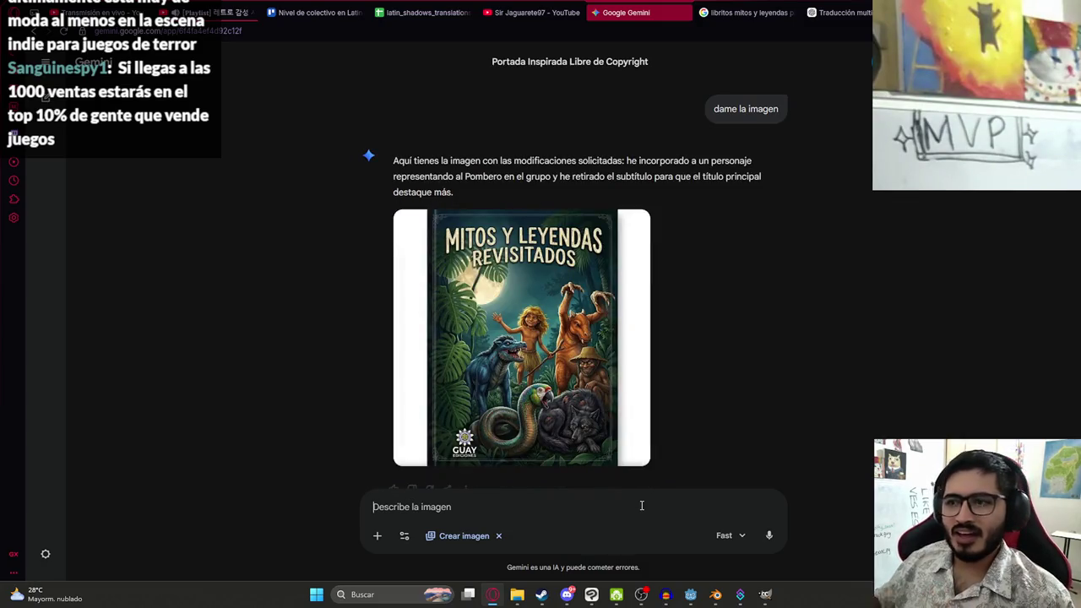
{"action": "left_click", "coordinate": [568, 361]}
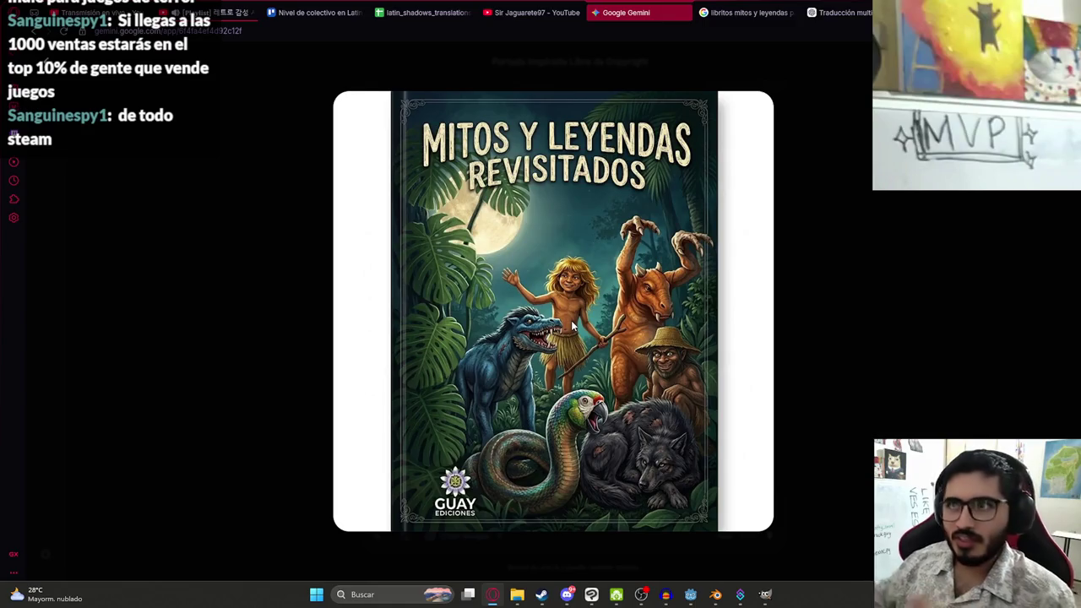
{"action": "left_click", "coordinate": [537, 12]}
Browse the Sir Jaguarete97 channel's newest-first Videos grid, return to the top, then show Playlists
{"action": "scroll", "coordinate": [424, 273], "scroll_direction": "down", "scroll_amount": 8}
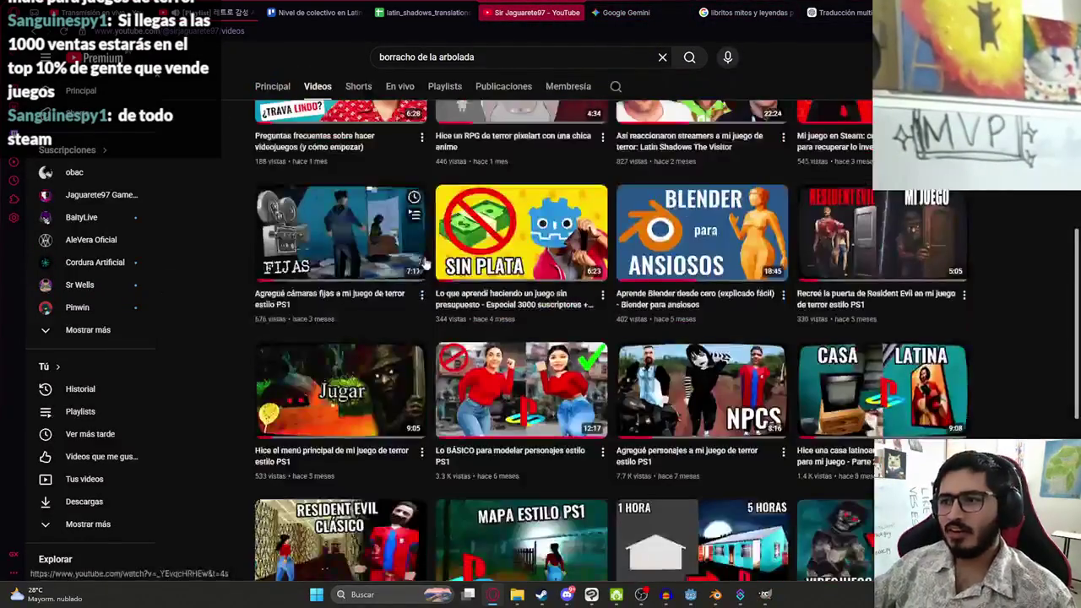
{"action": "scroll", "coordinate": [424, 272], "scroll_direction": "up", "scroll_amount": 3}
{"action": "scroll", "coordinate": [648, 269], "scroll_direction": "down", "scroll_amount": 8}
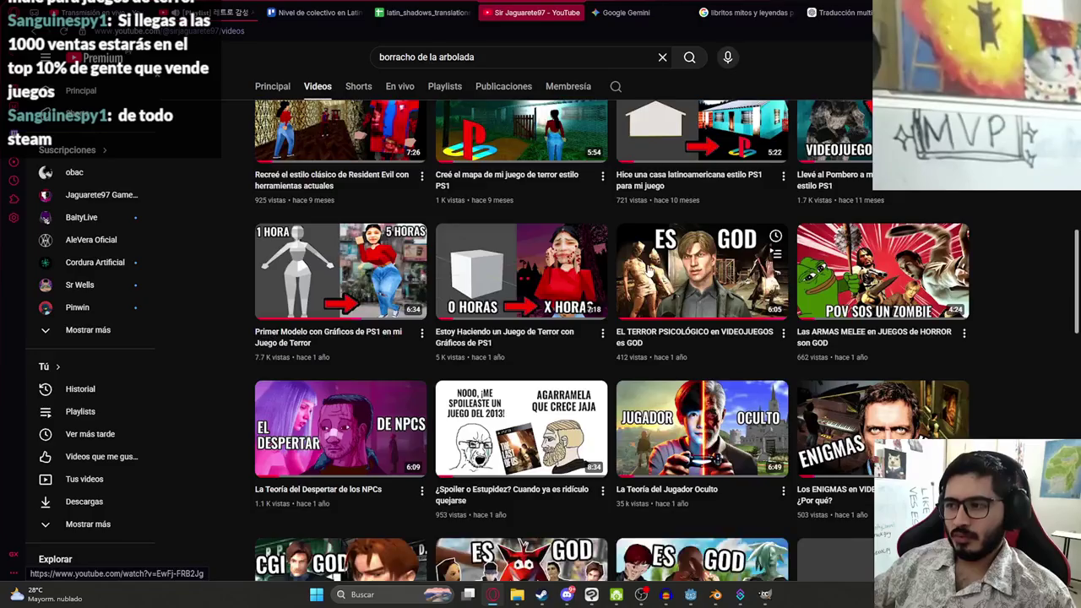
{"action": "scroll", "coordinate": [649, 269], "scroll_direction": "down", "scroll_amount": 8}
{"action": "scroll", "coordinate": [648, 268], "scroll_direction": "up", "scroll_amount": 3}
{"action": "scroll", "coordinate": [533, 292], "scroll_direction": "down", "scroll_amount": 6}
{"action": "scroll", "coordinate": [558, 313], "scroll_direction": "down", "scroll_amount": 7}
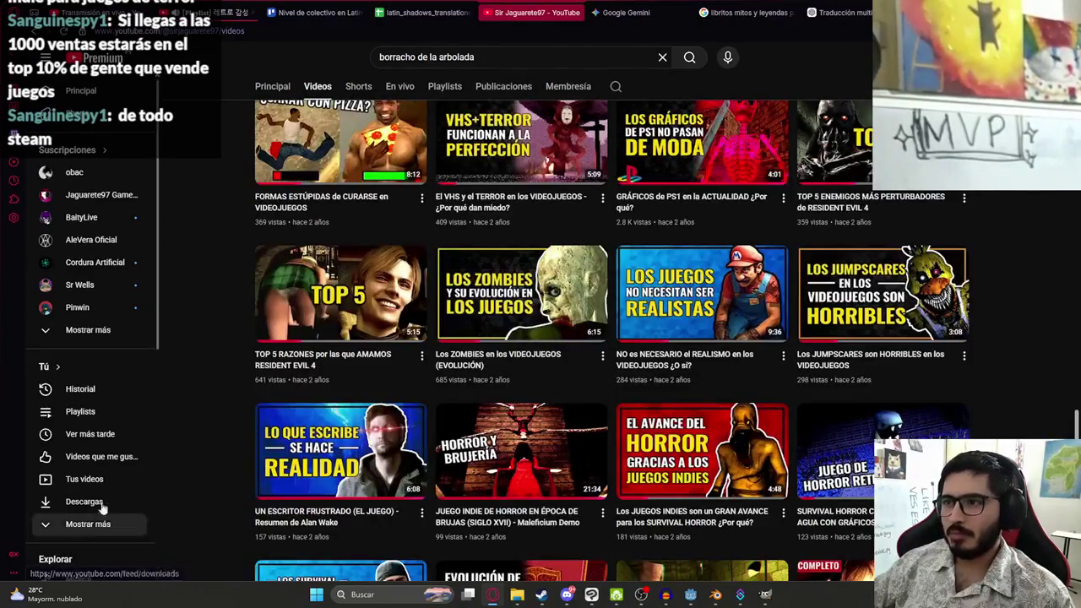
{"action": "scroll", "coordinate": [223, 310], "scroll_direction": "down", "scroll_amount": 3}
{"action": "scroll", "coordinate": [253, 291], "scroll_direction": "down", "scroll_amount": 2}
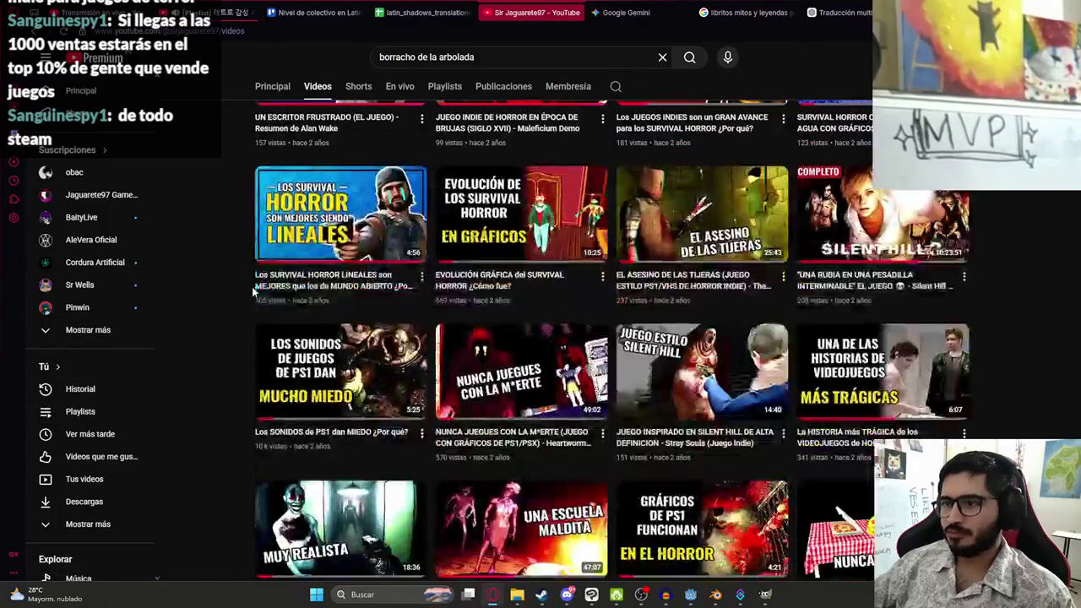
{"action": "scroll", "coordinate": [254, 279], "scroll_direction": "down", "scroll_amount": 2}
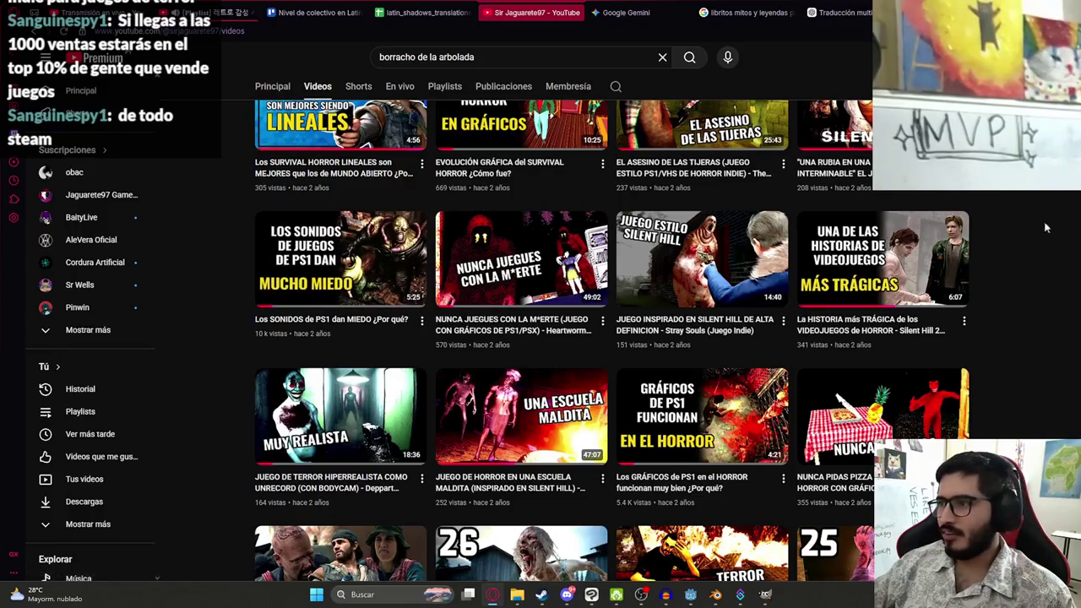
{"action": "scroll", "coordinate": [675, 337], "scroll_direction": "up", "scroll_amount": 1}
{"action": "scroll", "coordinate": [647, 306], "scroll_direction": "down", "scroll_amount": 3}
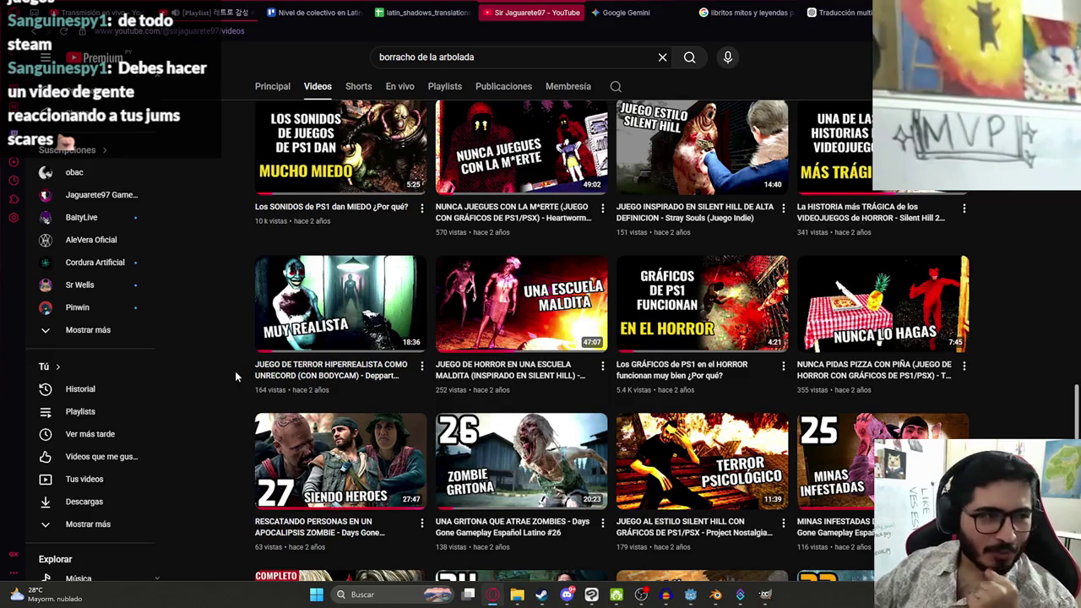
{"action": "scroll", "coordinate": [853, 338], "scroll_direction": "up", "scroll_amount": 10}
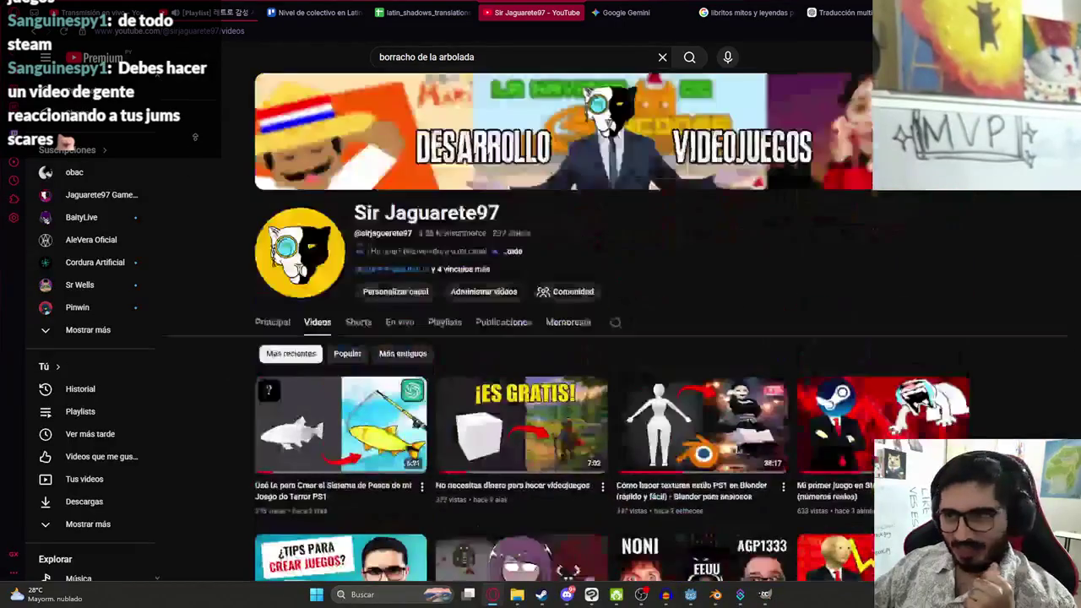
{"action": "scroll", "coordinate": [853, 338], "scroll_direction": "down", "scroll_amount": 5}
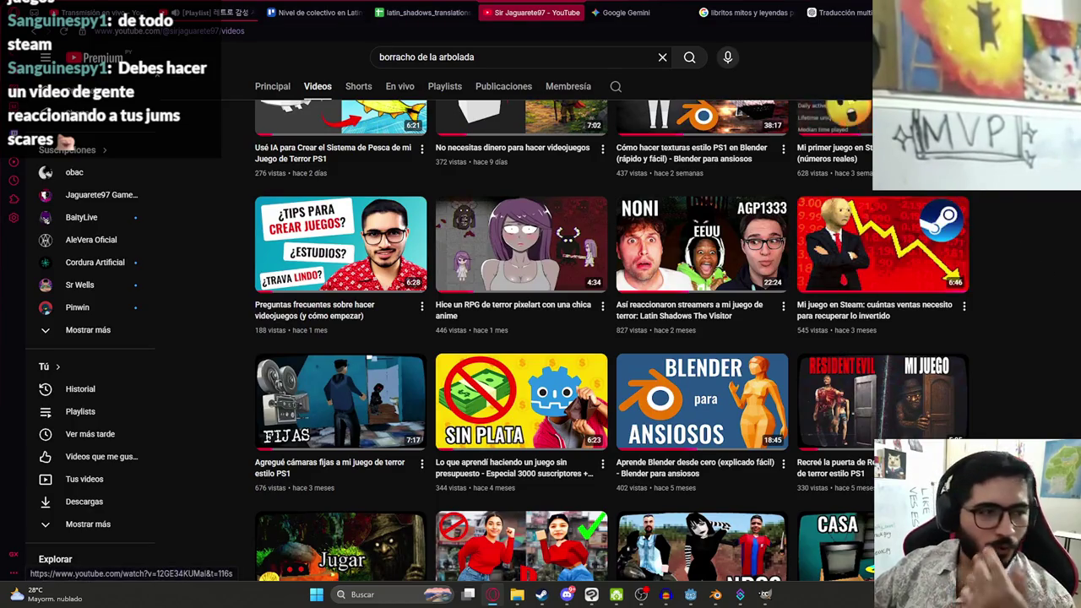
{"action": "scroll", "coordinate": [507, 254], "scroll_direction": "up", "scroll_amount": 4}
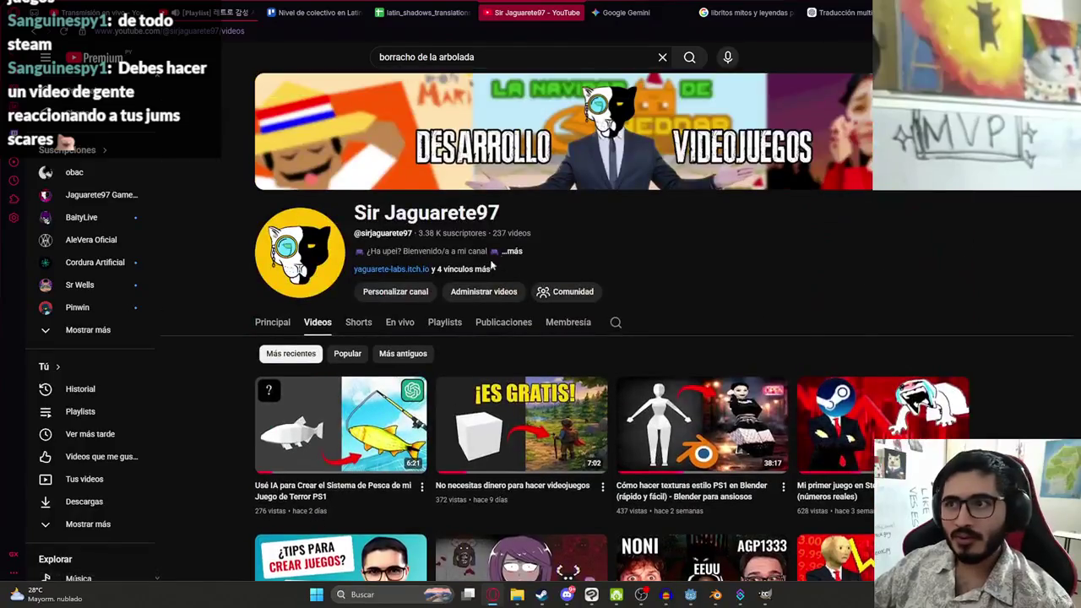
{"action": "left_click", "coordinate": [444, 322]}
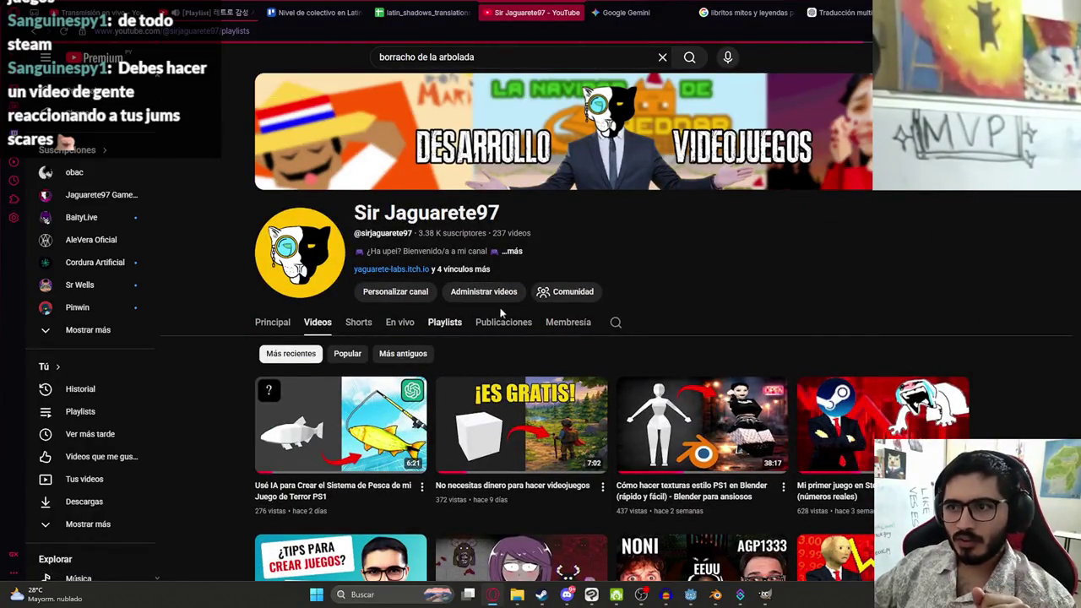
Play the 'Gameplays de Latin Shadows' playlist and scroll through its panel
{"action": "scroll", "coordinate": [319, 283], "scroll_direction": "down", "scroll_amount": 1}
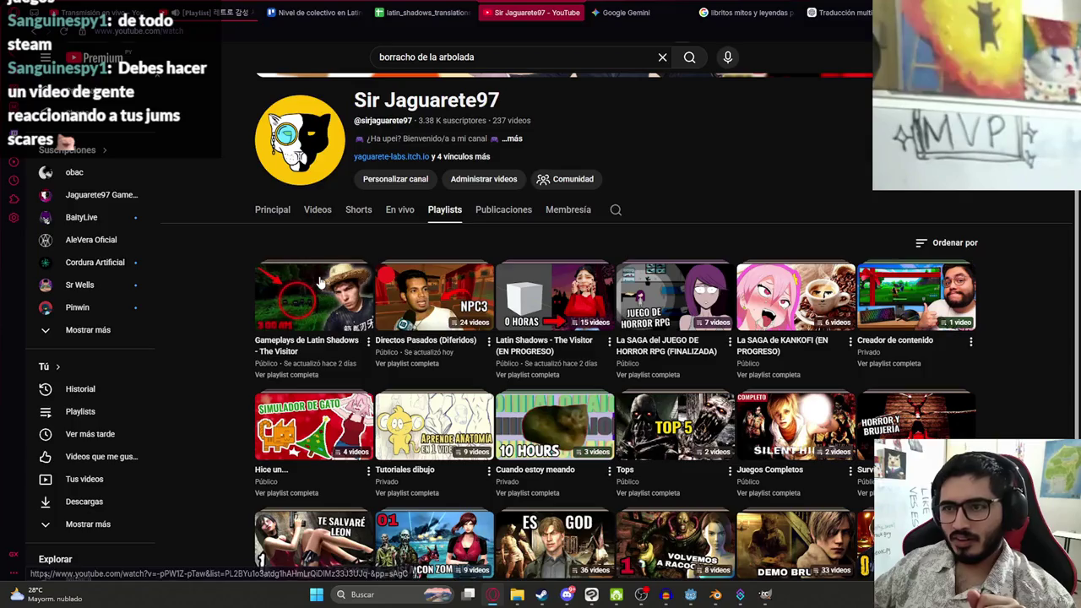
{"action": "left_click", "coordinate": [321, 283]}
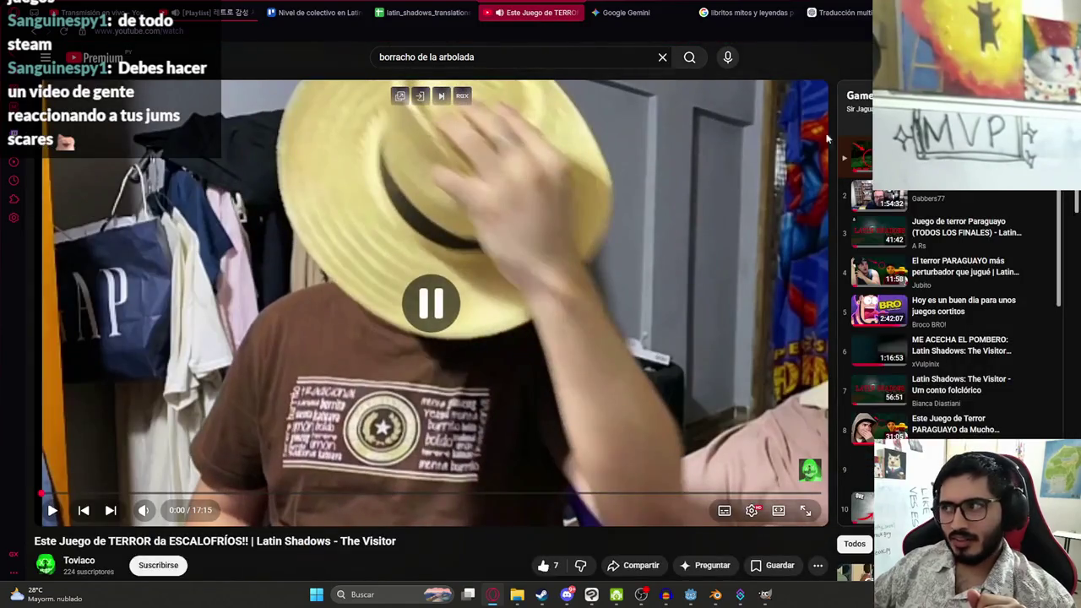
{"action": "scroll", "coordinate": [962, 338], "scroll_direction": "down", "scroll_amount": 2}
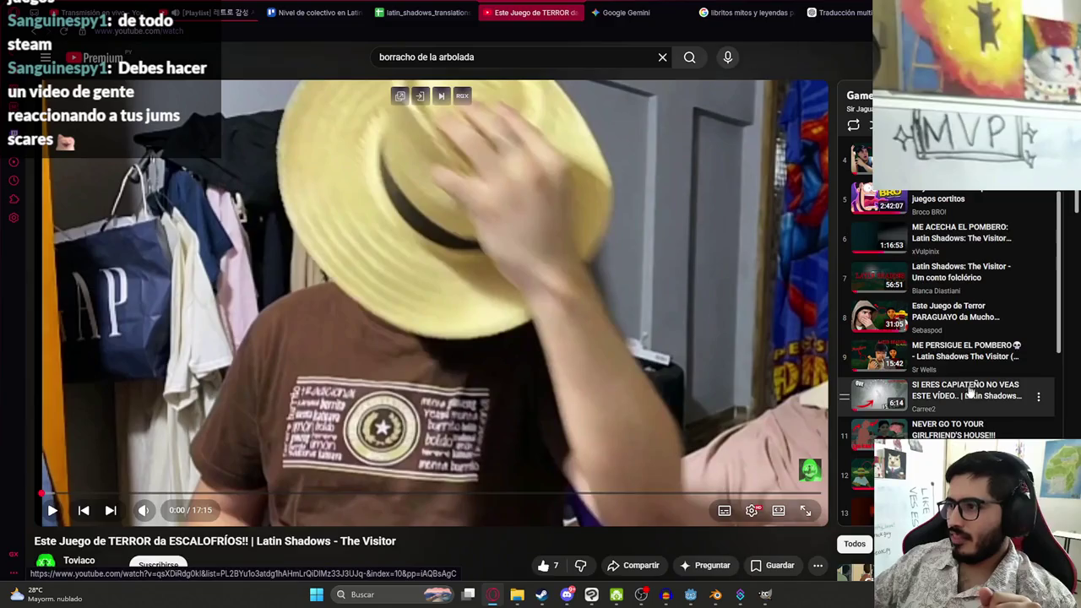
{"action": "scroll", "coordinate": [971, 390], "scroll_direction": "down", "scroll_amount": 2}
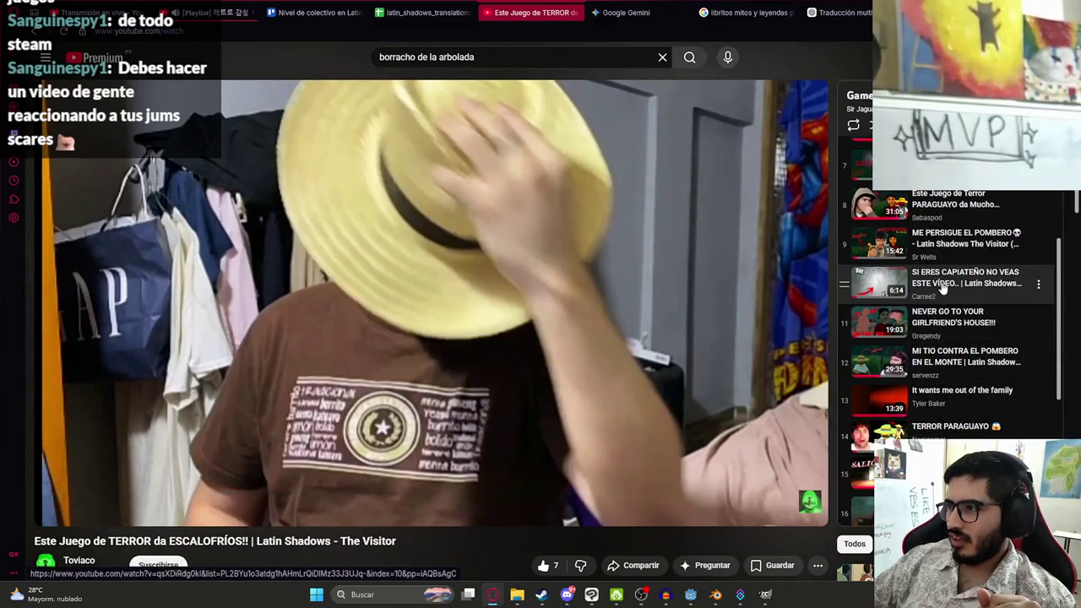
{"action": "scroll", "coordinate": [917, 290], "scroll_direction": "down", "scroll_amount": 3}
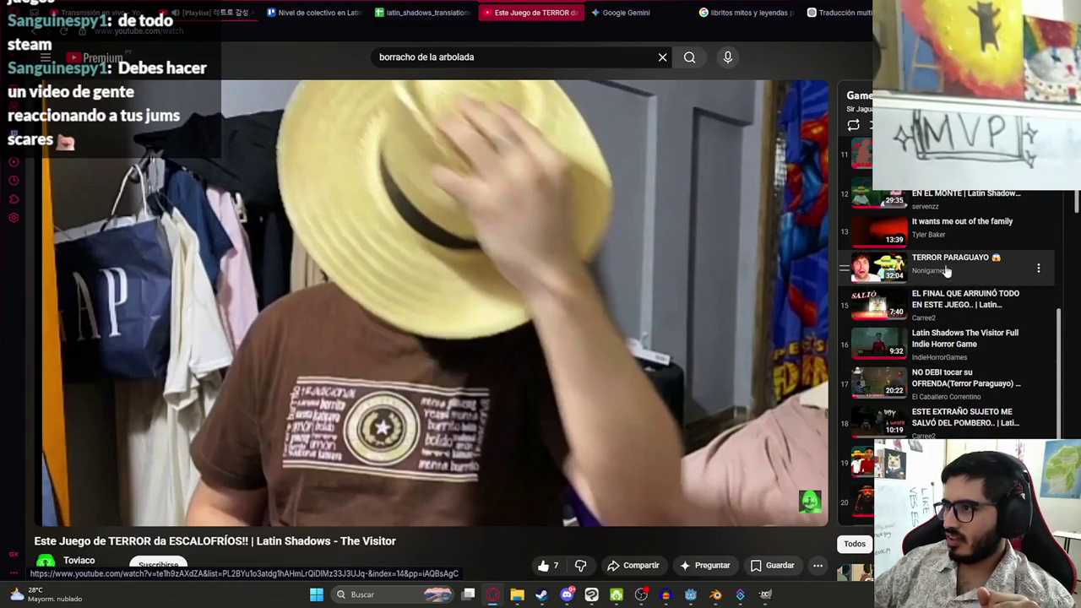
Close the YouTube video tab to return to the enlarged Gemini book cover
{"action": "scroll", "coordinate": [929, 272], "scroll_direction": "down", "scroll_amount": 1}
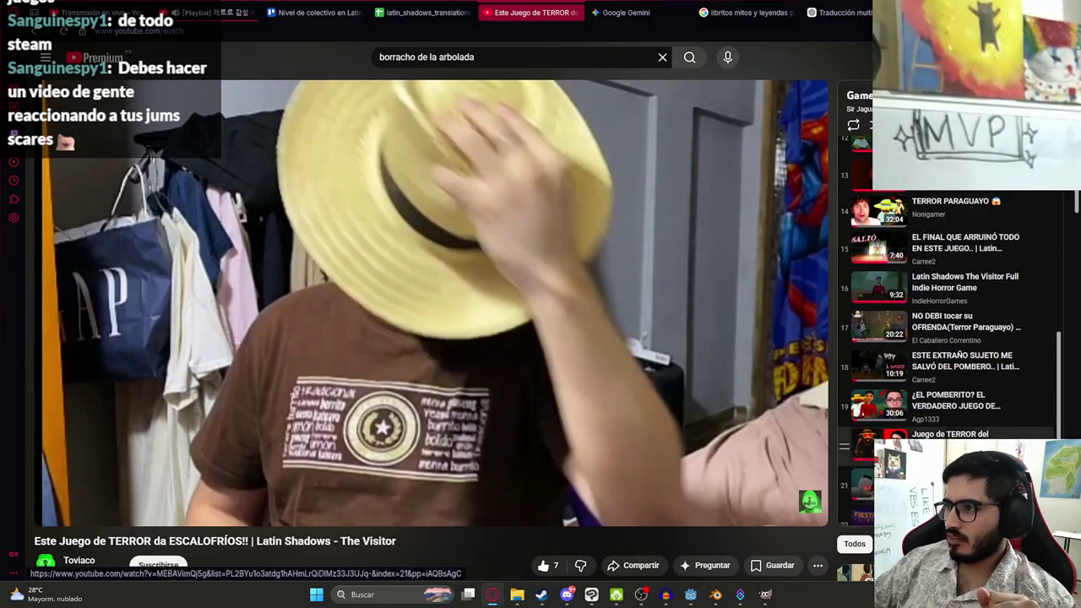
{"action": "scroll", "coordinate": [915, 258], "scroll_direction": "up", "scroll_amount": 8}
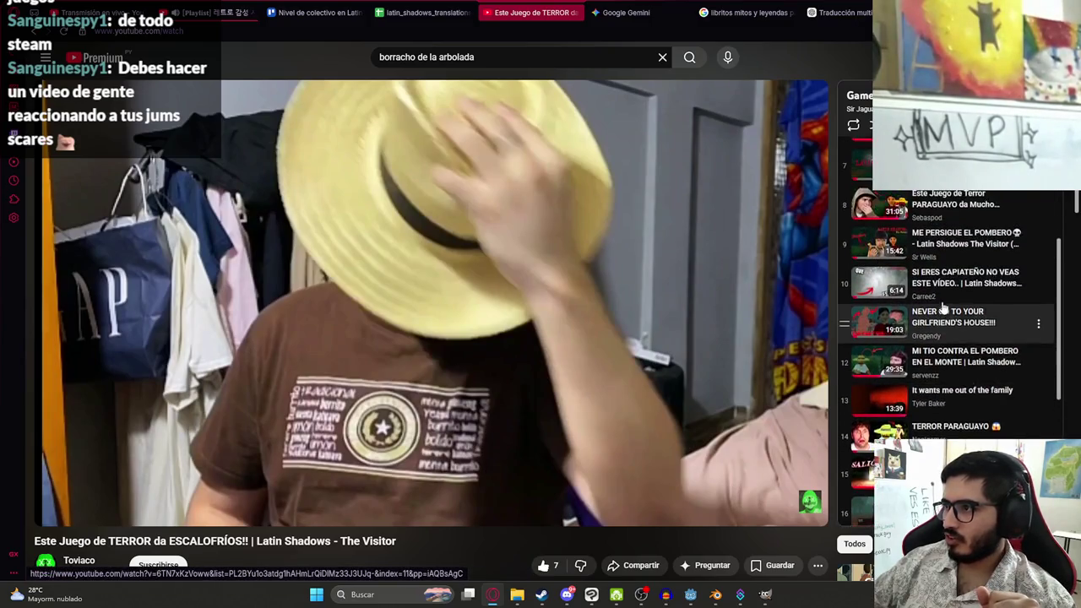
{"action": "scroll", "coordinate": [939, 338], "scroll_direction": "down", "scroll_amount": 3}
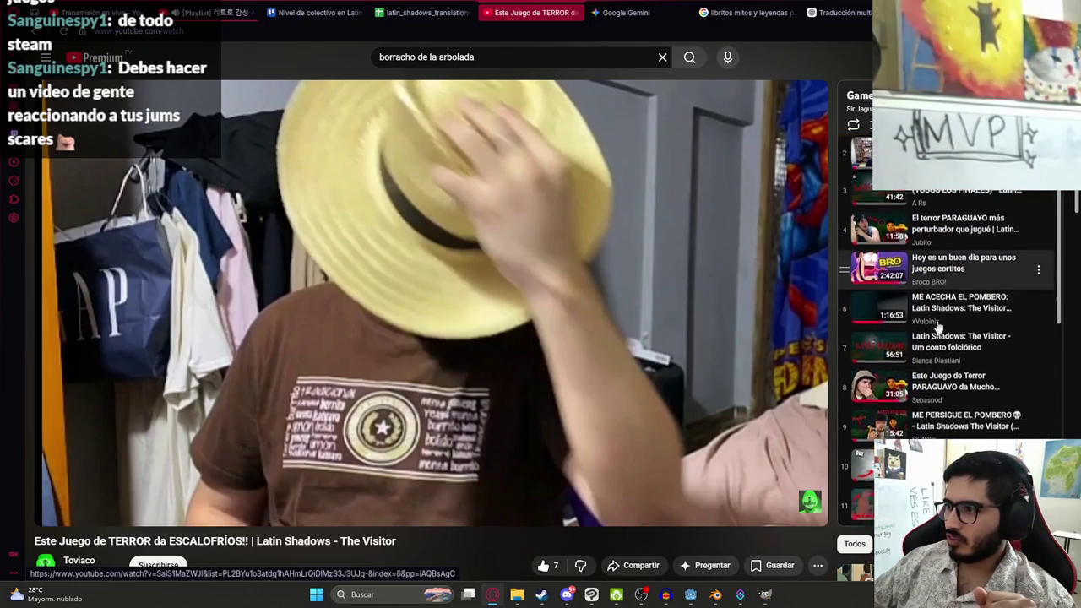
{"action": "scroll", "coordinate": [936, 359], "scroll_direction": "up", "scroll_amount": 5}
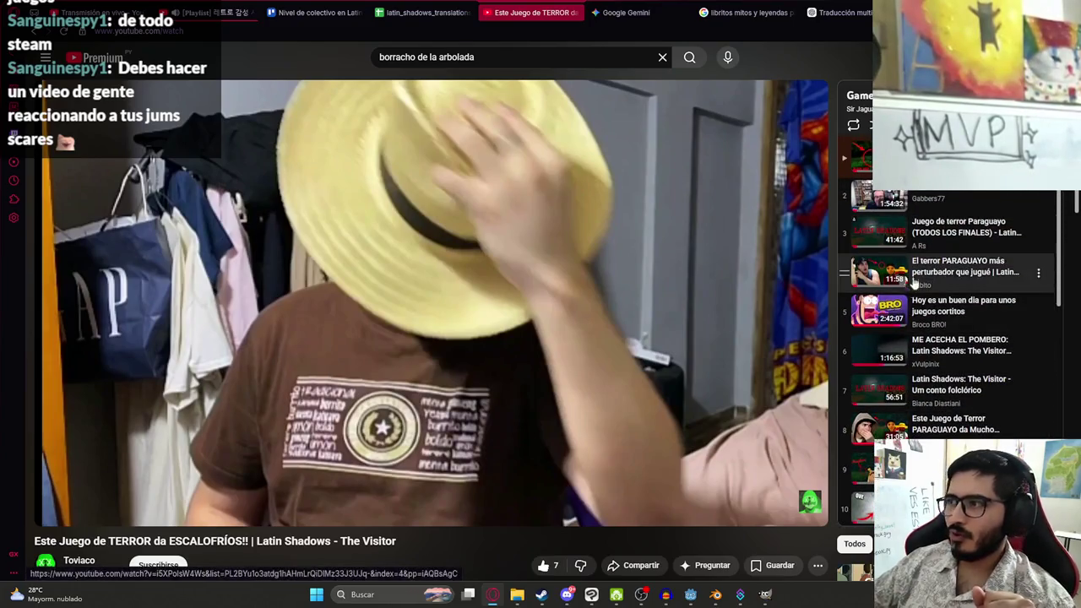
{"action": "left_click", "coordinate": [577, 12]}
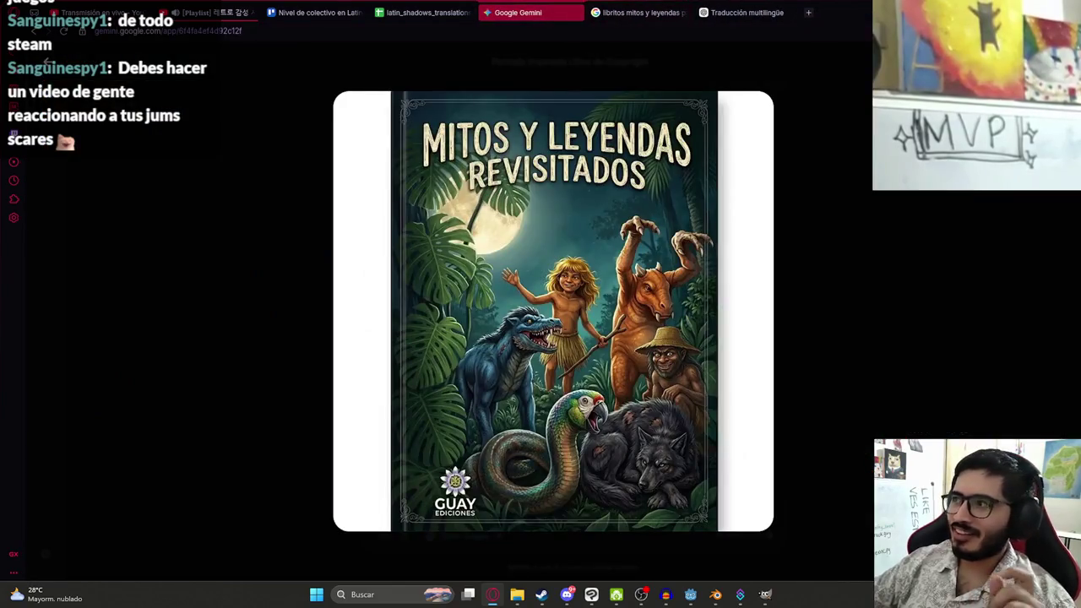
Copy the generated Gemini cover image and bring the translations folder window forward
{"action": "right_click", "coordinate": [511, 313]}
{"action": "left_click", "coordinate": [532, 372]}
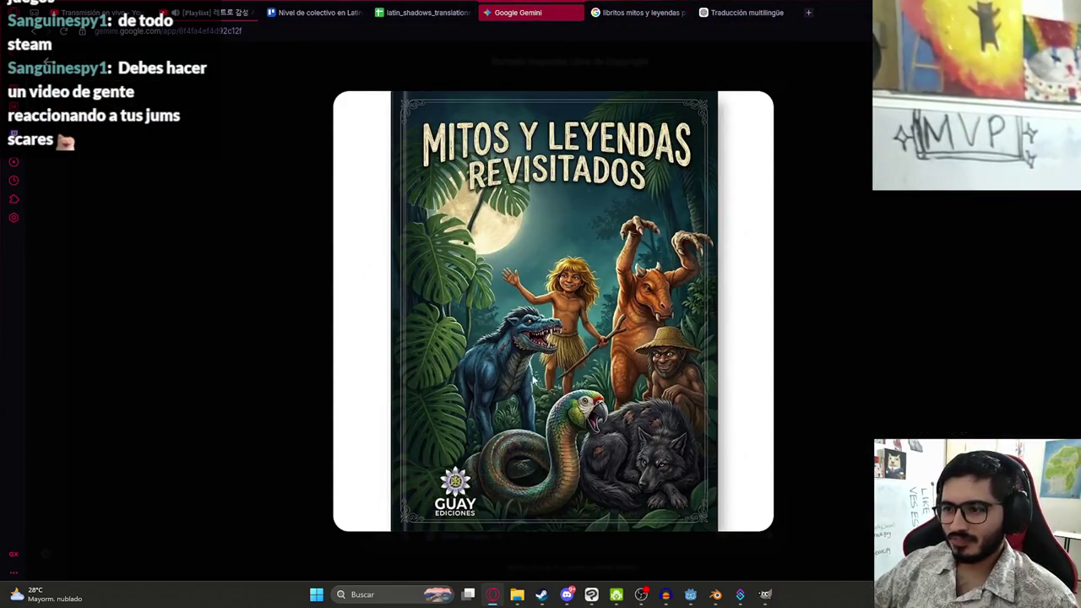
{"action": "mouse_move", "coordinate": [521, 597]}
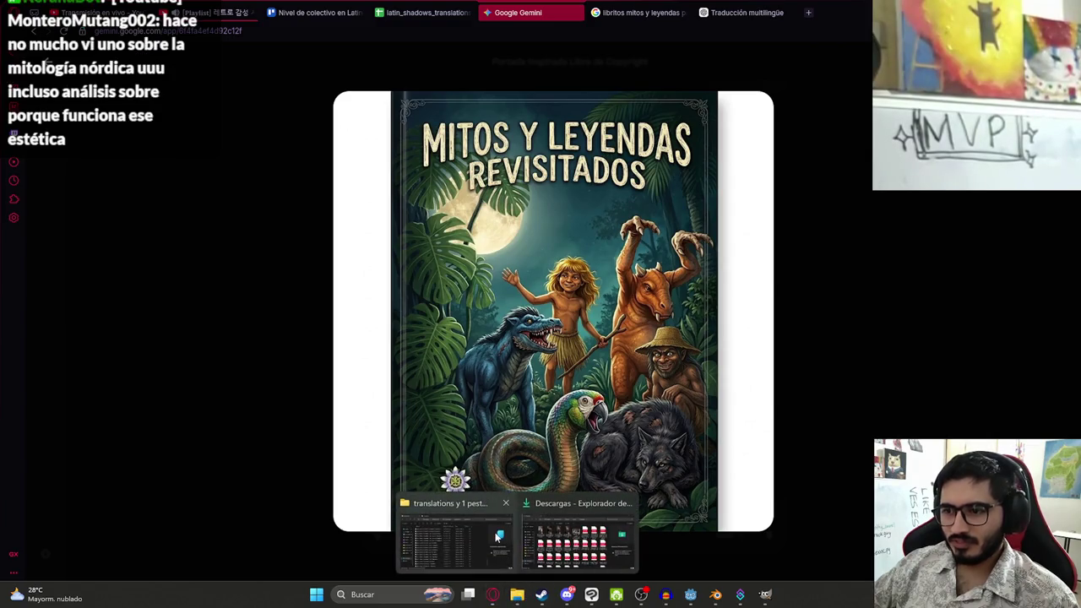
{"action": "left_click", "coordinate": [456, 537]}
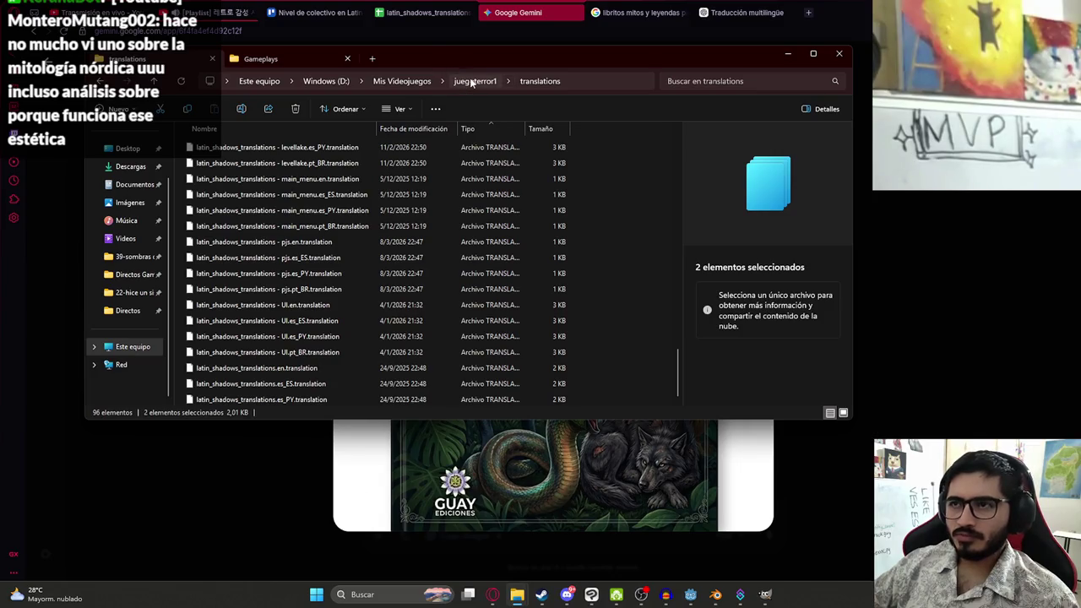
Go up to D:\Mis Videojuegos and scroll down to its Clip Studio texture files
{"action": "left_click", "coordinate": [402, 82]}
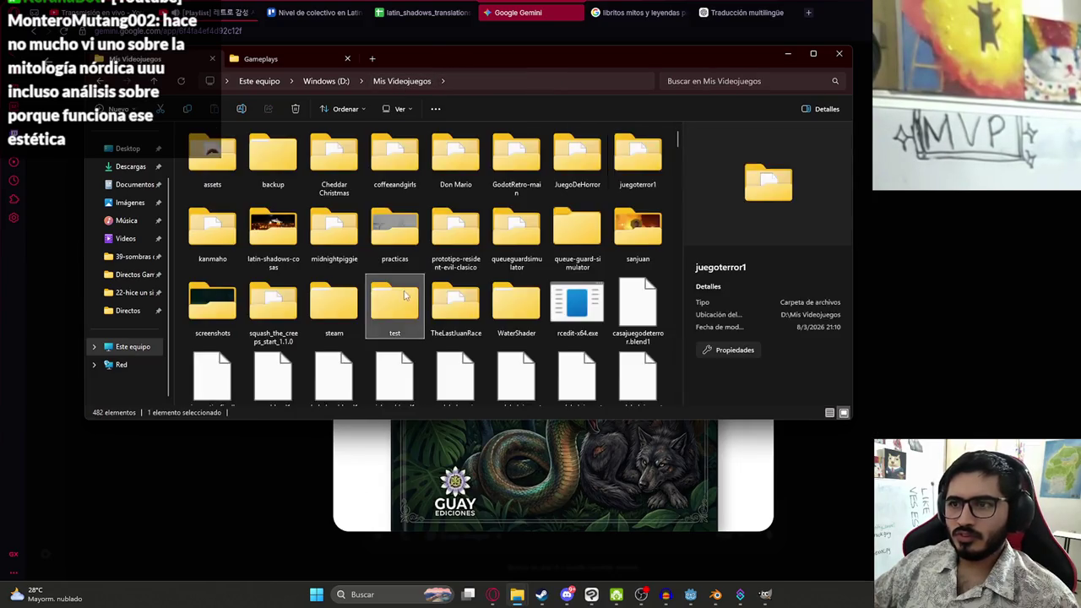
{"action": "left_click", "coordinate": [394, 302]}
{"action": "scroll", "coordinate": [394, 302], "scroll_direction": "down", "scroll_amount": 5}
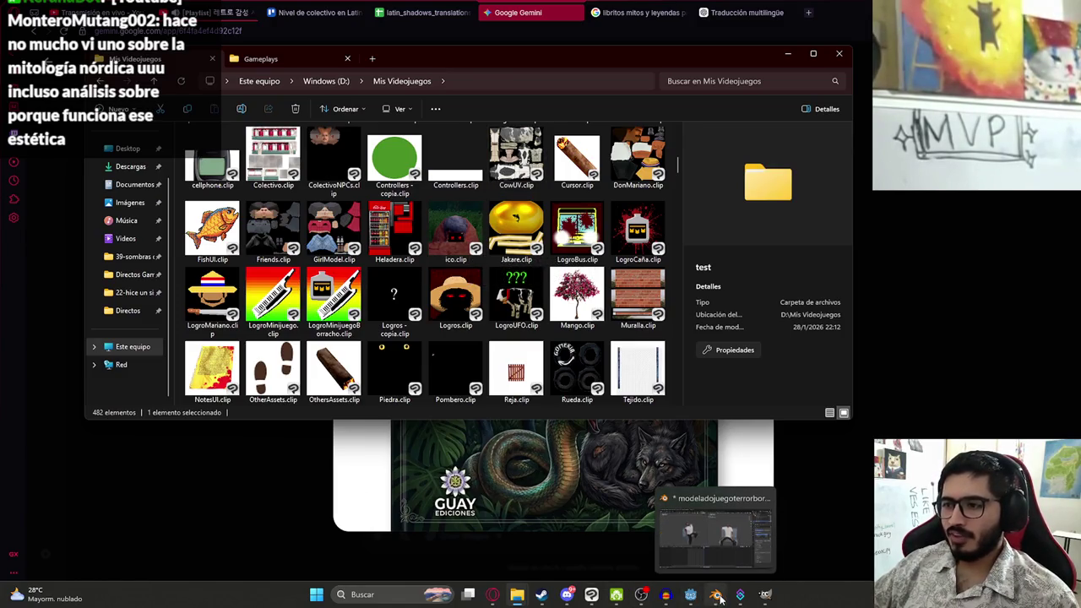
{"action": "left_click", "coordinate": [718, 598]}
Save the character scene and open othersassets.blend from the recent files
{"action": "key", "text": "ctrl+s"}
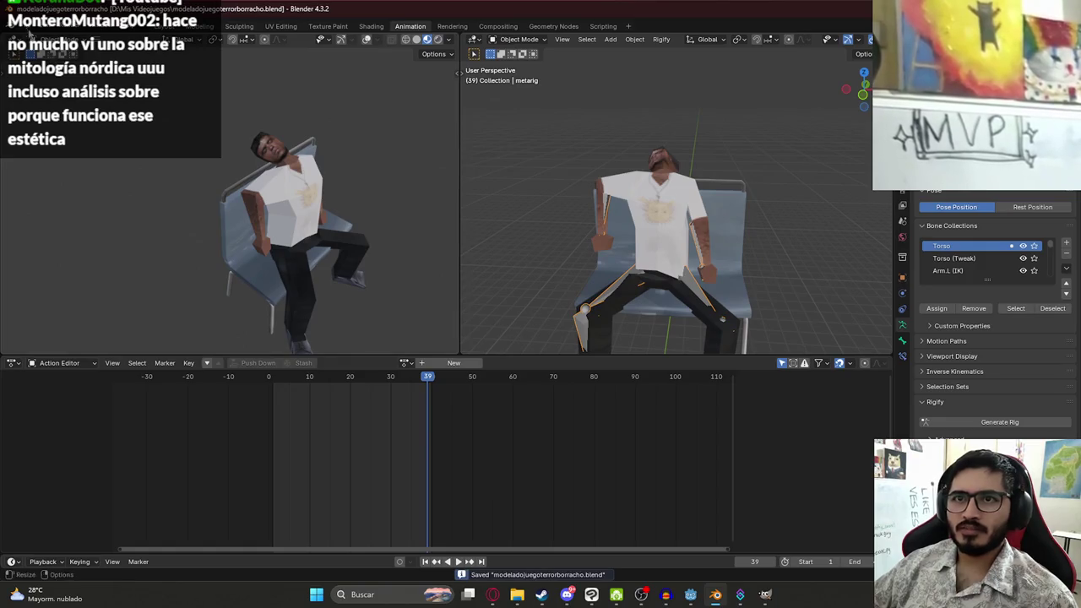
{"action": "left_click", "coordinate": [29, 26]}
{"action": "mouse_move", "coordinate": [51, 60]}
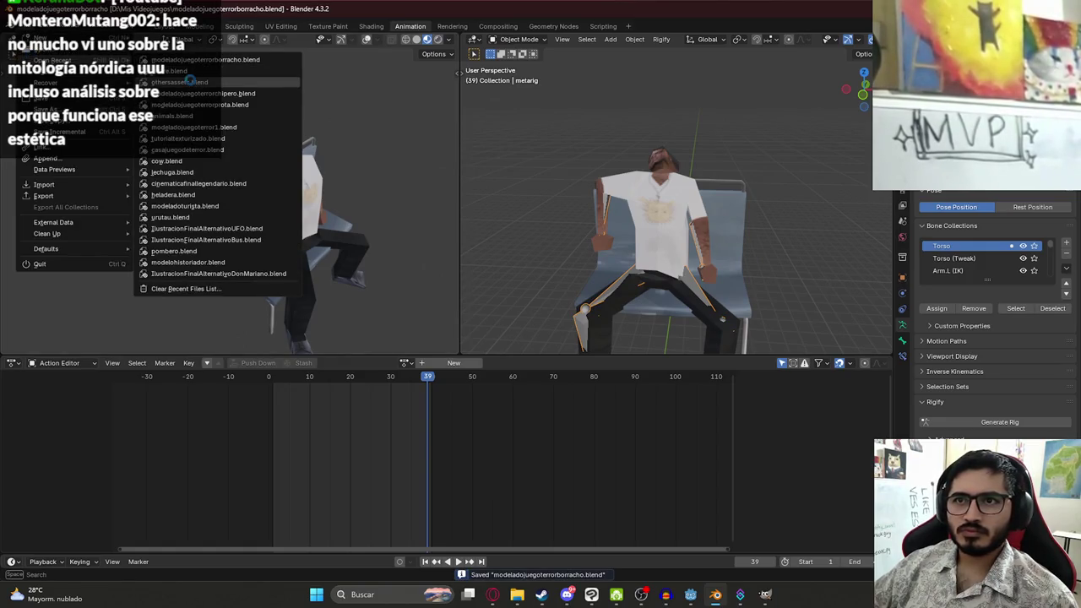
{"action": "left_click", "coordinate": [191, 82]}
View the bus from above, deselect the seats, and add a new plane mesh
{"action": "scroll", "coordinate": [504, 277], "scroll_direction": "down", "scroll_amount": 6}
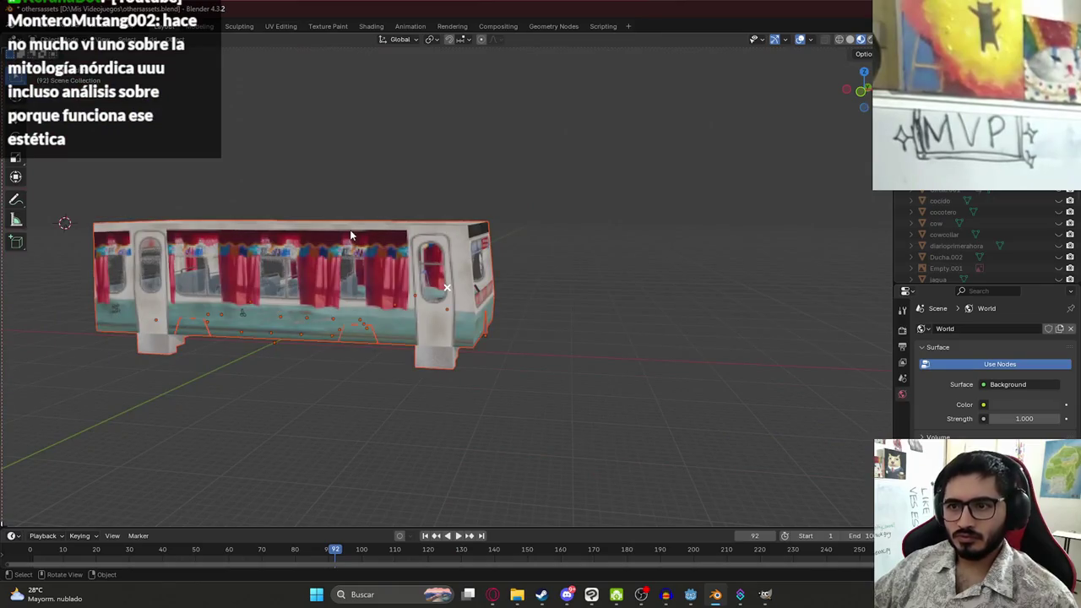
{"action": "left_click_drag", "start_coordinate": [213, 344], "coordinate": [243, 435]}
{"action": "left_click_drag", "start_coordinate": [287, 309], "coordinate": [408, 282]}
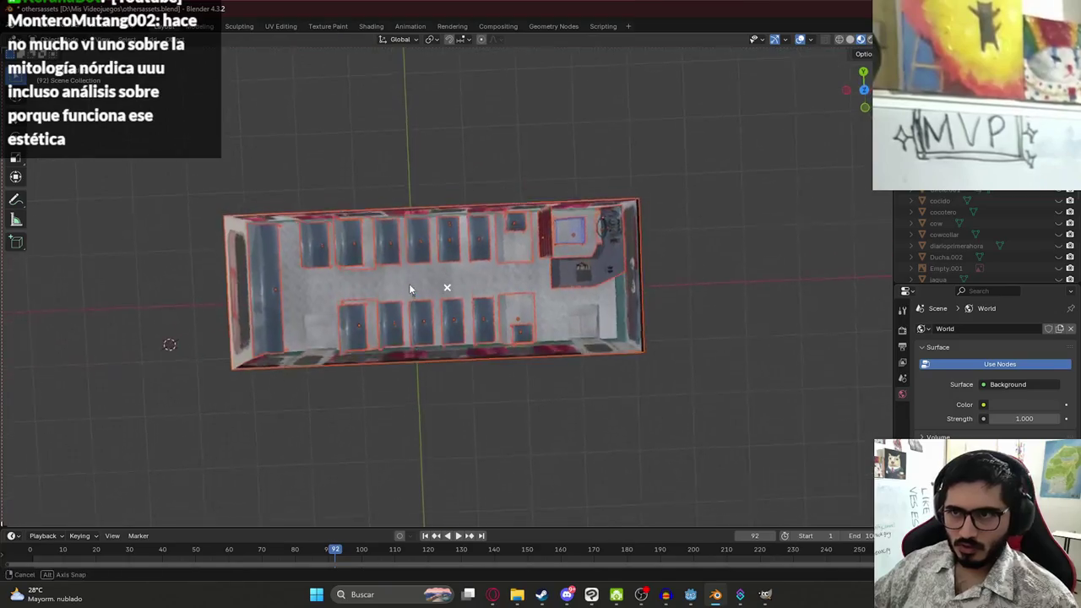
{"action": "scroll", "coordinate": [409, 282], "scroll_direction": "up", "scroll_amount": 6}
{"action": "key", "text": "alt+a"}
{"action": "key", "text": "shift+a"}
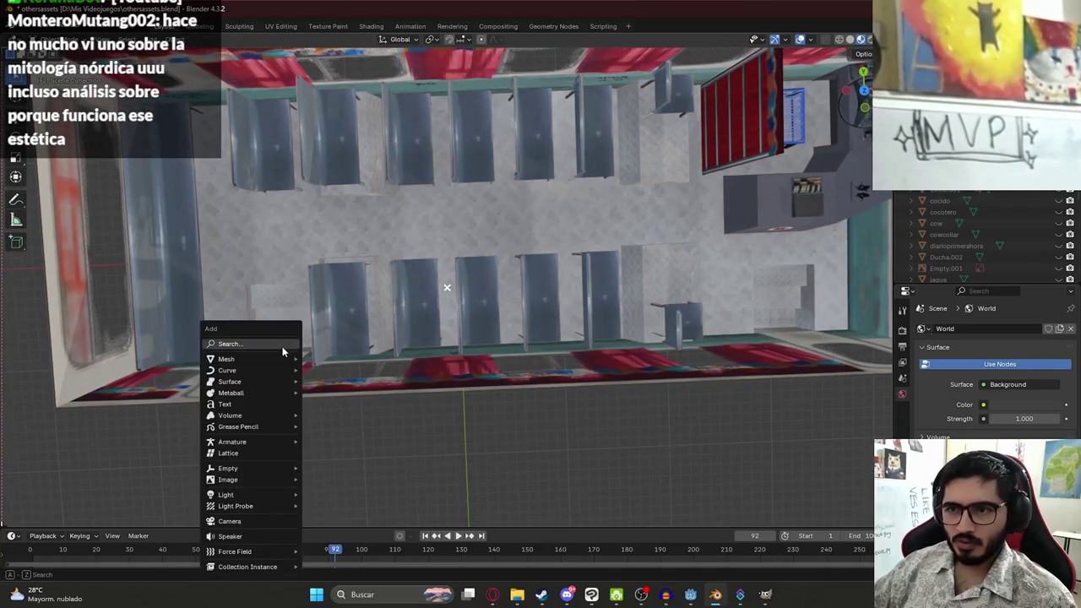
{"action": "mouse_move", "coordinate": [272, 359]}
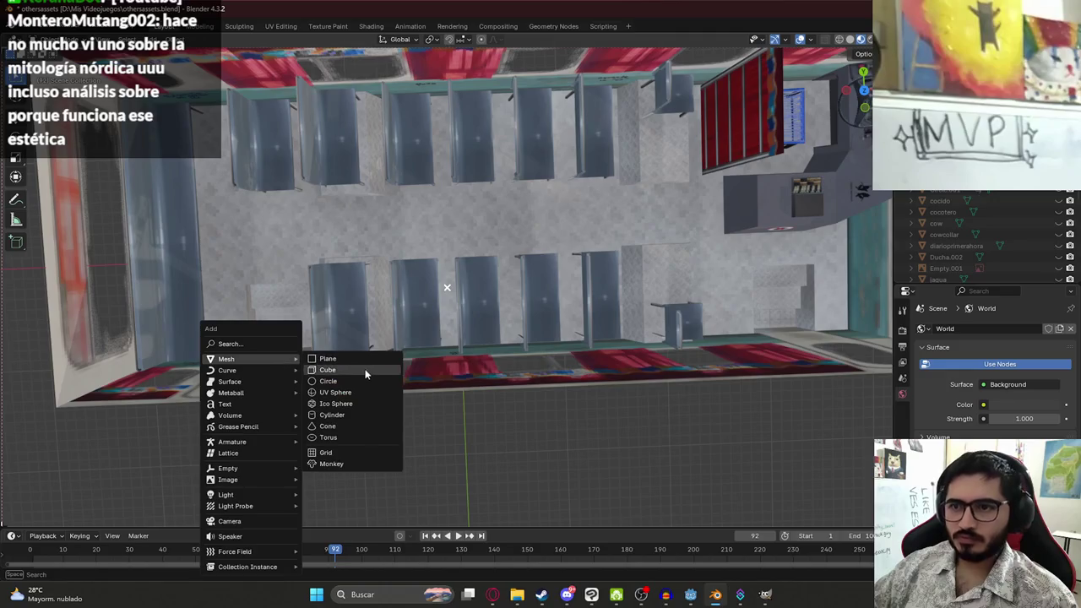
{"action": "left_click", "coordinate": [355, 358]}
Move the new plane into the aisle between the bus seat rows in top view
{"action": "mouse_move", "coordinate": [355, 358]}
{"action": "left_mouse_down"}
{"action": "mouse_move", "coordinate": [456, 304]}
{"action": "mouse_move", "coordinate": [522, 251]}
{"action": "left_mouse_up"}
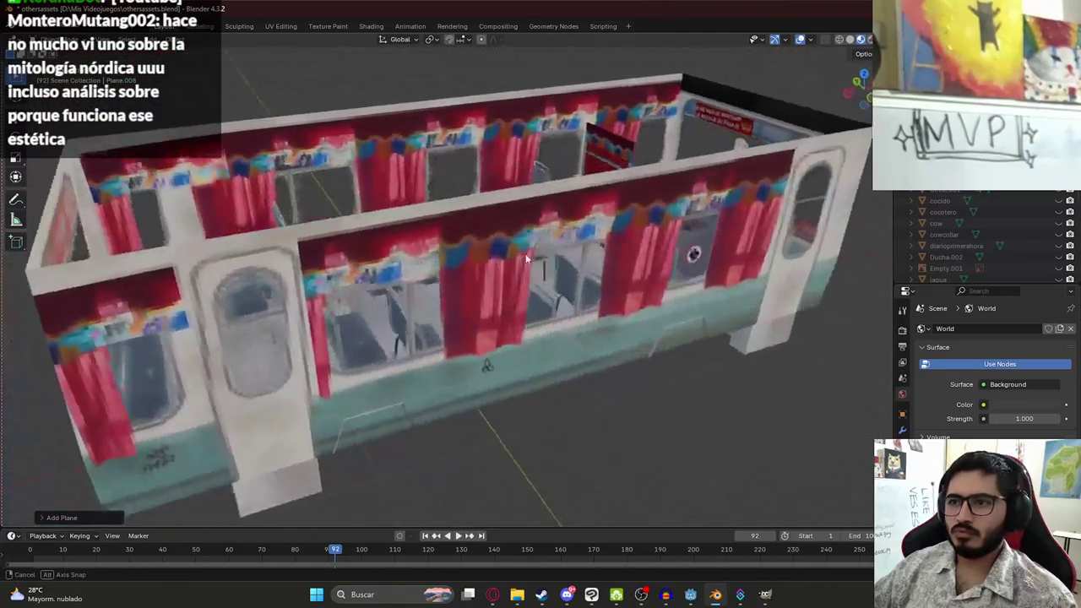
{"action": "scroll", "coordinate": [549, 266], "scroll_direction": "up", "scroll_amount": 3}
{"action": "key", "text": "KP_1"}
{"action": "scroll", "coordinate": [445, 274], "scroll_direction": "down", "scroll_amount": 1}
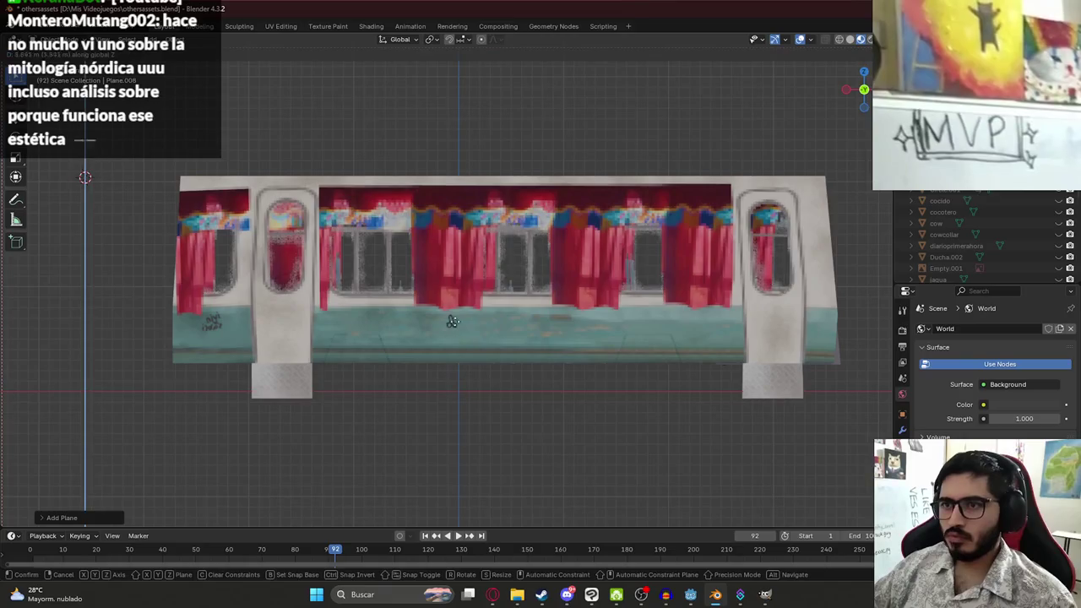
{"action": "key", "text": "g"}
{"action": "left_click", "coordinate": [509, 315]}
{"action": "key", "text": "KP_7"}
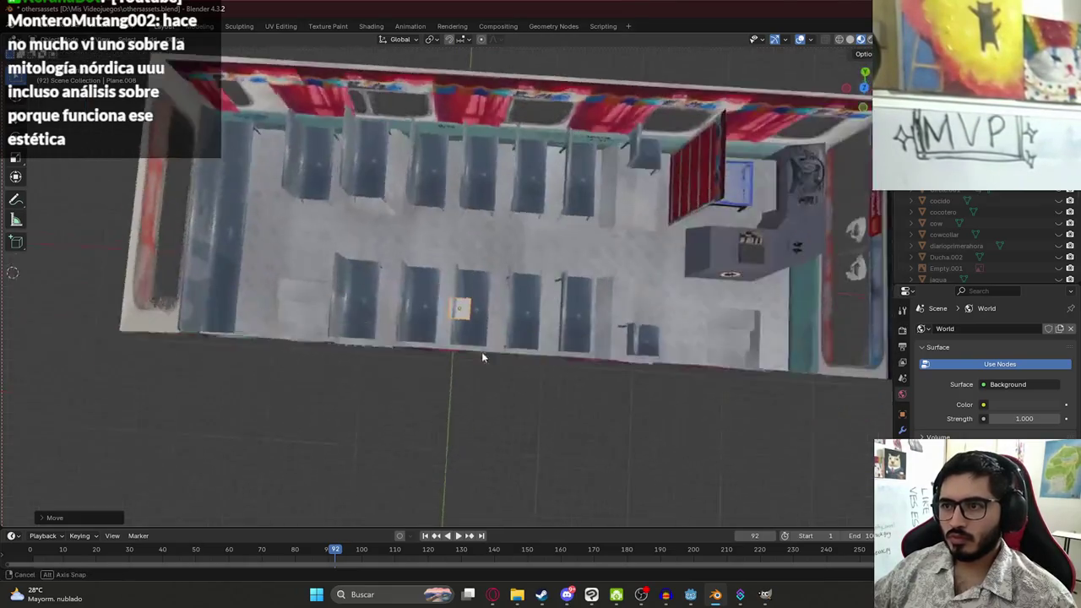
{"action": "scroll", "coordinate": [473, 363], "scroll_direction": "up", "scroll_amount": 3}
{"action": "key", "text": "KP_7"}
{"action": "key", "text": "g"}
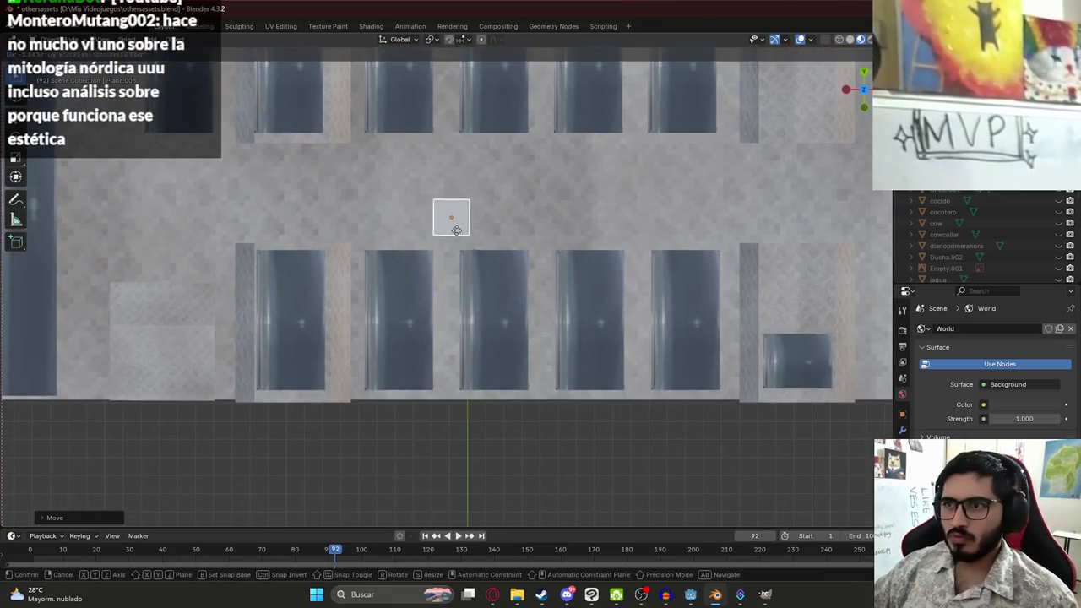
{"action": "left_click", "coordinate": [443, 210]}
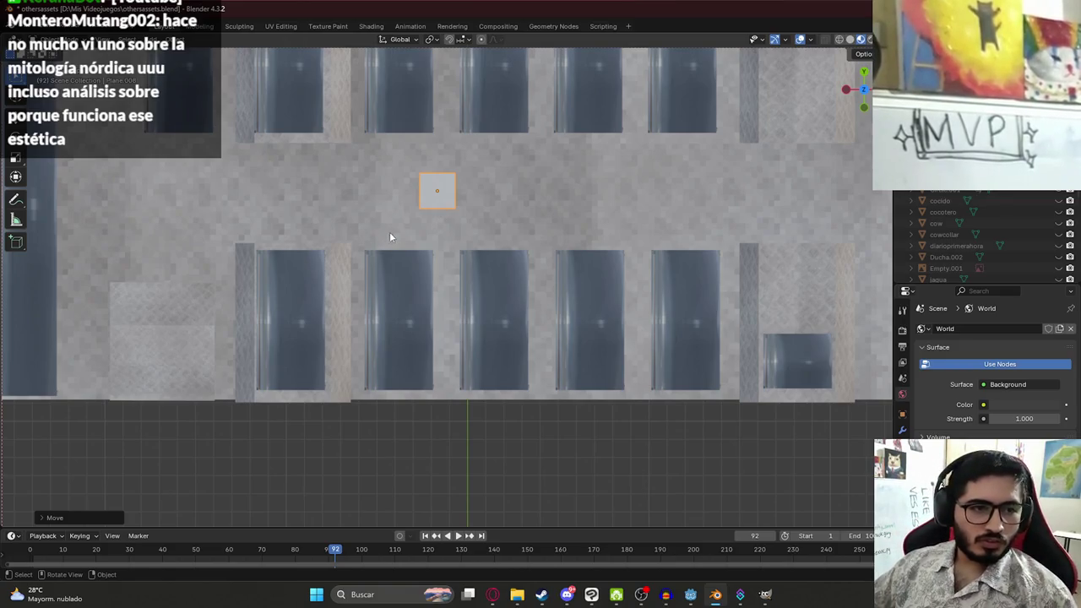
{"action": "scroll", "coordinate": [429, 191], "scroll_direction": "down", "scroll_amount": 3}
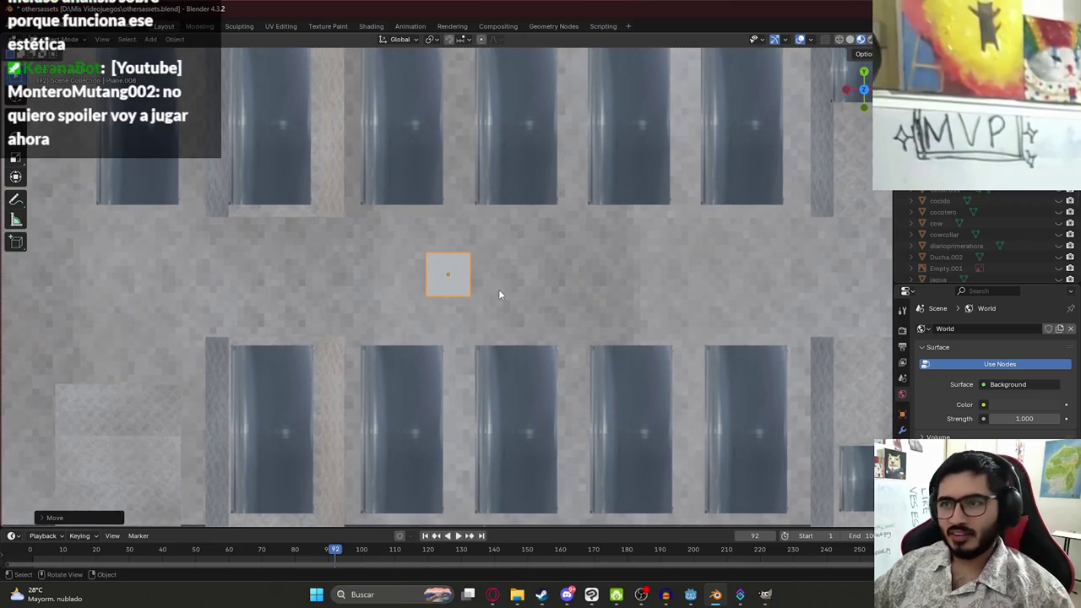
Scale the plane along X and then Y into a small rectangular card
{"action": "key", "text": "s"}
{"action": "key", "text": "x"}
{"action": "left_click", "coordinate": [532, 308]}
{"action": "key", "text": "s"}
{"action": "key", "text": "y"}
{"action": "left_click", "coordinate": [509, 311]}
{"action": "scroll", "coordinate": [418, 278], "scroll_direction": "up", "scroll_amount": 3}
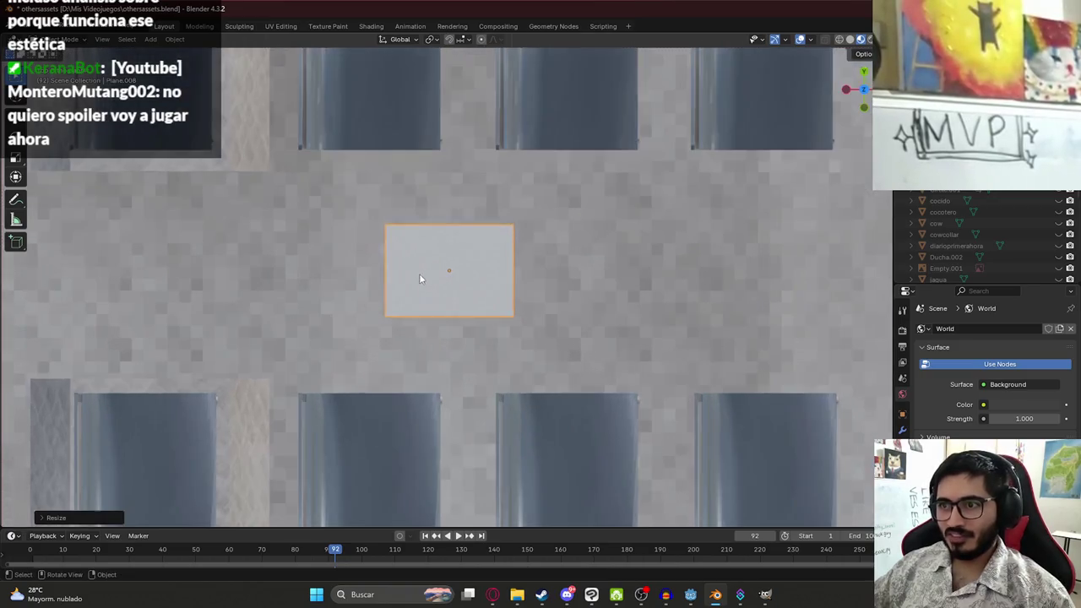
{"action": "scroll", "coordinate": [402, 253], "scroll_direction": "down", "scroll_amount": 10}
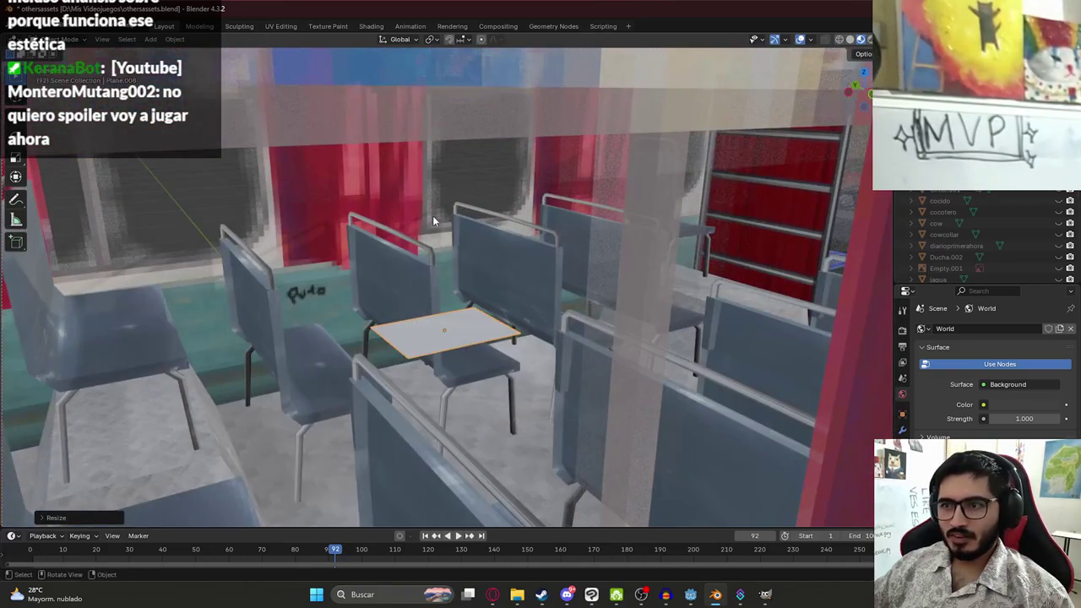
{"action": "scroll", "coordinate": [433, 216], "scroll_direction": "down", "scroll_amount": 5}
{"action": "scroll", "coordinate": [432, 250], "scroll_direction": "down", "scroll_amount": 5}
Shift the plane slightly right and set its height above the floor along Z
{"action": "left_click_drag", "start_coordinate": [462, 247], "coordinate": [433, 276]}
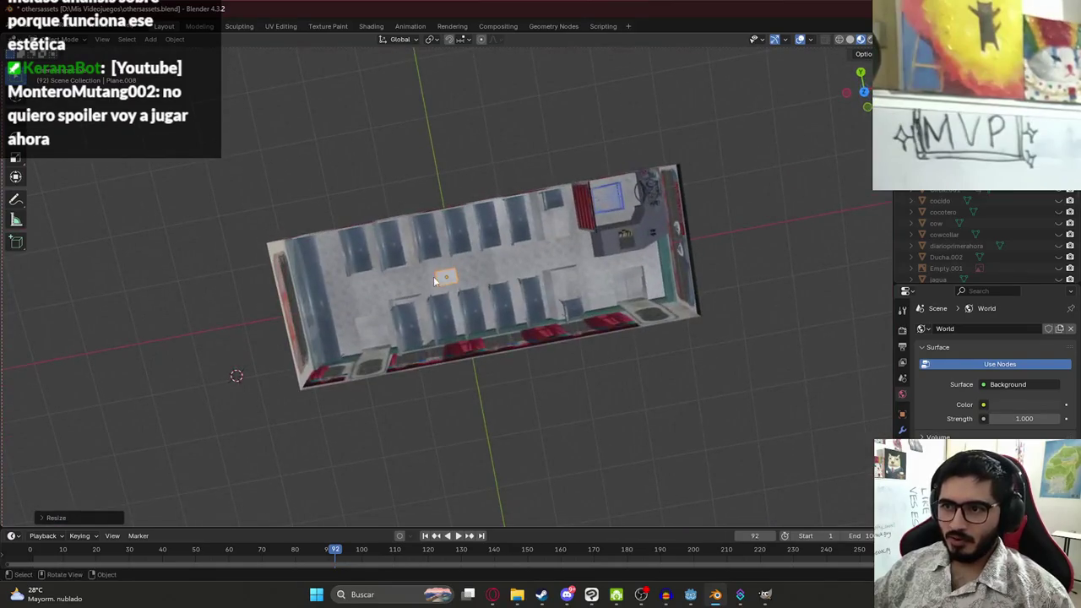
{"action": "key", "text": "KP_7"}
{"action": "key", "text": "KP_Decimal"}
{"action": "key", "text": "g"}
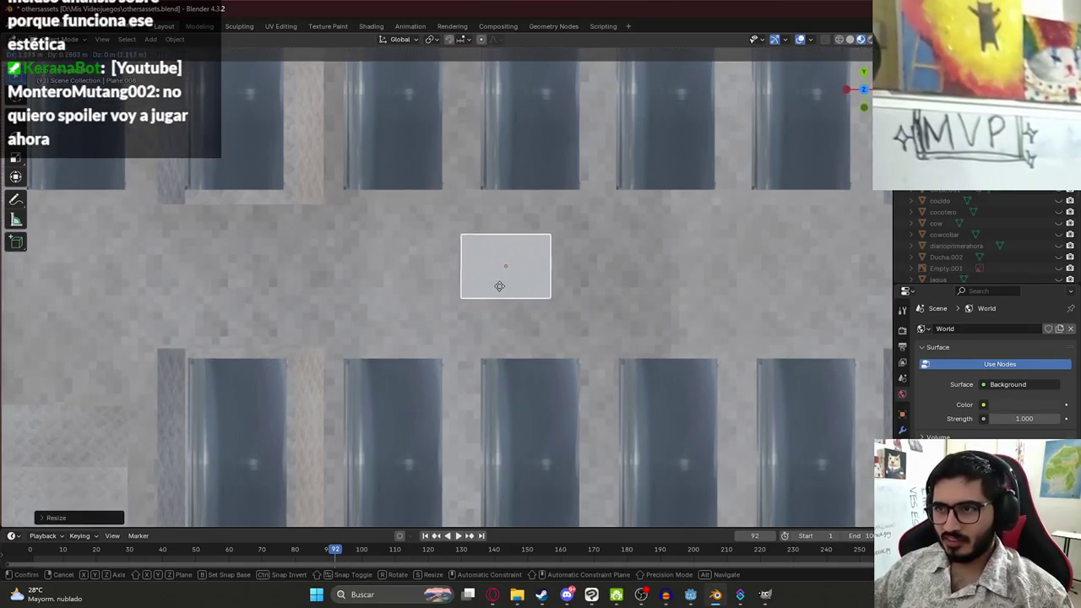
{"action": "left_click", "coordinate": [517, 321]}
{"action": "scroll", "coordinate": [519, 324], "scroll_direction": "down", "scroll_amount": 5}
{"action": "mouse_move", "coordinate": [546, 335]}
{"action": "left_mouse_down"}
{"action": "mouse_move", "coordinate": [396, 228]}
{"action": "mouse_move", "coordinate": [400, 247]}
{"action": "mouse_move", "coordinate": [446, 229]}
{"action": "mouse_move", "coordinate": [417, 193]}
{"action": "mouse_move", "coordinate": [419, 292]}
{"action": "left_mouse_up"}
{"action": "key", "text": "KP_7"}
{"action": "key", "text": "g"}
{"action": "key", "text": "z"}
{"action": "left_click", "coordinate": [420, 292]}
{"action": "key", "text": "KP_7"}
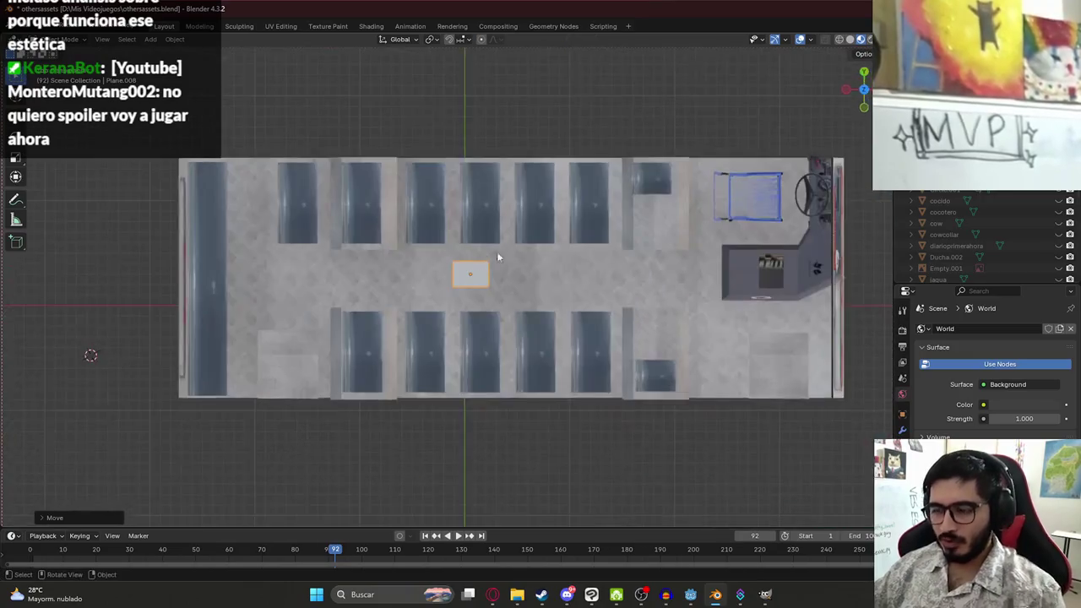
{"action": "scroll", "coordinate": [489, 262], "scroll_direction": "up", "scroll_amount": 4}
{"action": "scroll", "coordinate": [469, 279], "scroll_direction": "down", "scroll_amount": 4}
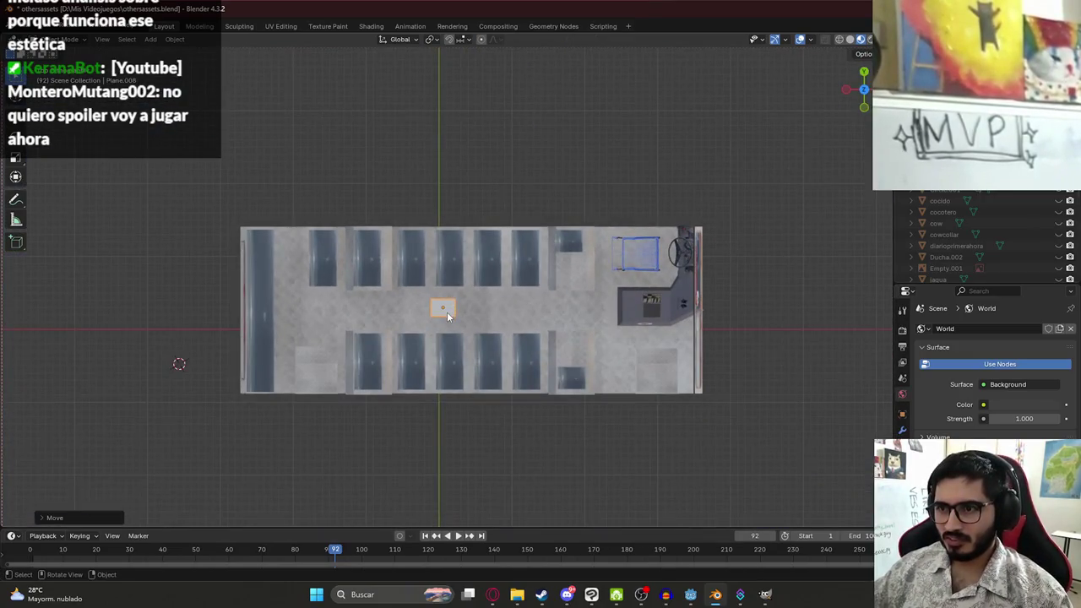
Lower the plane between the seats and show it on its own in front view
{"action": "key", "text": "g"}
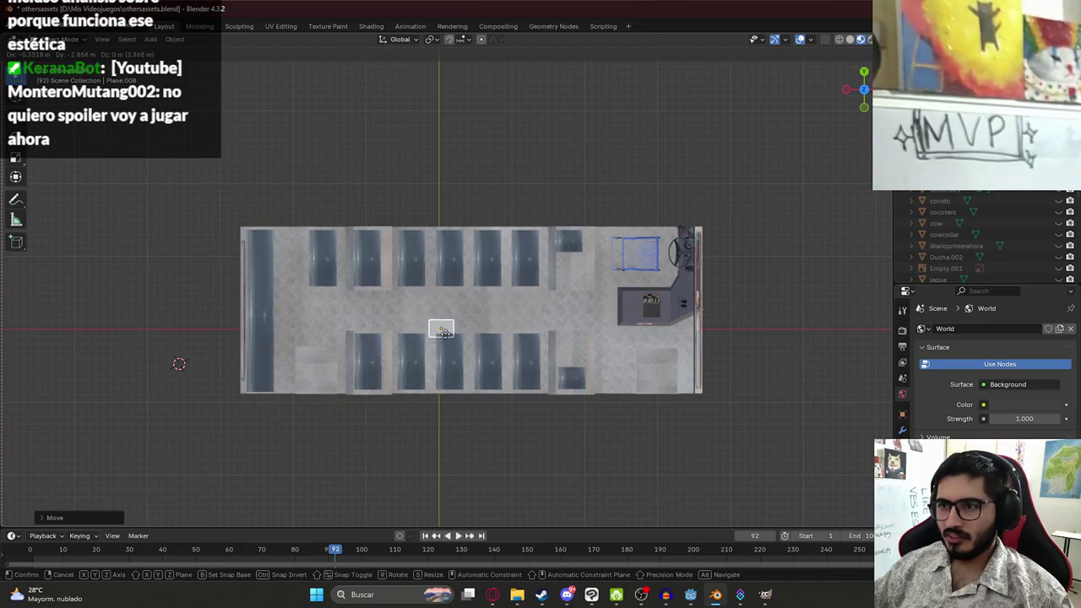
{"action": "left_click", "coordinate": [445, 332]}
{"action": "scroll", "coordinate": [446, 333], "scroll_direction": "up", "scroll_amount": 3}
{"action": "scroll", "coordinate": [429, 340], "scroll_direction": "down", "scroll_amount": 5}
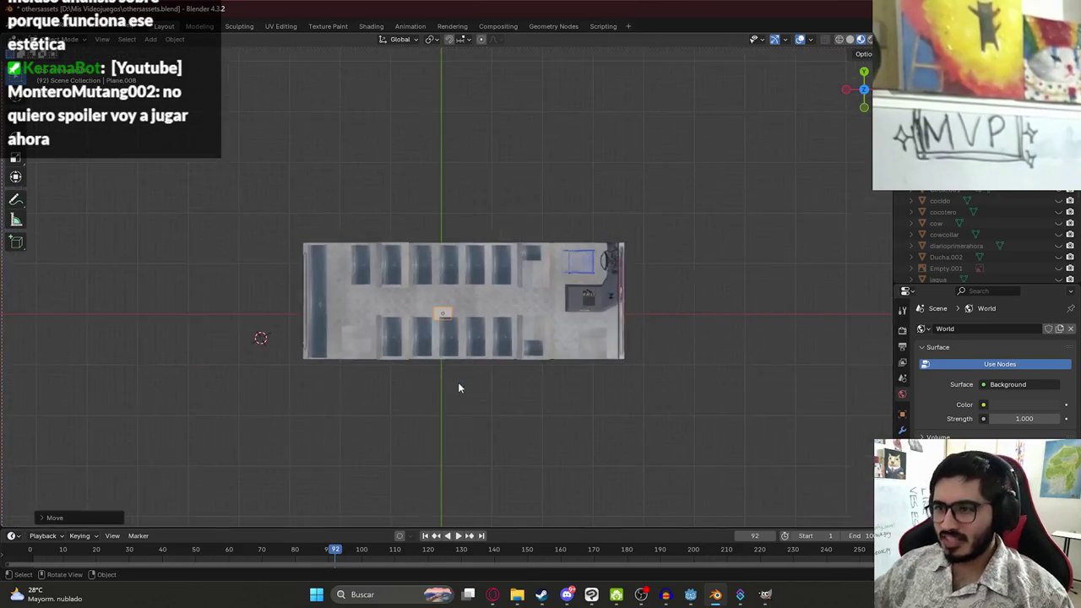
{"action": "scroll", "coordinate": [409, 280], "scroll_direction": "up", "scroll_amount": 3}
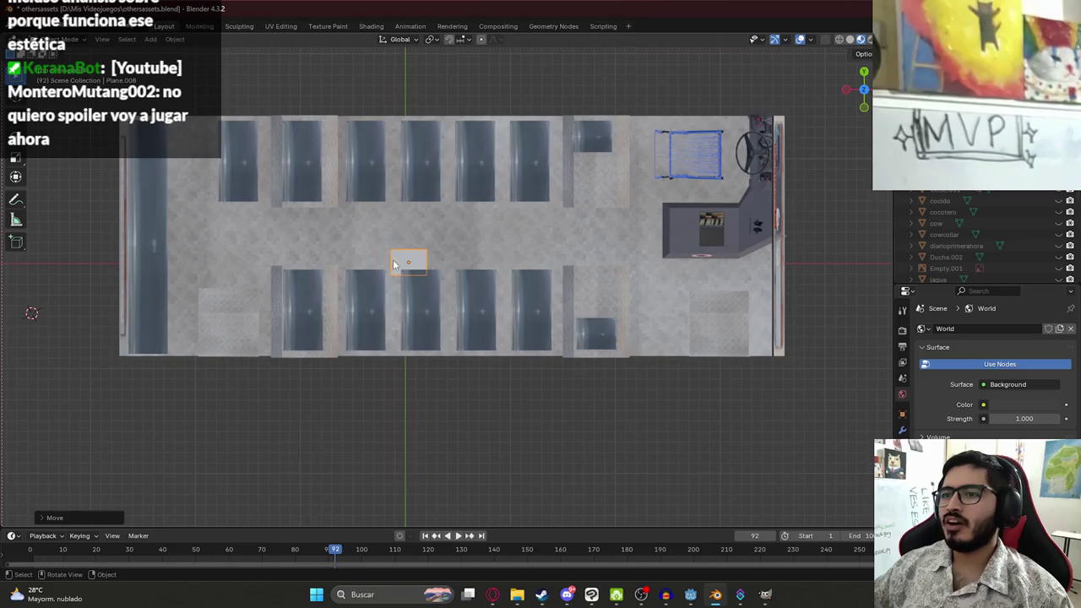
{"action": "key", "text": "shift+h"}
{"action": "key", "text": "KP_1"}
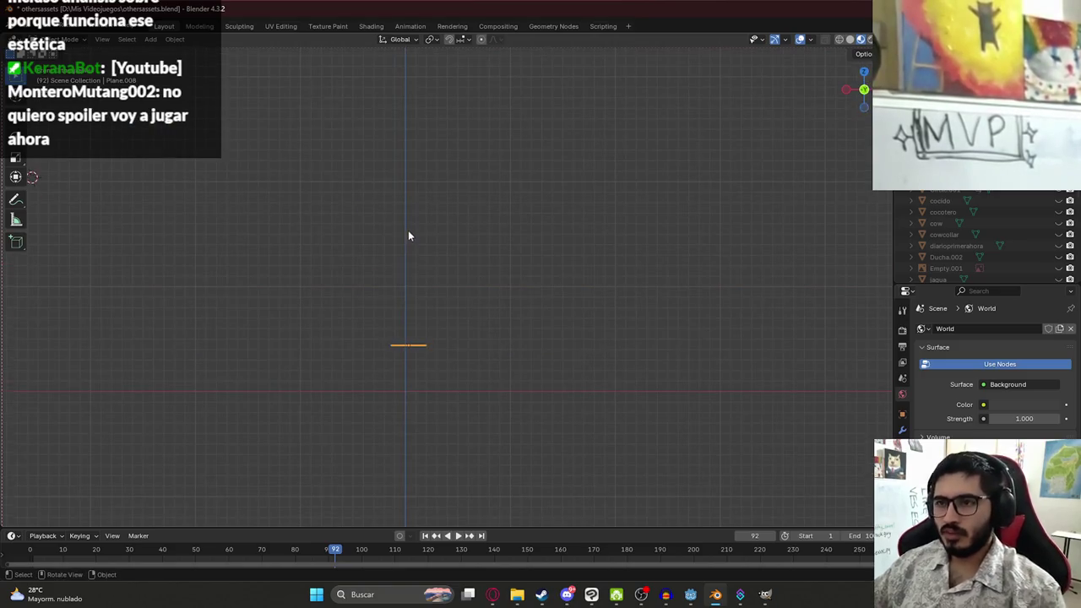
Move the plane down into its final position
{"action": "scroll", "coordinate": [401, 380], "scroll_direction": "up", "scroll_amount": 5}
{"action": "left_click_drag", "start_coordinate": [400, 394], "coordinate": [486, 139]}
{"action": "key", "text": "g"}
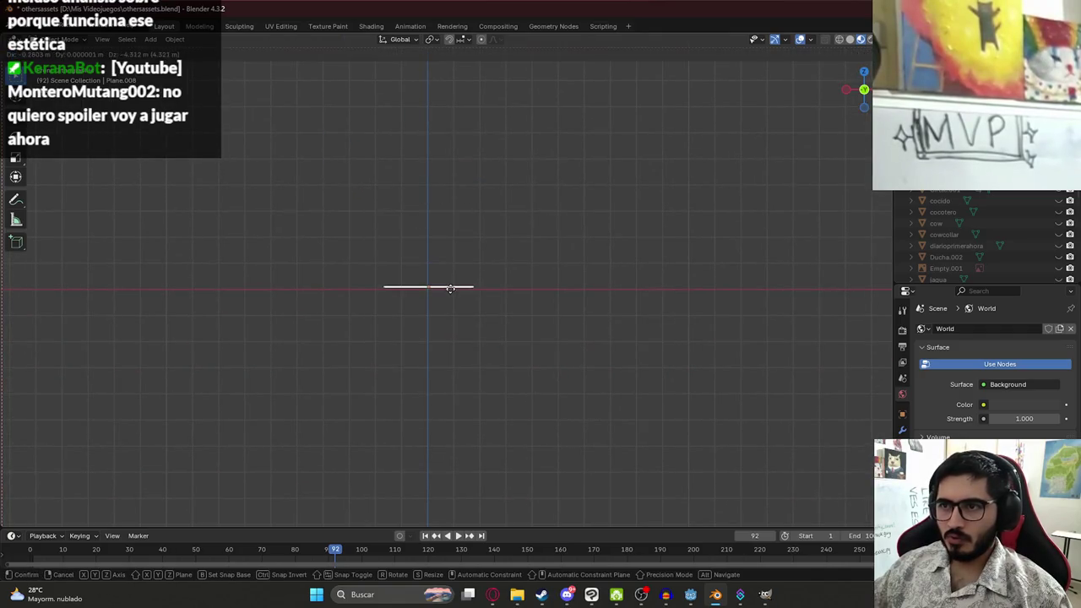
{"action": "left_click", "coordinate": [449, 287]}
{"action": "scroll", "coordinate": [408, 319], "scroll_direction": "up", "scroll_amount": 6}
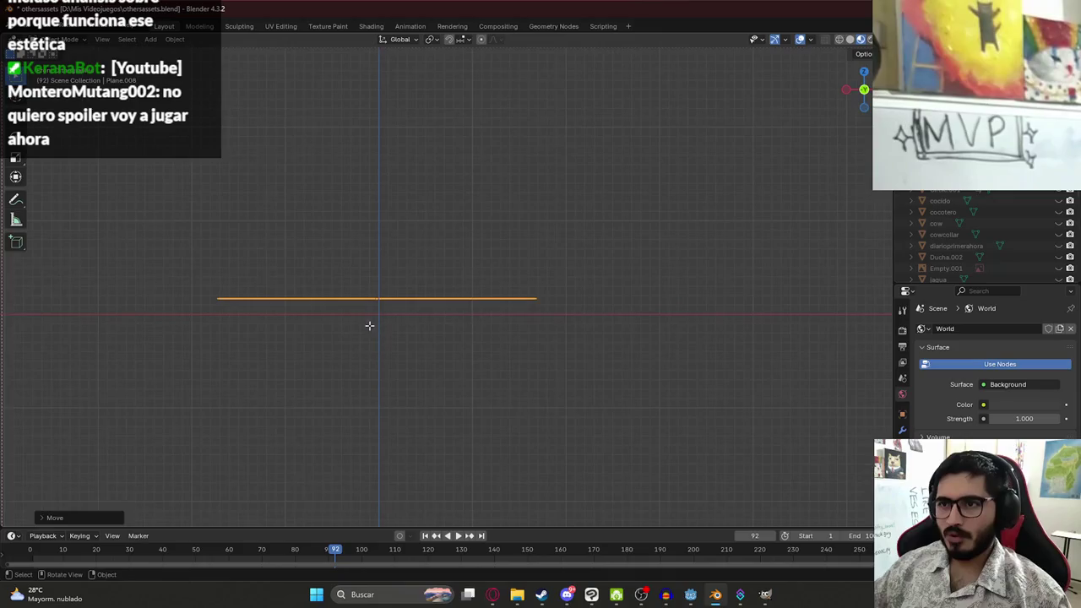
Extrude the plane downward into a thin book-like slab and save othersassets.blend
{"action": "key", "text": "Tab"}
{"action": "key", "text": "e"}
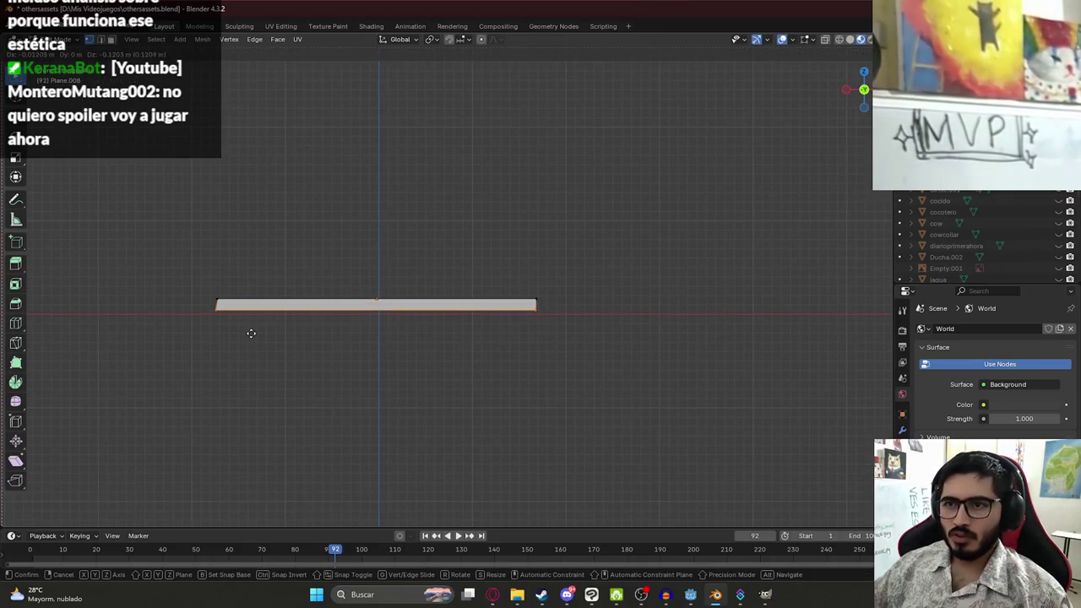
{"action": "left_click", "coordinate": [267, 340]}
{"action": "scroll", "coordinate": [268, 340], "scroll_direction": "down", "scroll_amount": 3}
{"action": "left_click_drag", "start_coordinate": [268, 339], "coordinate": [414, 354]}
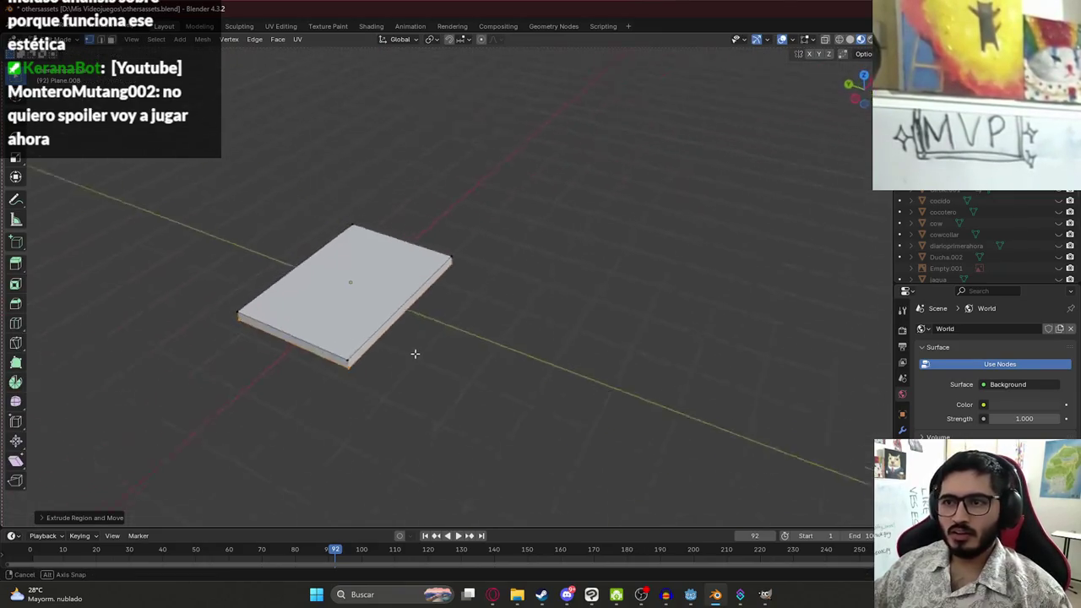
{"action": "key", "text": "Tab"}
{"action": "key", "text": "ctrl+s"}
{"action": "key", "text": "ctrl+a"}
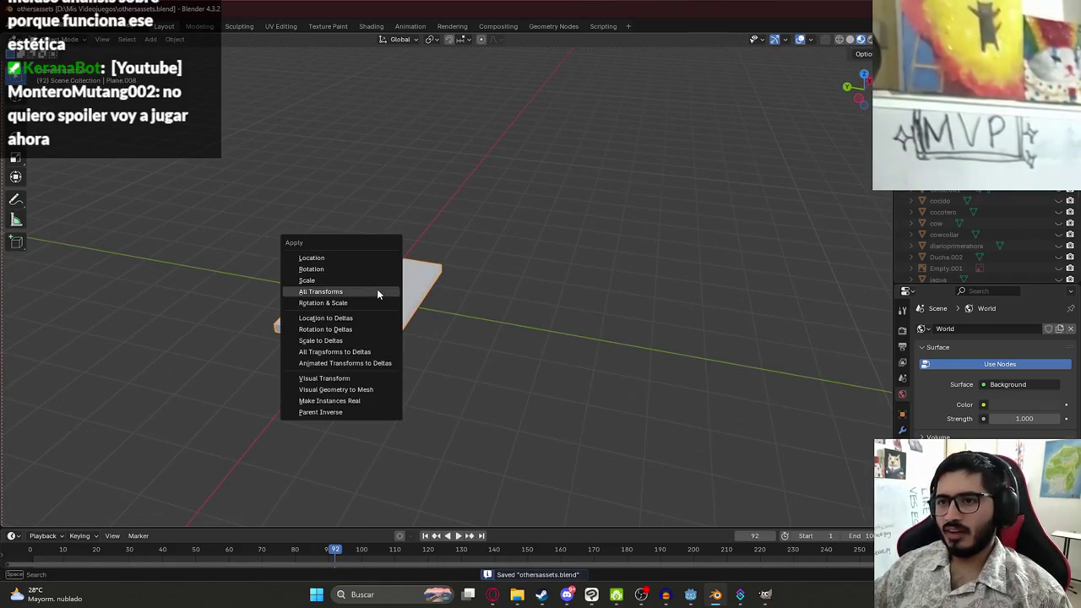
Apply all transforms to the slab and save the file
{"action": "left_click", "coordinate": [377, 289]}
{"action": "key", "text": "KP_7"}
{"action": "scroll", "coordinate": [471, 312], "scroll_direction": "down", "scroll_amount": 3}
{"action": "scroll", "coordinate": [397, 307], "scroll_direction": "up", "scroll_amount": 4}
{"action": "scroll", "coordinate": [415, 228], "scroll_direction": "up", "scroll_amount": 3}
{"action": "key", "text": "ctrl+s"}
{"action": "mouse_move", "coordinate": [469, 264]}
{"action": "left_mouse_down"}
{"action": "mouse_move", "coordinate": [323, 254]}
{"action": "mouse_move", "coordinate": [336, 220]}
{"action": "mouse_move", "coordinate": [312, 230]}
{"action": "mouse_move", "coordinate": [369, 365]}
{"action": "mouse_move", "coordinate": [357, 315]}
{"action": "mouse_move", "coordinate": [267, 327]}
{"action": "left_mouse_up"}
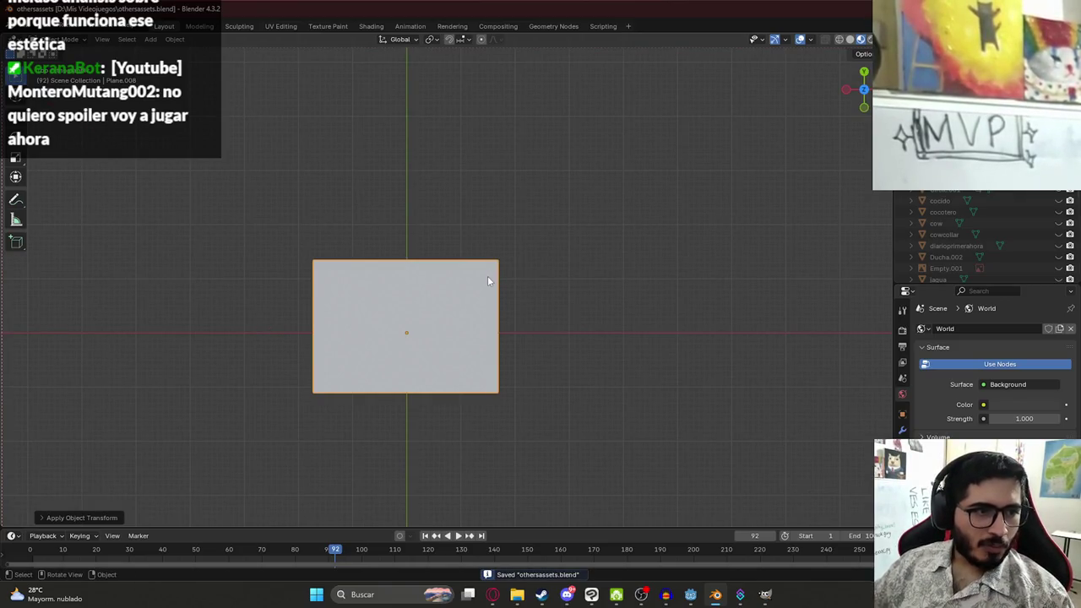
{"action": "scroll", "coordinate": [476, 289], "scroll_direction": "down", "scroll_amount": 1}
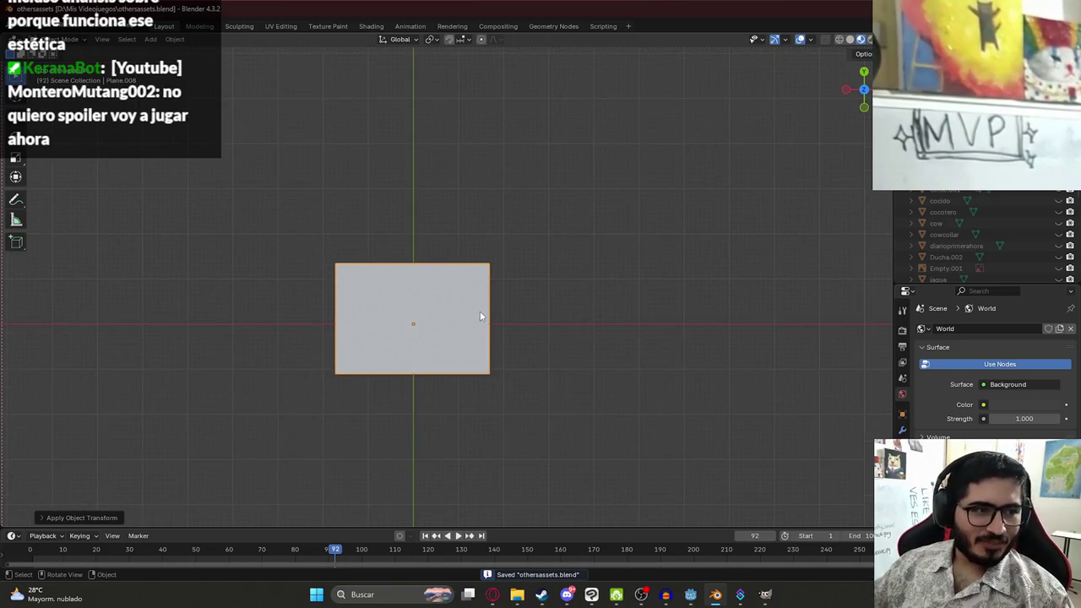
{"action": "scroll", "coordinate": [526, 302], "scroll_direction": "up", "scroll_amount": 1}
Rotate the slab 90° into portrait, apply the rotation, and enter Edit Mode
{"action": "type", "text": "r90"}
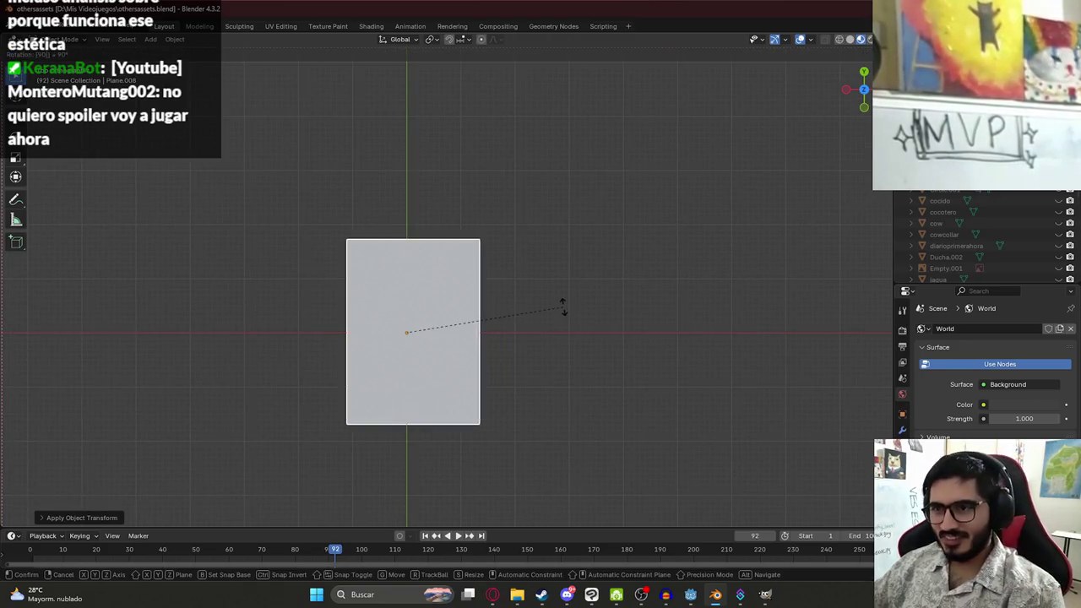
{"action": "key", "text": "Return"}
{"action": "scroll", "coordinate": [443, 345], "scroll_direction": "down", "scroll_amount": 1}
{"action": "key", "text": "ctrl+a"}
{"action": "left_click", "coordinate": [444, 342]}
{"action": "mouse_move", "coordinate": [443, 342]}
{"action": "left_mouse_down"}
{"action": "mouse_move", "coordinate": [459, 245]}
{"action": "mouse_move", "coordinate": [437, 307]}
{"action": "mouse_move", "coordinate": [386, 295]}
{"action": "mouse_move", "coordinate": [349, 331]}
{"action": "mouse_move", "coordinate": [371, 368]}
{"action": "mouse_move", "coordinate": [376, 307]}
{"action": "mouse_move", "coordinate": [385, 354]}
{"action": "left_mouse_up"}
{"action": "scroll", "coordinate": [371, 368], "scroll_direction": "down", "scroll_amount": 3}
{"action": "key", "text": "Tab"}
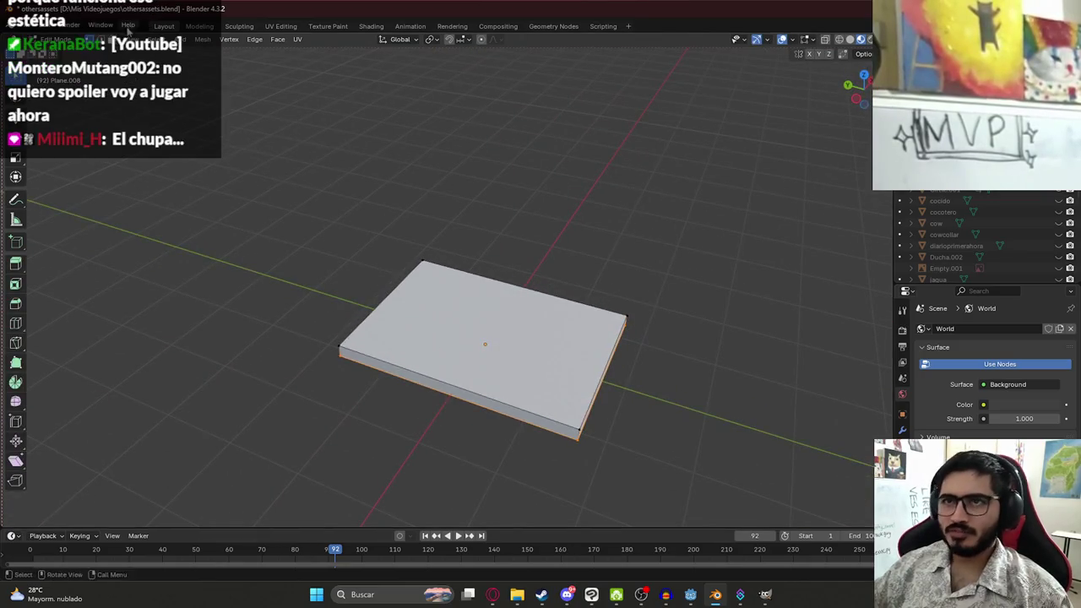
Switch to the UV Editing workspace and unwrap the plane from top view
{"action": "left_click", "coordinate": [285, 30]}
{"action": "key", "text": "KP_7"}
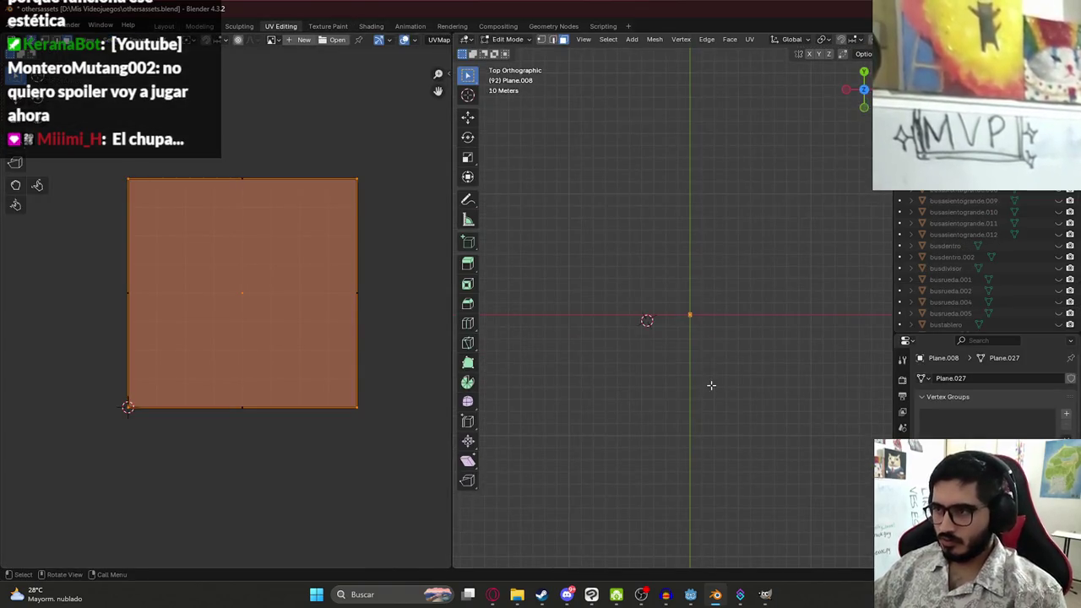
{"action": "key", "text": "KP_Decimal"}
{"action": "key", "text": "alt+a"}
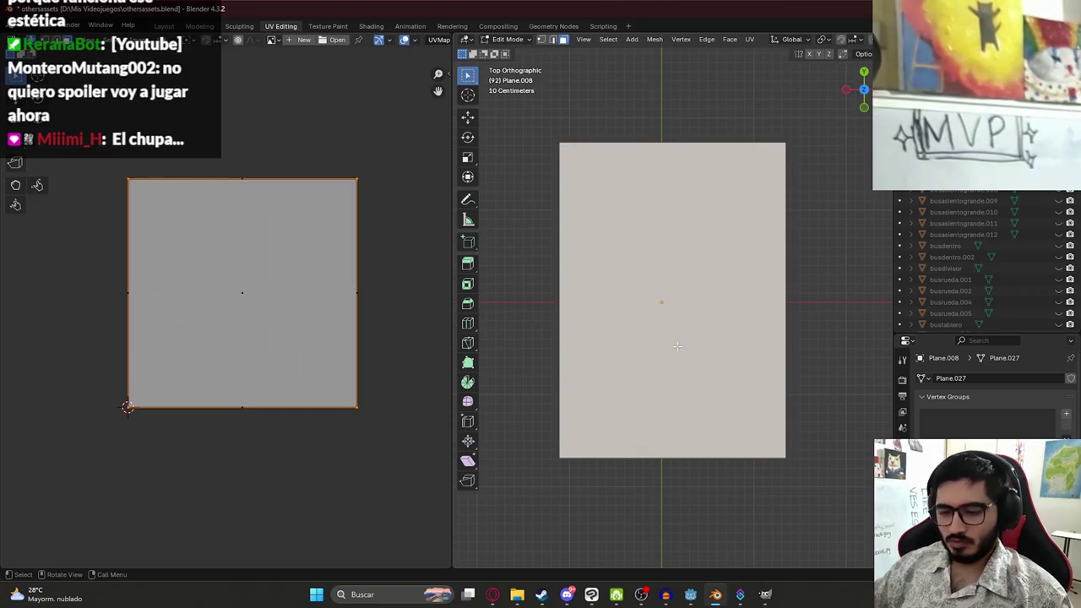
{"action": "key", "text": "u"}
{"action": "mouse_move", "coordinate": [651, 344]}
{"action": "left_click", "coordinate": [789, 371]}
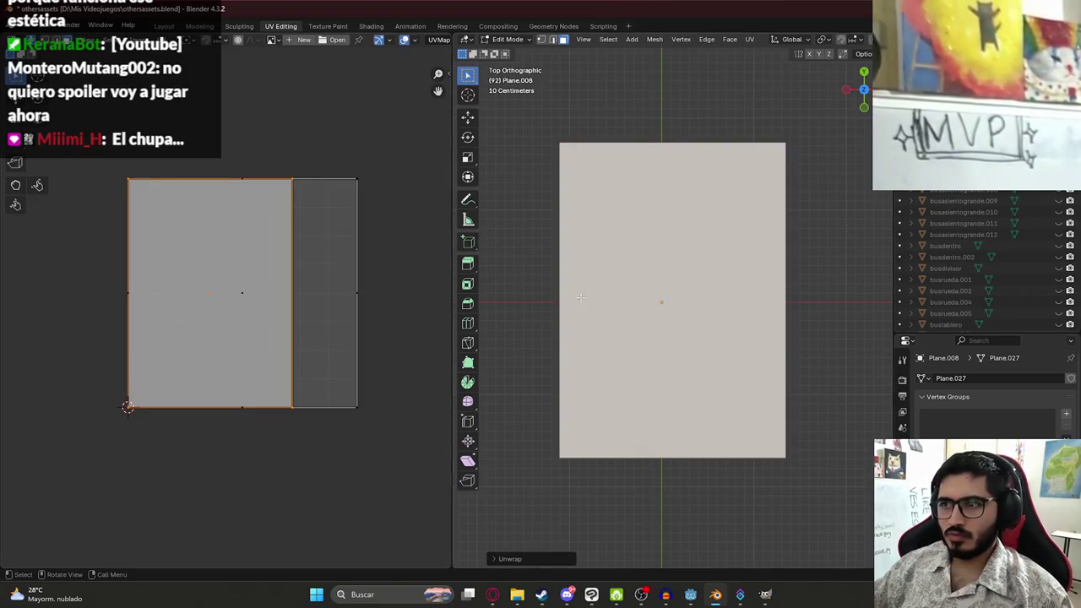
Select all of the slab's faces and unwrap its UVs
{"action": "scroll", "coordinate": [574, 297], "scroll_direction": "down", "scroll_amount": 3}
{"action": "mouse_move", "coordinate": [613, 295]}
{"action": "left_mouse_down"}
{"action": "mouse_move", "coordinate": [682, 244]}
{"action": "mouse_move", "coordinate": [671, 236]}
{"action": "left_mouse_up"}
{"action": "key", "text": "a"}
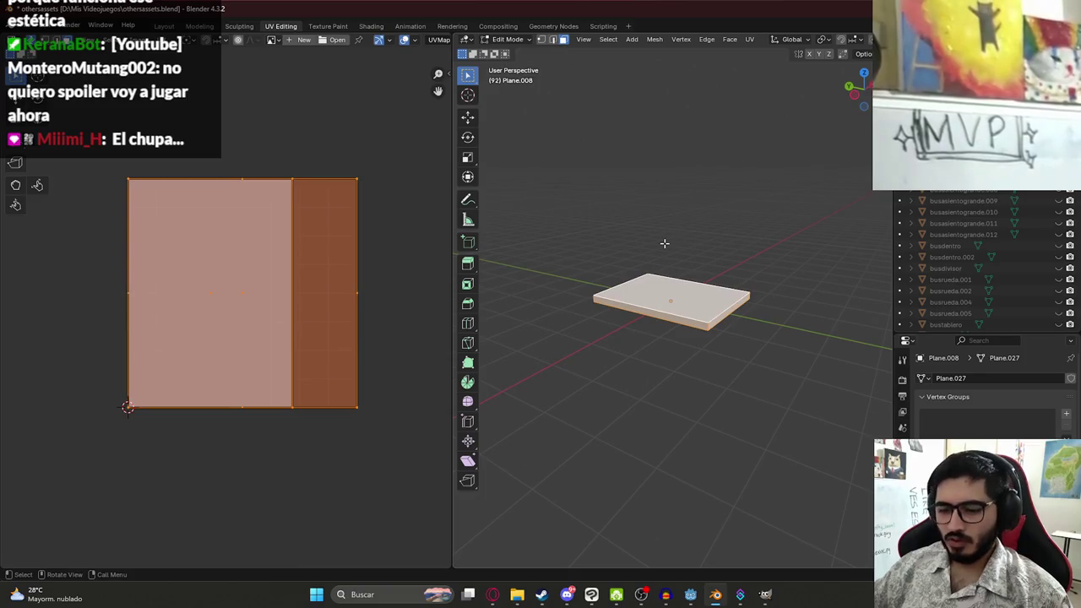
{"action": "key", "text": "u"}
{"action": "mouse_move", "coordinate": [667, 245]}
{"action": "left_click", "coordinate": [743, 268]}
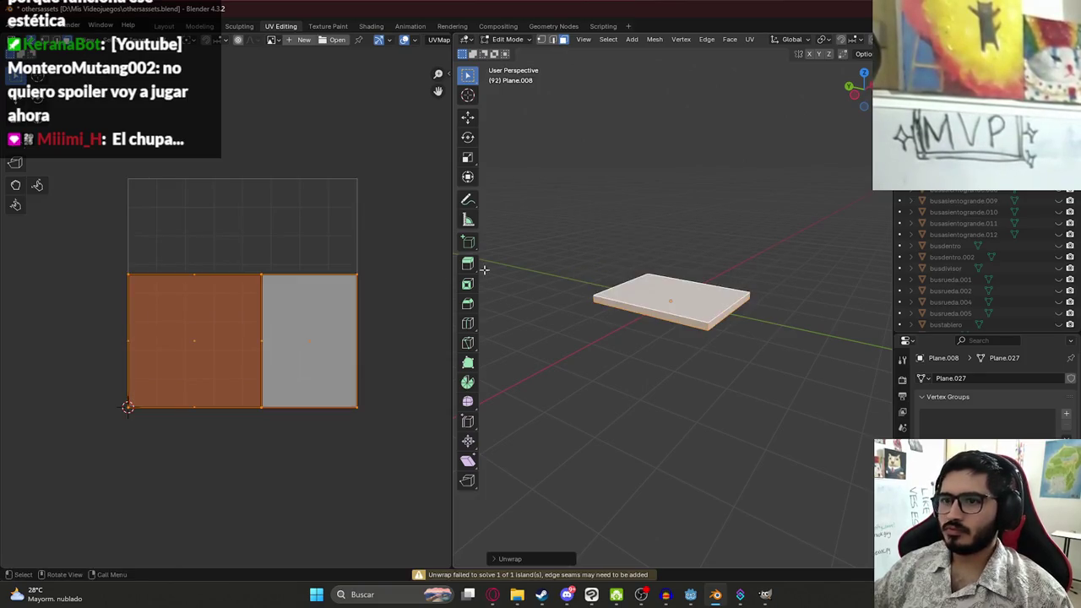
Switch to Edge select mode and select the edges around the slab's top
{"action": "scroll", "coordinate": [672, 302], "scroll_direction": "up", "scroll_amount": 4}
{"action": "left_click_drag", "start_coordinate": [671, 301], "coordinate": [621, 382]}
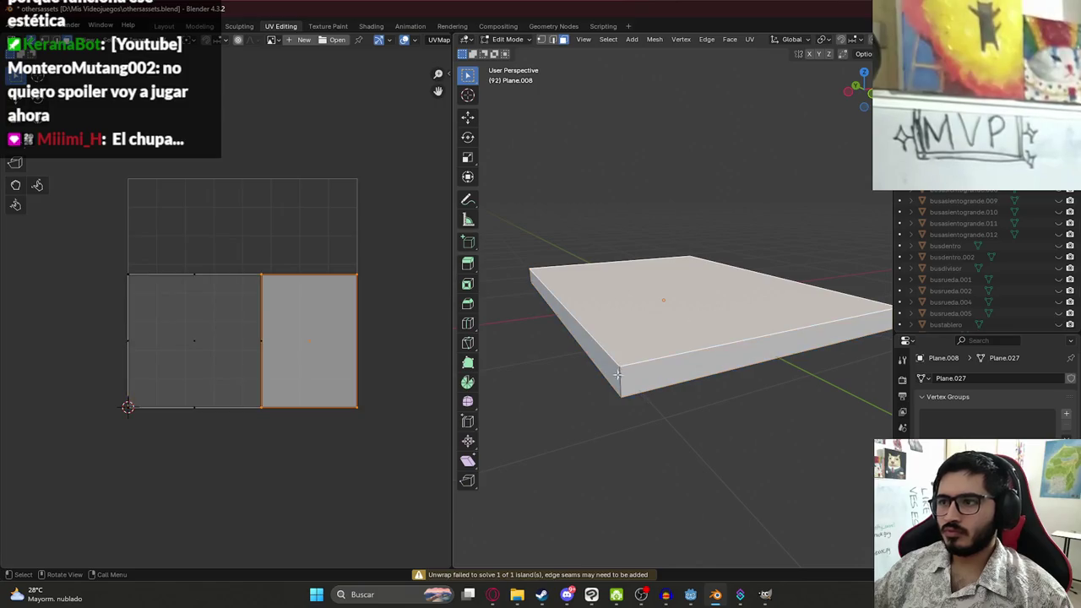
{"action": "left_click", "coordinate": [621, 382]}
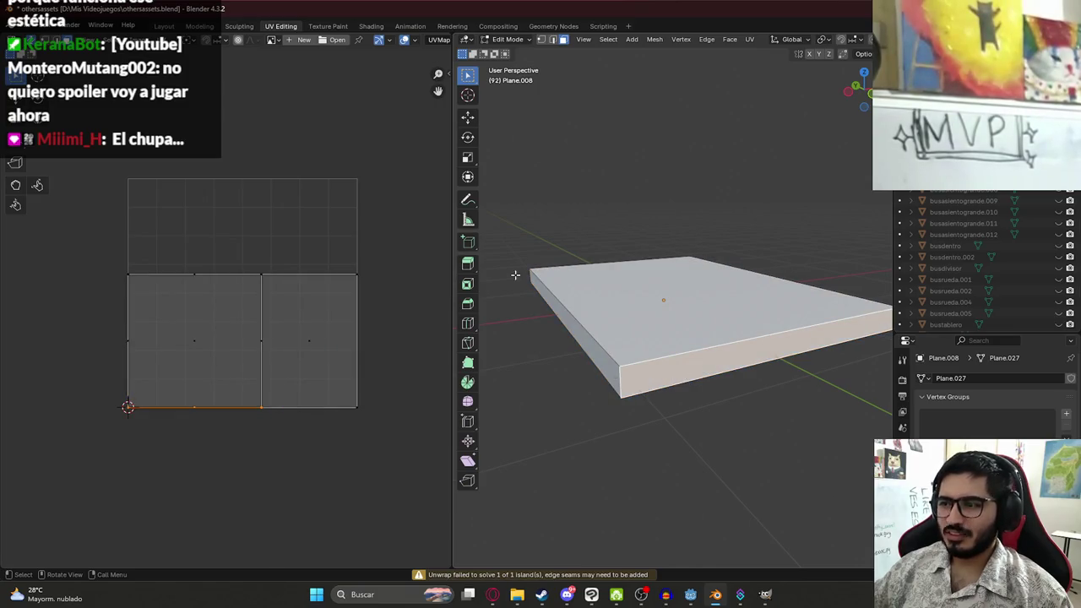
{"action": "left_click", "coordinate": [552, 39]}
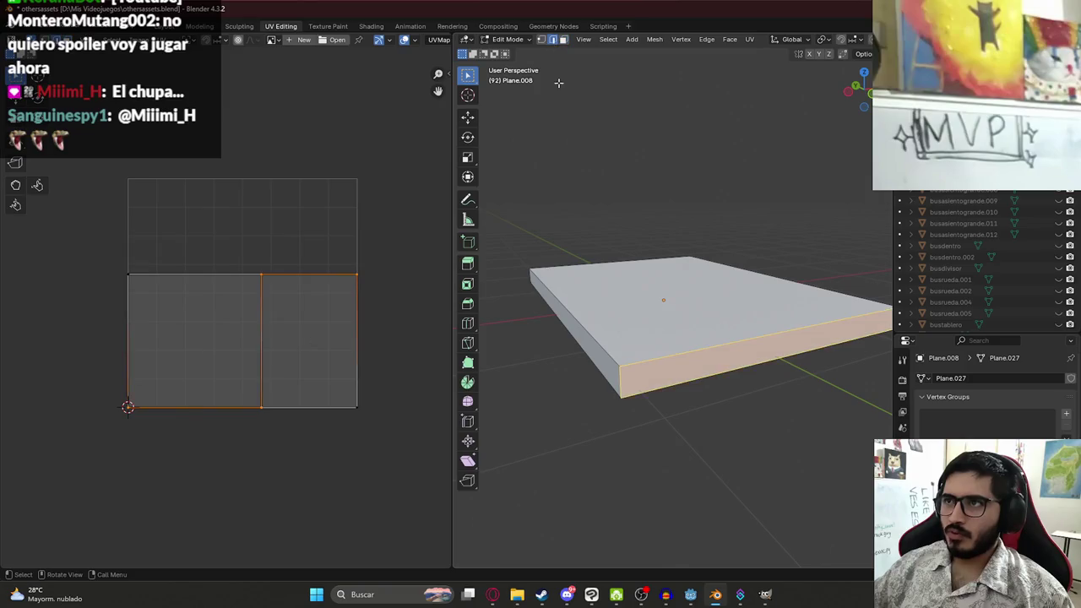
{"action": "left_click", "coordinate": [590, 326]}
{"action": "mouse_move", "coordinate": [589, 326]}
{"action": "left_mouse_down"}
{"action": "mouse_move", "coordinate": [727, 287]}
{"action": "mouse_move", "coordinate": [663, 364]}
{"action": "mouse_move", "coordinate": [651, 405]}
{"action": "mouse_move", "coordinate": [647, 348]}
{"action": "left_mouse_up"}
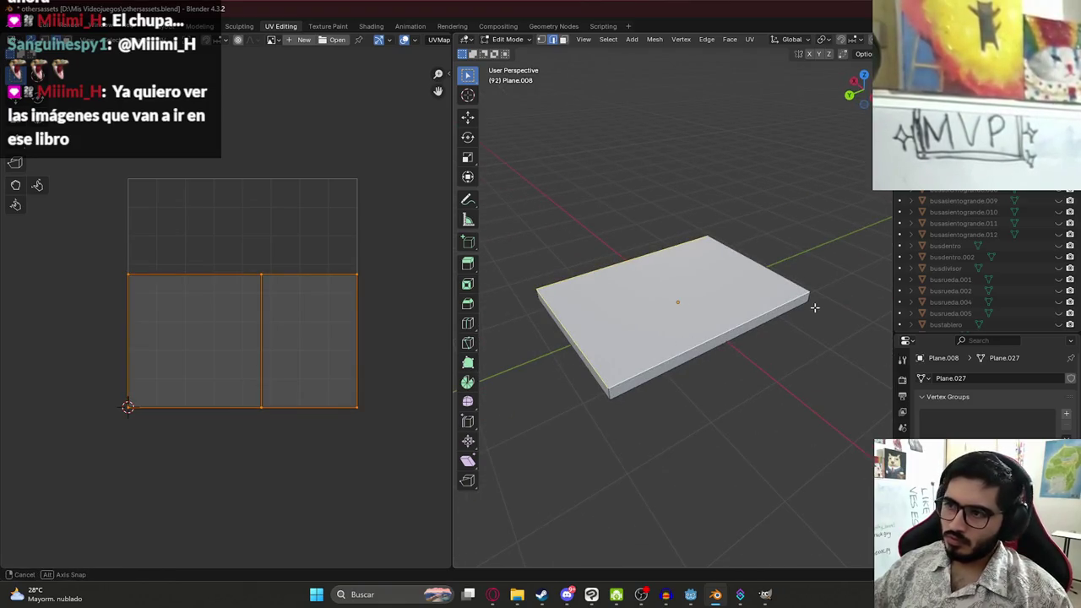
{"action": "left_click_drag", "start_coordinate": [818, 310], "coordinate": [759, 347]}
{"action": "left_click", "coordinate": [759, 346]}
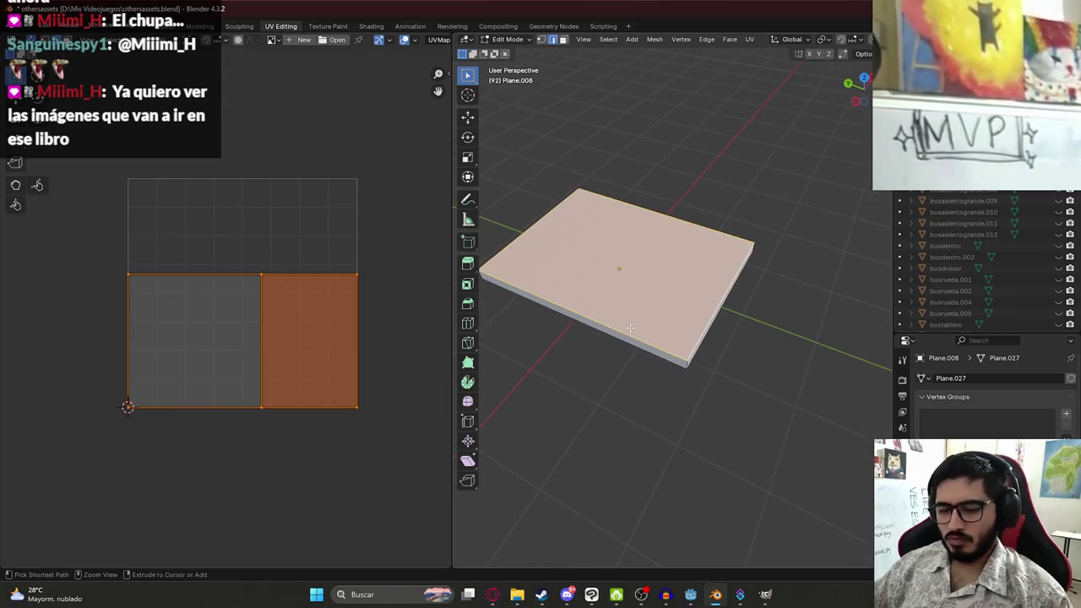
Mark seams along the book slab's side, front and top edges
{"action": "right_click", "coordinate": [595, 355]}
{"action": "left_click", "coordinate": [583, 474]}
{"action": "mouse_move", "coordinate": [583, 474]}
{"action": "left_mouse_down"}
{"action": "mouse_move", "coordinate": [610, 289]}
{"action": "mouse_move", "coordinate": [649, 294]}
{"action": "mouse_move", "coordinate": [623, 309]}
{"action": "mouse_move", "coordinate": [723, 282]}
{"action": "mouse_move", "coordinate": [617, 284]}
{"action": "mouse_move", "coordinate": [713, 273]}
{"action": "left_mouse_up"}
{"action": "key", "text": "alt+a"}
{"action": "key", "text": "ctrl+e"}
{"action": "left_click", "coordinate": [596, 311]}
{"action": "key", "text": "ctrl+e"}
{"action": "left_click", "coordinate": [721, 285]}
{"action": "left_click", "coordinate": [616, 285], "text": "shift"}
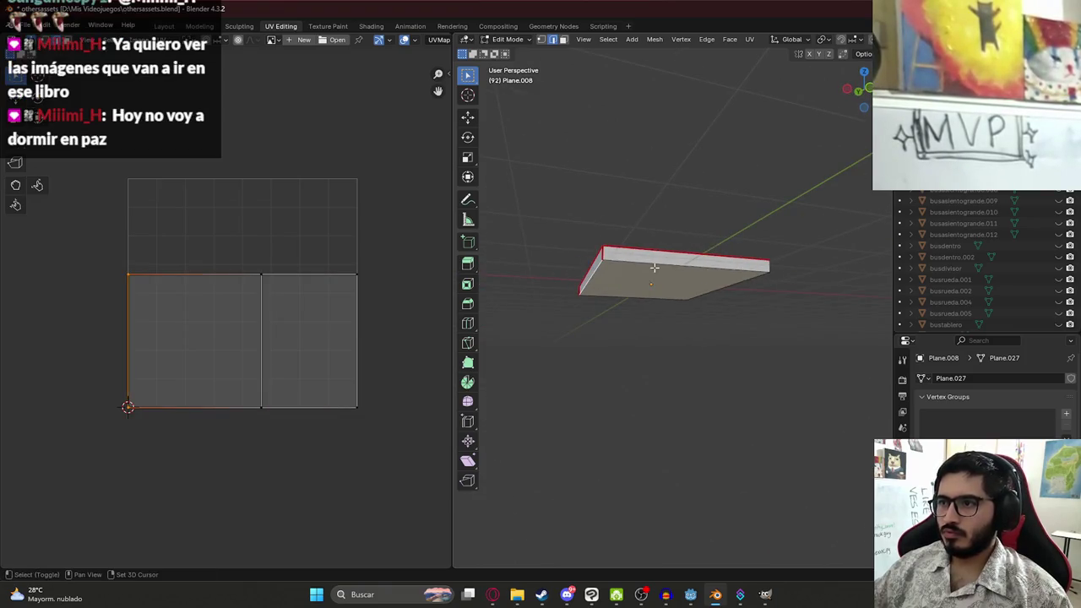
{"action": "left_click", "coordinate": [667, 295]}
{"action": "key", "text": "ctrl+e"}
{"action": "left_click", "coordinate": [666, 295]}
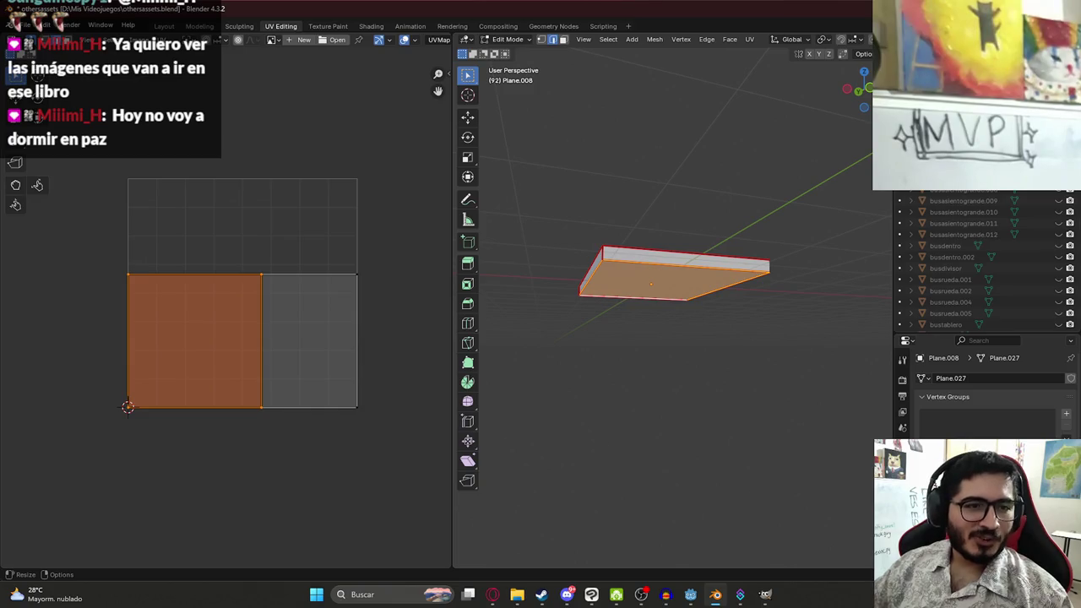
Save the file, re-unwrap the slab's faces with Minimum Stretch, and bring the browser forward
{"action": "mouse_move", "coordinate": [591, 380]}
{"action": "left_mouse_down"}
{"action": "mouse_move", "coordinate": [629, 413]}
{"action": "mouse_move", "coordinate": [651, 288]}
{"action": "mouse_move", "coordinate": [567, 293]}
{"action": "mouse_move", "coordinate": [567, 251]}
{"action": "mouse_move", "coordinate": [575, 271]}
{"action": "mouse_move", "coordinate": [612, 267]}
{"action": "left_mouse_up"}
{"action": "key", "text": "ctrl+s"}
{"action": "left_click", "coordinate": [563, 41]}
{"action": "key", "text": "u"}
{"action": "mouse_move", "coordinate": [611, 218]}
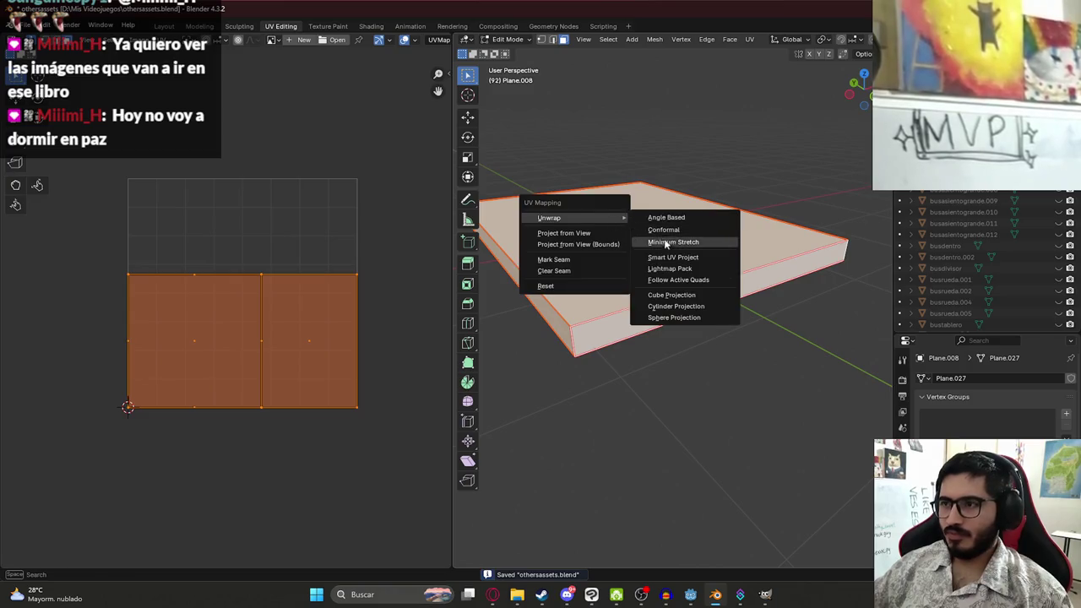
{"action": "left_click", "coordinate": [667, 225]}
{"action": "left_click", "coordinate": [492, 594]}
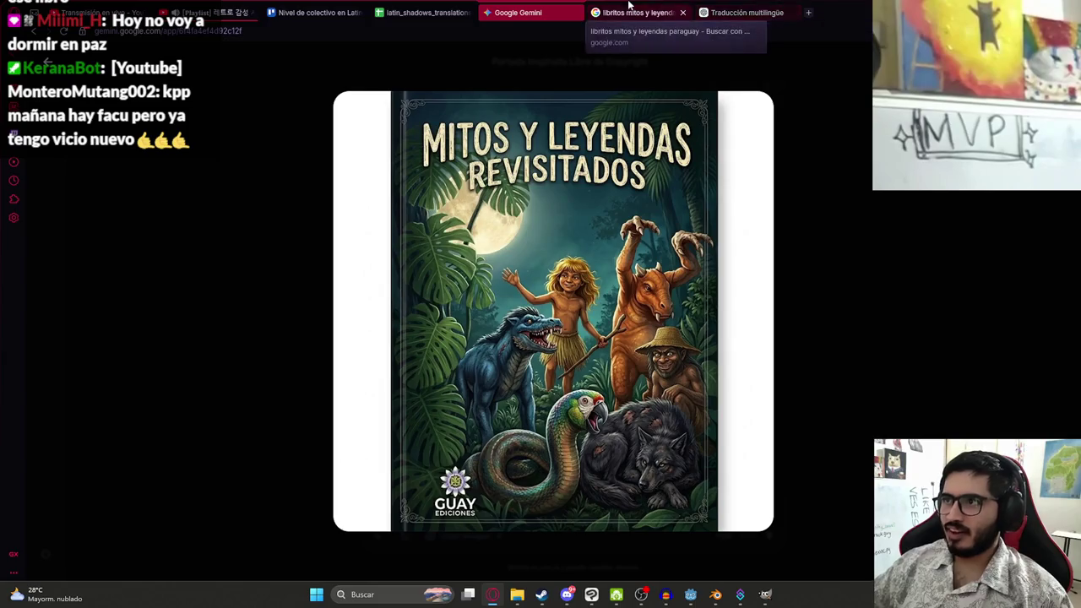
Glance at the Google Images results and the Gemini cover, then return to Blender
{"action": "left_click", "coordinate": [639, 12]}
{"action": "left_click", "coordinate": [541, 12]}
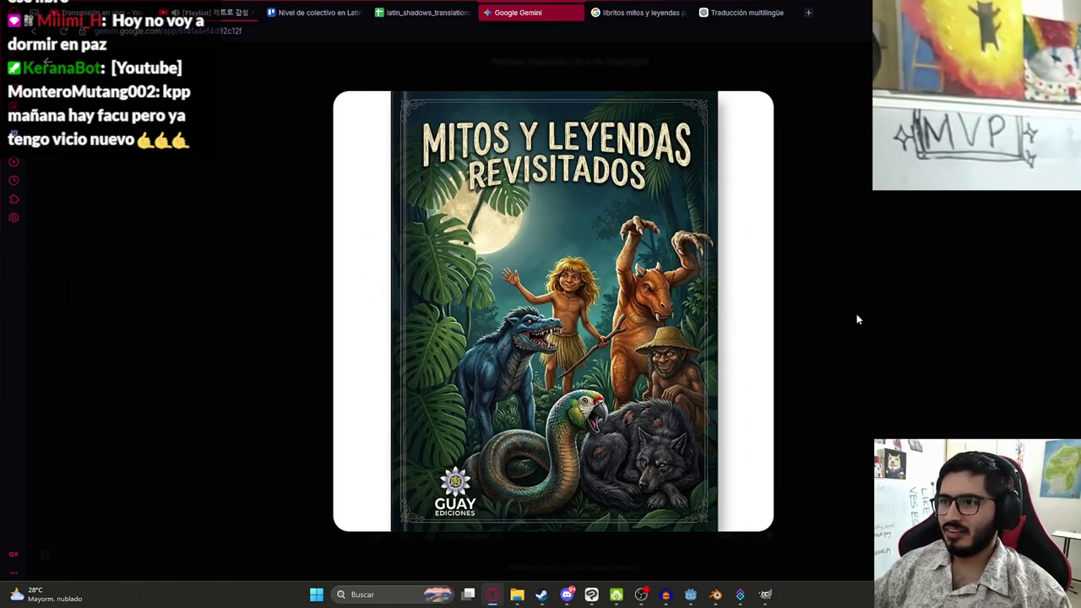
{"action": "key", "text": "alt+Tab"}
{"action": "key", "text": "alt+Tab"}
{"action": "key", "text": "alt+Tab"}
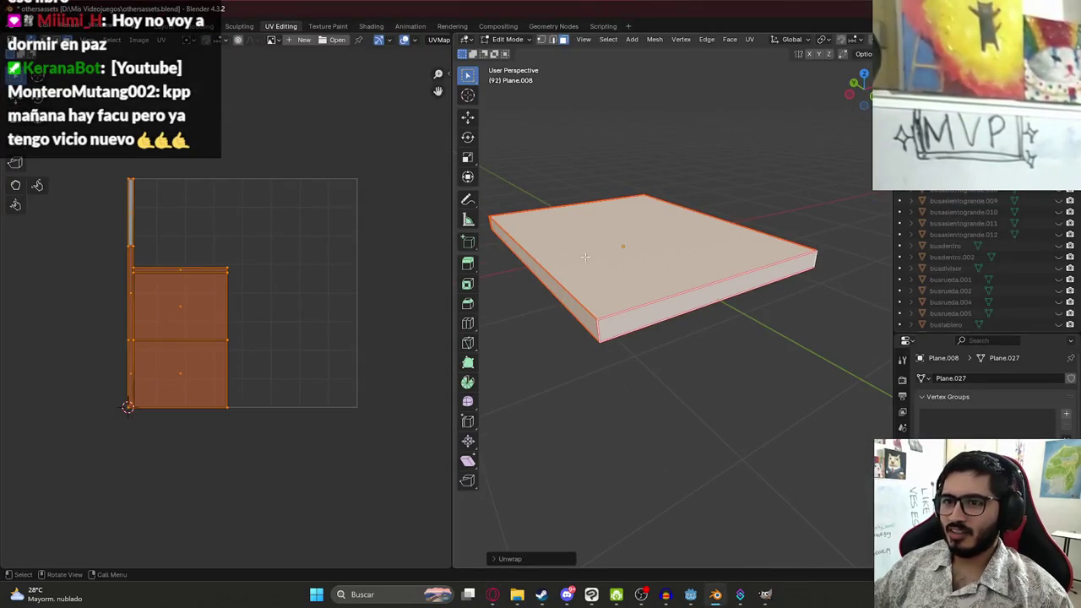
Rotate the lower UV face 90° and move it into the grid
{"action": "scroll", "coordinate": [310, 357], "scroll_direction": "down", "scroll_amount": 2}
{"action": "key", "text": "h"}
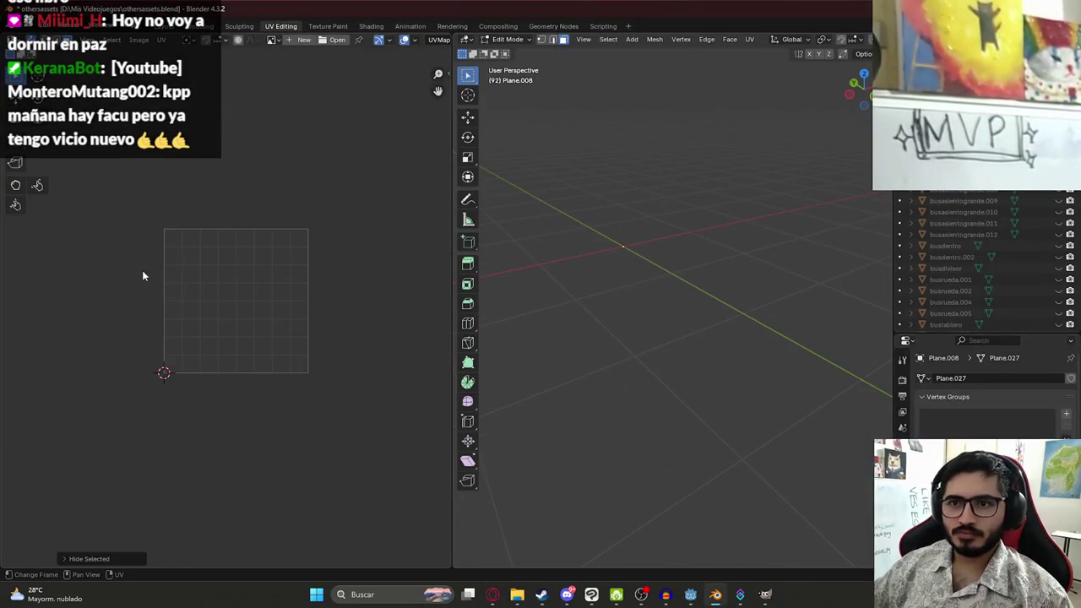
{"action": "key", "text": "alt+h"}
{"action": "left_click_drag", "start_coordinate": [186, 328], "coordinate": [75, 385]}
{"action": "left_click", "coordinate": [107, 362]}
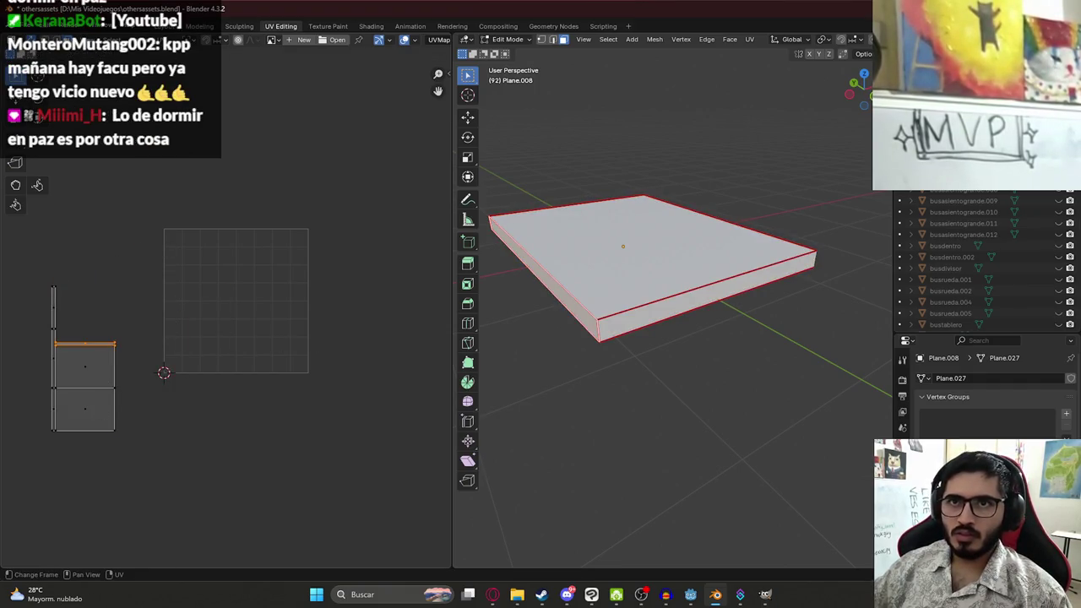
{"action": "left_click", "coordinate": [518, 252]}
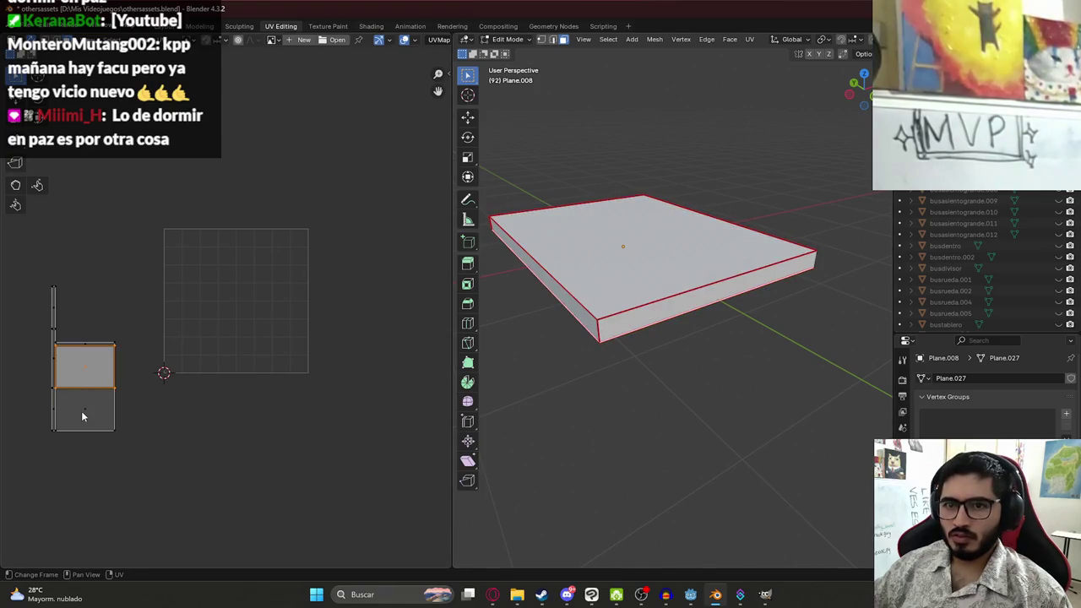
{"action": "key", "text": "KP_7"}
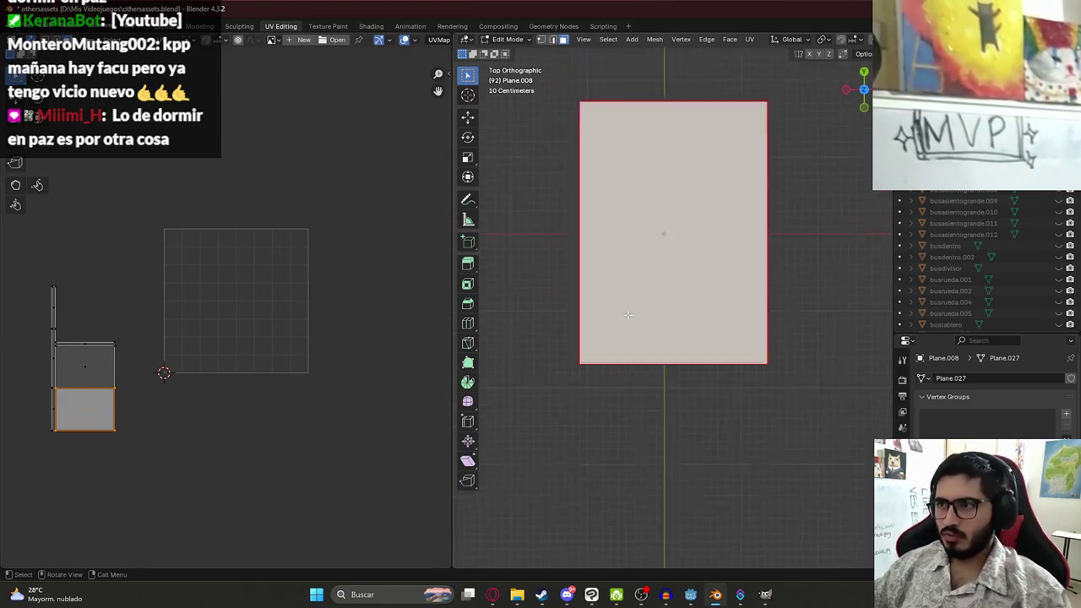
{"action": "left_click", "coordinate": [77, 407]}
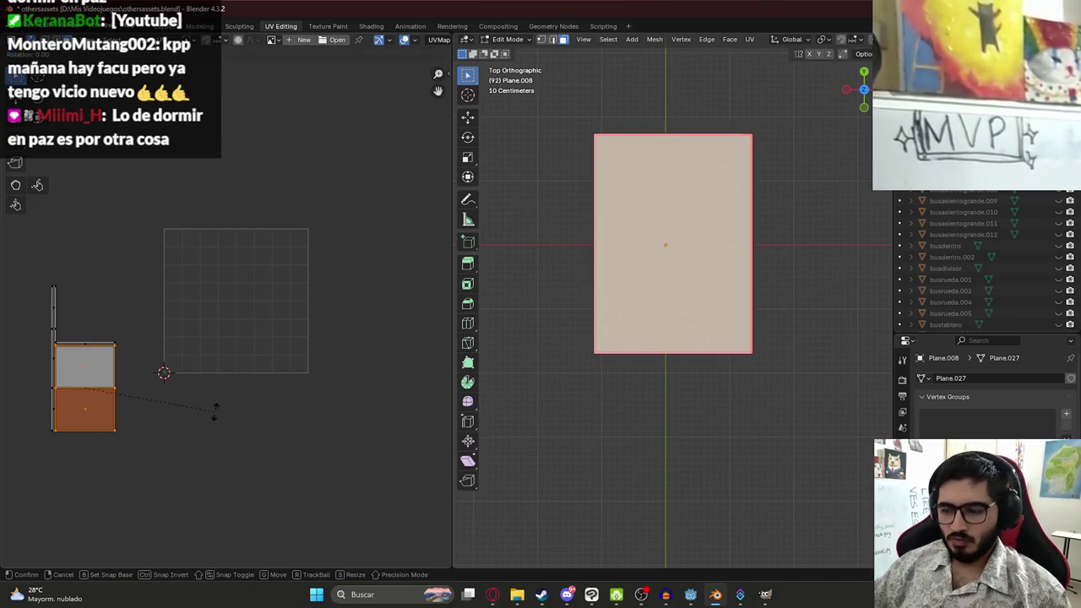
{"action": "type", "text": "r90"}
{"action": "key", "text": "Return"}
{"action": "key", "text": "g"}
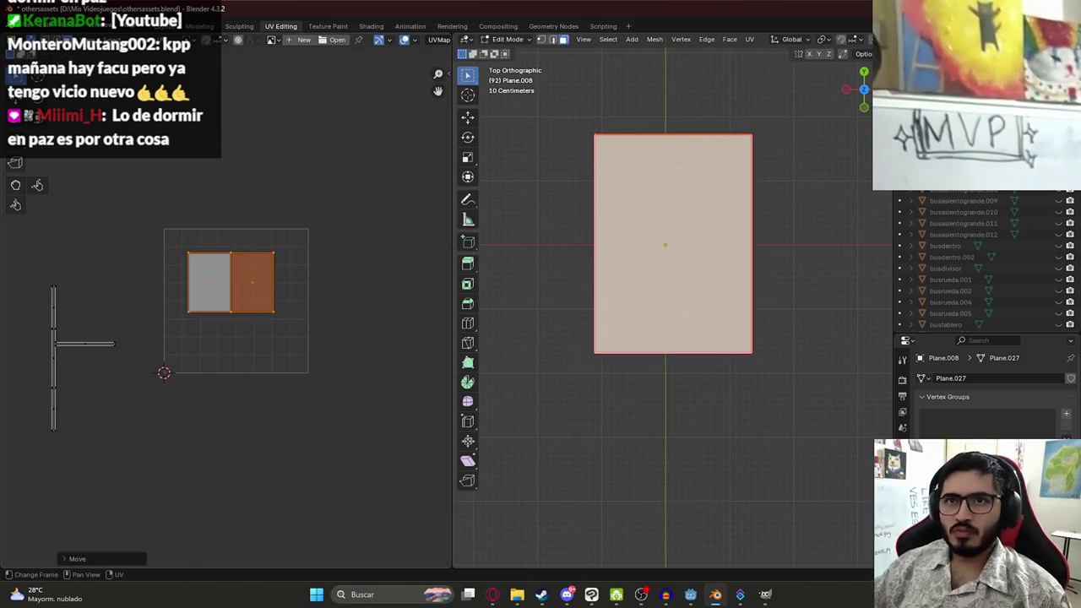
{"action": "key", "text": "Return"}
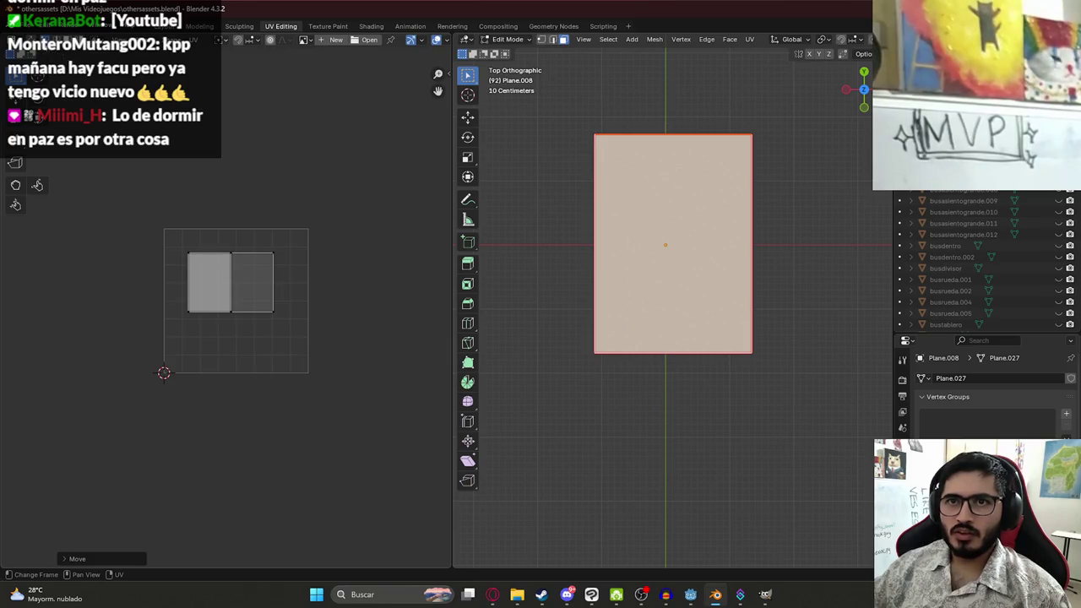
Select the right UV face and rotate it 180°
{"action": "left_click", "coordinate": [252, 282]}
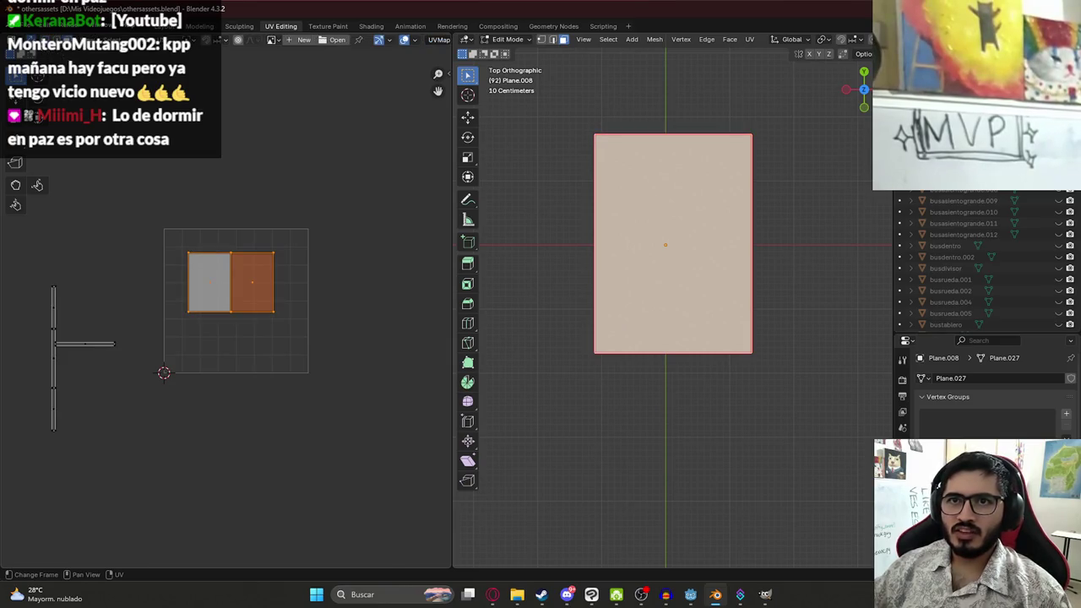
{"action": "key", "text": "1"}
{"action": "mouse_move", "coordinate": [140, 157]}
{"action": "left_mouse_down"}
{"action": "mouse_move", "coordinate": [278, 277]}
{"action": "mouse_move", "coordinate": [291, 272]}
{"action": "left_mouse_up"}
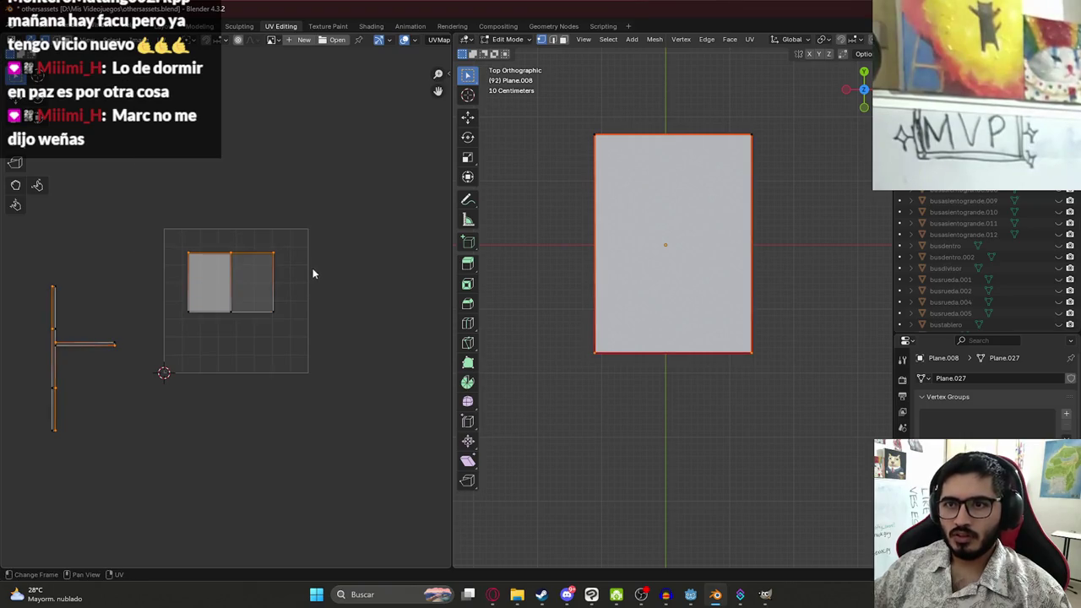
{"action": "key", "text": "alt+a"}
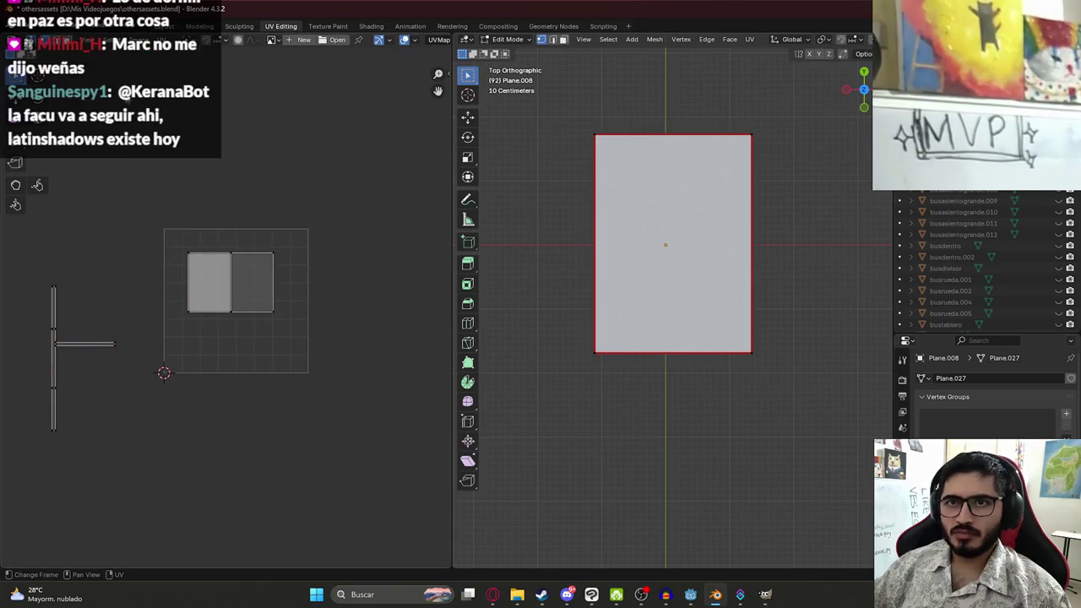
{"action": "key", "text": "3"}
{"action": "mouse_move", "coordinate": [228, 216]}
{"action": "left_mouse_down"}
{"action": "mouse_move", "coordinate": [252, 331]}
{"action": "mouse_move", "coordinate": [302, 325]}
{"action": "left_mouse_up"}
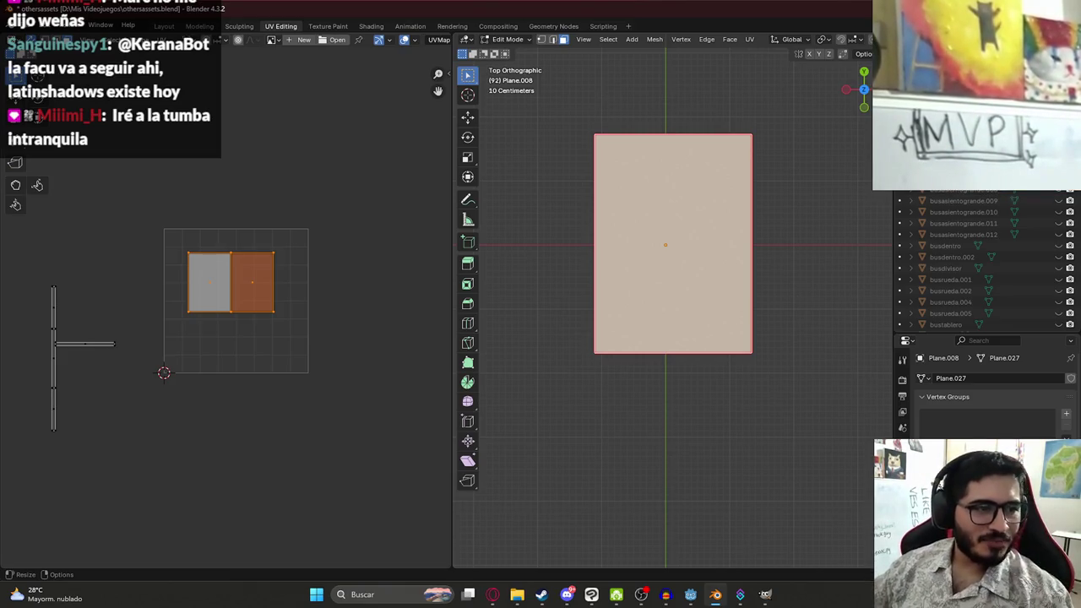
{"action": "scroll", "coordinate": [234, 301], "scroll_direction": "up", "scroll_amount": 2}
{"action": "type", "text": "r"}
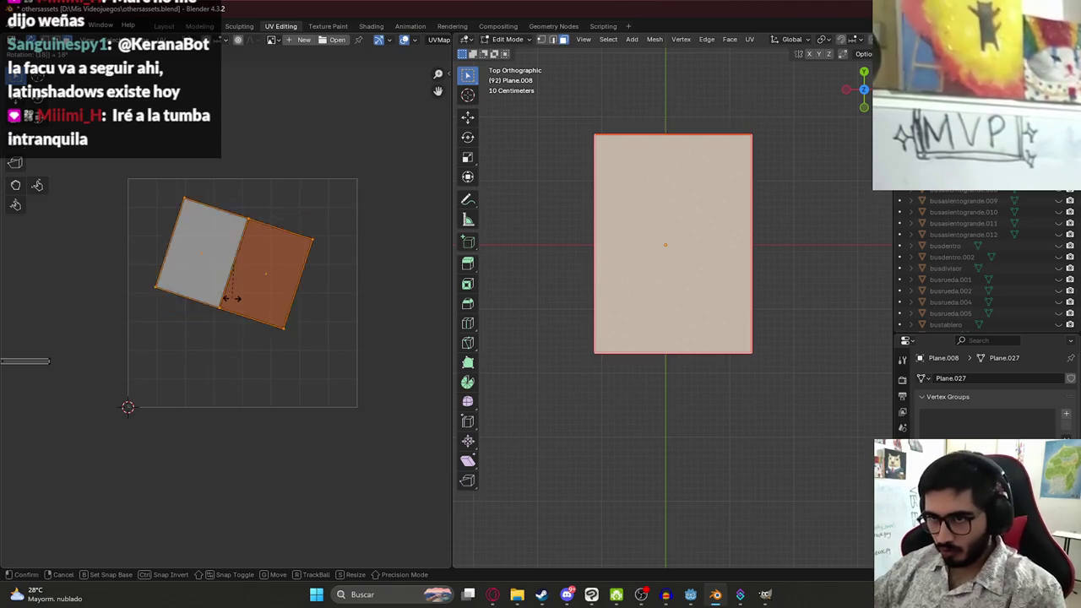
{"action": "type", "text": "180"}
{"action": "key", "text": "Return"}
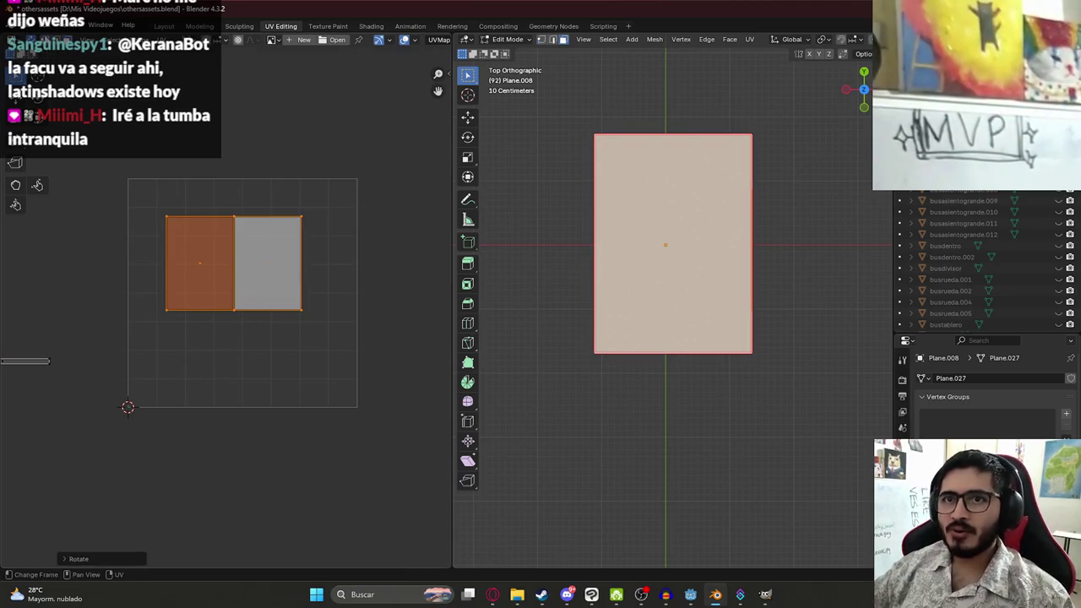
Move the right cover face so it sits beside the other face
{"action": "left_click_drag", "start_coordinate": [146, 191], "coordinate": [362, 221]}
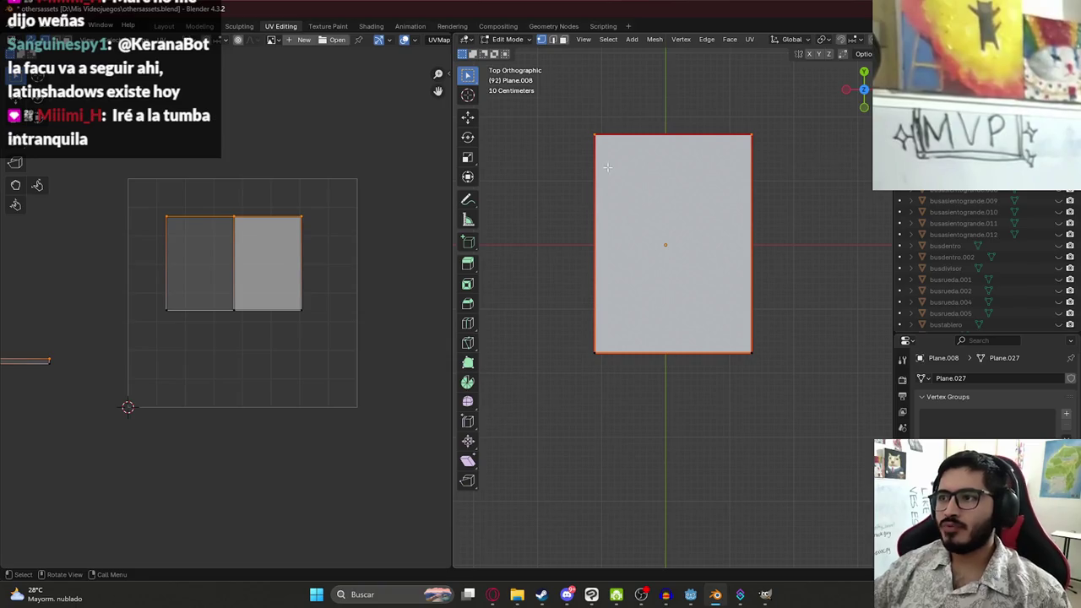
{"action": "left_click", "coordinate": [202, 244]}
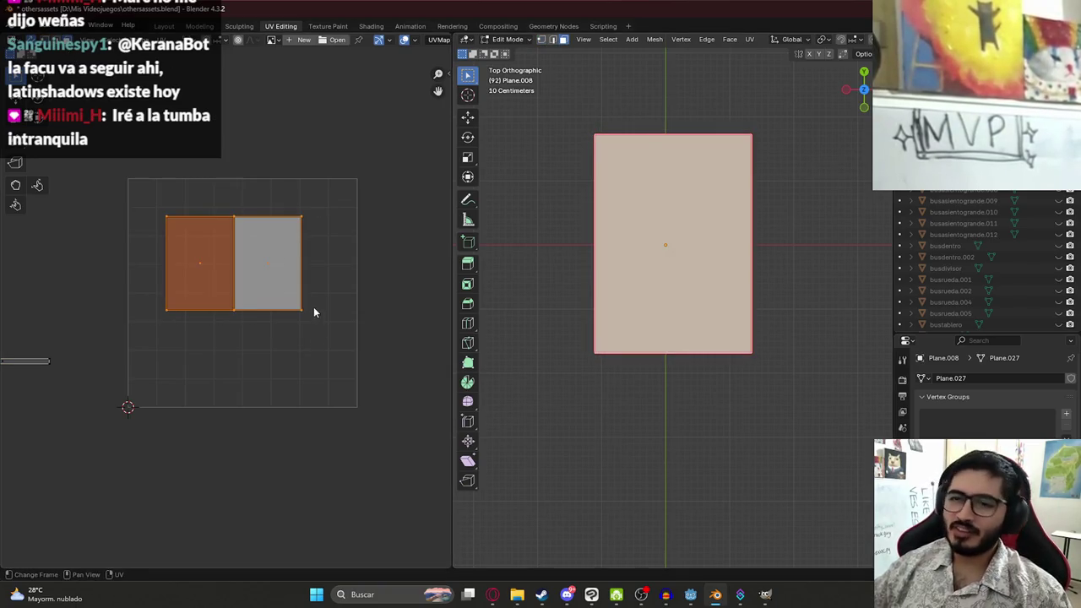
{"action": "left_click_drag", "start_coordinate": [184, 264], "coordinate": [226, 314]}
{"action": "left_click", "coordinate": [226, 314]}
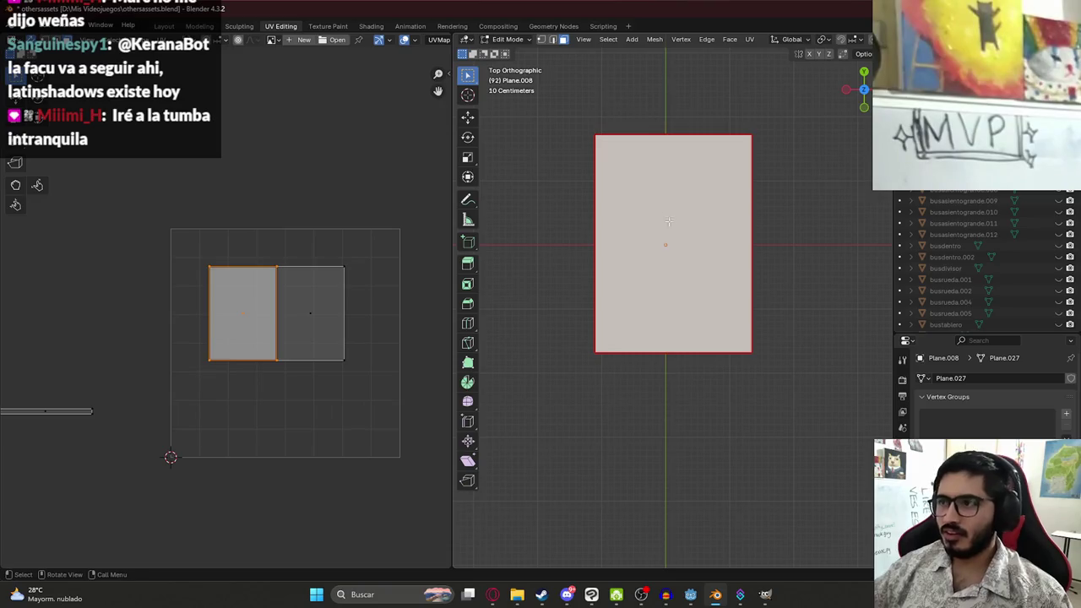
{"action": "left_click", "coordinate": [319, 304]}
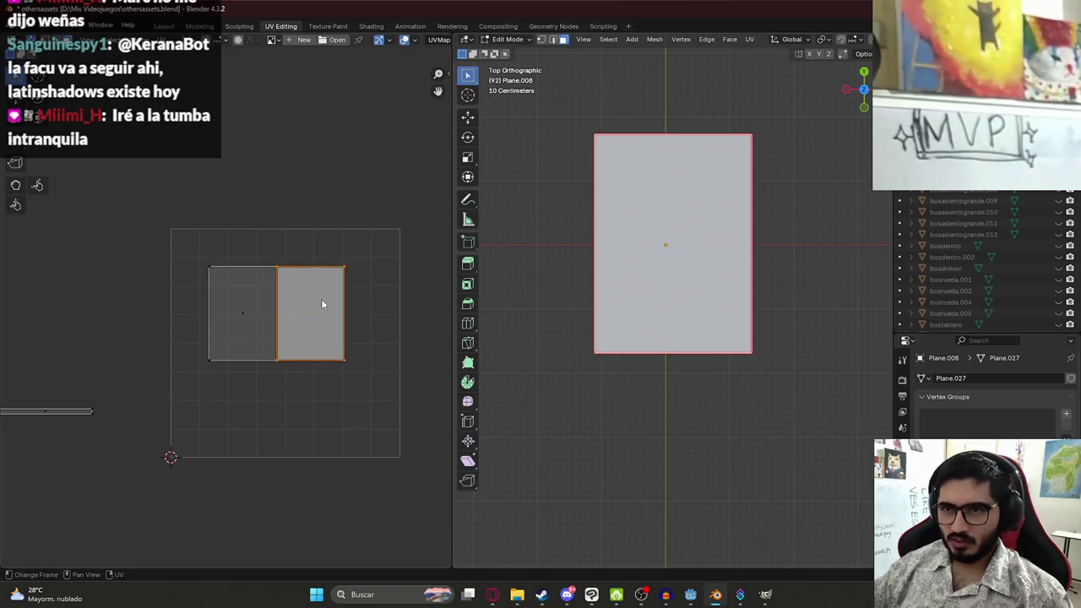
{"action": "key", "text": "g"}
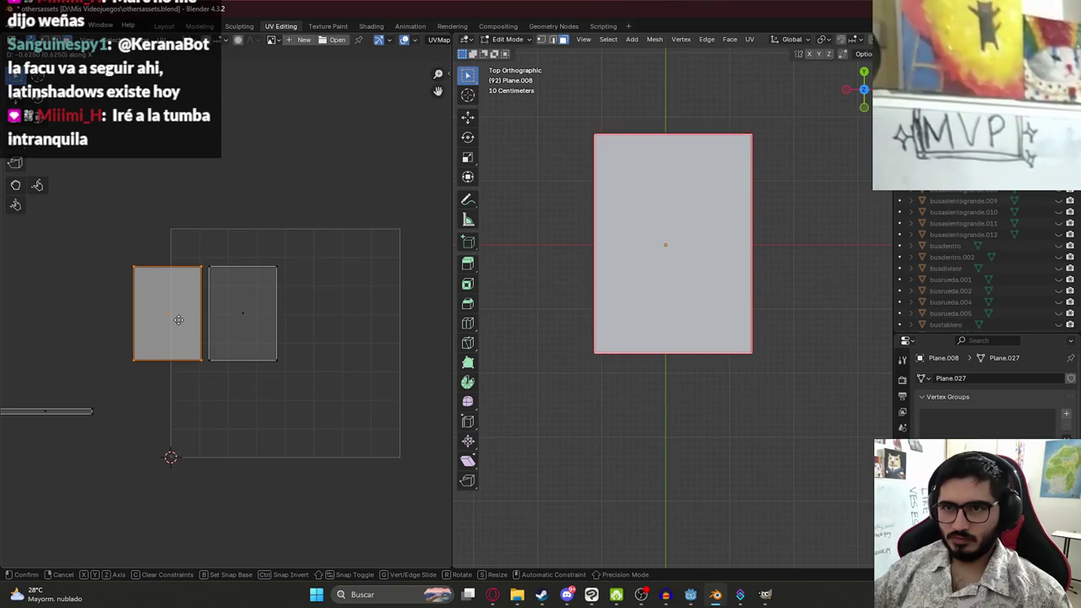
{"action": "left_click", "coordinate": [185, 327]}
Scale both cover faces up and place them inside the UV bounds
{"action": "key", "text": "a"}
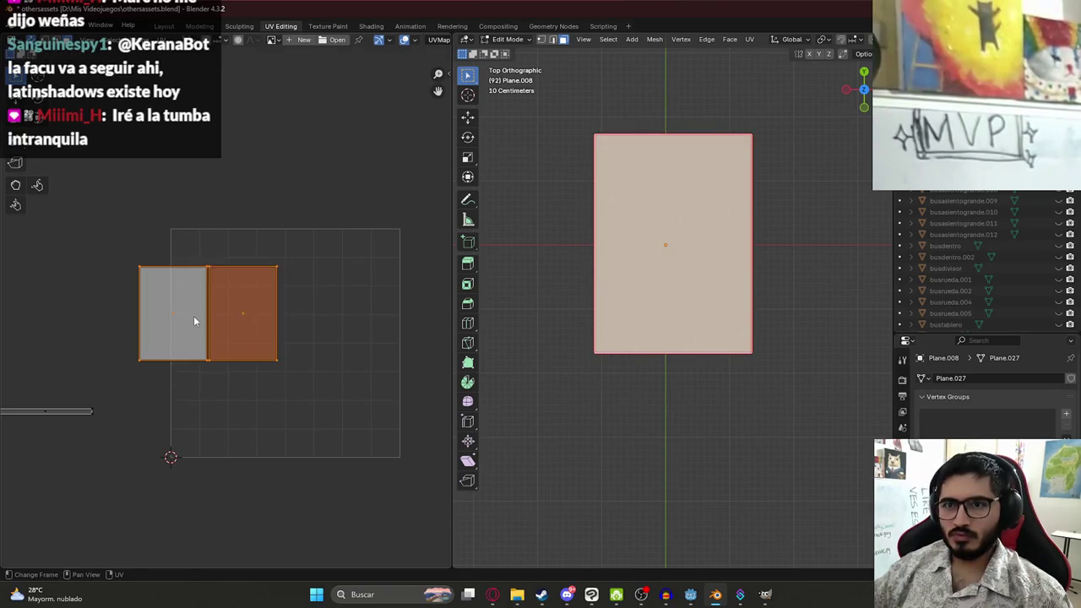
{"action": "key", "text": "g"}
{"action": "left_click", "coordinate": [293, 319]}
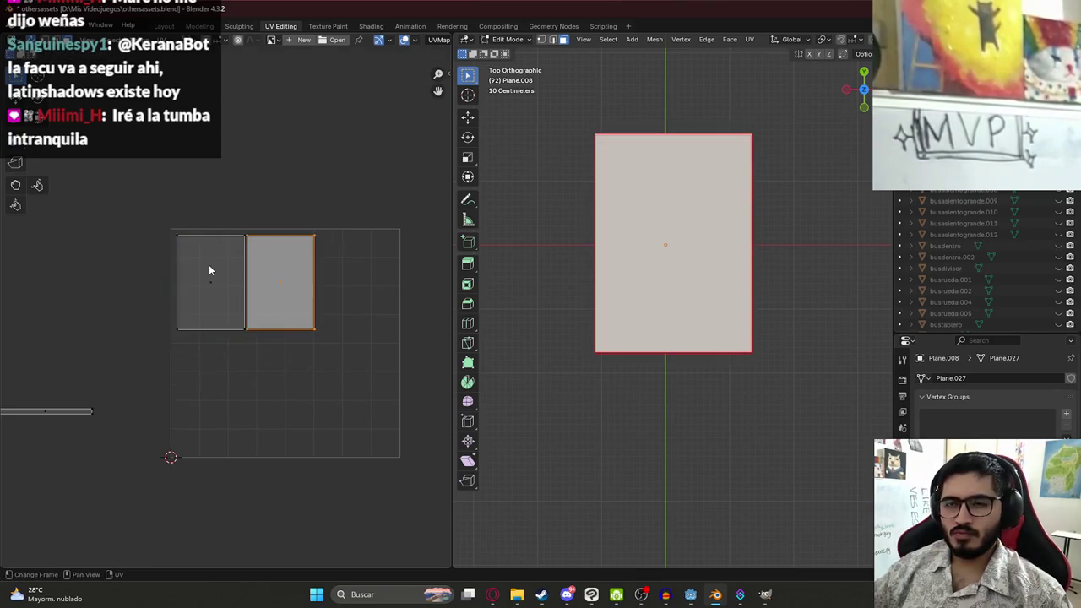
{"action": "key", "text": "s"}
{"action": "left_click", "coordinate": [330, 359]}
{"action": "key", "text": "g"}
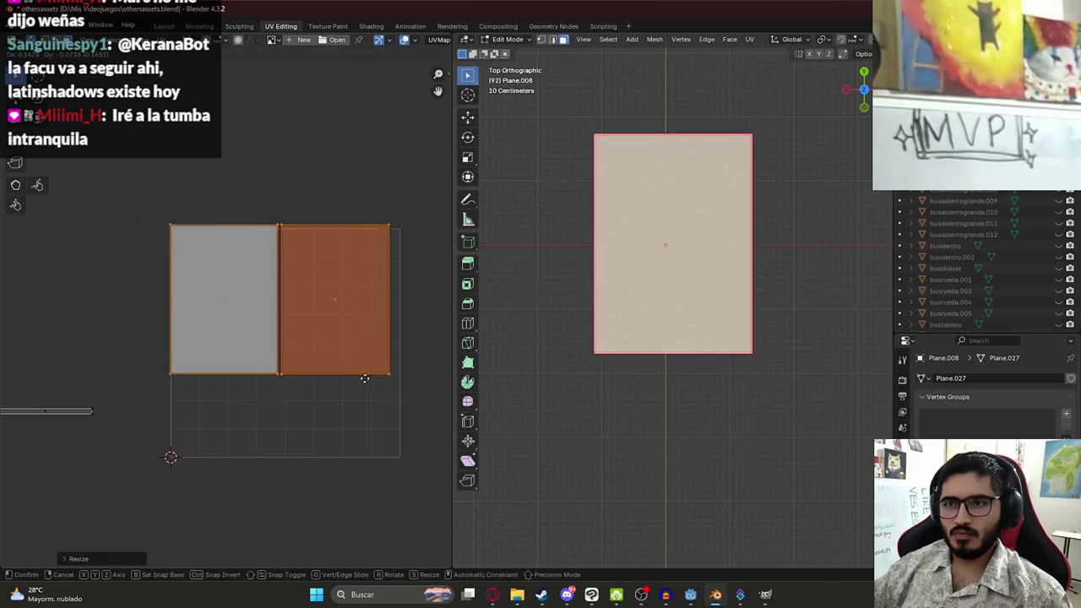
{"action": "left_click", "coordinate": [253, 350]}
{"action": "left_click", "coordinate": [329, 328], "text": "shift"}
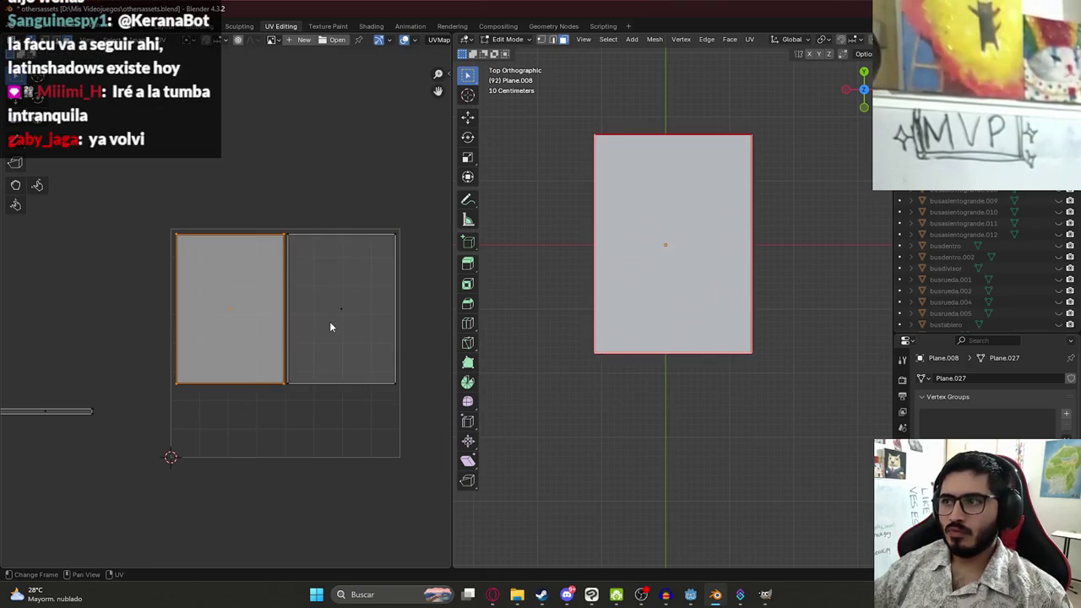
Select the right UV face and save the blend file
{"action": "left_click", "coordinate": [336, 319]}
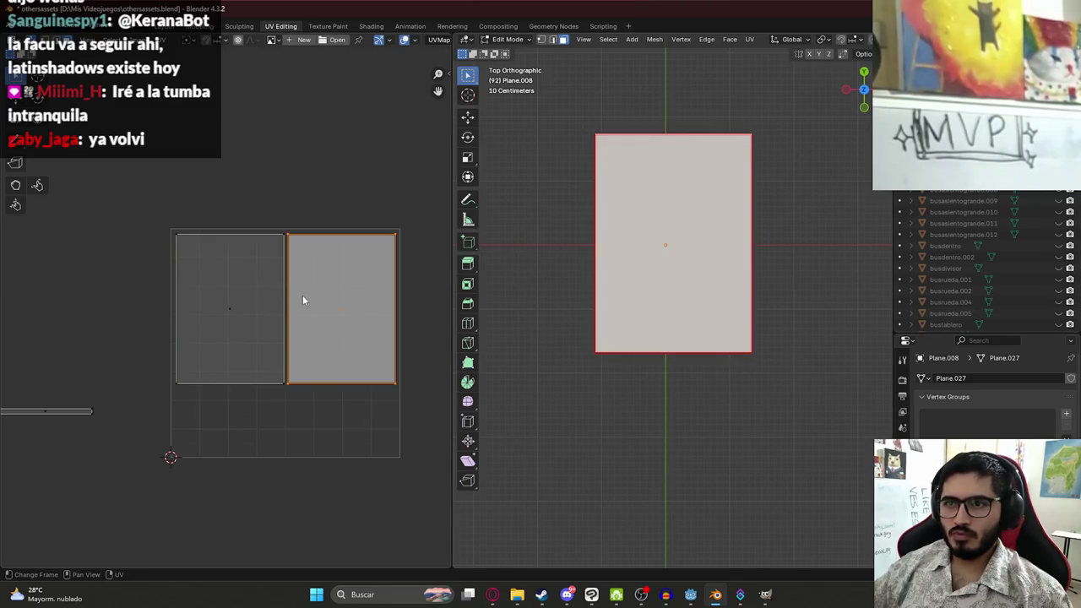
{"action": "key", "text": "ctrl+s"}
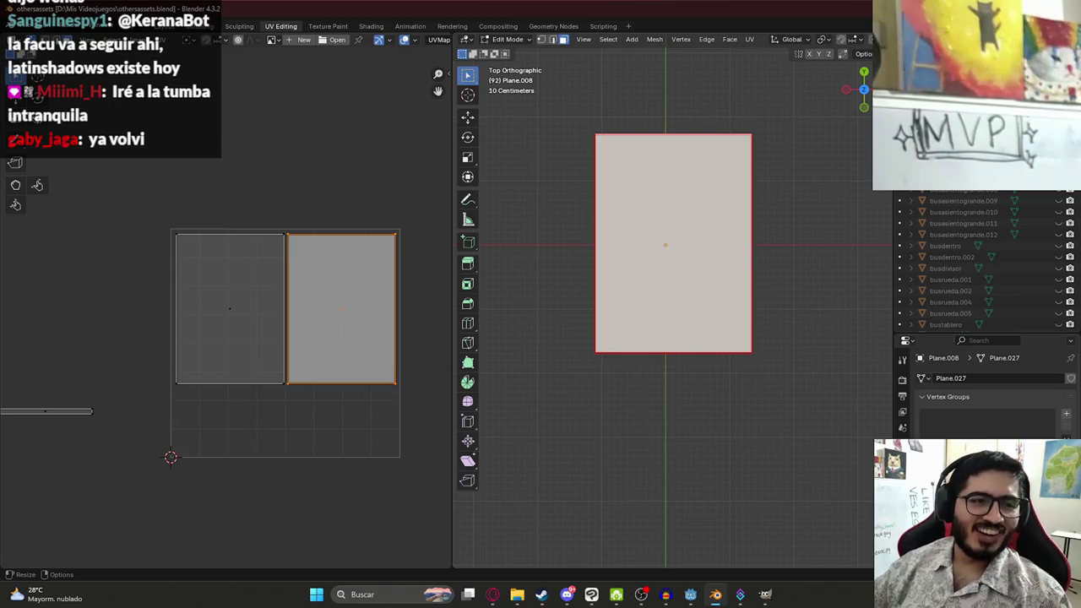
{"action": "scroll", "coordinate": [276, 317], "scroll_direction": "up", "scroll_amount": 1}
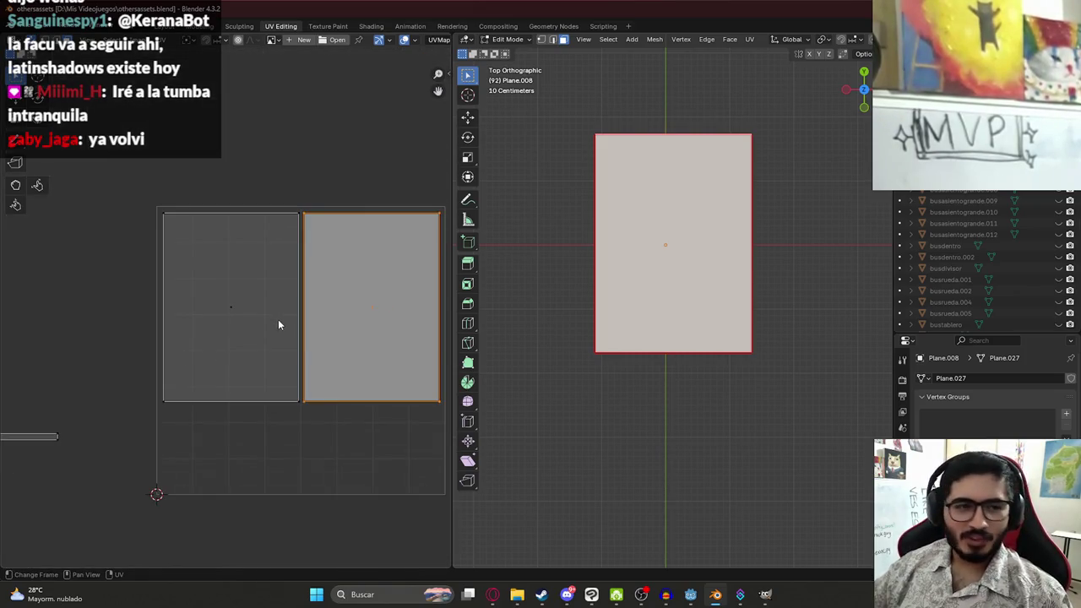
{"action": "scroll", "coordinate": [211, 376], "scroll_direction": "down", "scroll_amount": 2}
Rotate the thin strip island upright and move it between the cover islands
{"action": "left_click", "coordinate": [105, 392]}
{"action": "scroll", "coordinate": [282, 315], "scroll_direction": "up", "scroll_amount": 2}
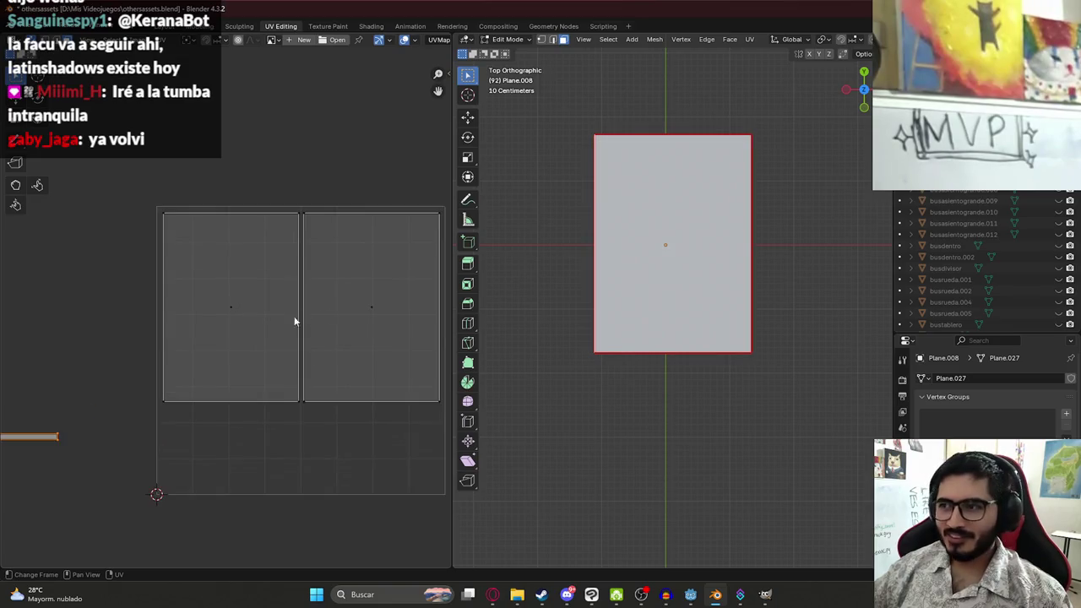
{"action": "key", "text": "r"}
{"action": "left_click", "coordinate": [255, 299]}
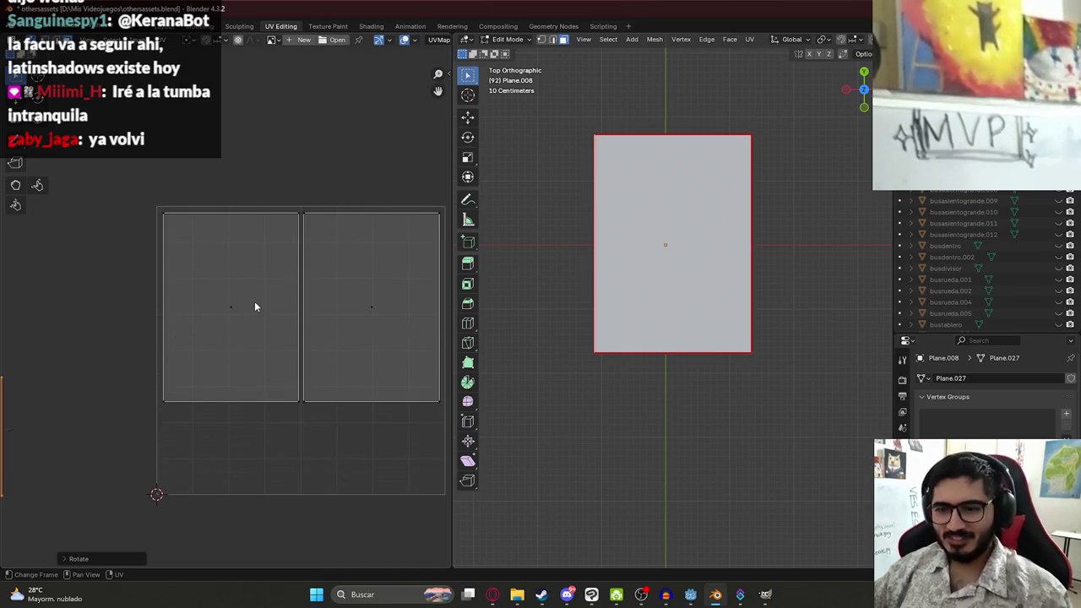
{"action": "scroll", "coordinate": [224, 315], "scroll_direction": "down", "scroll_amount": 2}
{"action": "key", "text": "g"}
{"action": "key", "text": "Return"}
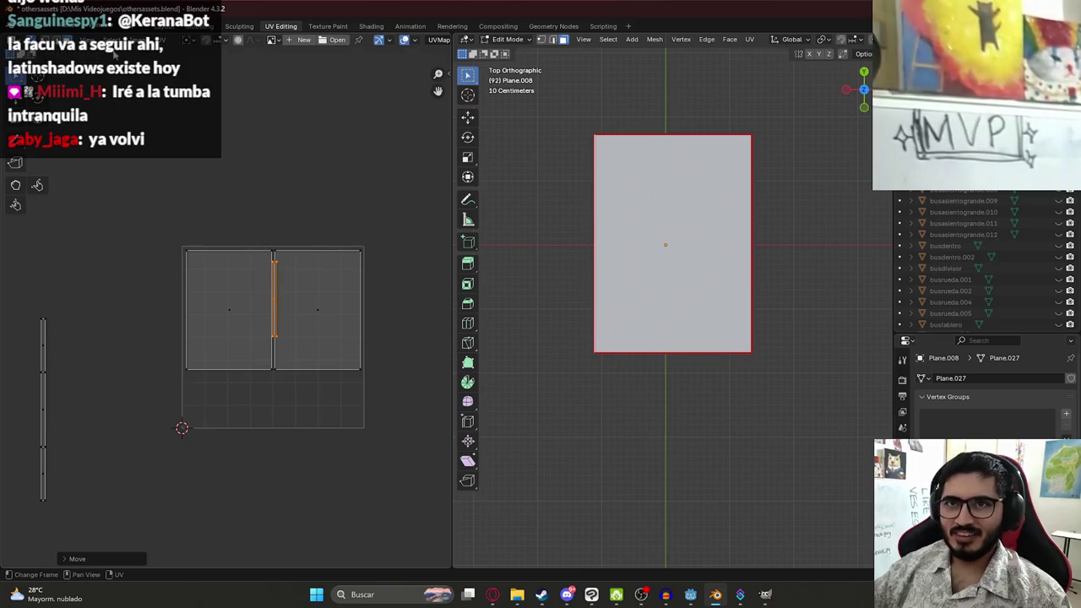
Select each cover island in turn, cancelling the trial moves
{"action": "key", "text": "a"}
{"action": "scroll", "coordinate": [253, 277], "scroll_direction": "up", "scroll_amount": 6}
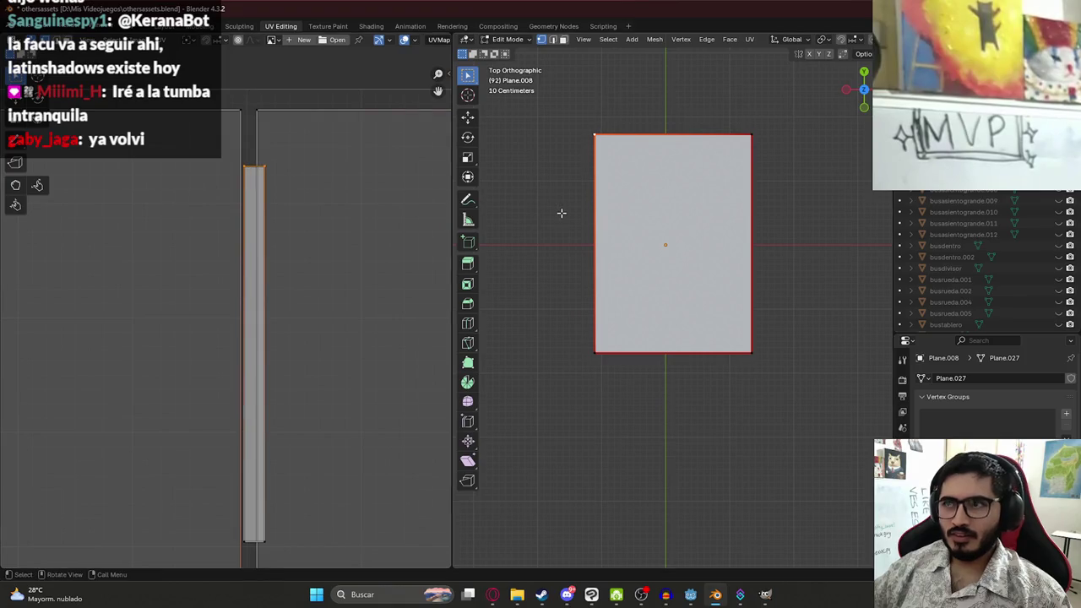
{"action": "scroll", "coordinate": [560, 211], "scroll_direction": "down", "scroll_amount": 3}
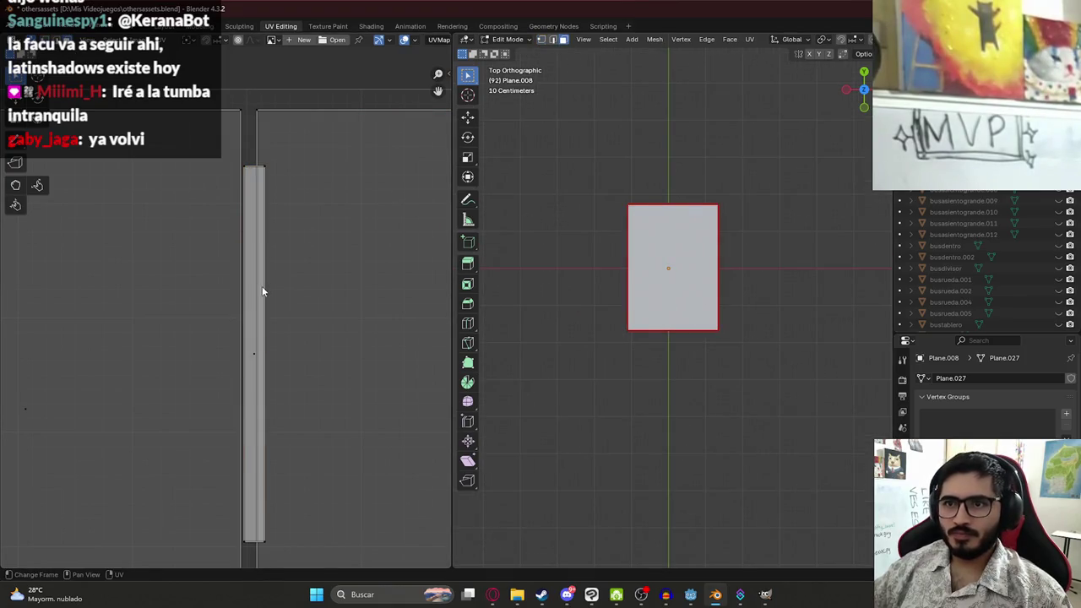
{"action": "scroll", "coordinate": [257, 295], "scroll_direction": "down", "scroll_amount": 6}
{"action": "left_click", "coordinate": [284, 361]}
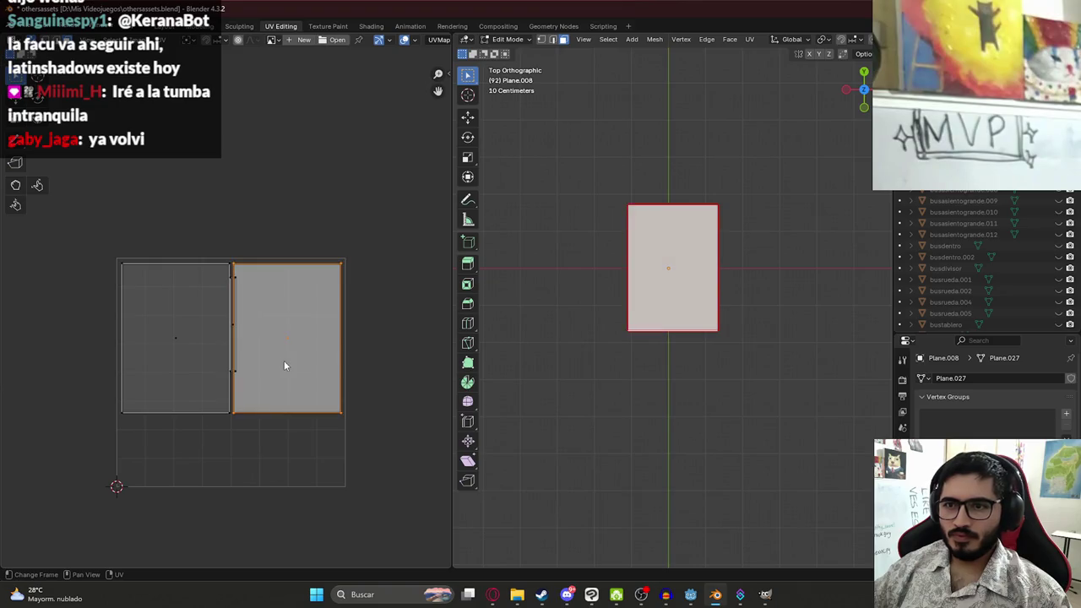
{"action": "key", "text": "g"}
{"action": "right_click", "coordinate": [286, 359]}
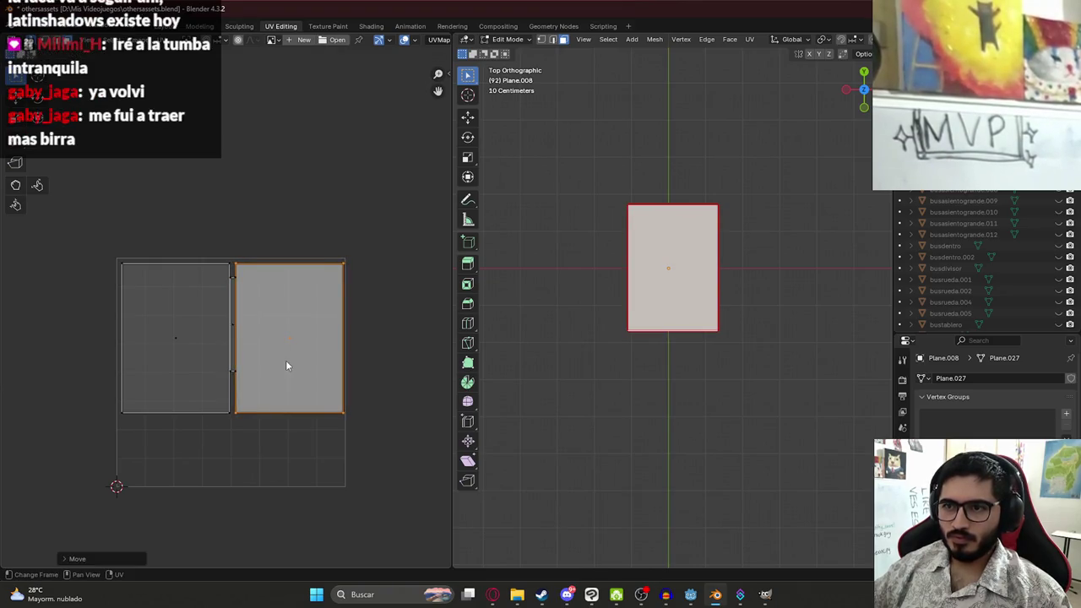
{"action": "left_click", "coordinate": [188, 376]}
{"action": "key", "text": "g"}
{"action": "right_click", "coordinate": [186, 377]}
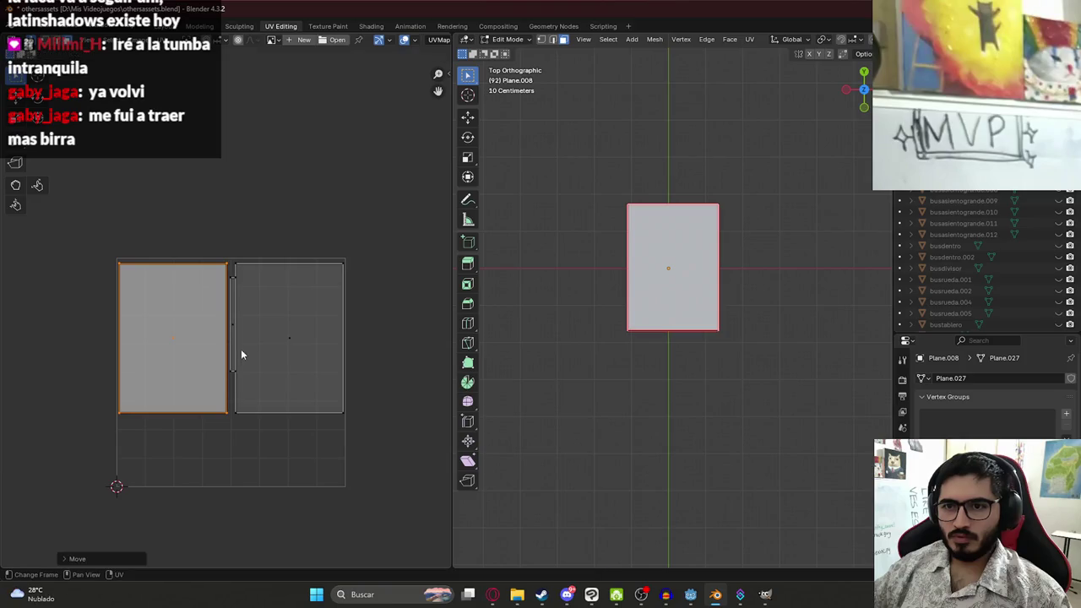
Move the thin spine strip to a new spot between the covers
{"action": "left_click", "coordinate": [232, 348]}
{"action": "key", "text": "g"}
{"action": "scroll", "coordinate": [231, 348], "scroll_direction": "up", "scroll_amount": 4}
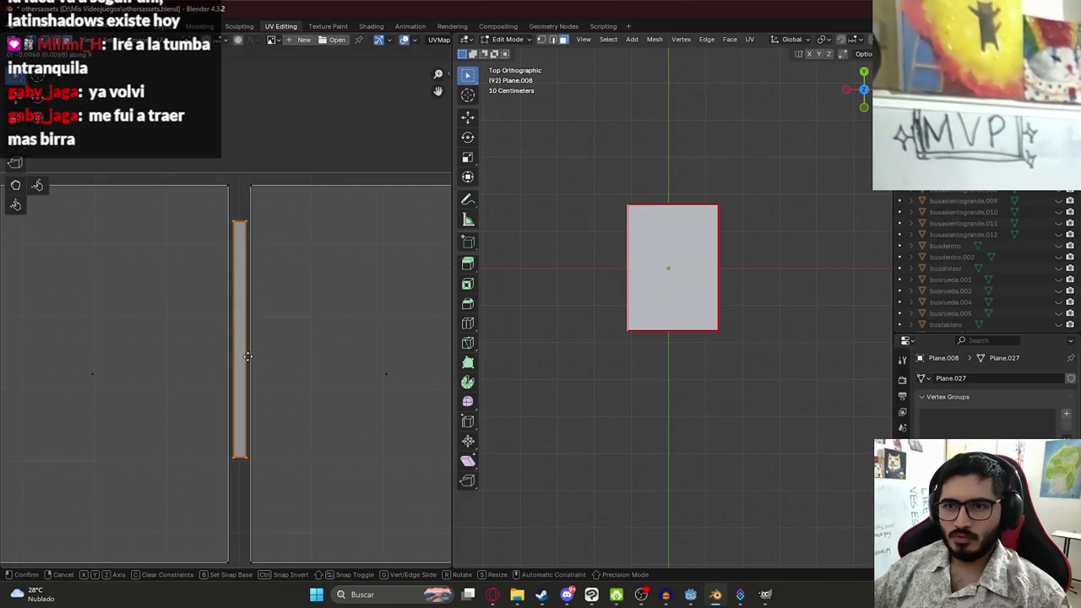
{"action": "left_click", "coordinate": [248, 361]}
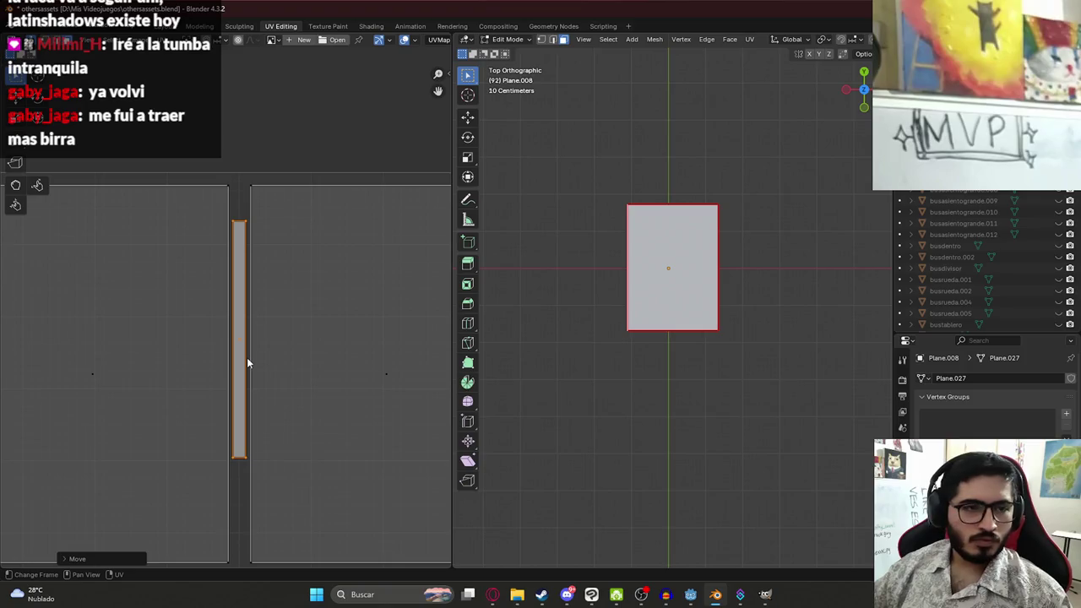
{"action": "scroll", "coordinate": [253, 361], "scroll_direction": "down", "scroll_amount": 2}
{"action": "scroll", "coordinate": [270, 370], "scroll_direction": "up", "scroll_amount": 3}
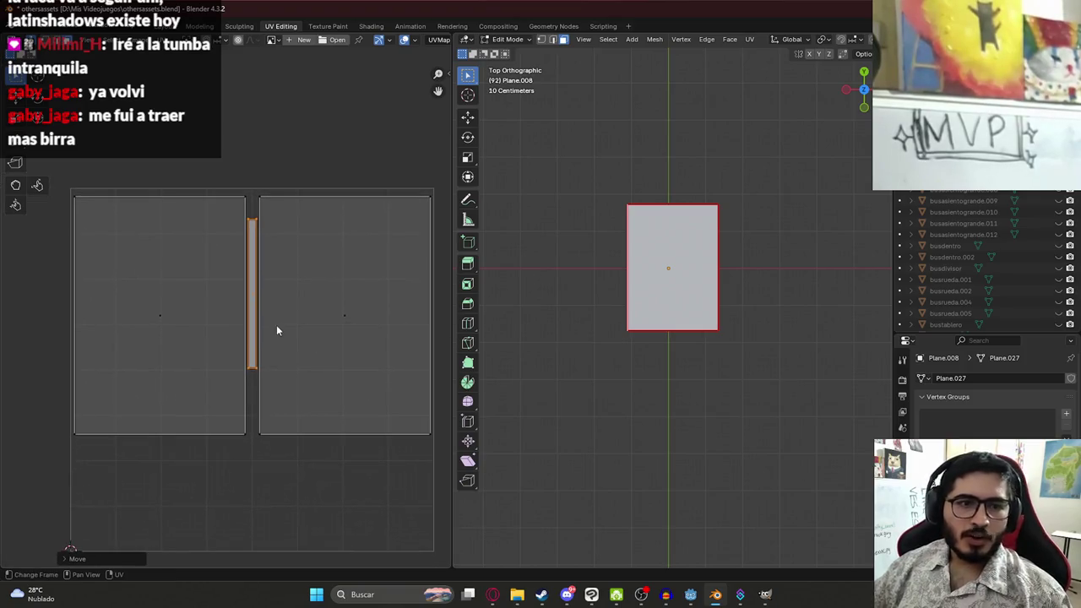
{"action": "scroll", "coordinate": [260, 353], "scroll_direction": "down", "scroll_amount": 1}
Stretch the spine strip vertically and slide it down along Y to match the covers
{"action": "key", "text": "s"}
{"action": "key", "text": "y"}
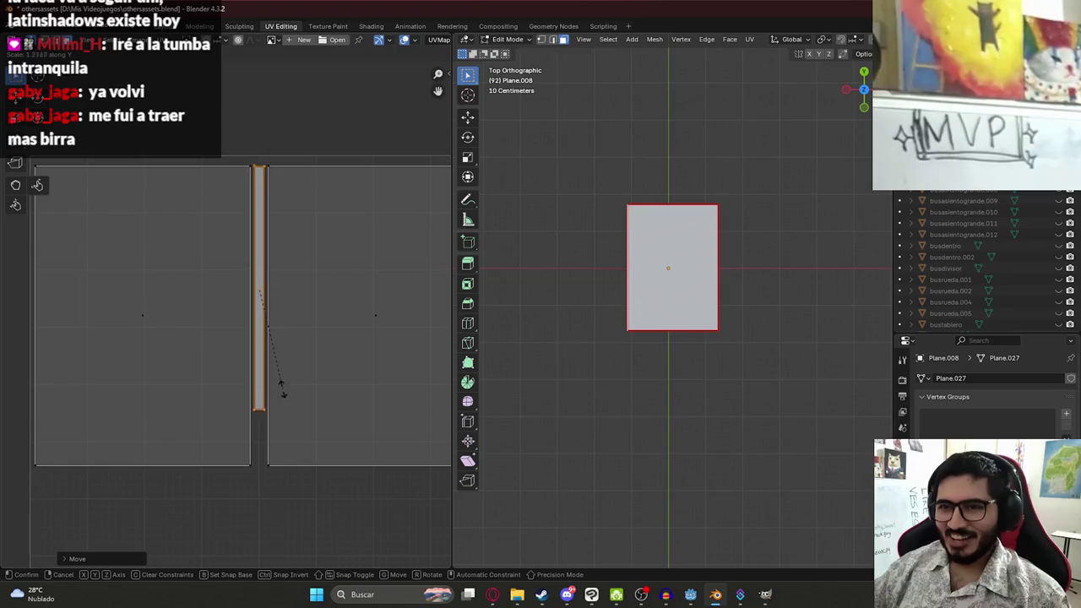
{"action": "left_click", "coordinate": [284, 404]}
{"action": "key", "text": "g"}
{"action": "key", "text": "y"}
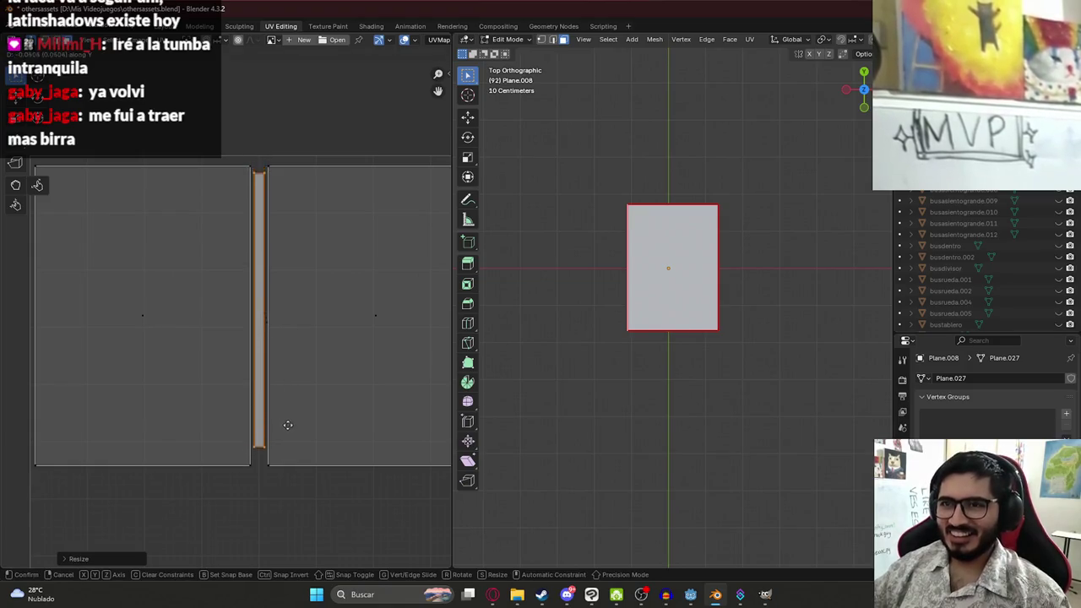
{"action": "left_click", "coordinate": [308, 415]}
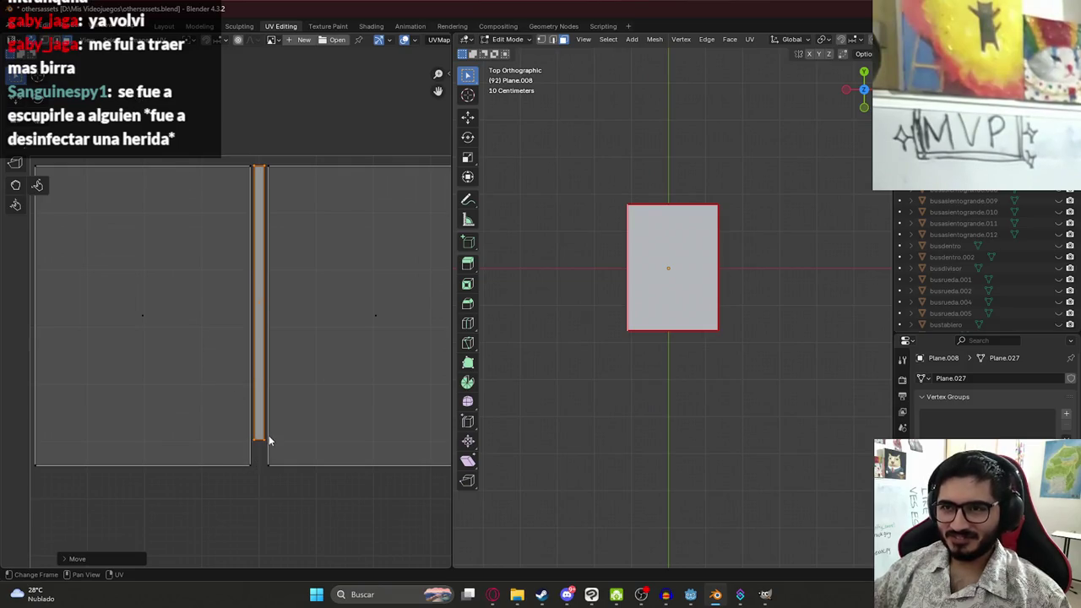
{"action": "key", "text": "s"}
{"action": "key", "text": "y"}
{"action": "left_click", "coordinate": [286, 455]}
{"action": "key", "text": "g"}
{"action": "key", "text": "y"}
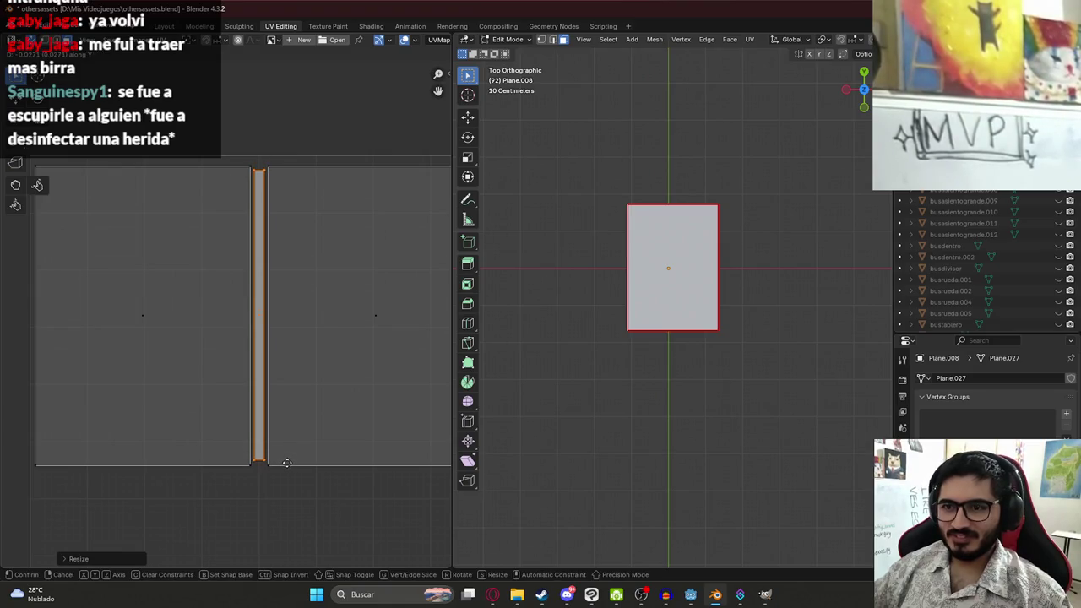
{"action": "left_click", "coordinate": [286, 462]}
Fine-tune the spine strip's height and position, then narrow it along X
{"action": "key", "text": "s"}
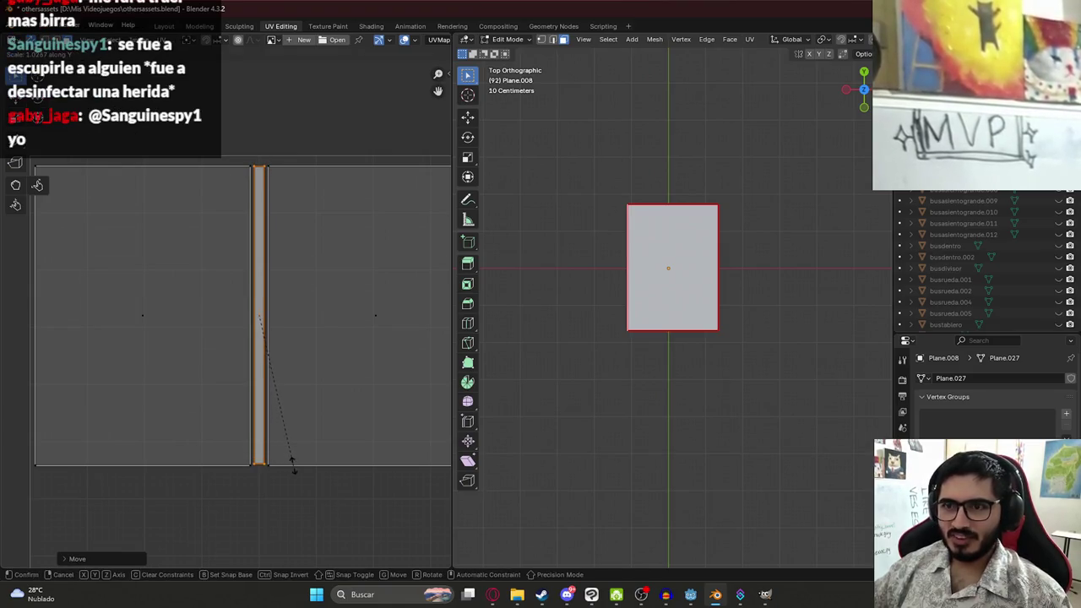
{"action": "left_click", "coordinate": [292, 462]}
{"action": "key", "text": "g"}
{"action": "key", "text": "y"}
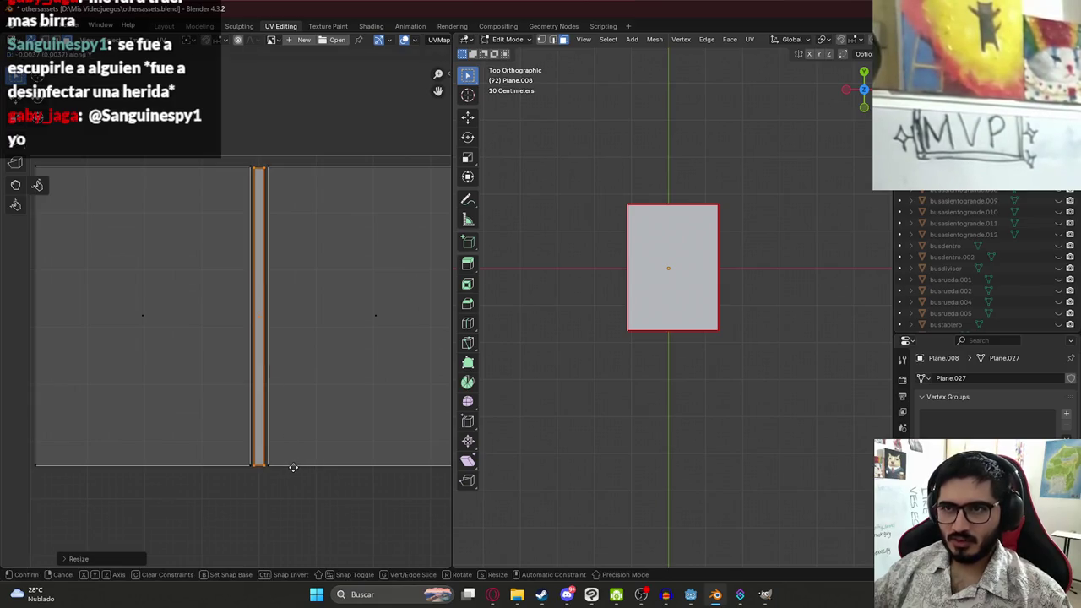
{"action": "left_click", "coordinate": [288, 465]}
{"action": "scroll", "coordinate": [289, 417], "scroll_direction": "down", "scroll_amount": 3}
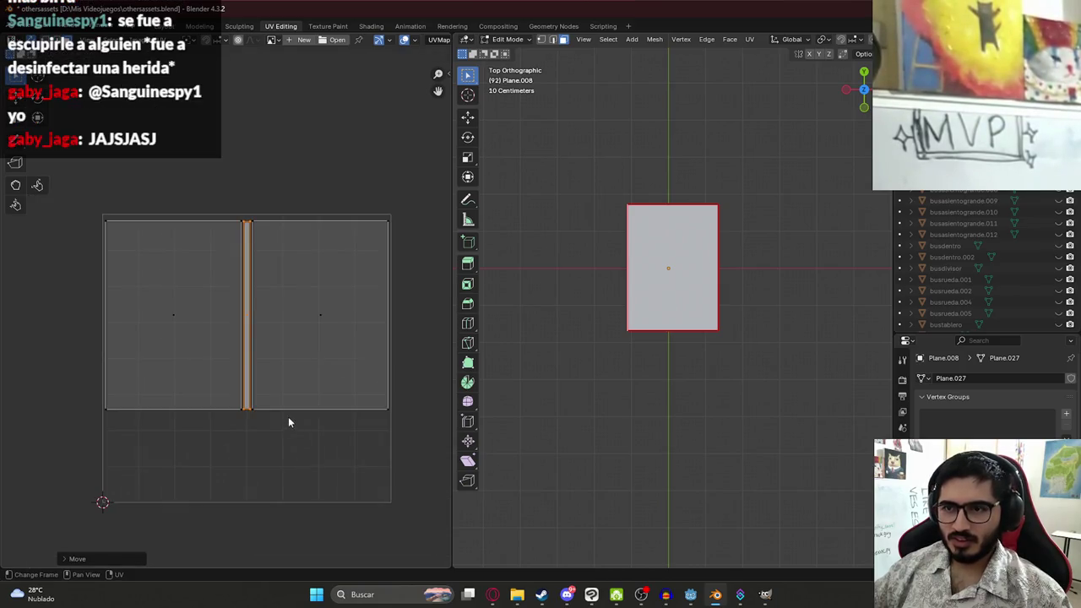
{"action": "scroll", "coordinate": [266, 388], "scroll_direction": "up", "scroll_amount": 5}
{"action": "key", "text": "s"}
{"action": "key", "text": "x"}
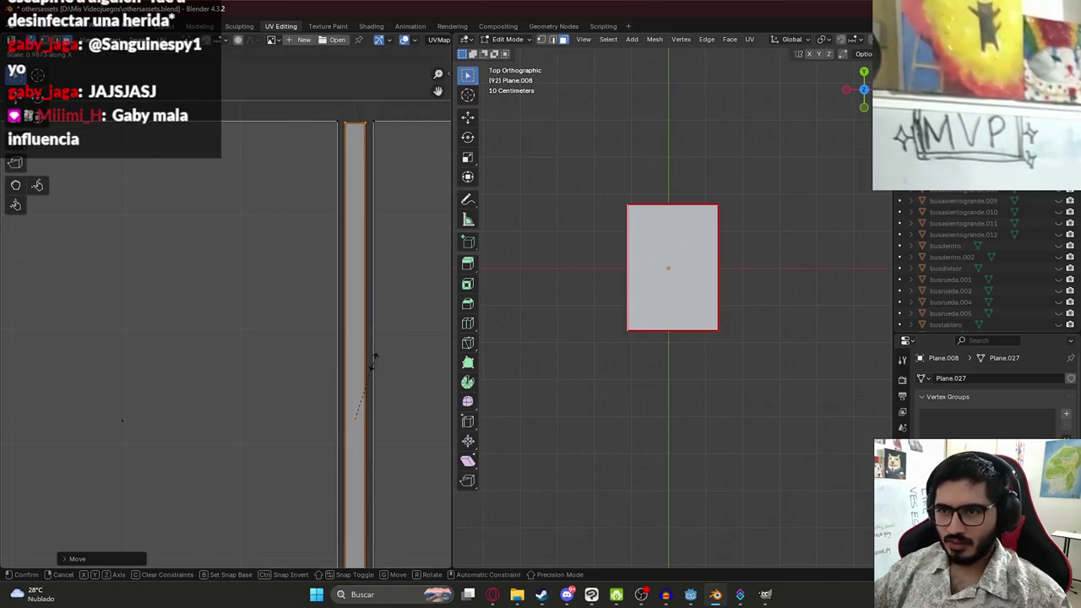
{"action": "left_click", "coordinate": [406, 346]}
{"action": "scroll", "coordinate": [361, 369], "scroll_direction": "down", "scroll_amount": 4}
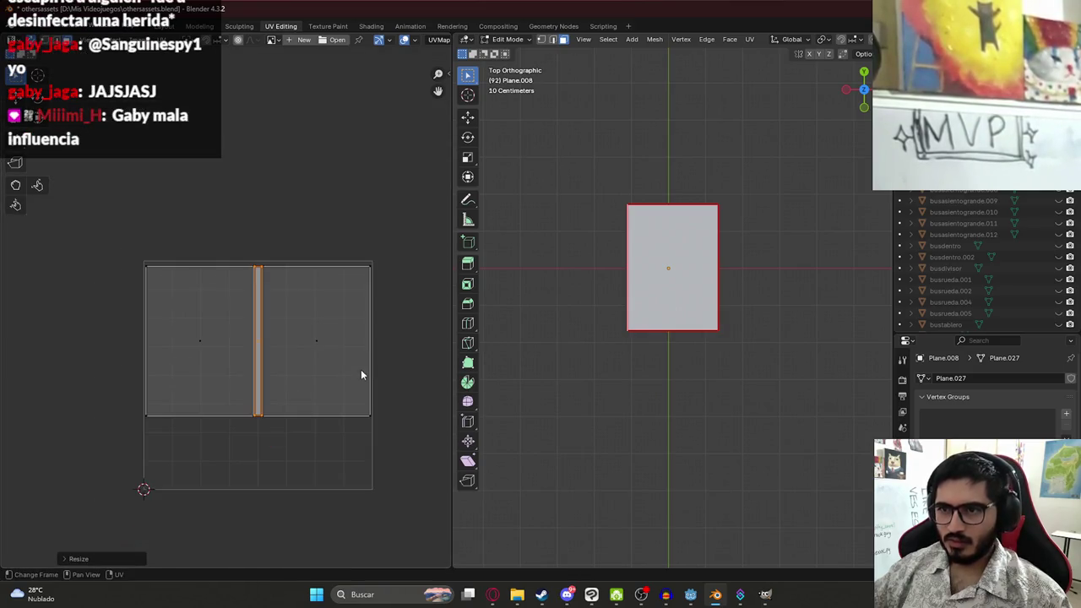
{"action": "mouse_move", "coordinate": [25, 255]}
{"action": "left_mouse_down"}
{"action": "mouse_move", "coordinate": [68, 506]}
{"action": "mouse_move", "coordinate": [88, 493]}
{"action": "left_mouse_up"}
Rotate the side strip 90° and place it just below the cover islands
{"action": "type", "text": "r90"}
{"action": "key", "text": "Return"}
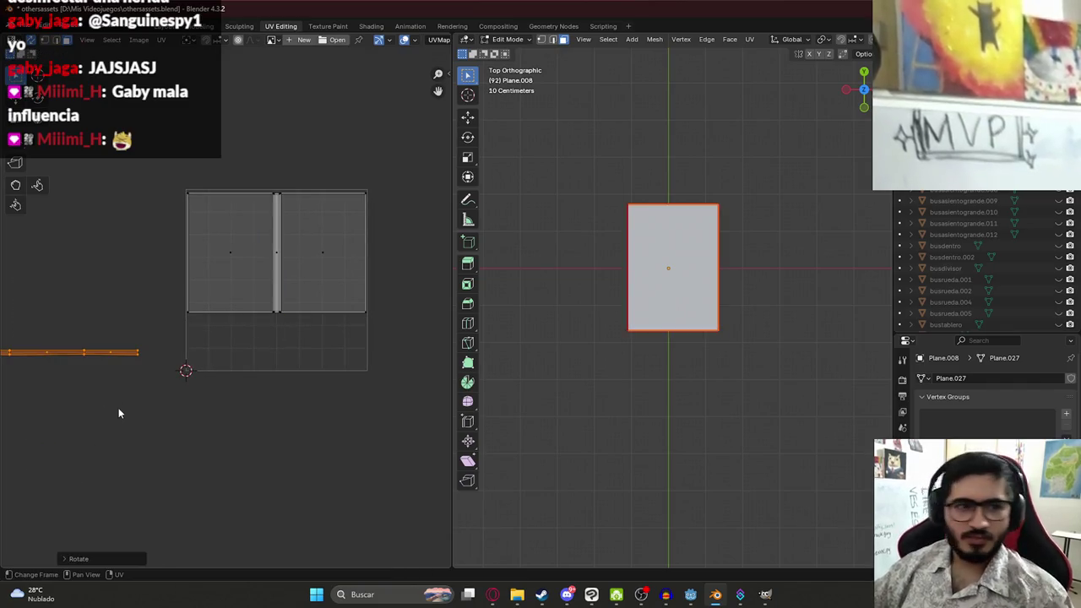
{"action": "key", "text": "g"}
{"action": "left_click", "coordinate": [381, 373]}
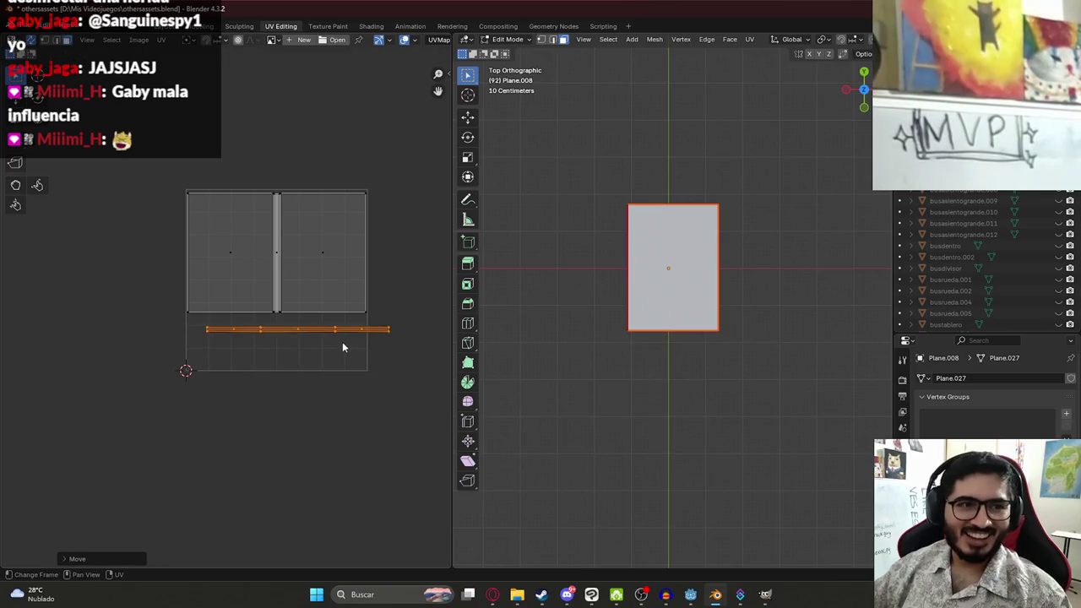
{"action": "scroll", "coordinate": [342, 344], "scroll_direction": "up", "scroll_amount": 4}
{"action": "scroll", "coordinate": [200, 400], "scroll_direction": "down", "scroll_amount": 3}
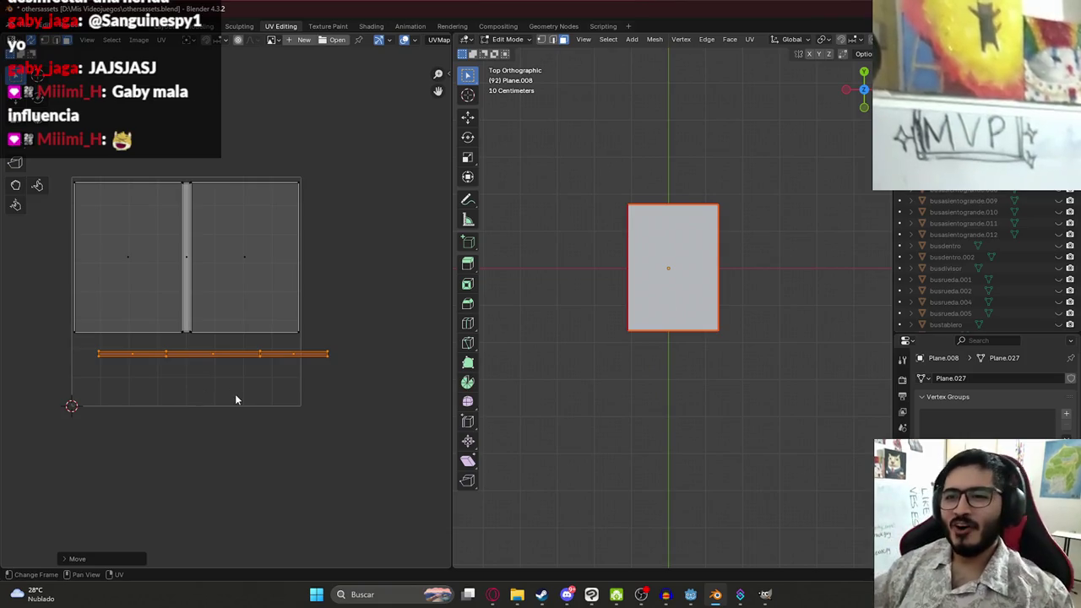
Widen the horizontal strip along the X axis
{"action": "key", "text": "s"}
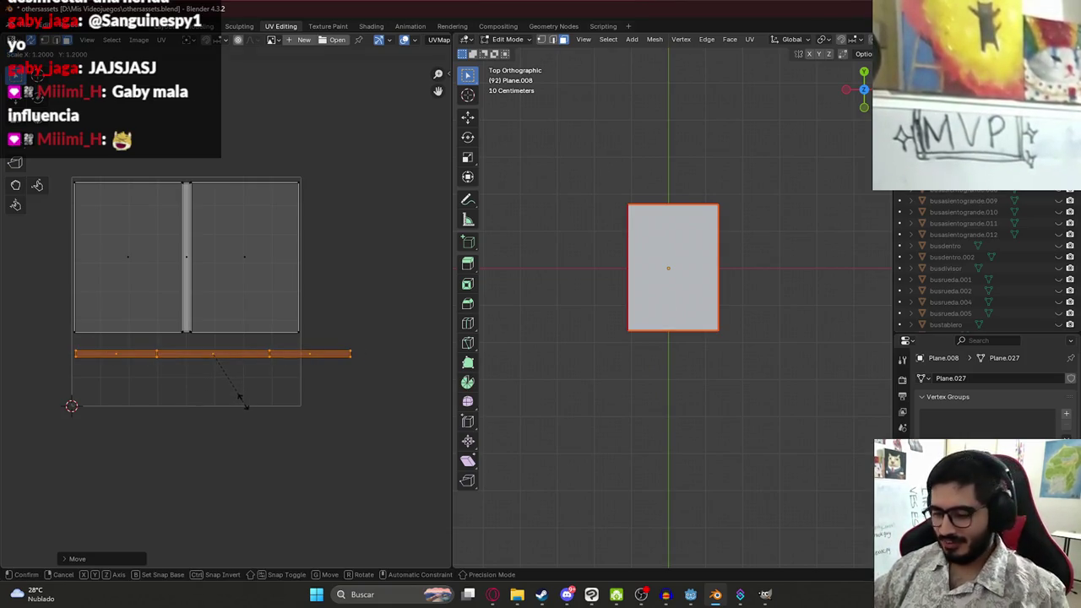
{"action": "key", "text": "y"}
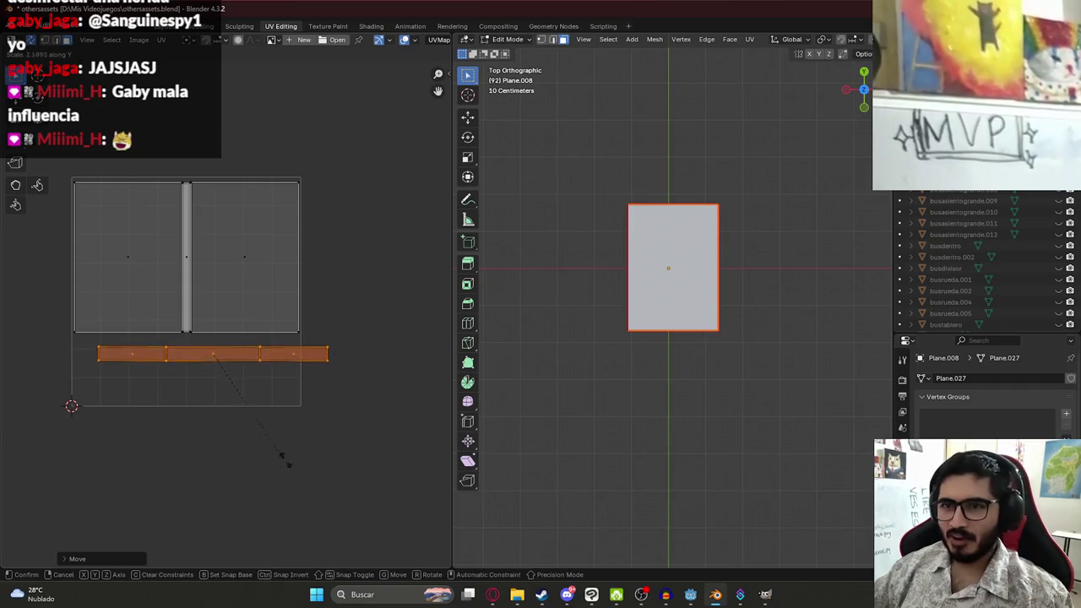
{"action": "key", "text": "x"}
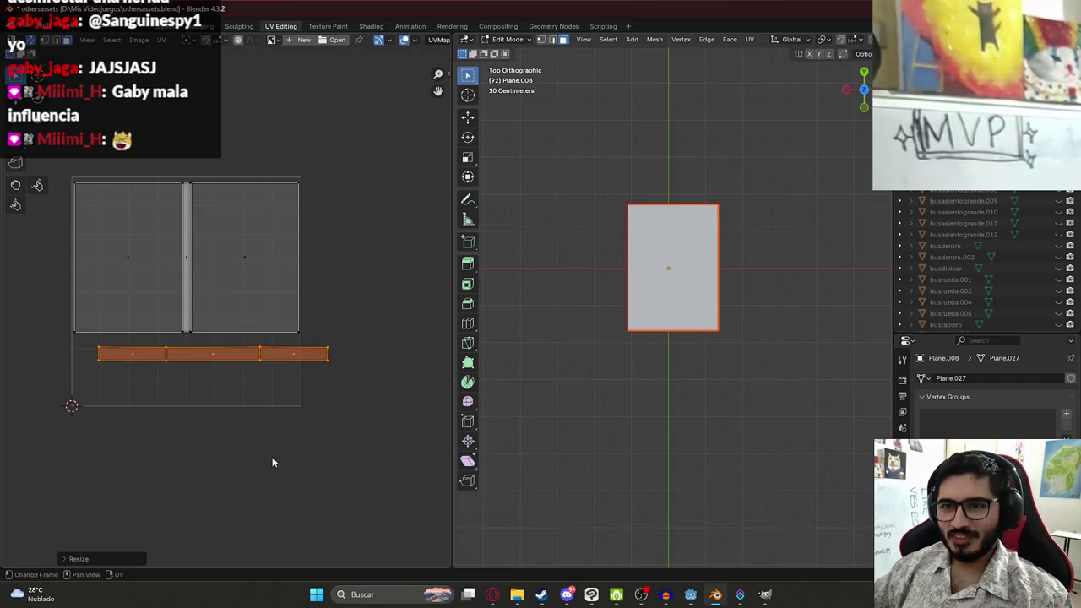
{"action": "left_click", "coordinate": [254, 404]}
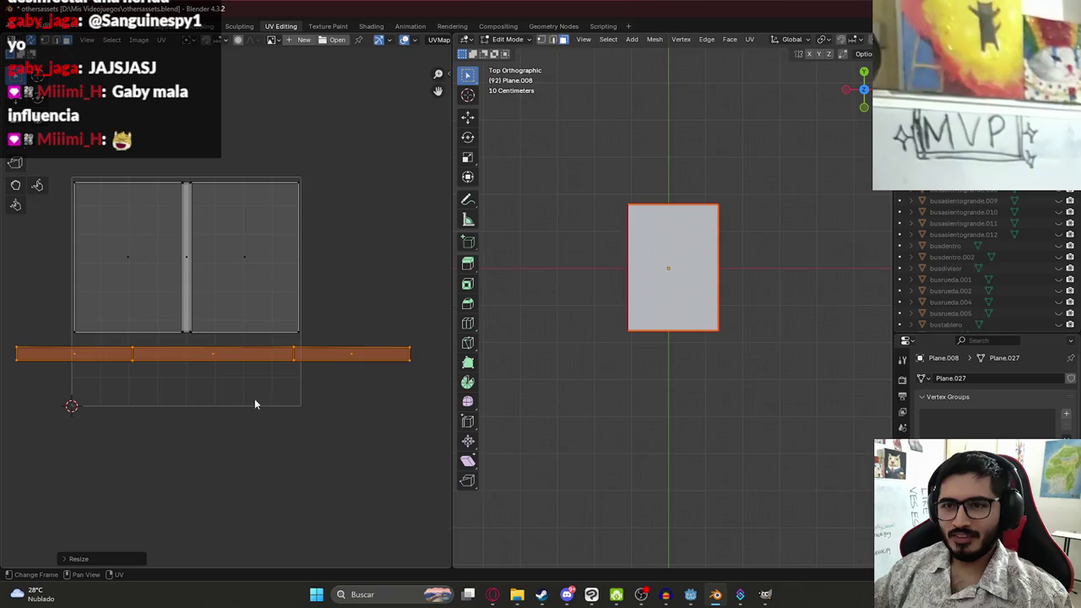
Split faces off the strip and rearrange the pieces beneath the covers
{"action": "left_click", "coordinate": [159, 358]}
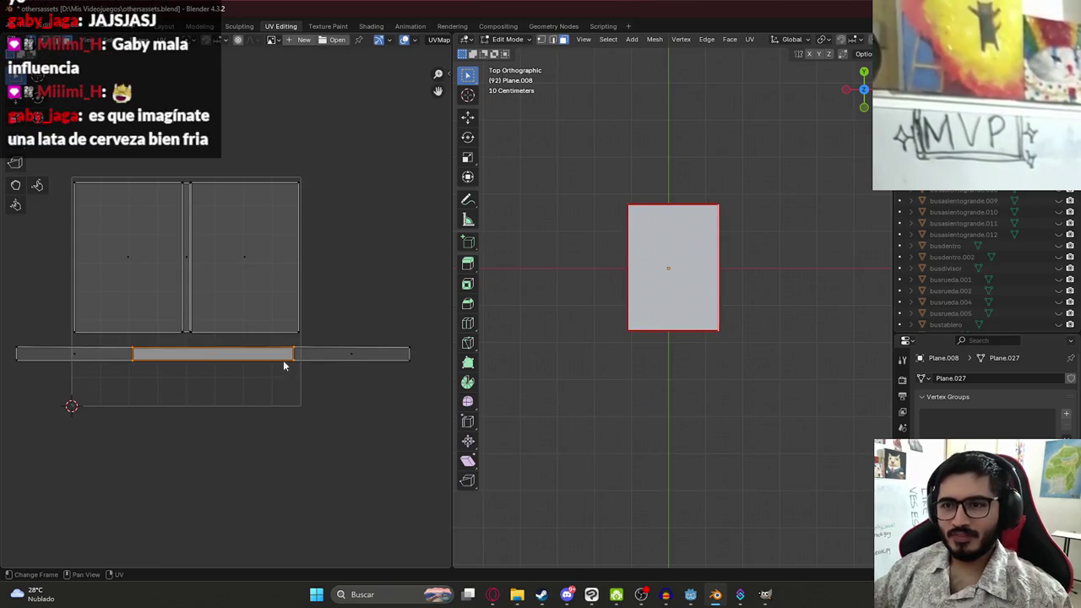
{"action": "left_click", "coordinate": [342, 354]}
{"action": "key", "text": "g"}
{"action": "left_click", "coordinate": [130, 371]}
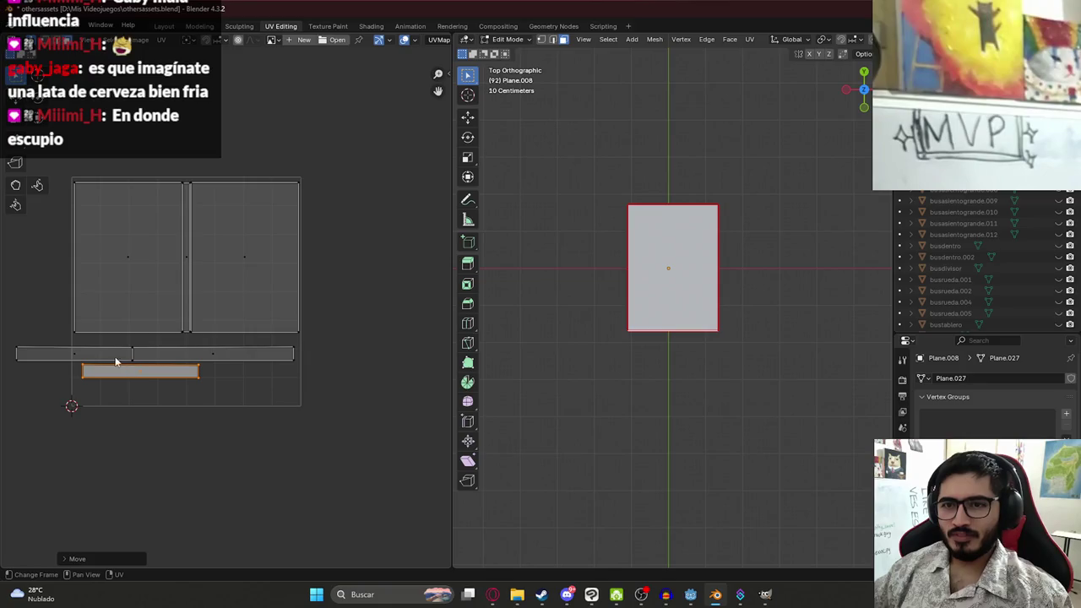
{"action": "scroll", "coordinate": [321, 362], "scroll_direction": "up", "scroll_amount": 5}
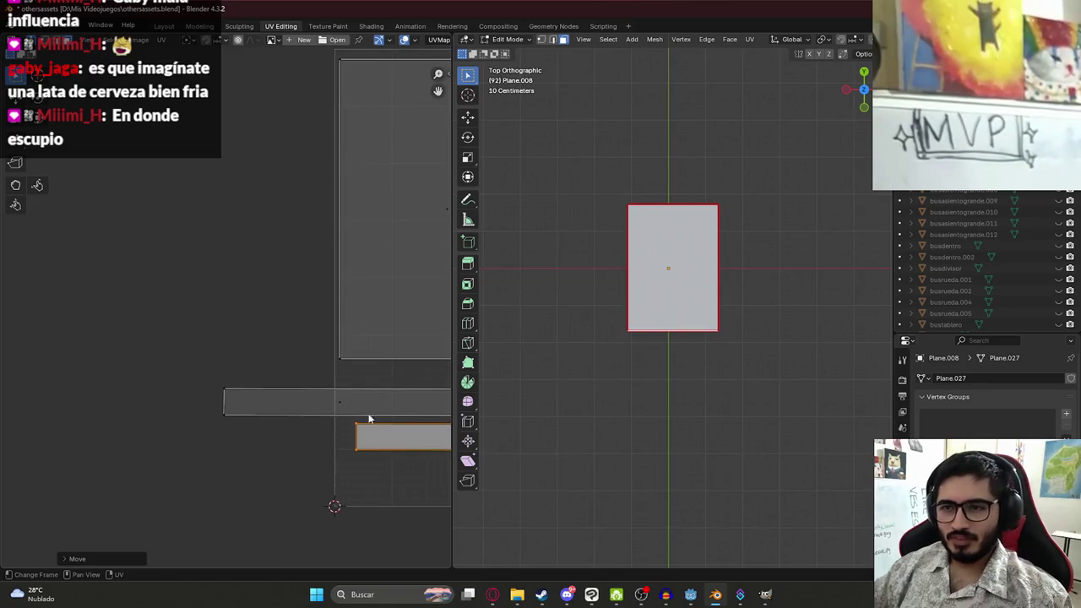
{"action": "key", "text": "g"}
{"action": "left_click", "coordinate": [224, 418]}
{"action": "scroll", "coordinate": [257, 457], "scroll_direction": "up", "scroll_amount": 4}
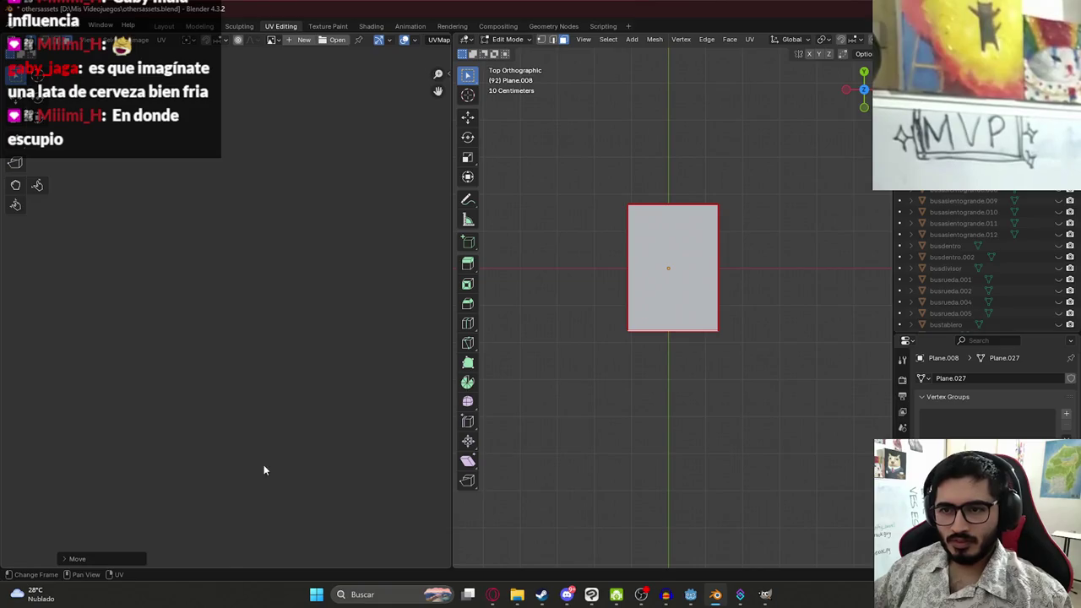
{"action": "key", "text": "g"}
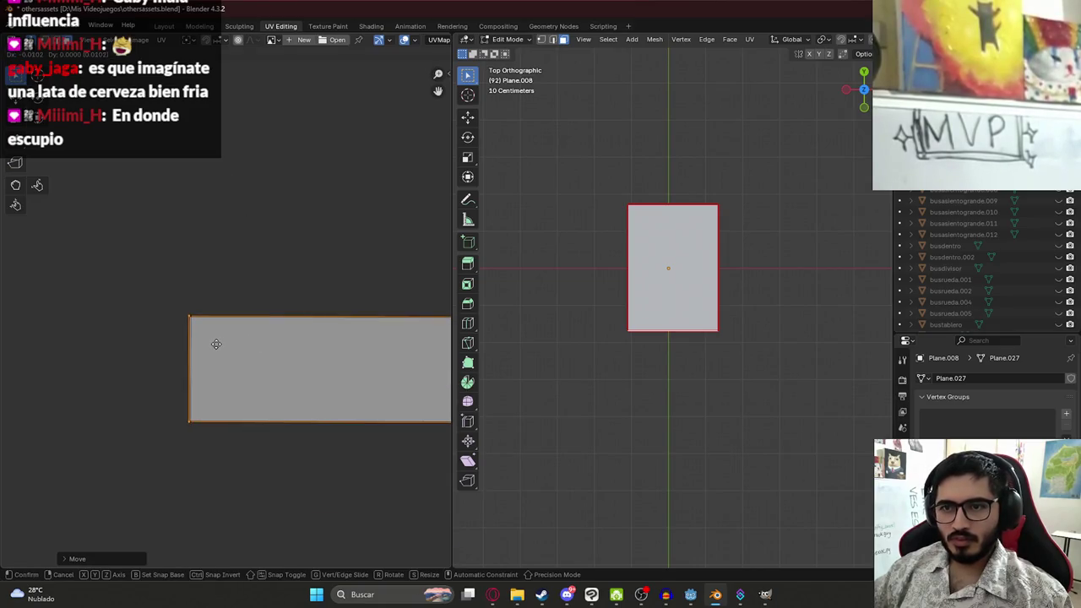
{"action": "left_click", "coordinate": [218, 343]}
{"action": "scroll", "coordinate": [218, 344], "scroll_direction": "down", "scroll_amount": 5}
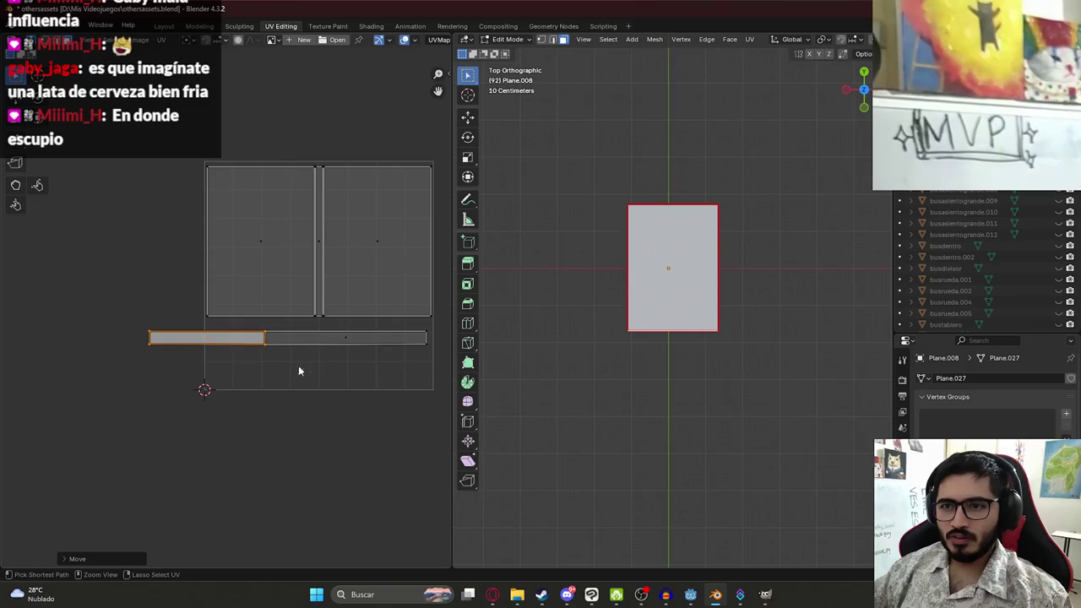
{"action": "scroll", "coordinate": [265, 359], "scroll_direction": "up", "scroll_amount": 5}
{"action": "scroll", "coordinate": [354, 397], "scroll_direction": "down", "scroll_amount": 4}
Select both strip pieces and rescale them together
{"action": "left_click_drag", "start_coordinate": [380, 414], "coordinate": [175, 369]}
{"action": "left_click", "coordinate": [82, 380], "text": "shift"}
{"action": "key", "text": "s"}
{"action": "left_click", "coordinate": [406, 428]}
{"action": "key", "text": "g"}
{"action": "key", "text": "Escape"}
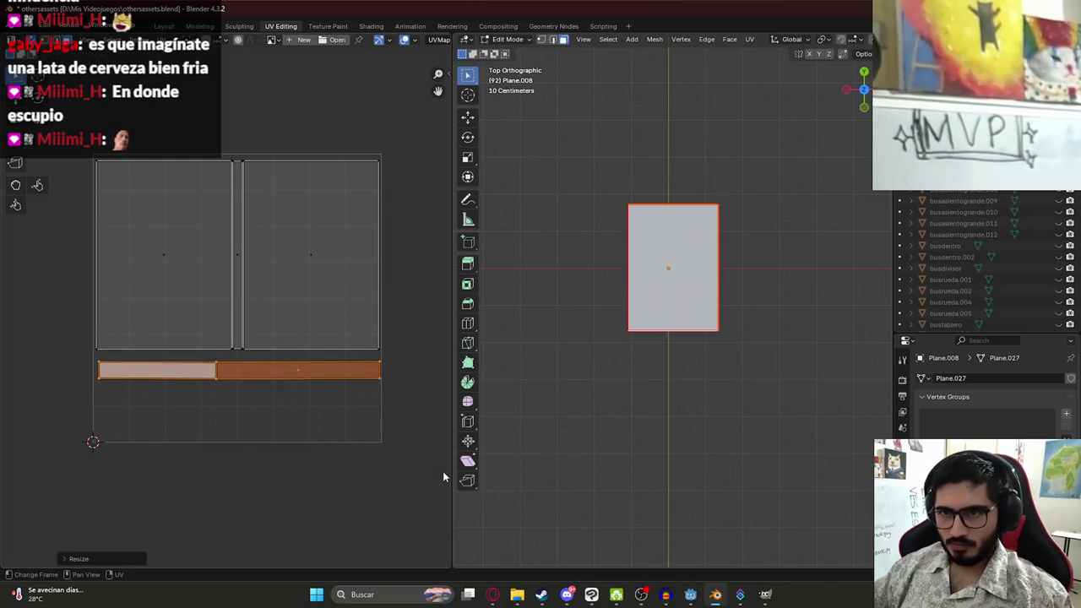
Move the covers and strip down together inside the UV grid, and save othersassets.blend
{"action": "left_click_drag", "start_coordinate": [86, 132], "coordinate": [360, 446]}
{"action": "key", "text": "g"}
{"action": "left_click", "coordinate": [357, 439]}
{"action": "key", "text": "ctrl+s"}
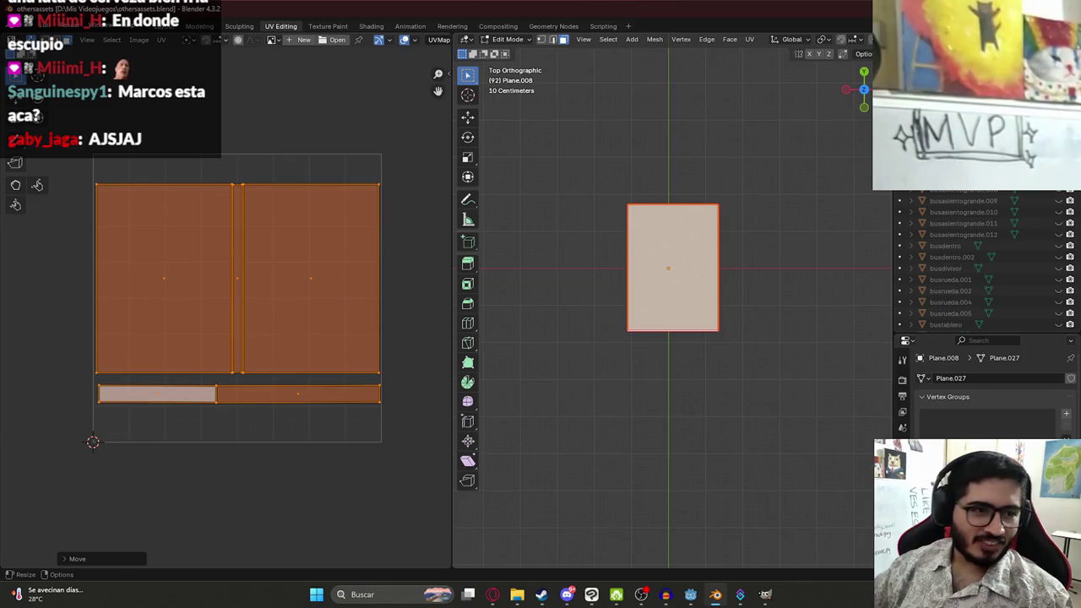
Reselect only the left cover island and save the blend file
{"action": "left_click", "coordinate": [290, 124]}
{"action": "left_click", "coordinate": [196, 270]}
{"action": "key", "text": "ctrl+s"}
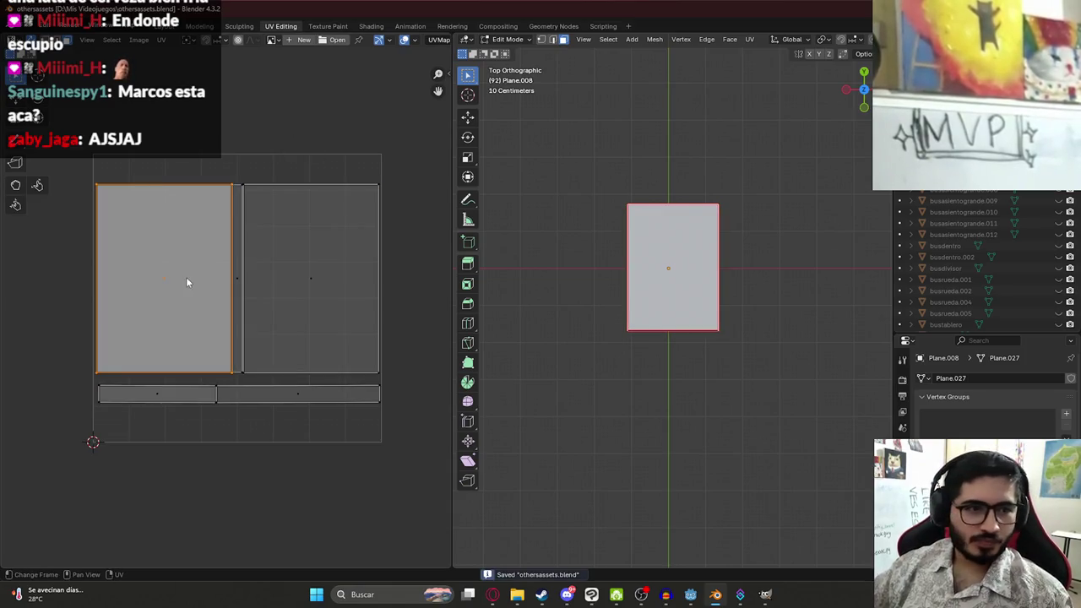
{"action": "scroll", "coordinate": [165, 275], "scroll_direction": "down", "scroll_amount": 2}
{"action": "scroll", "coordinate": [253, 319], "scroll_direction": "up", "scroll_amount": 4}
{"action": "scroll", "coordinate": [292, 318], "scroll_direction": "down", "scroll_amount": 2}
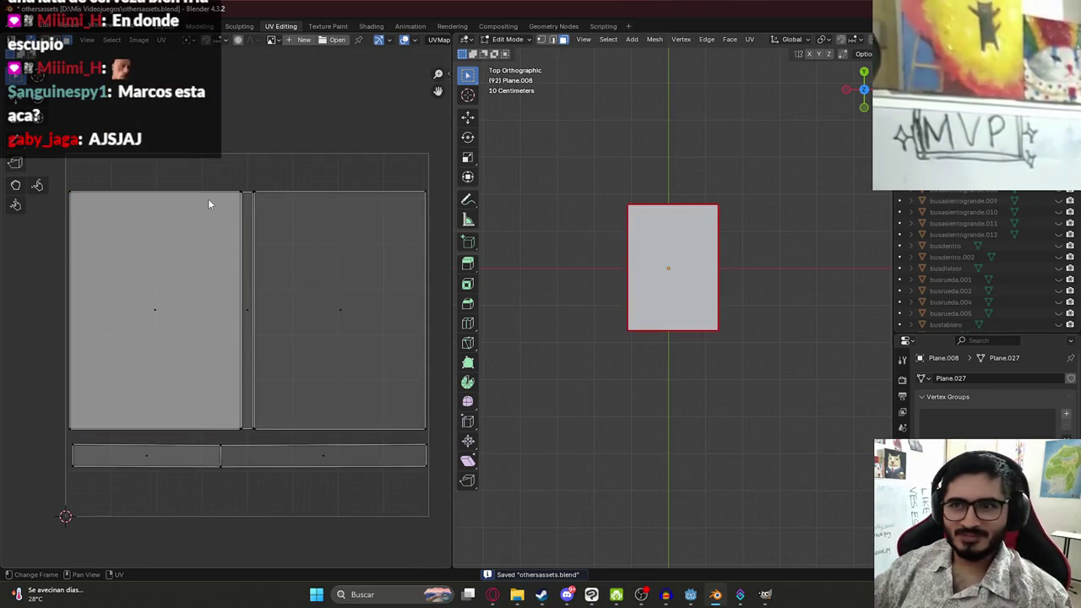
Select all UV islands and export the UV layout as LibroMitosYLeyendasUV
{"action": "key", "text": "a"}
{"action": "left_click", "coordinate": [31, 25]}
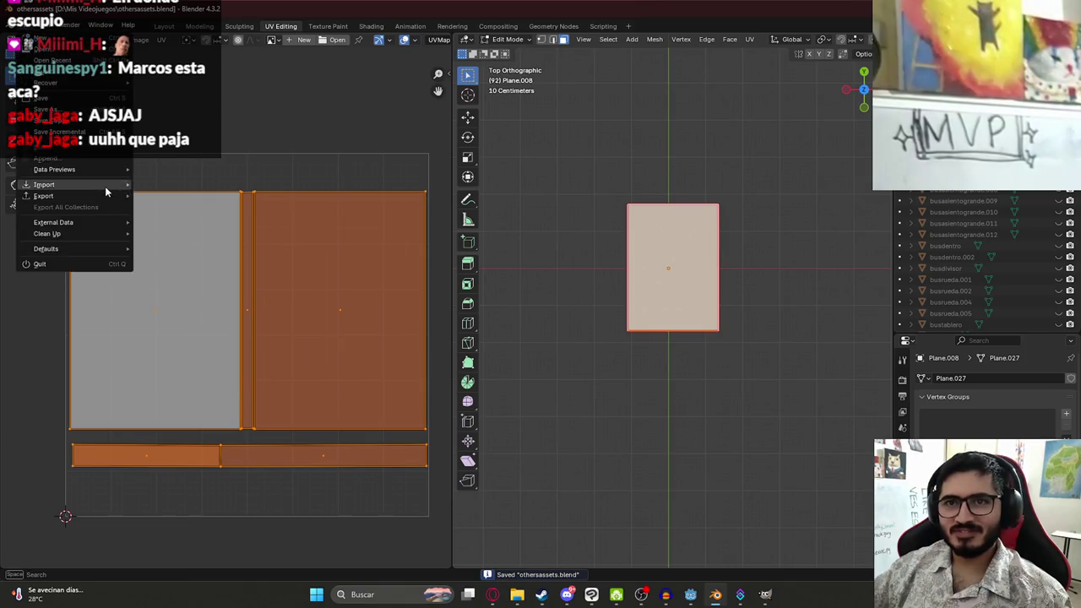
{"action": "mouse_move", "coordinate": [106, 193]}
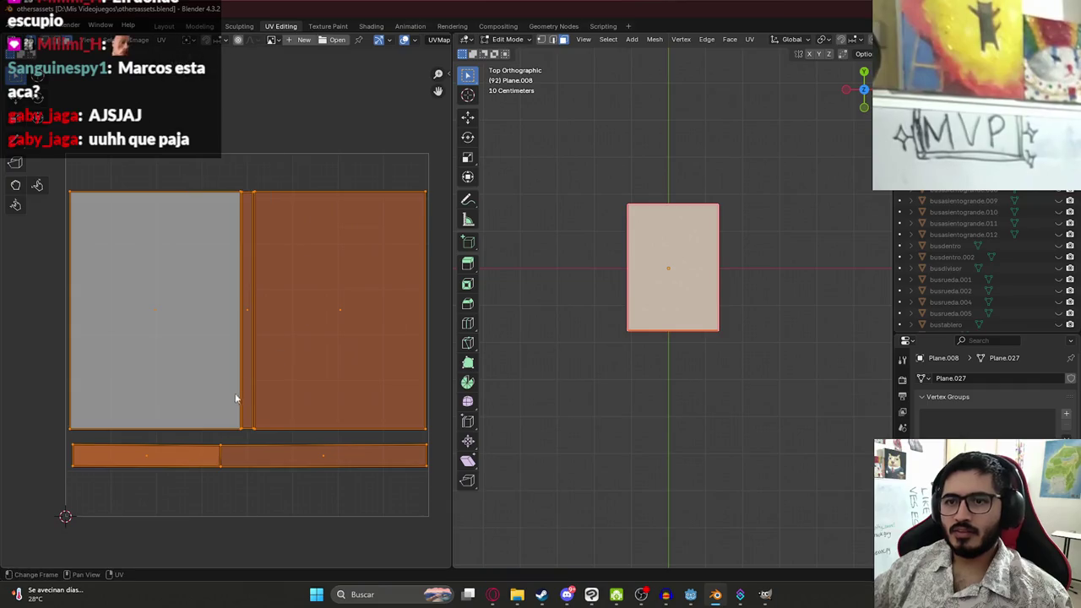
{"action": "left_click", "coordinate": [169, 42]}
{"action": "left_click", "coordinate": [188, 376]}
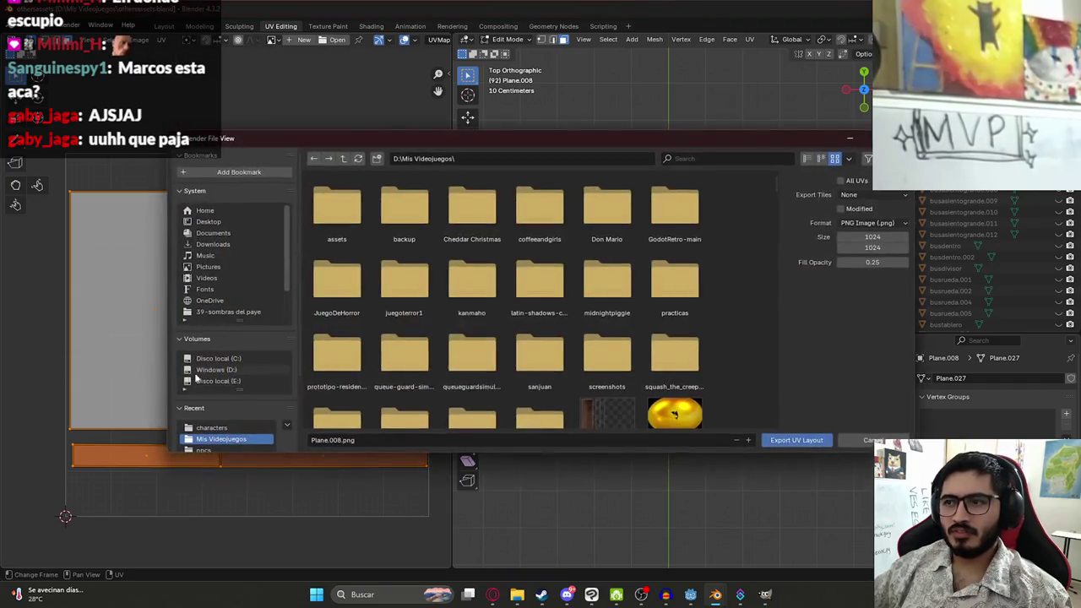
{"action": "left_click", "coordinate": [365, 440]}
{"action": "type", "text": "Mito"}
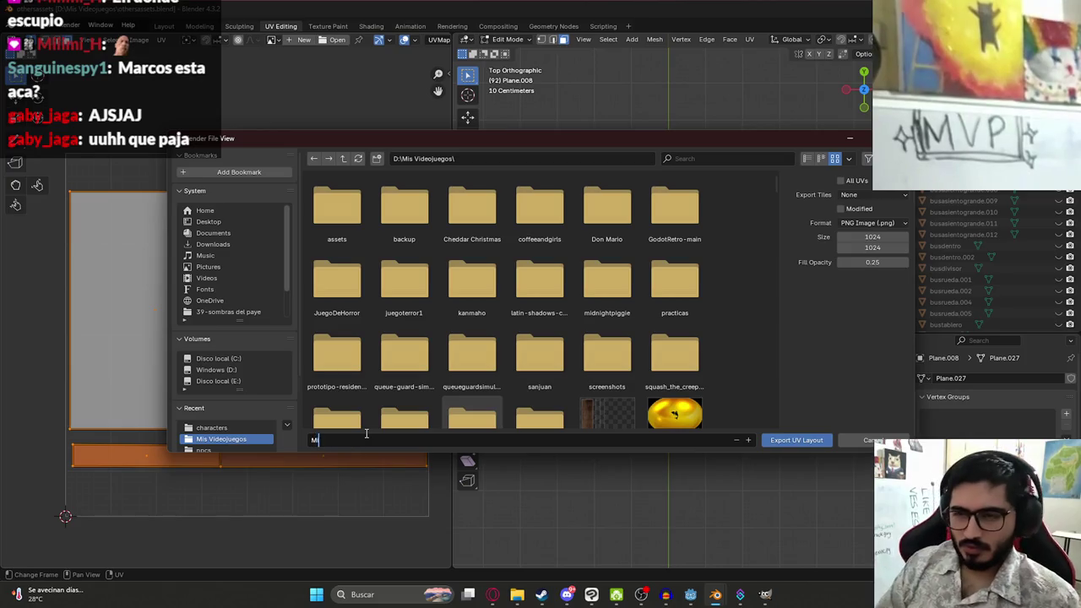
{"action": "type", "text": "LibroMitosYLeyendasUV"}
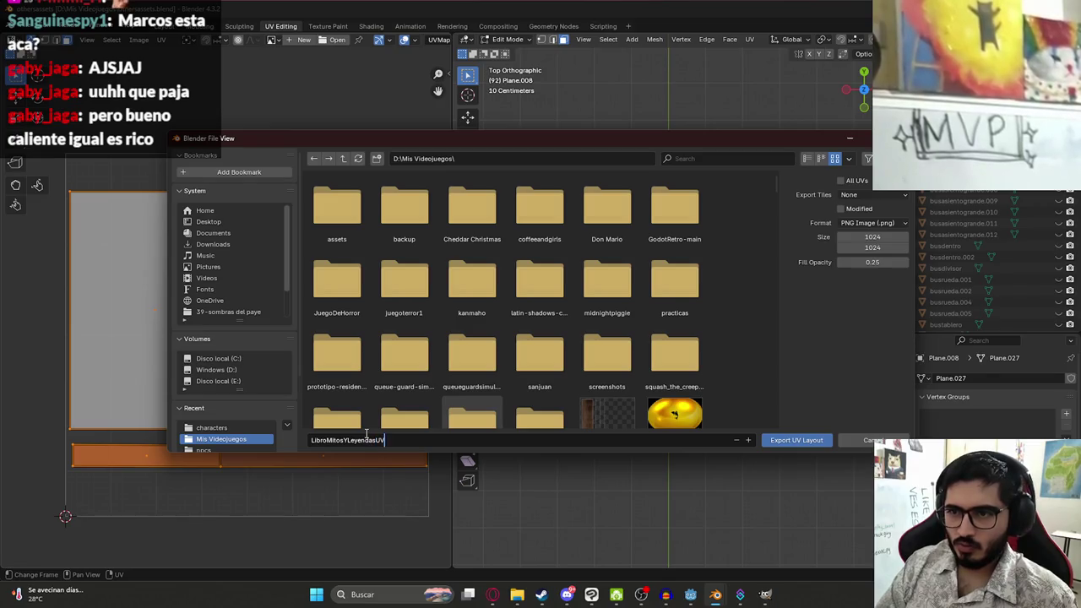
{"action": "key", "text": "Return"}
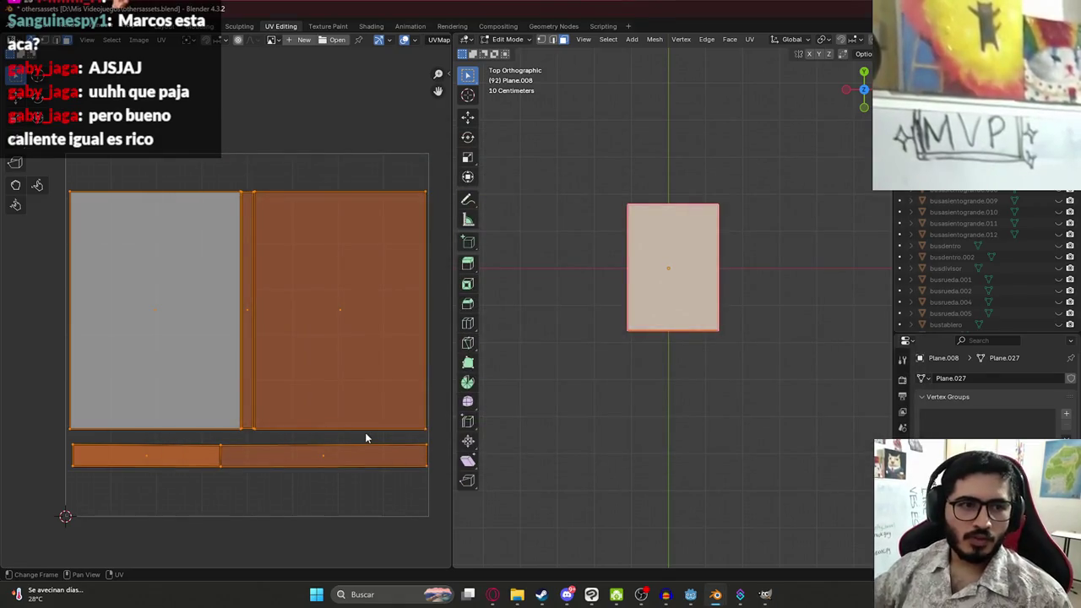
{"action": "scroll", "coordinate": [274, 388], "scroll_direction": "down", "scroll_amount": 2}
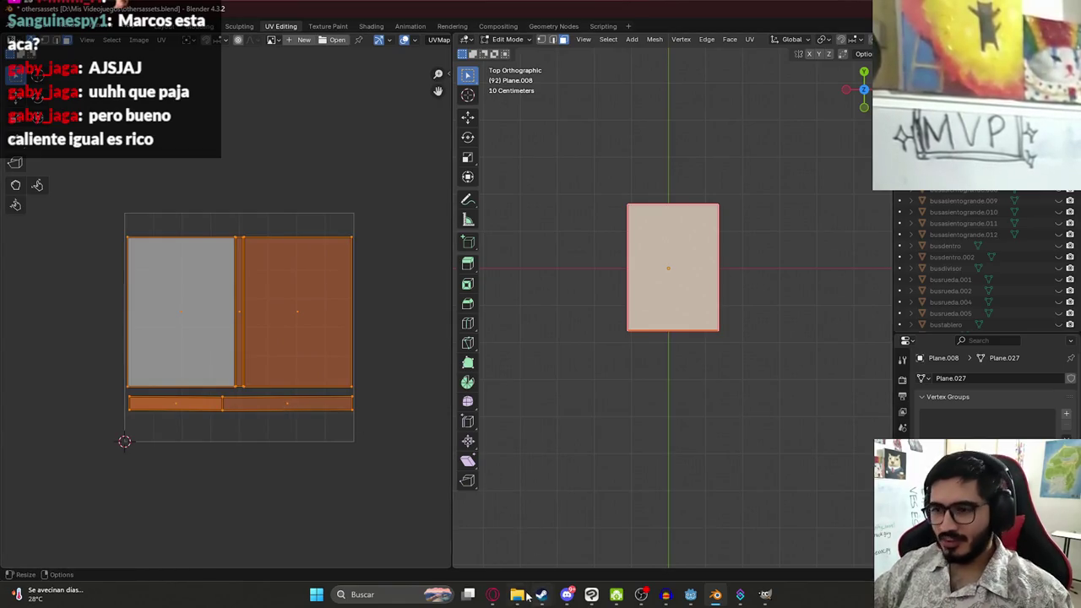
Duplicate CowUV.clip in Mis Videojuegos and rename the copy LibroMitosYLeyendas.clip
{"action": "mouse_move", "coordinate": [517, 595]}
{"action": "left_click", "coordinate": [460, 540]}
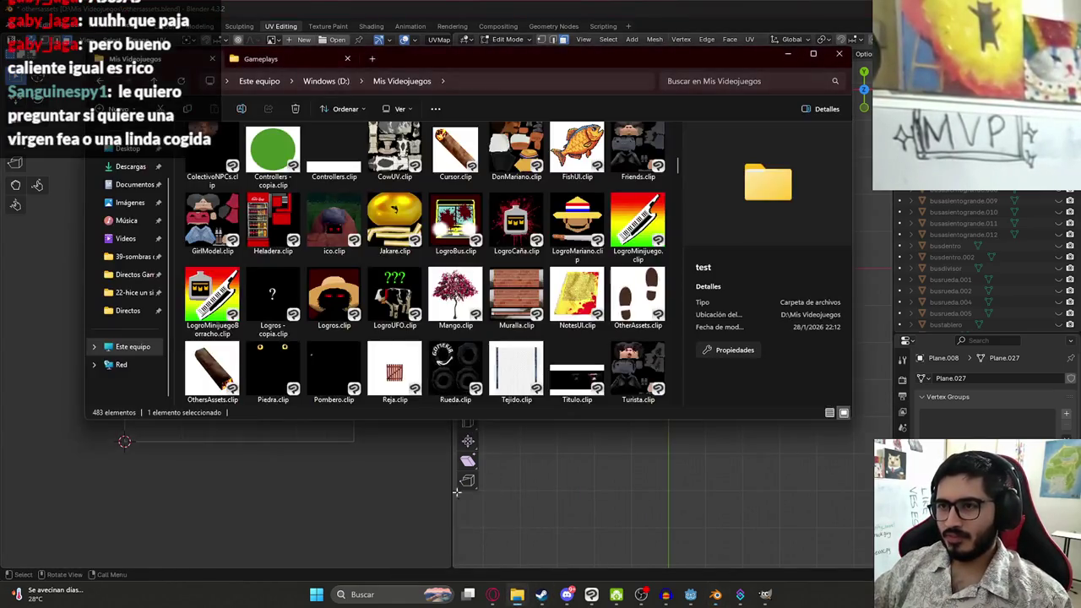
{"action": "left_click", "coordinate": [482, 229]}
{"action": "left_click", "coordinate": [402, 302]}
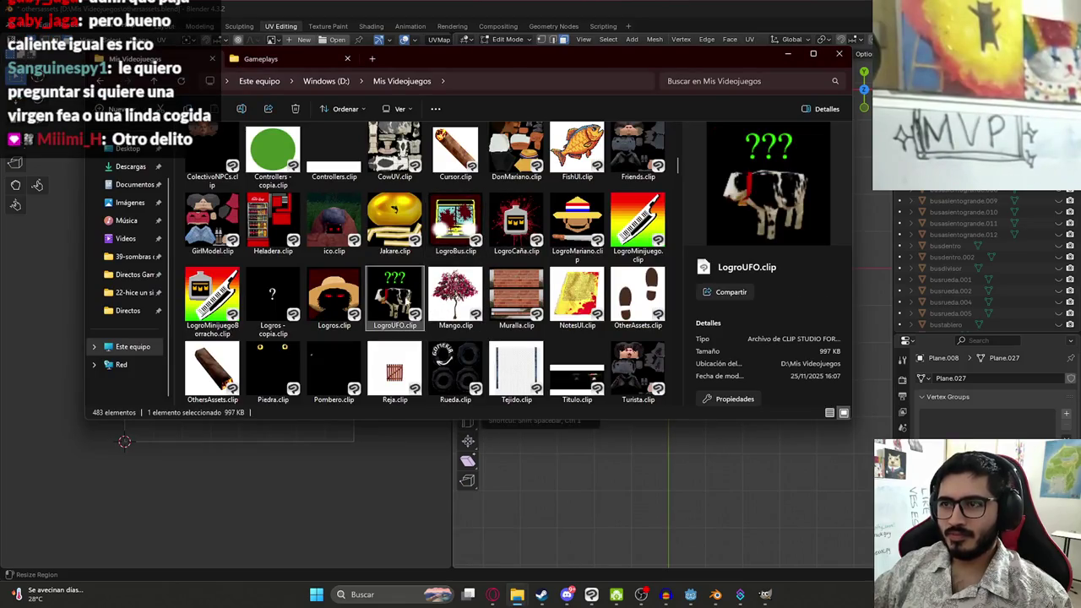
{"action": "key", "text": "Up"}
{"action": "key", "text": "ctrl+c"}
{"action": "key", "text": "ctrl+v"}
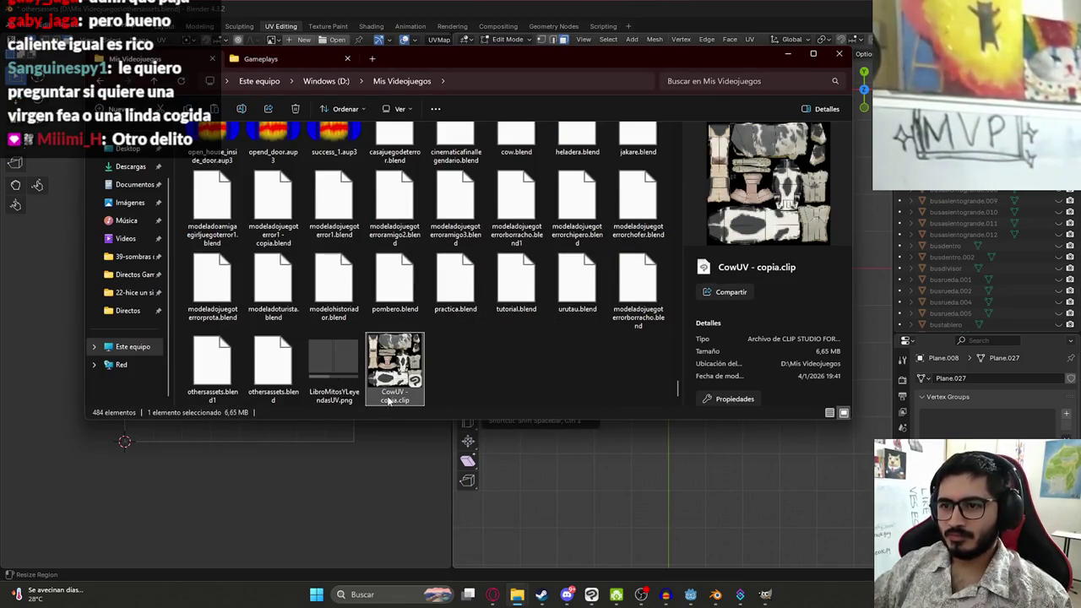
{"action": "key", "text": "F2"}
{"action": "type", "text": "LibroMitos"}
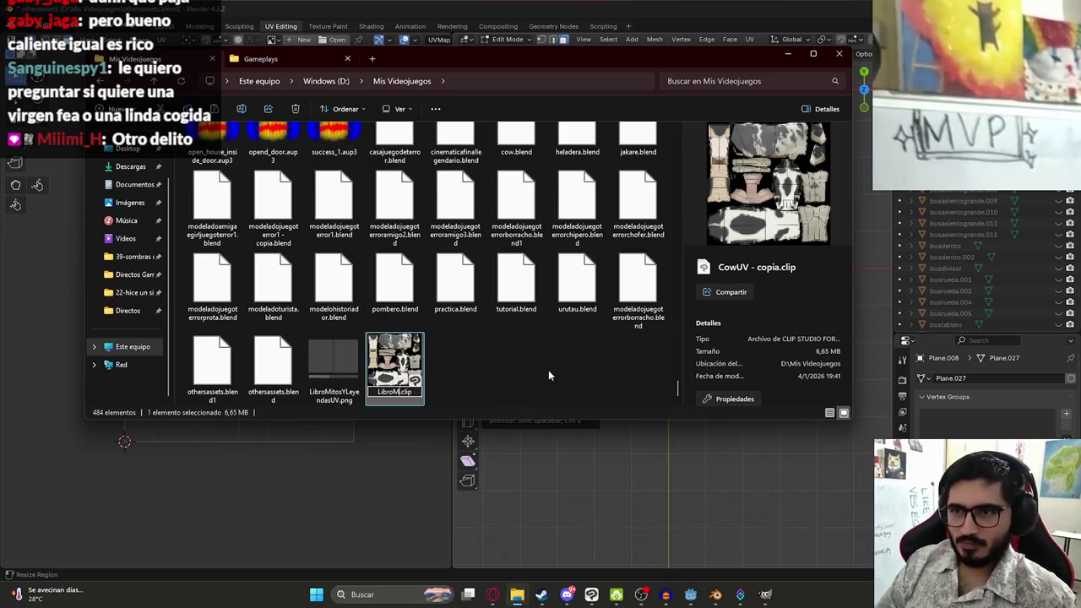
{"action": "type", "text": "YLeyendas"}
{"action": "key", "text": "Return"}
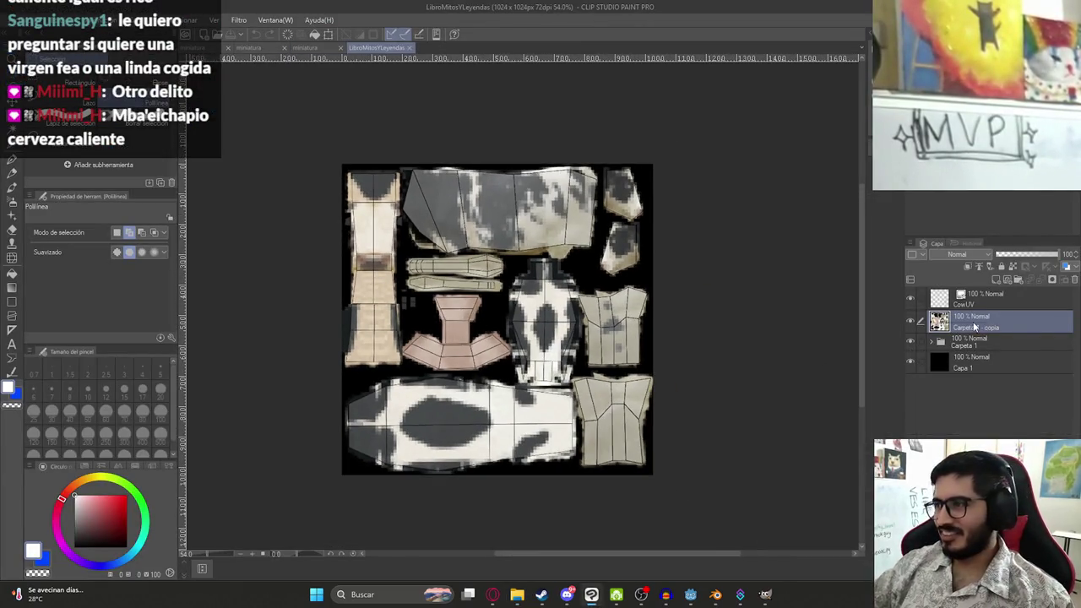
Delete the old copy layer and the VacaReferencia layers, keeping Carpeta 1 and Capa 1
{"action": "right_click", "coordinate": [940, 333]}
{"action": "right_click", "coordinate": [941, 306]}
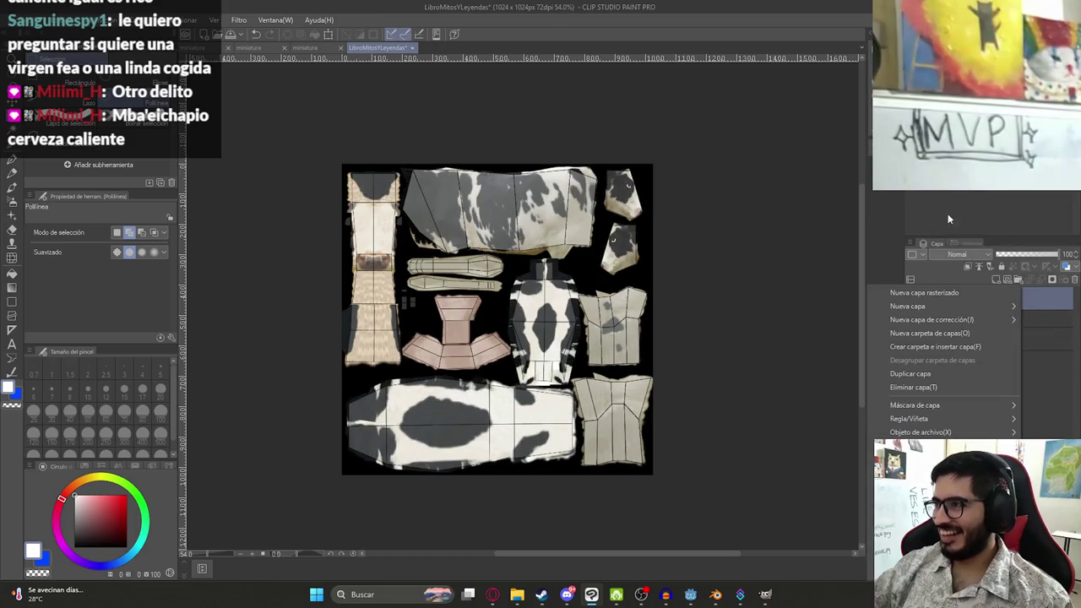
{"action": "left_click", "coordinate": [924, 386]}
{"action": "left_click", "coordinate": [933, 297]}
{"action": "scroll", "coordinate": [988, 363], "scroll_direction": "down", "scroll_amount": 3}
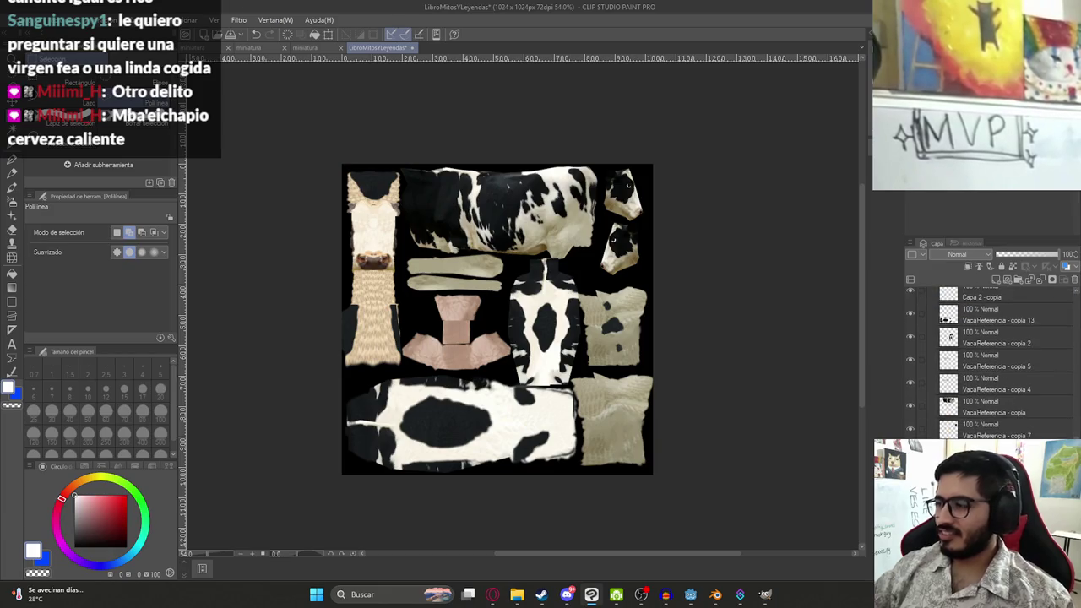
{"action": "left_click", "coordinate": [997, 429], "text": "shift"}
{"action": "right_click", "coordinate": [971, 346]}
{"action": "key", "text": "Escape"}
{"action": "key", "text": "Delete"}
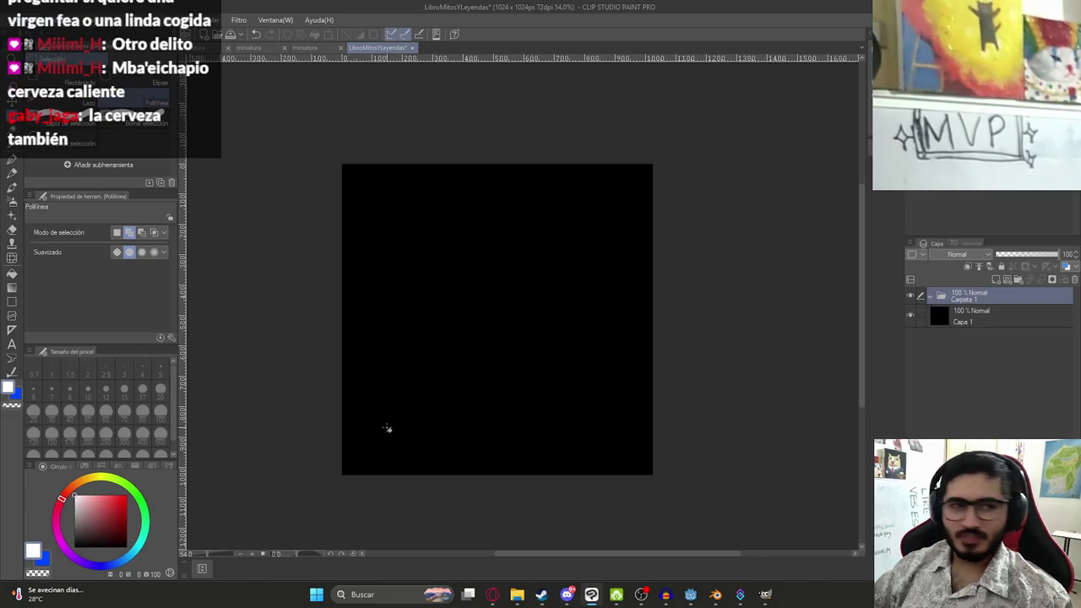
{"action": "scroll", "coordinate": [300, 304], "scroll_direction": "down", "scroll_amount": 1}
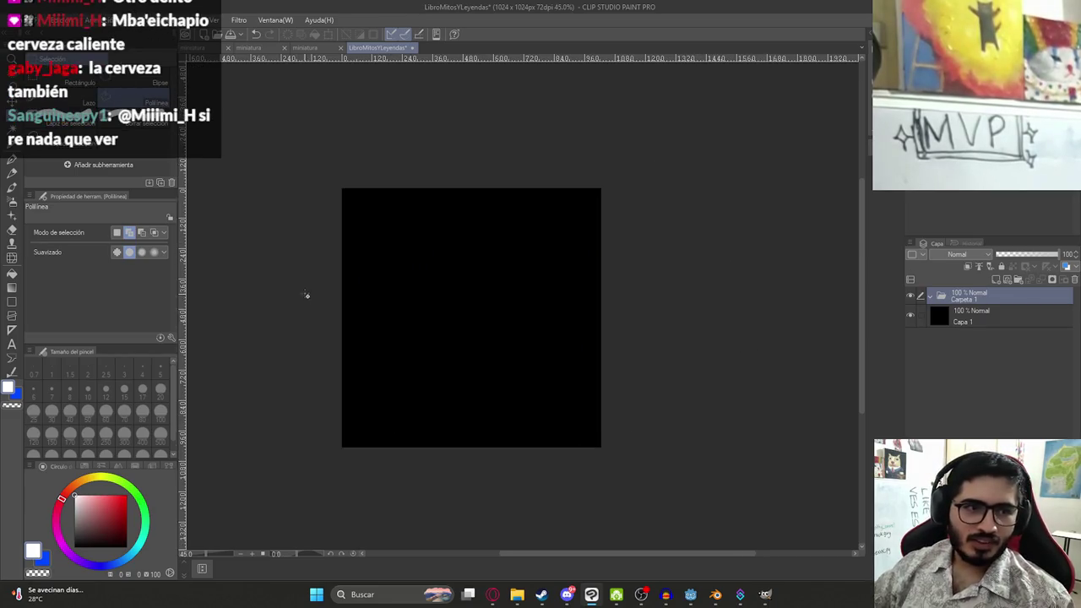
{"action": "scroll", "coordinate": [306, 292], "scroll_direction": "up", "scroll_amount": 2}
{"action": "scroll", "coordinate": [353, 307], "scroll_direction": "down", "scroll_amount": 1}
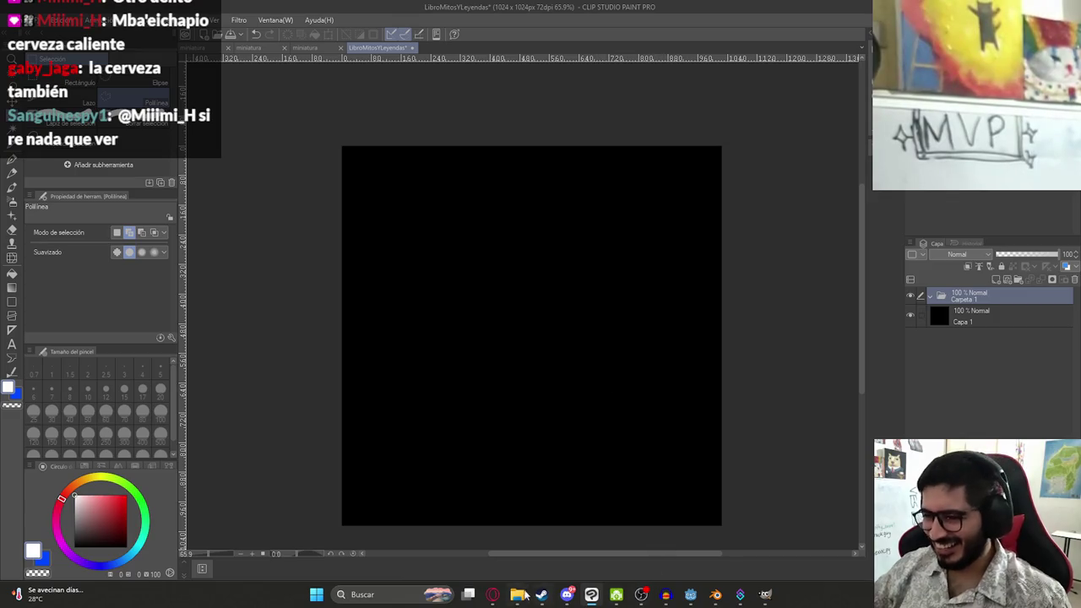
Import LibroMitosYLeyendasUV.png from Mis Videojuegos as a new layer
{"action": "mouse_move", "coordinate": [525, 594]}
{"action": "left_click", "coordinate": [455, 532]}
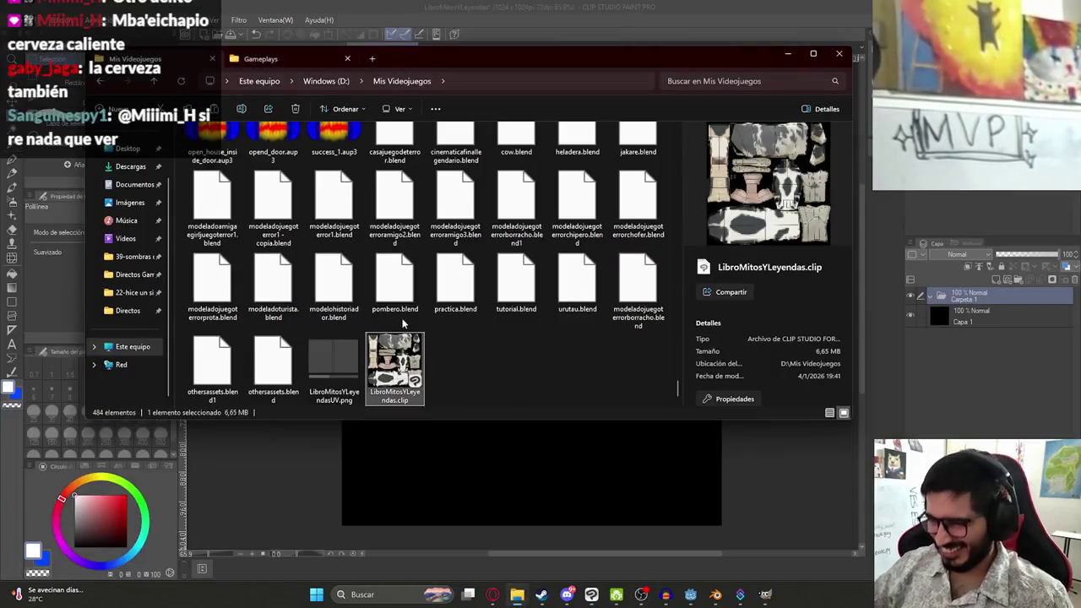
{"action": "left_click", "coordinate": [338, 366]}
{"action": "left_click_drag", "start_coordinate": [994, 297], "coordinate": [992, 305]}
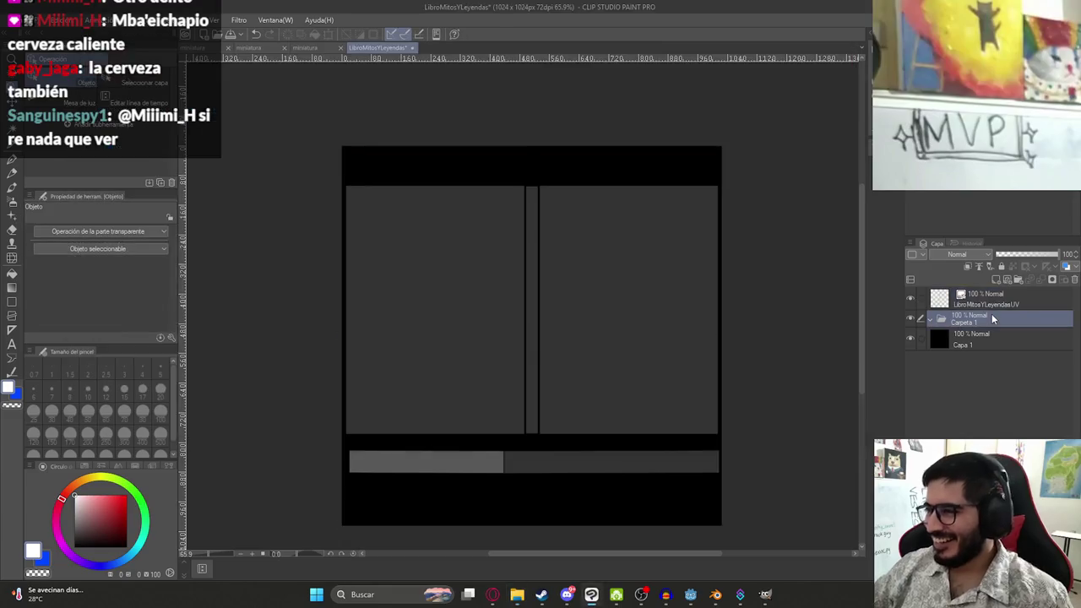
Paste the Gemini Mitos y Leyendas cover and shrink it to the canvas height
{"action": "left_click", "coordinate": [494, 594]}
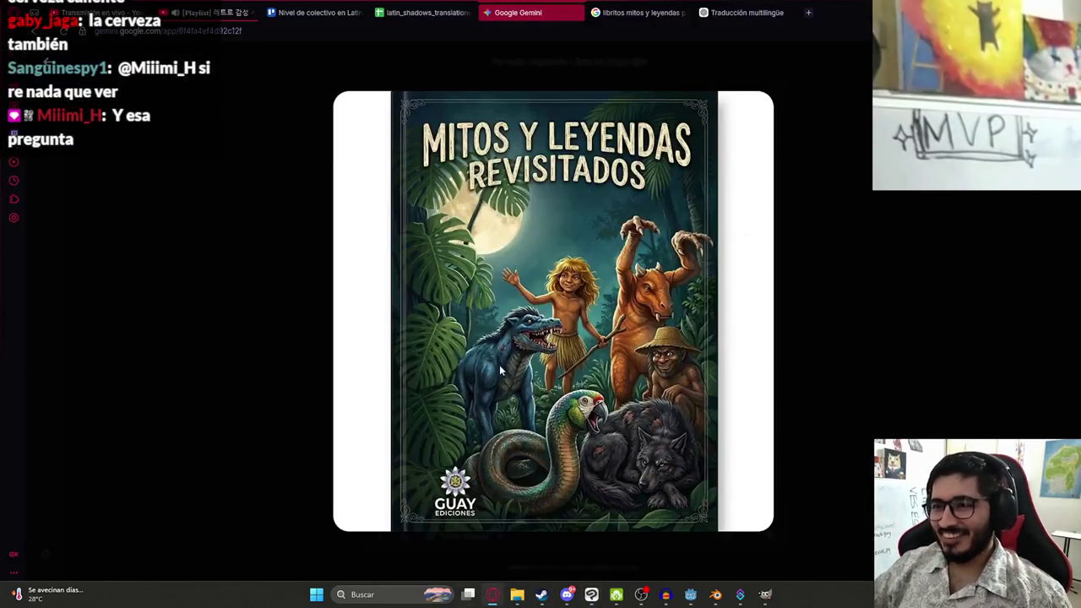
{"action": "right_click", "coordinate": [500, 141]}
{"action": "left_click", "coordinate": [551, 204]}
{"action": "key", "text": "alt+Tab"}
{"action": "key", "text": "ctrl+v"}
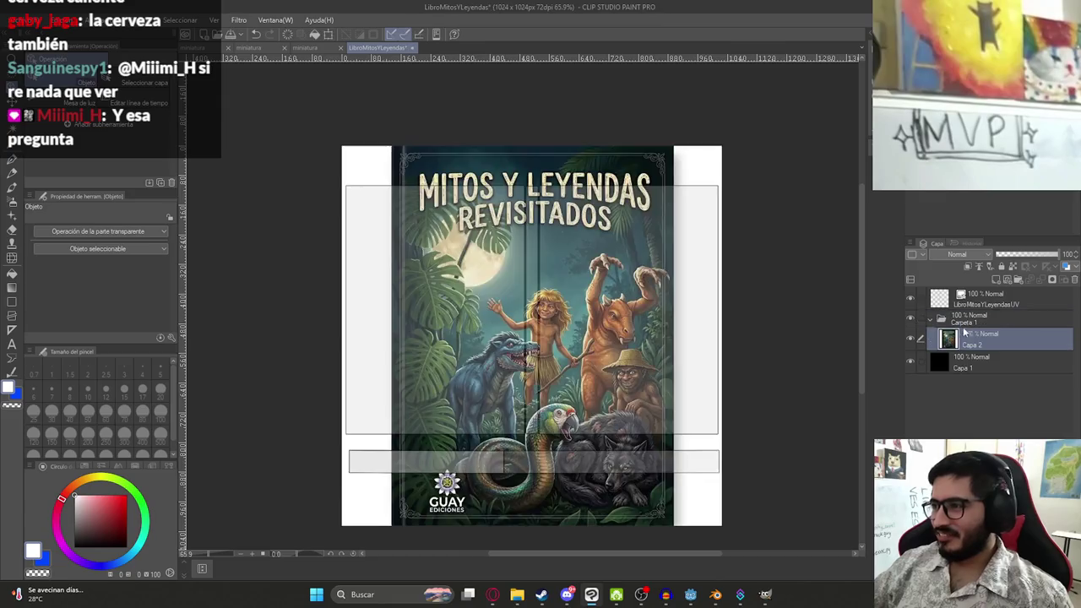
{"action": "key", "text": "ctrl+t"}
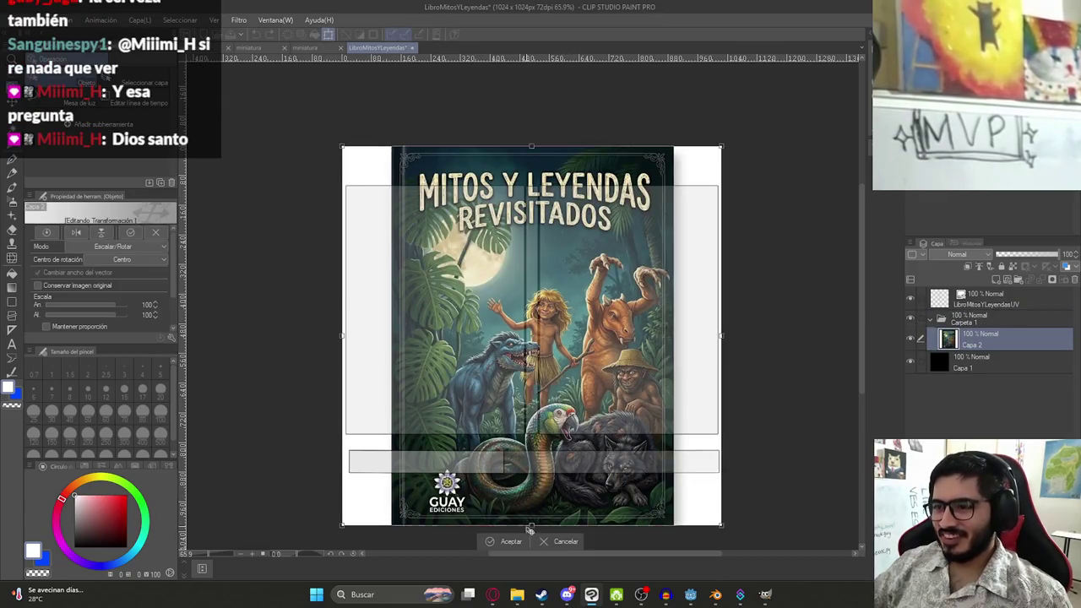
{"action": "left_click_drag", "start_coordinate": [531, 525], "coordinate": [531, 498]}
{"action": "key", "text": "Return"}
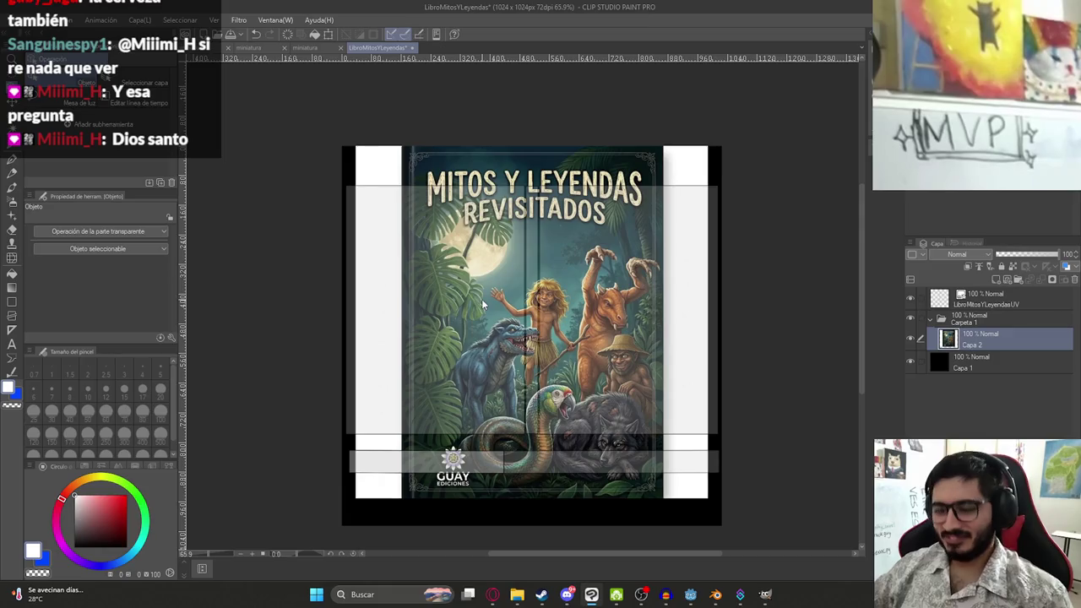
Delete the white strips on both sides of the cover and duplicate the cover layer
{"action": "key", "text": "k"}
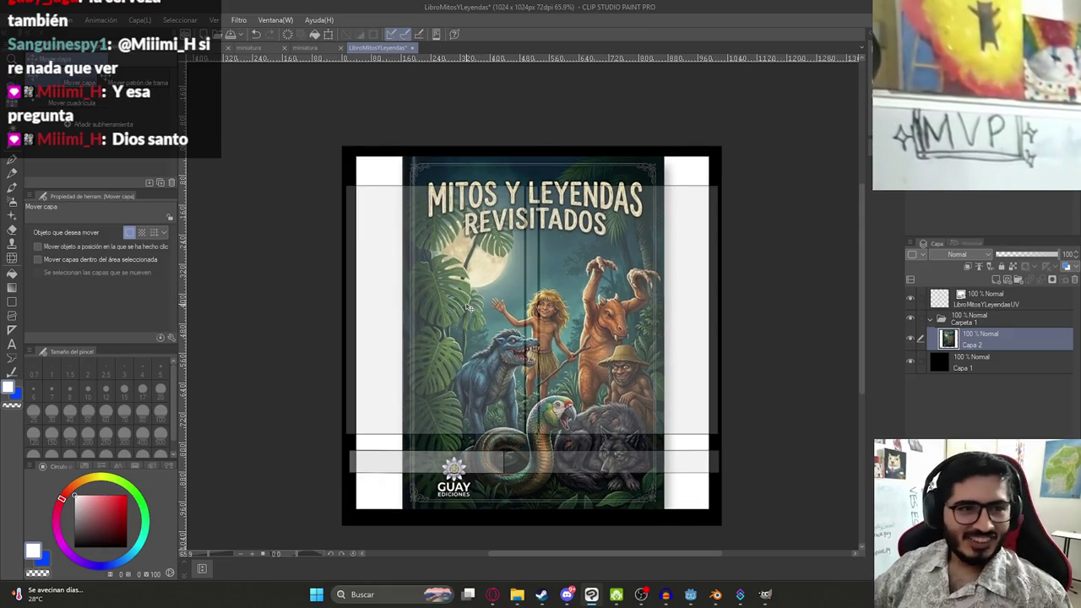
{"action": "key", "text": "m"}
{"action": "left_click", "coordinate": [88, 82]}
{"action": "mouse_move", "coordinate": [307, 107]}
{"action": "left_mouse_down"}
{"action": "mouse_move", "coordinate": [371, 321]}
{"action": "mouse_move", "coordinate": [405, 390]}
{"action": "left_mouse_up"}
{"action": "scroll", "coordinate": [372, 321], "scroll_direction": "down", "scroll_amount": 3}
{"action": "key", "text": "Delete"}
{"action": "scroll", "coordinate": [452, 378], "scroll_direction": "up", "scroll_amount": 3}
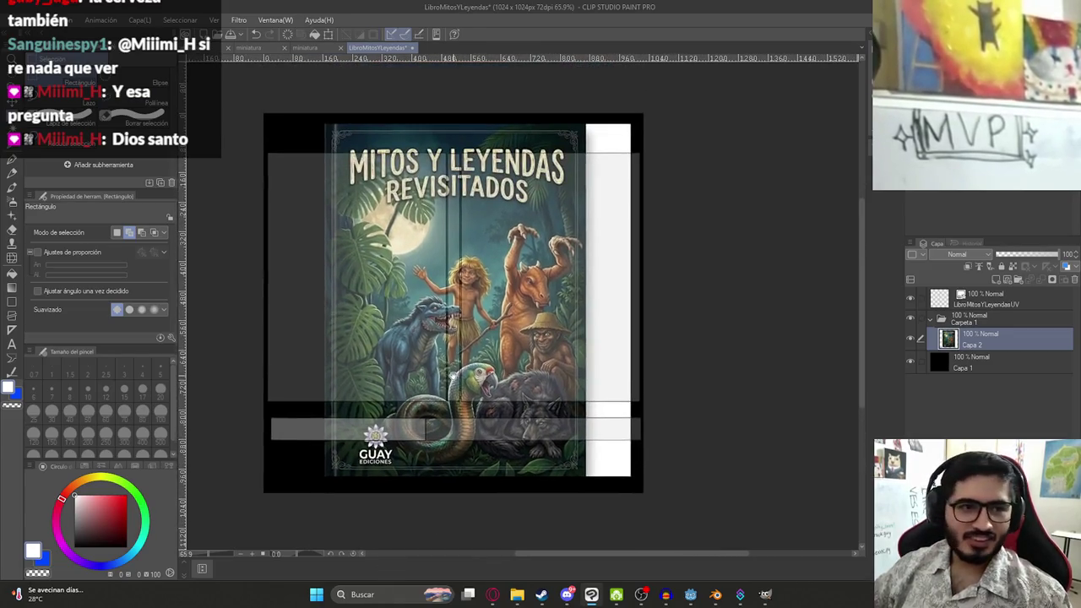
{"action": "mouse_move", "coordinate": [690, 543]}
{"action": "left_mouse_down"}
{"action": "mouse_move", "coordinate": [639, 379]}
{"action": "mouse_move", "coordinate": [586, 116]}
{"action": "mouse_move", "coordinate": [588, 71]}
{"action": "left_mouse_up"}
{"action": "key", "text": "Delete"}
{"action": "key", "text": "ctrl+alt+d"}
Hide the original cover and stretch the copy to fill the right-hand UV island
{"action": "left_click", "coordinate": [911, 362]}
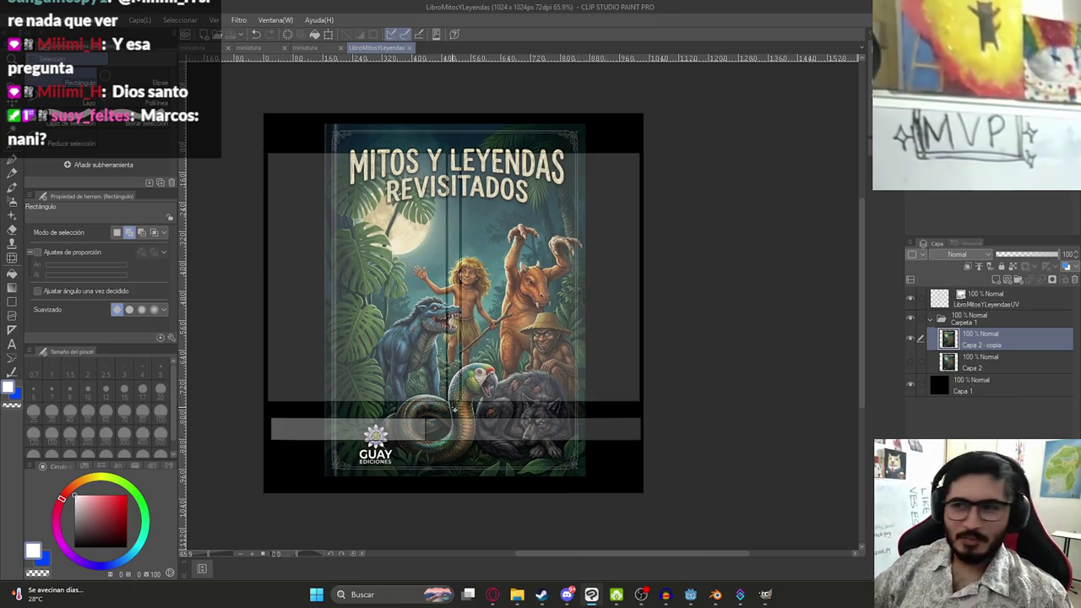
{"action": "scroll", "coordinate": [473, 422], "scroll_direction": "up", "scroll_amount": 1}
{"action": "key", "text": "ctrl+t"}
{"action": "mouse_move", "coordinate": [457, 494]}
{"action": "left_mouse_down"}
{"action": "mouse_move", "coordinate": [457, 314]}
{"action": "mouse_move", "coordinate": [374, 379]}
{"action": "mouse_move", "coordinate": [463, 427]}
{"action": "left_mouse_up"}
{"action": "scroll", "coordinate": [468, 118], "scroll_direction": "up", "scroll_amount": 2}
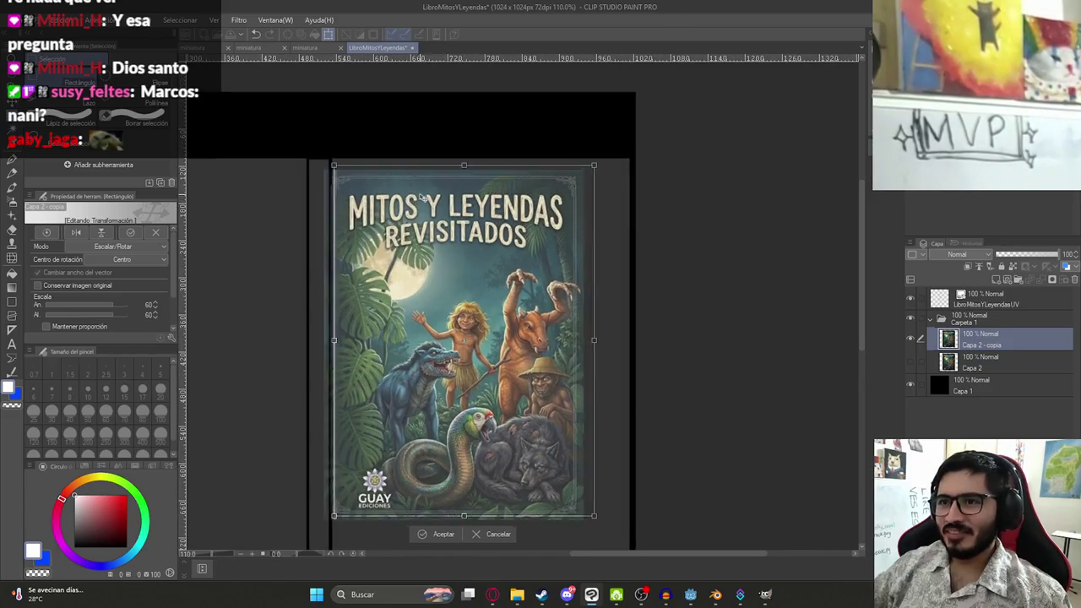
{"action": "left_click_drag", "start_coordinate": [411, 201], "coordinate": [442, 193]}
{"action": "left_click_drag", "start_coordinate": [614, 336], "coordinate": [630, 338]}
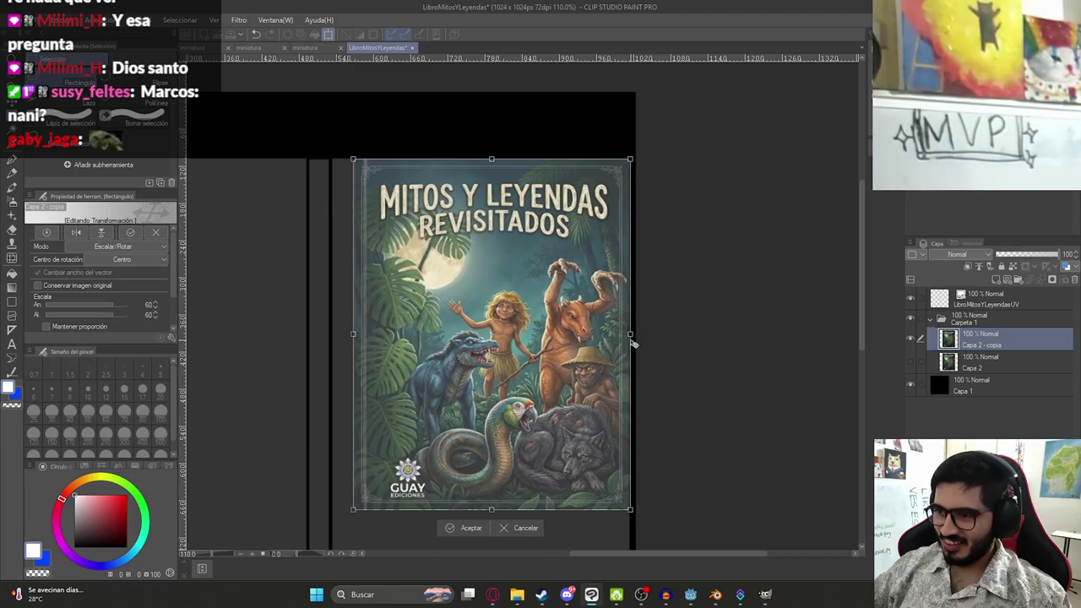
{"action": "left_click_drag", "start_coordinate": [352, 332], "coordinate": [329, 333]}
{"action": "scroll", "coordinate": [470, 338], "scroll_direction": "down", "scroll_amount": 3}
{"action": "mouse_move", "coordinate": [471, 343]}
{"action": "left_mouse_down"}
{"action": "mouse_move", "coordinate": [477, 409]}
{"action": "mouse_move", "coordinate": [490, 305]}
{"action": "left_mouse_up"}
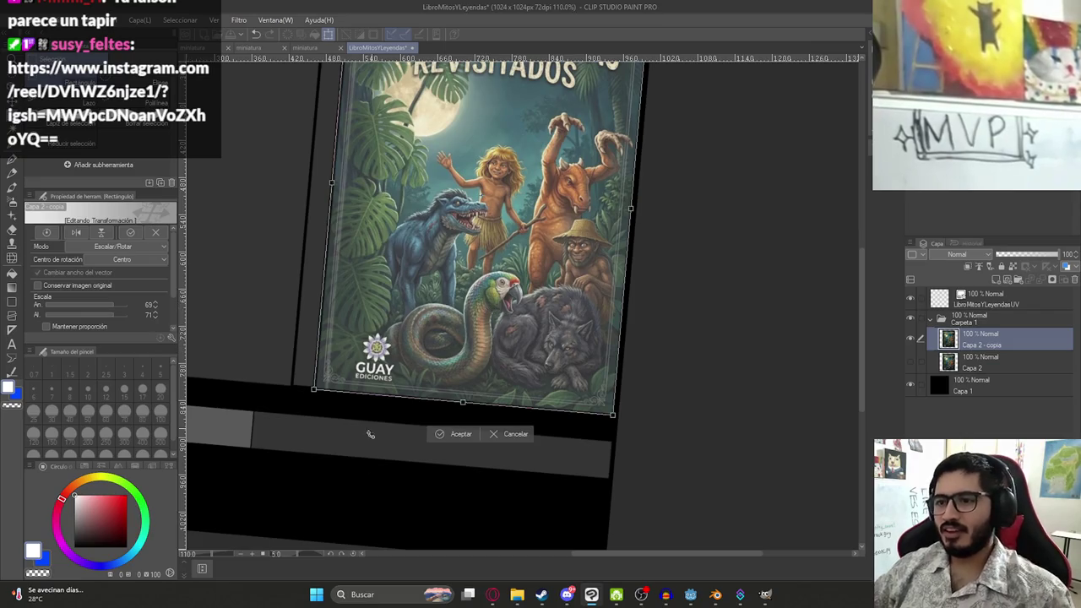
{"action": "key", "text": "Return"}
Reset the canvas view, then return to the Gemini chat in the browser
{"action": "key", "text": "ctrl+0"}
{"action": "scroll", "coordinate": [506, 295], "scroll_direction": "up", "scroll_amount": 5}
{"action": "scroll", "coordinate": [507, 295], "scroll_direction": "down", "scroll_amount": 2}
{"action": "scroll", "coordinate": [549, 353], "scroll_direction": "down", "scroll_amount": 1}
{"action": "scroll", "coordinate": [548, 353], "scroll_direction": "up", "scroll_amount": 3}
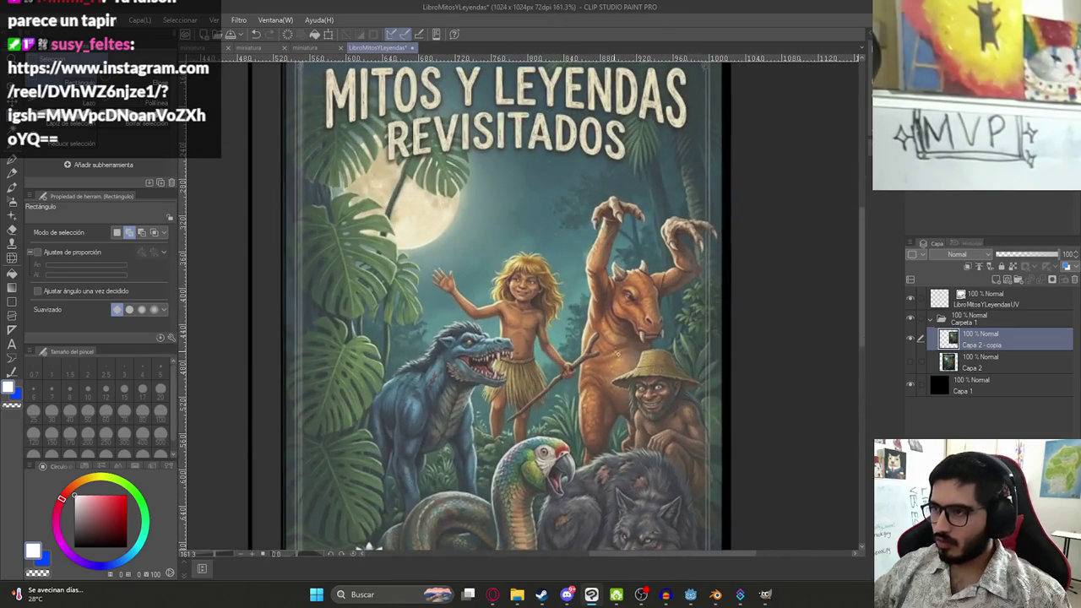
{"action": "key", "text": "k"}
{"action": "scroll", "coordinate": [591, 351], "scroll_direction": "down", "scroll_amount": 5}
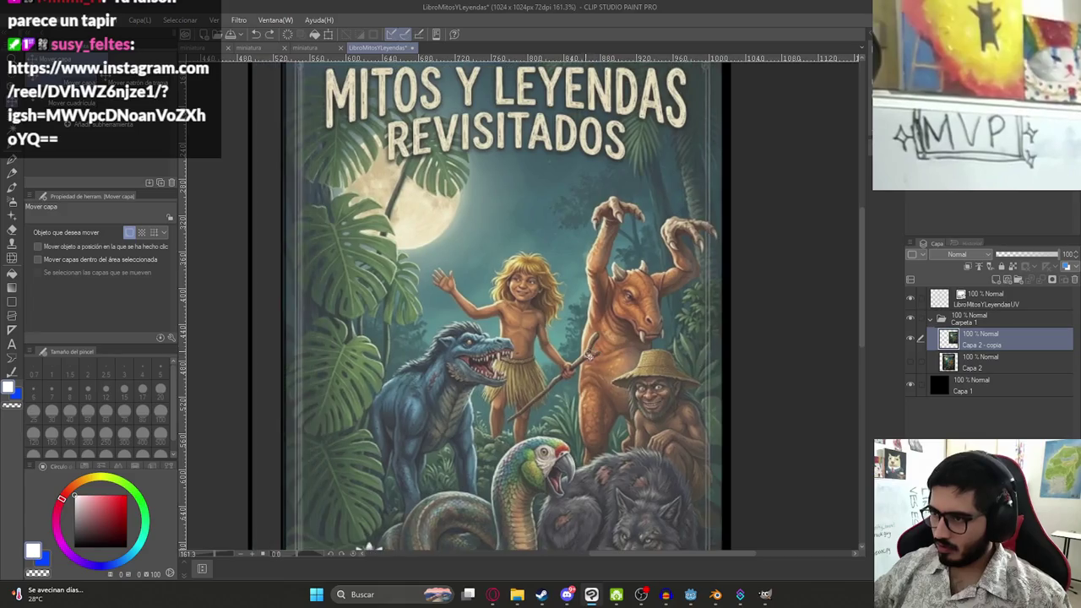
{"action": "scroll", "coordinate": [528, 337], "scroll_direction": "up", "scroll_amount": 4}
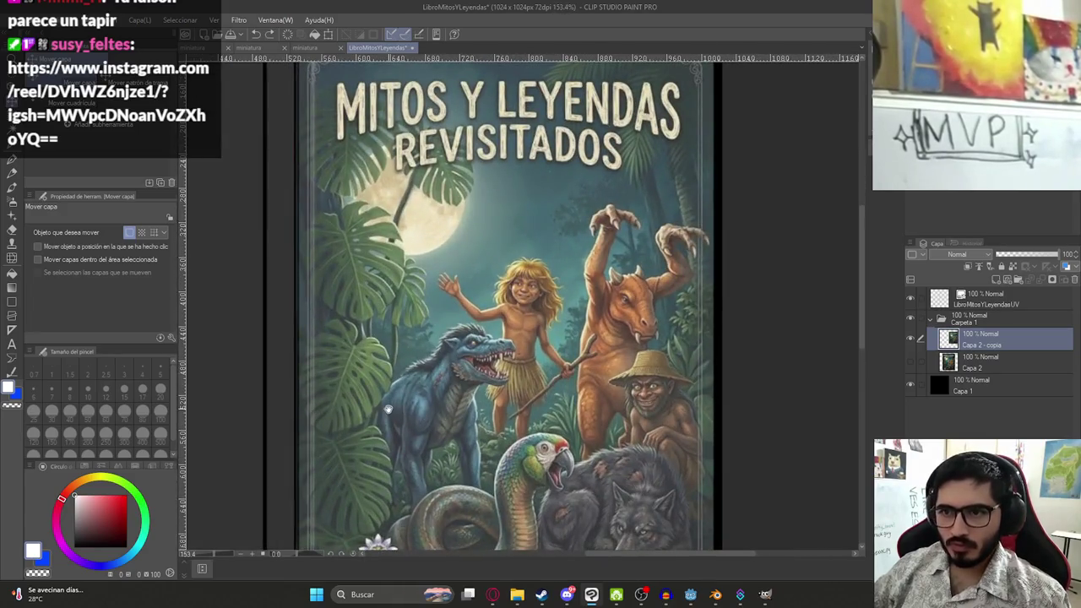
{"action": "scroll", "coordinate": [387, 409], "scroll_direction": "up", "scroll_amount": 1}
{"action": "scroll", "coordinate": [375, 226], "scroll_direction": "down", "scroll_amount": 2}
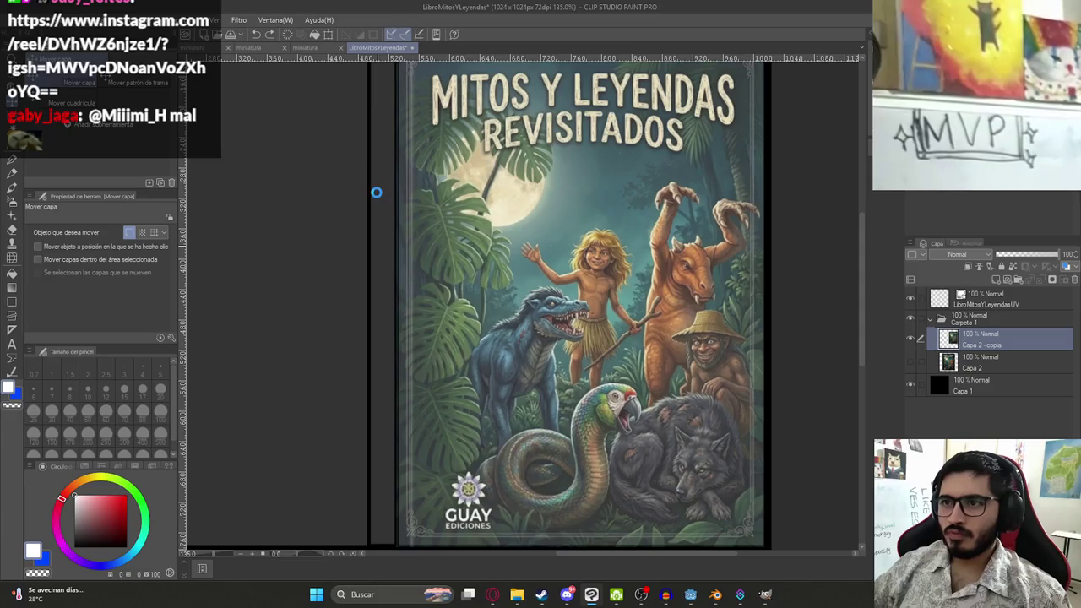
{"action": "scroll", "coordinate": [451, 234], "scroll_direction": "down", "scroll_amount": 3}
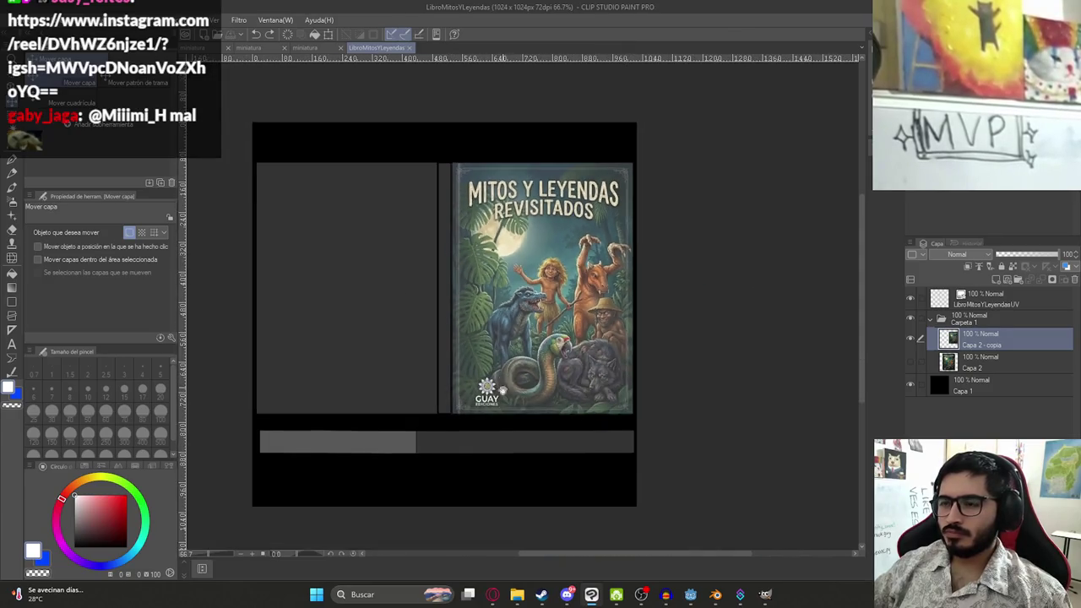
{"action": "scroll", "coordinate": [450, 414], "scroll_direction": "down", "scroll_amount": 3}
{"action": "scroll", "coordinate": [457, 409], "scroll_direction": "up", "scroll_amount": 5}
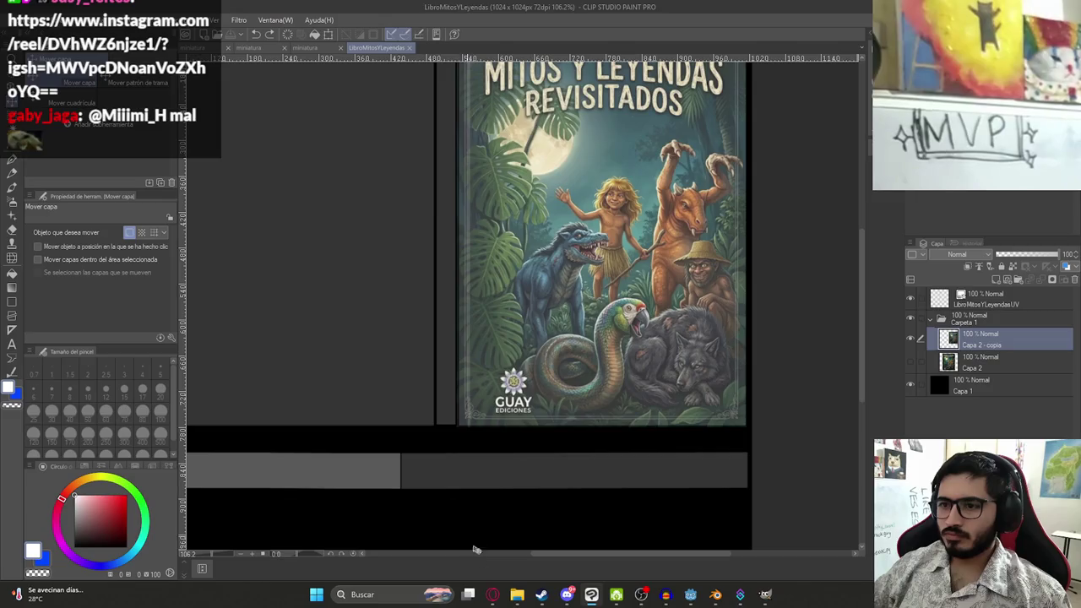
{"action": "left_click", "coordinate": [495, 598]}
{"action": "left_click", "coordinate": [247, 459]}
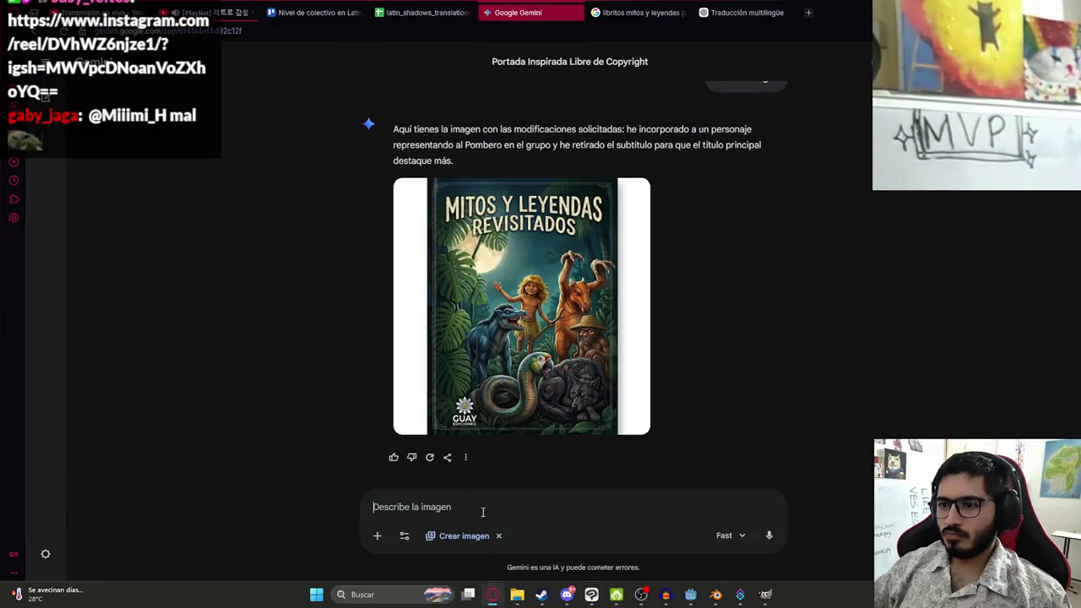
Ask Gemini 'hazme la contraportada de esto' to generate the back cover
{"action": "type", "text": "hazme la contraportada"}
{"action": "key", "text": "BackSpace"}
{"action": "key", "text": "BackSpace"}
{"action": "type", "text": "de esto"}
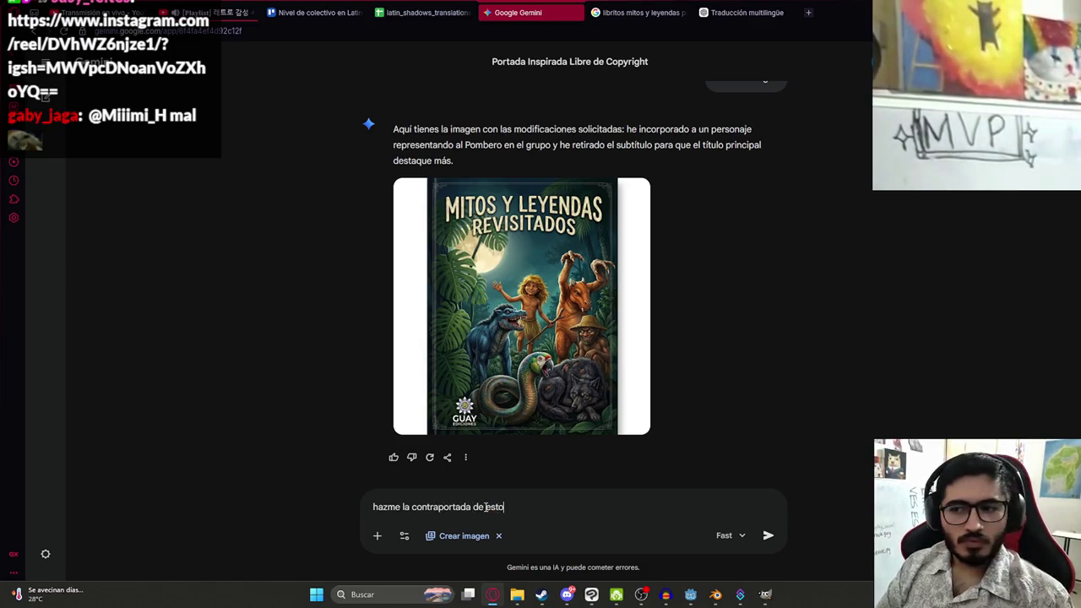
{"action": "key", "text": "Return"}
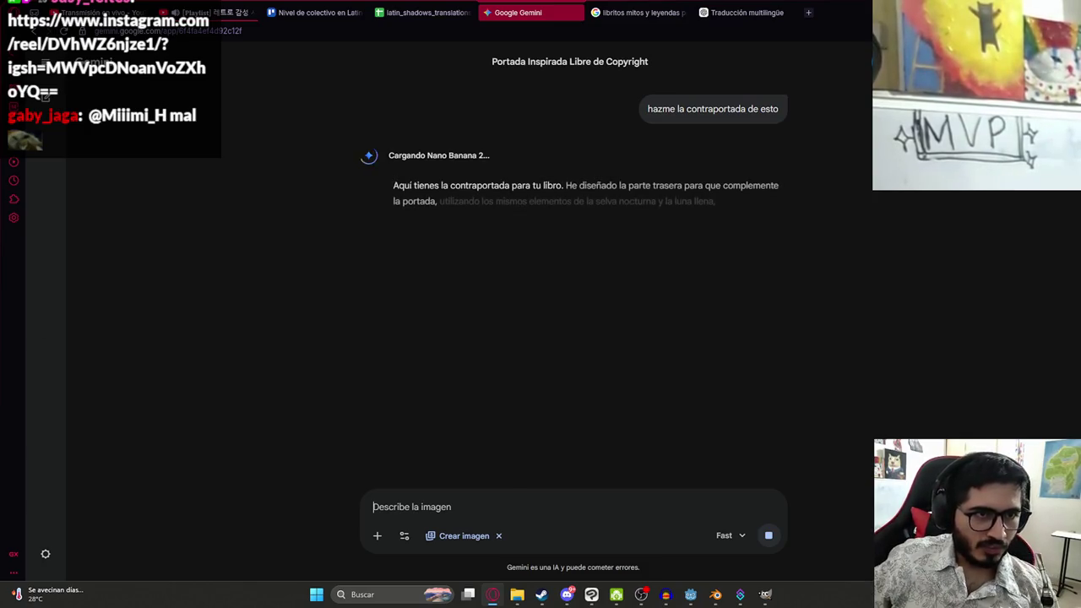
Open the copied Instagram reel link in a new browser tab
{"action": "key", "text": "ctrl+t"}
{"action": "key", "text": "ctrl+v"}
{"action": "key", "text": "Return"}
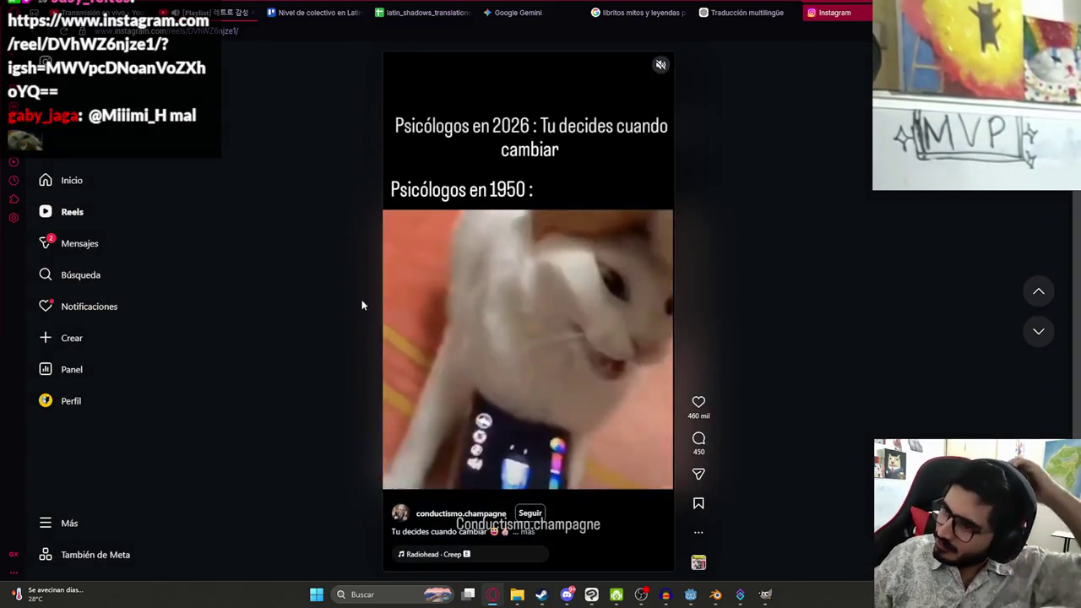
Mute the Instagram cat reel, then move to the ChatGPT translation chat
{"action": "left_click", "coordinate": [658, 151]}
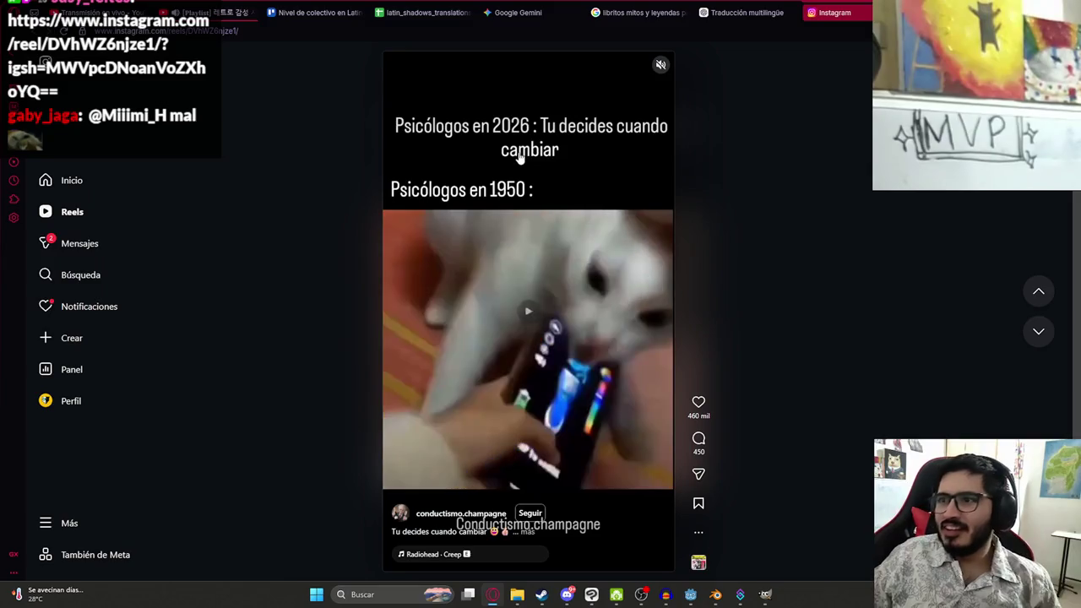
{"action": "left_click", "coordinate": [661, 66]}
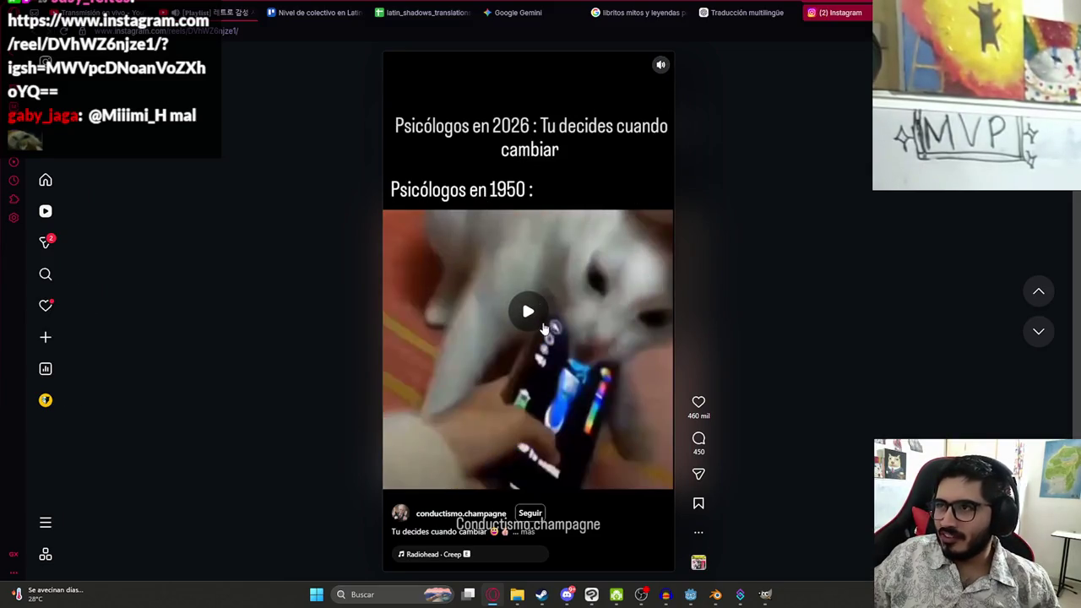
{"action": "left_click", "coordinate": [557, 327]}
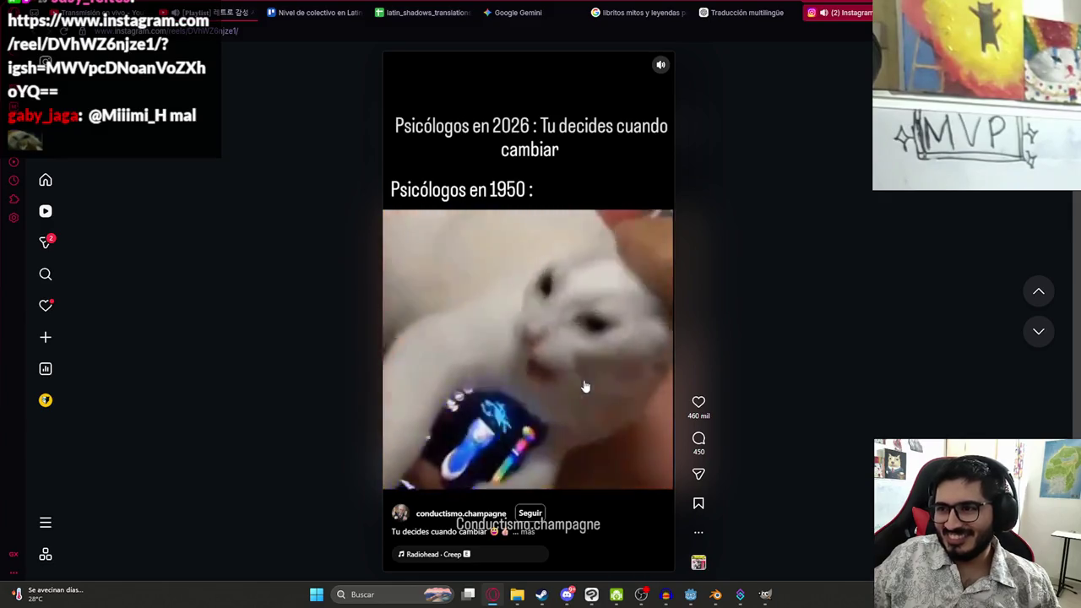
{"action": "left_click", "coordinate": [579, 383]}
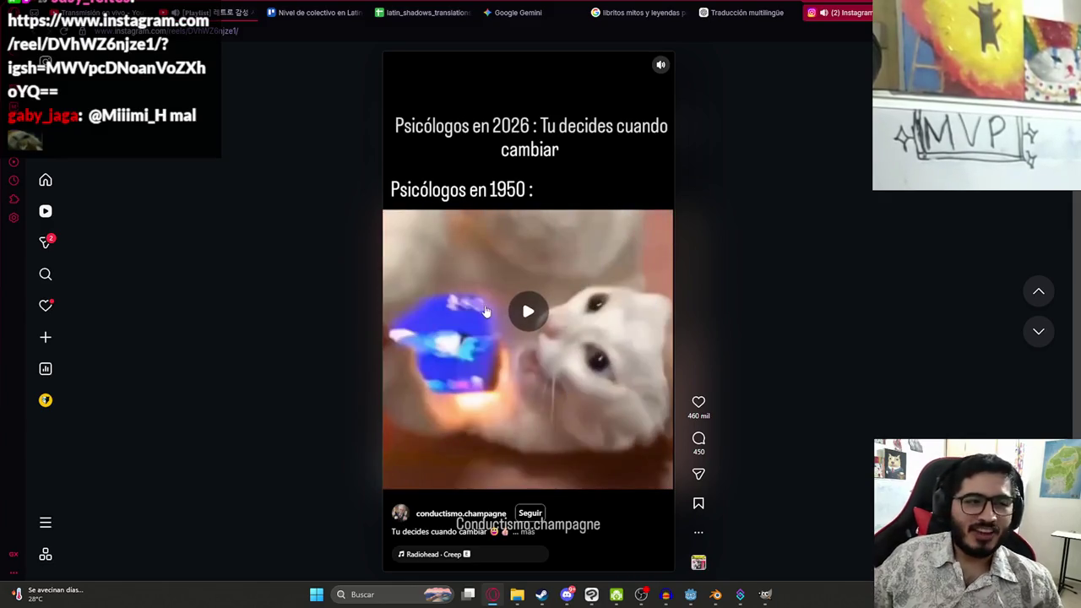
{"action": "left_click", "coordinate": [660, 66]}
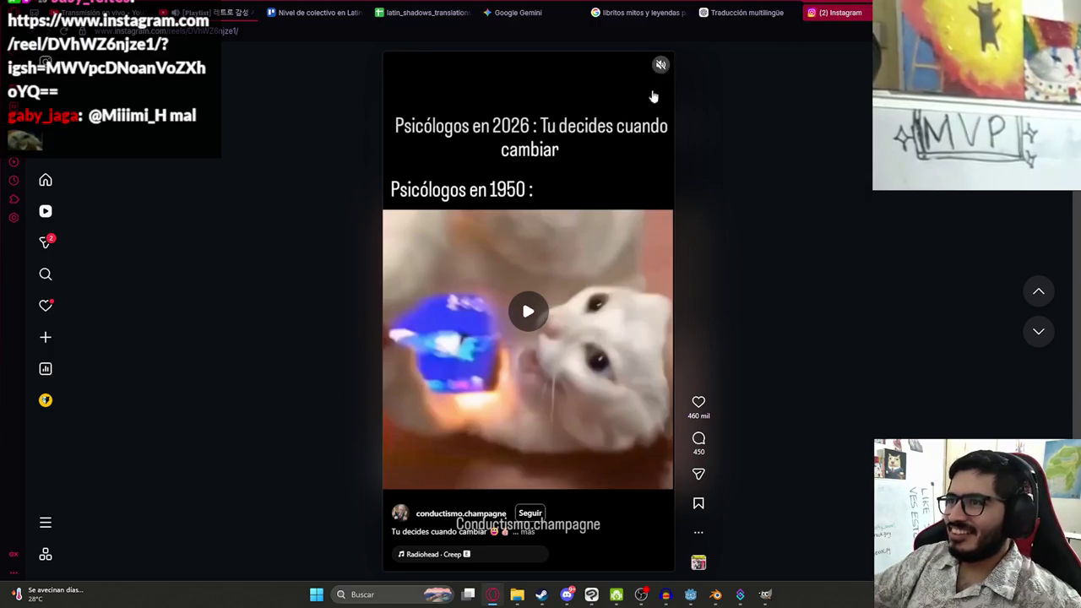
{"action": "left_click", "coordinate": [661, 80]}
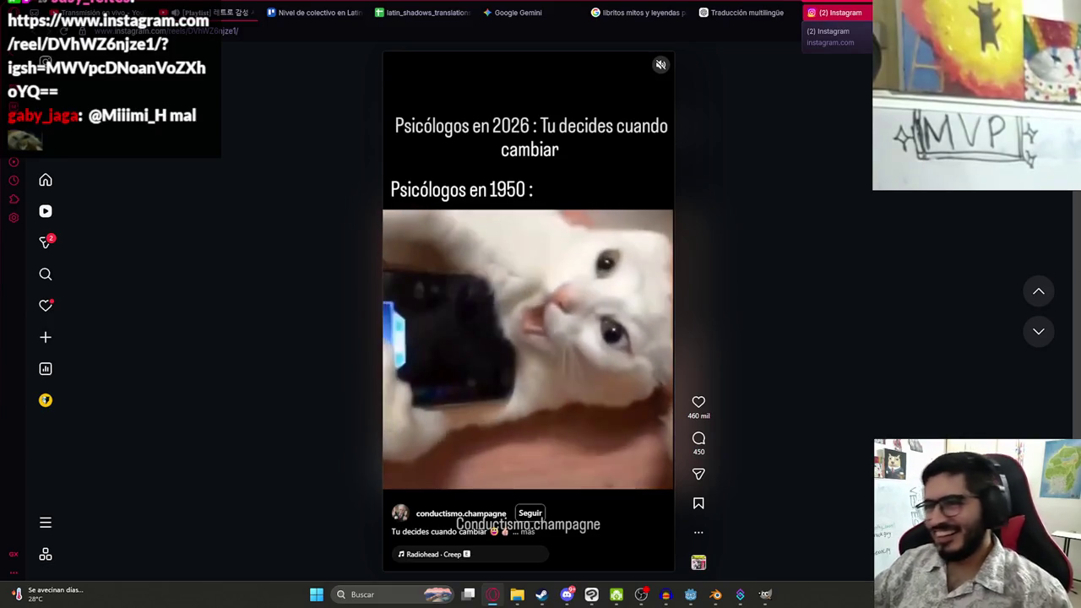
{"action": "left_click", "coordinate": [743, 11]}
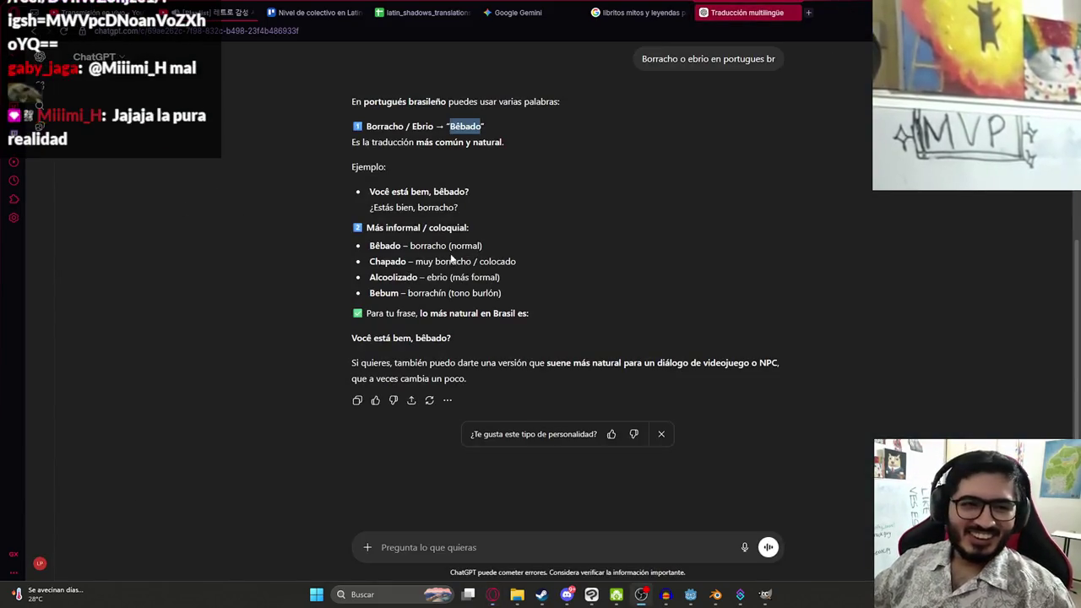
Copy Gemini's generated back-cover image and paste it into Clip Studio Paint as Capa 3
{"action": "left_click", "coordinate": [591, 595]}
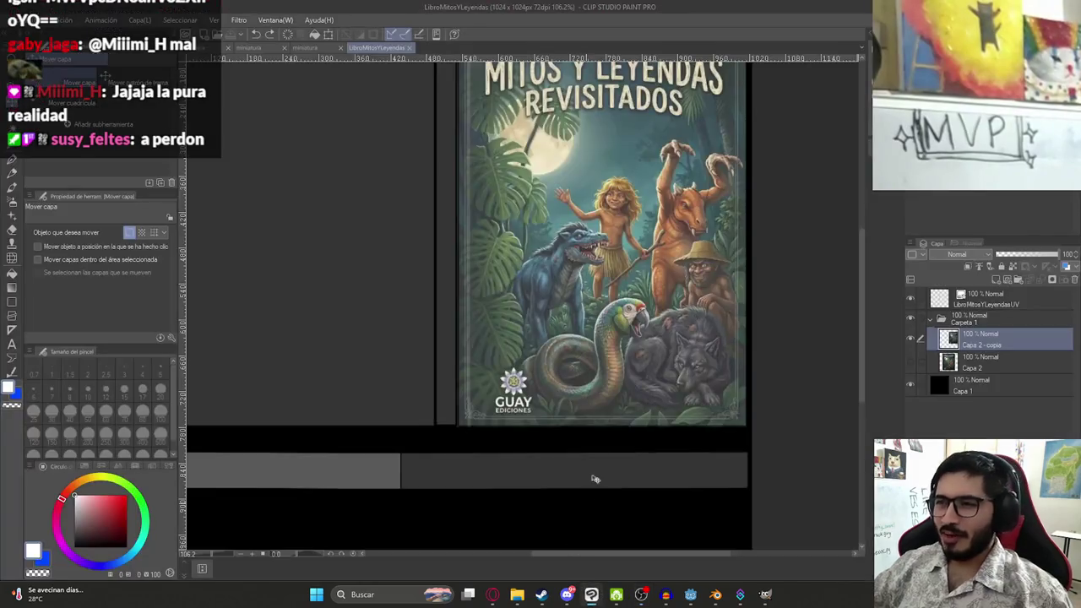
{"action": "left_click", "coordinate": [493, 594]}
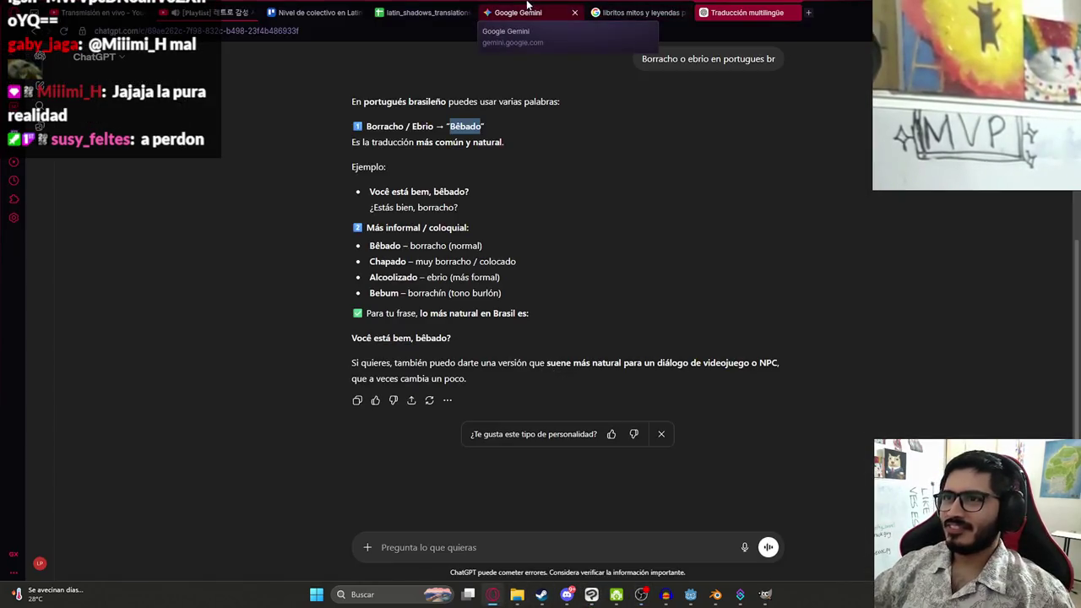
{"action": "left_click", "coordinate": [524, 13]}
{"action": "left_click", "coordinate": [523, 342]}
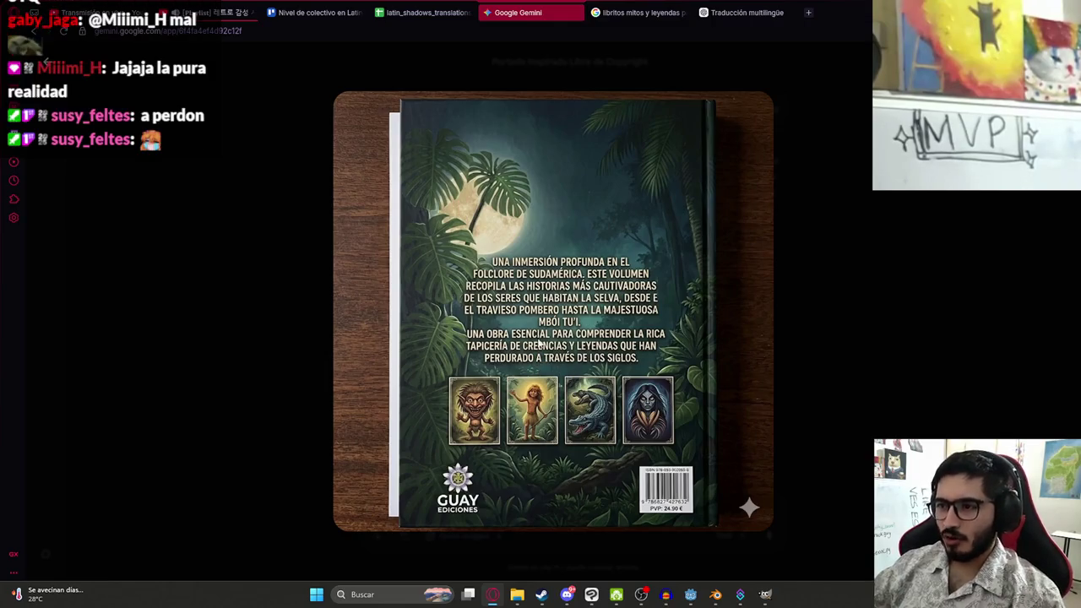
{"action": "right_click", "coordinate": [527, 296]}
{"action": "left_click", "coordinate": [561, 355]}
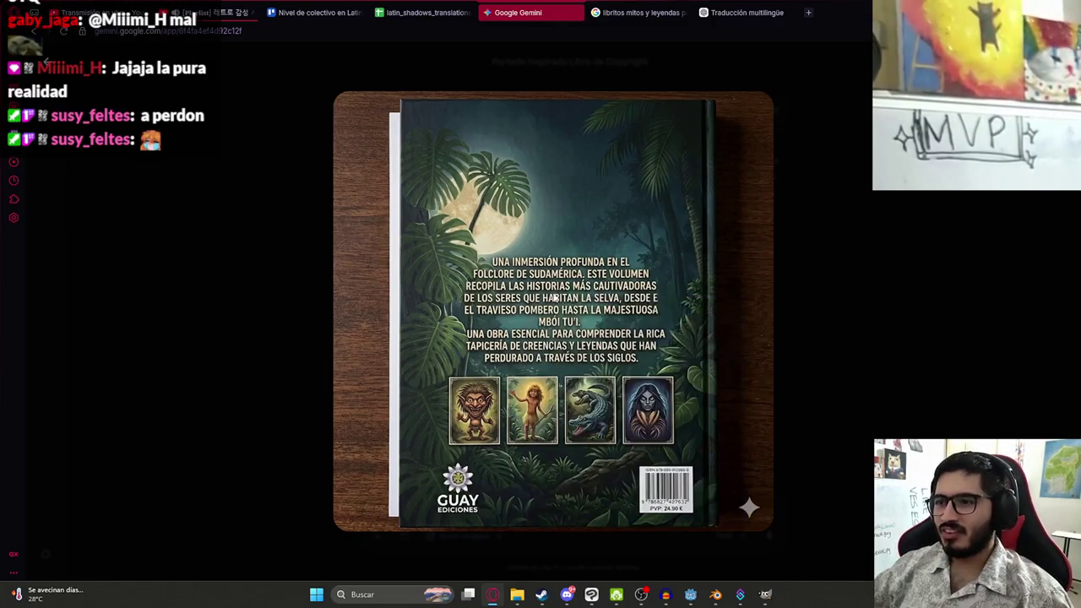
{"action": "key", "text": "alt+Tab"}
{"action": "key", "text": "ctrl+v"}
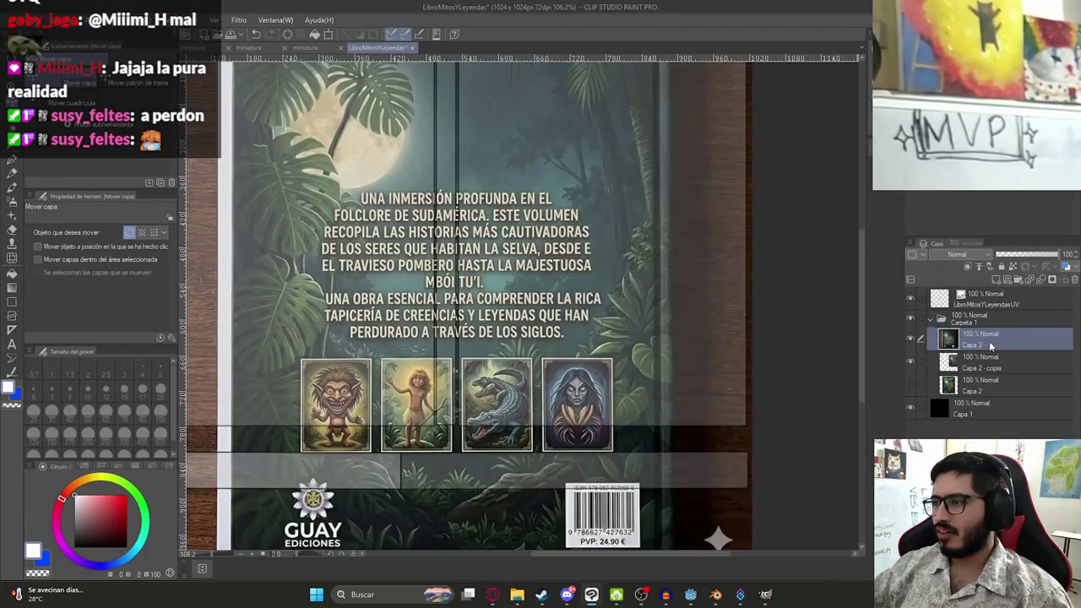
Shrink the back-cover image on Capa 3 to 66% and shift it over the left UV panel
{"action": "left_click_drag", "start_coordinate": [984, 369], "coordinate": [984, 372]}
{"action": "scroll", "coordinate": [456, 283], "scroll_direction": "down", "scroll_amount": 3}
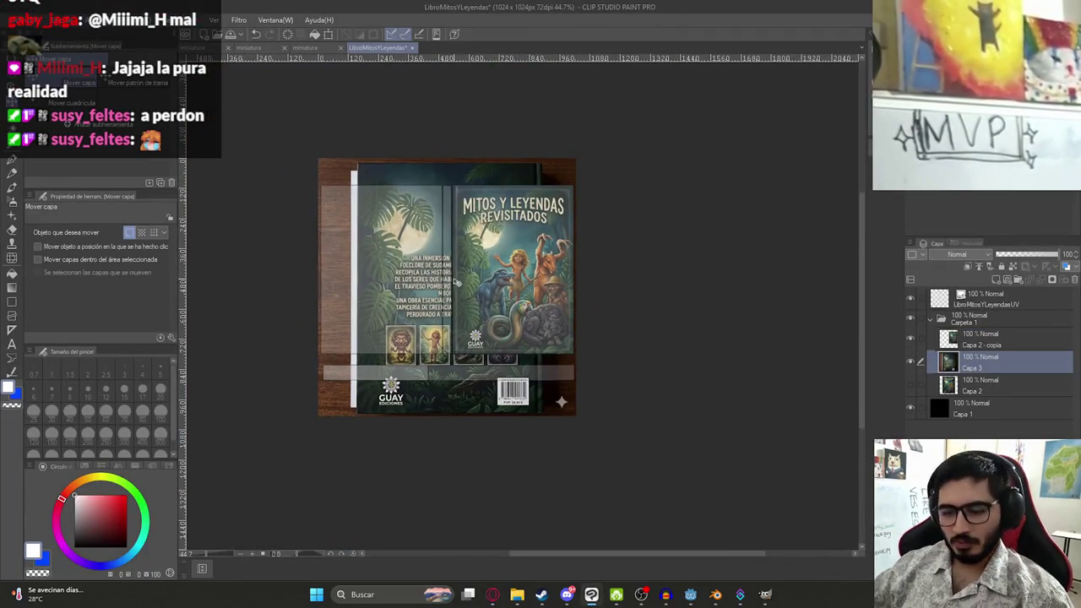
{"action": "left_click_drag", "start_coordinate": [491, 268], "coordinate": [486, 265]}
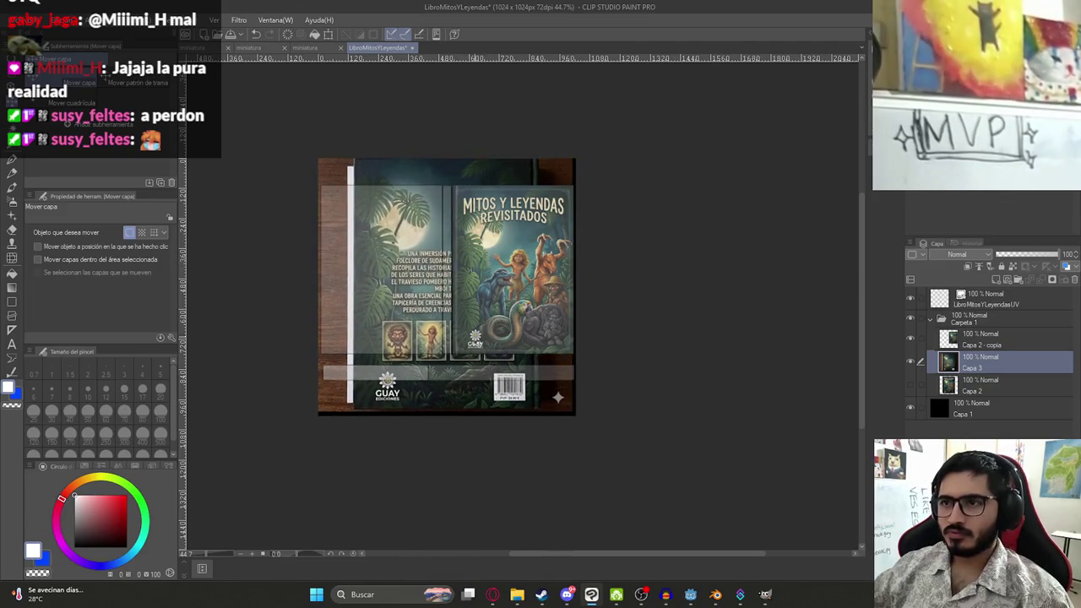
{"action": "key", "text": "ctrl+t"}
{"action": "left_click_drag", "start_coordinate": [448, 413], "coordinate": [445, 327]}
{"action": "mouse_move", "coordinate": [430, 225]}
{"action": "left_mouse_down"}
{"action": "mouse_move", "coordinate": [373, 251]}
{"action": "mouse_move", "coordinate": [414, 257]}
{"action": "left_mouse_up"}
{"action": "key", "text": "Return"}
Move Capa 3 to the top of the layer stack and save the book texture file
{"action": "left_click_drag", "start_coordinate": [976, 359], "coordinate": [975, 294]}
{"action": "scroll", "coordinate": [416, 261], "scroll_direction": "up", "scroll_amount": 3}
{"action": "scroll", "coordinate": [416, 260], "scroll_direction": "down", "scroll_amount": 1}
{"action": "key", "text": "m"}
{"action": "mouse_move", "coordinate": [521, 352]}
{"action": "left_mouse_down"}
{"action": "mouse_move", "coordinate": [430, 272]}
{"action": "mouse_move", "coordinate": [543, 345]}
{"action": "left_mouse_up"}
{"action": "key", "text": "ctrl+s"}
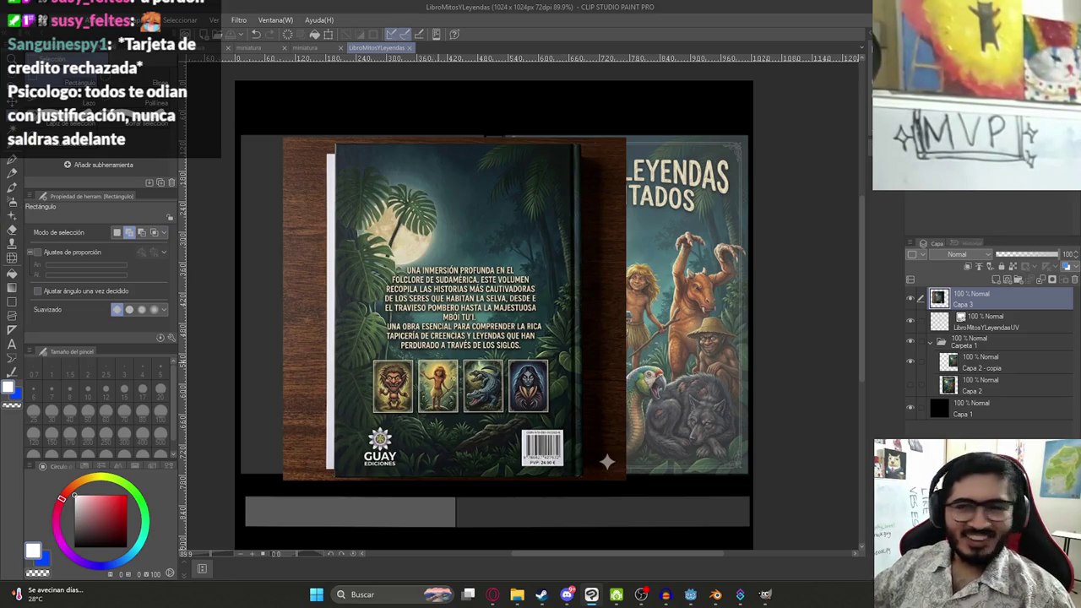
{"action": "key", "text": "m"}
{"action": "key", "text": "m"}
{"action": "key", "text": "m"}
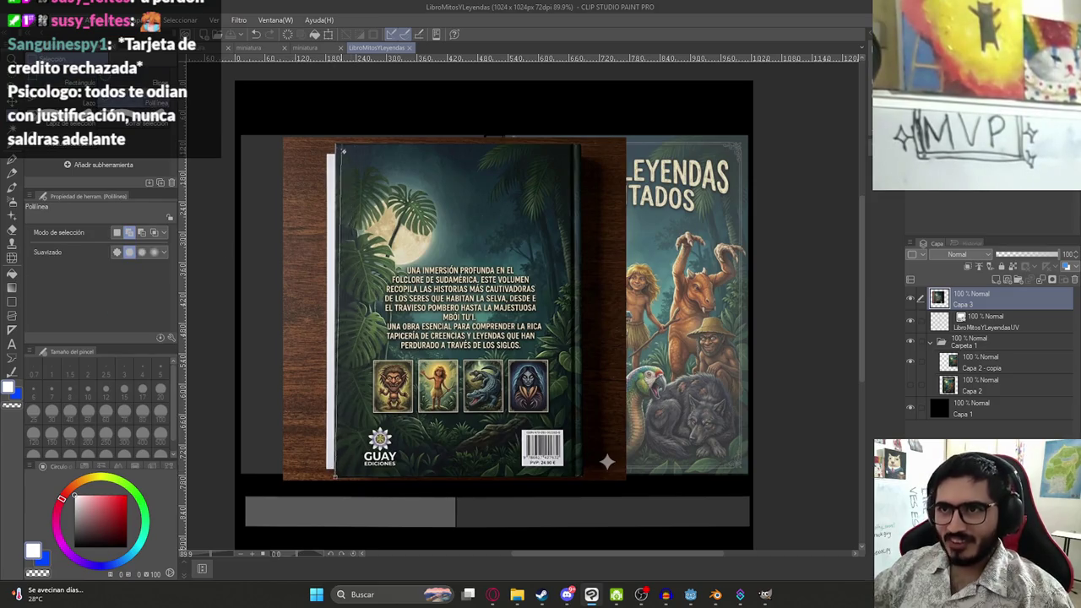
Cut the back cover free of its wood background and paste it onto a new layer
{"action": "left_click", "coordinate": [580, 146]}
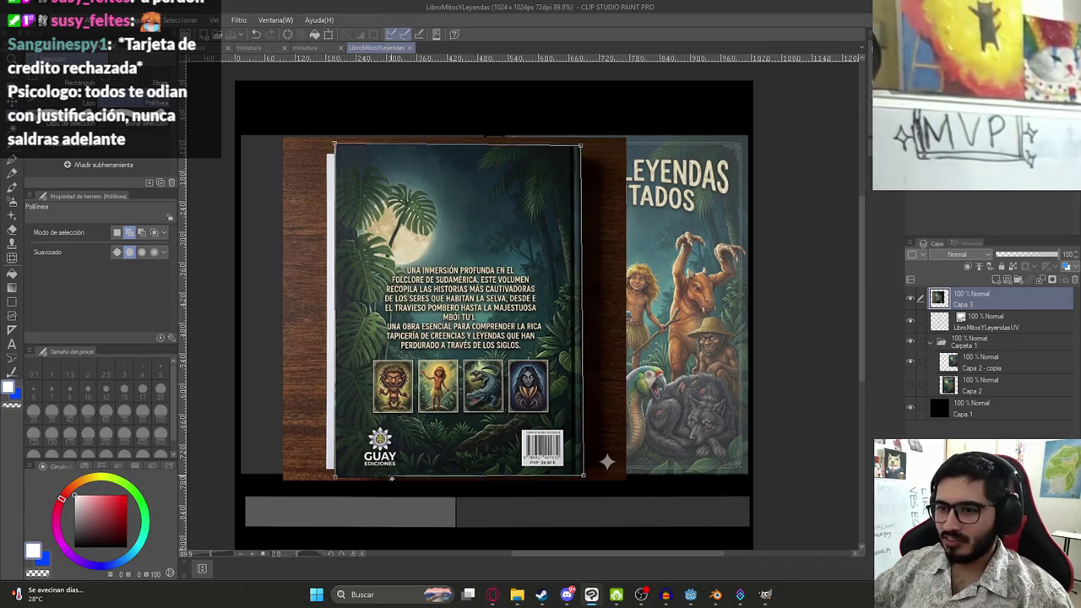
{"action": "left_click", "coordinate": [336, 478]}
{"action": "key", "text": "ctrl+c"}
{"action": "key", "text": "ctrl+v"}
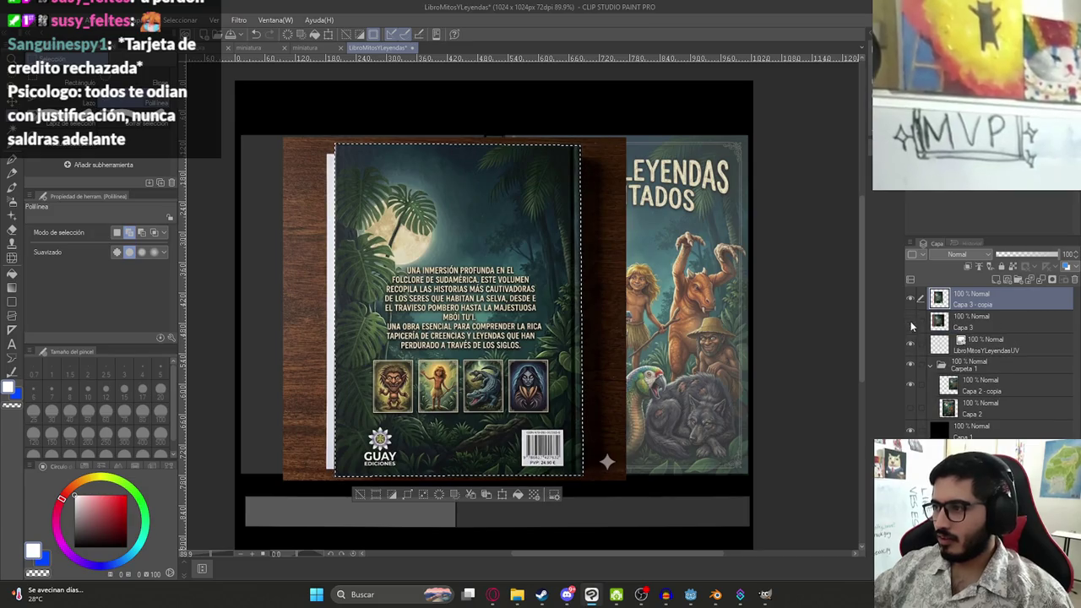
Hide the original Capa 3 and move the cut-out Capa 3 - copia into Carpeta 1
{"action": "left_click", "coordinate": [910, 322]}
{"action": "left_click_drag", "start_coordinate": [971, 343], "coordinate": [966, 377]}
{"action": "key", "text": "k"}
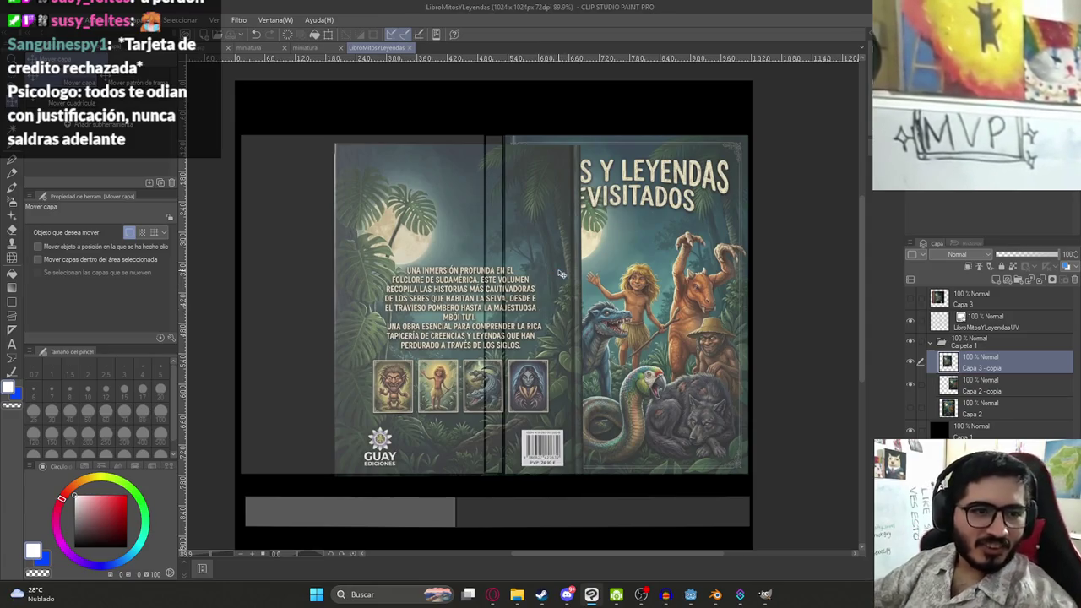
{"action": "scroll", "coordinate": [579, 191], "scroll_direction": "down", "scroll_amount": 3}
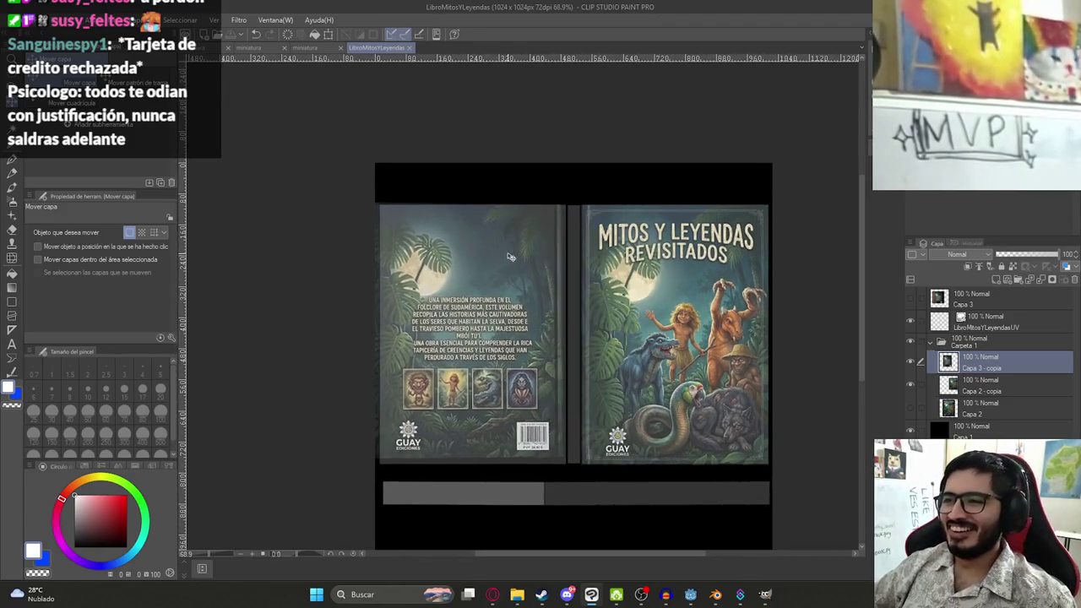
{"action": "scroll", "coordinate": [466, 197], "scroll_direction": "up", "scroll_amount": 4}
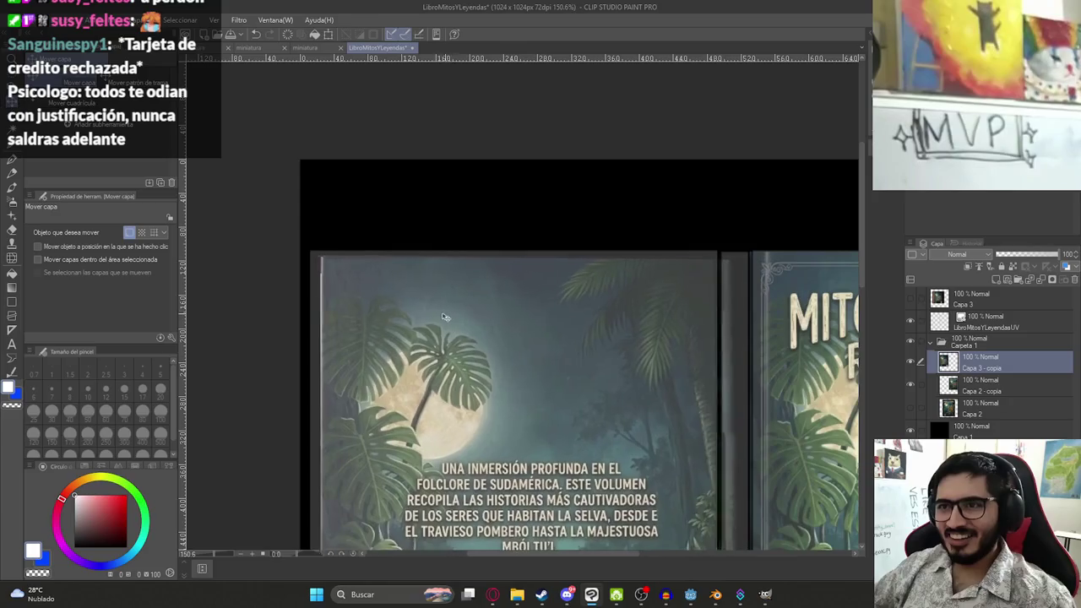
{"action": "scroll", "coordinate": [495, 216], "scroll_direction": "down", "scroll_amount": 3}
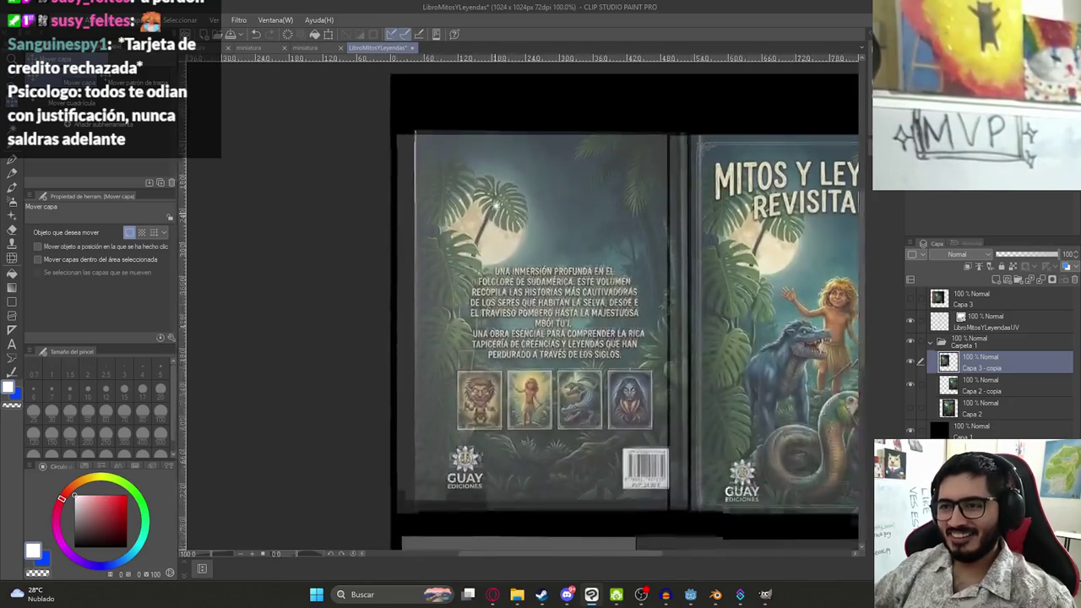
{"action": "key", "text": "m"}
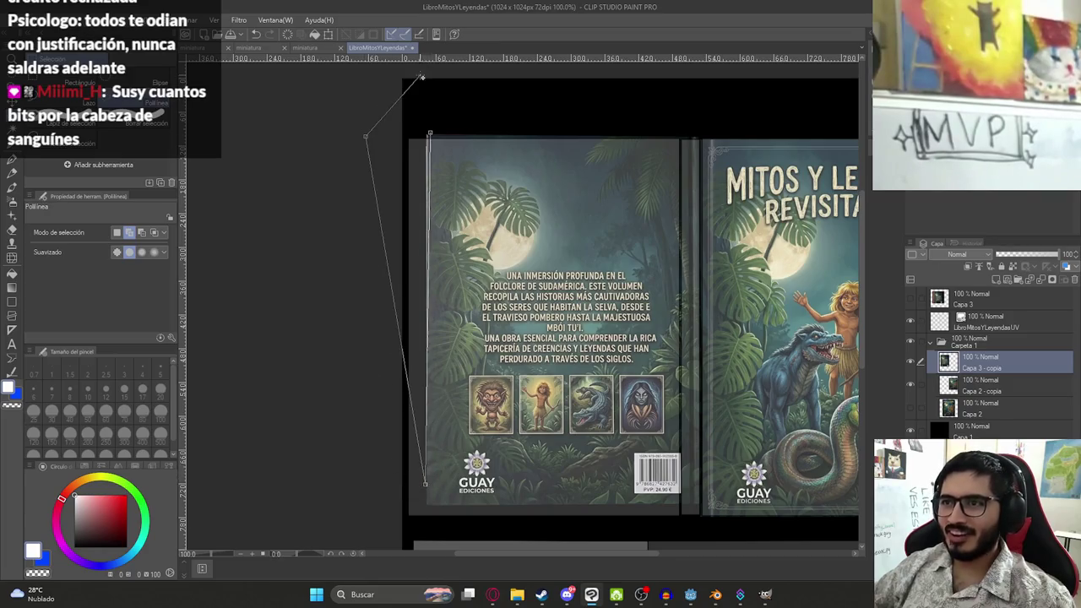
Stretch the selected back cover to about 103% so it fills the left UV island
{"action": "left_click", "coordinate": [429, 133]}
{"action": "key", "text": "ctrl+t"}
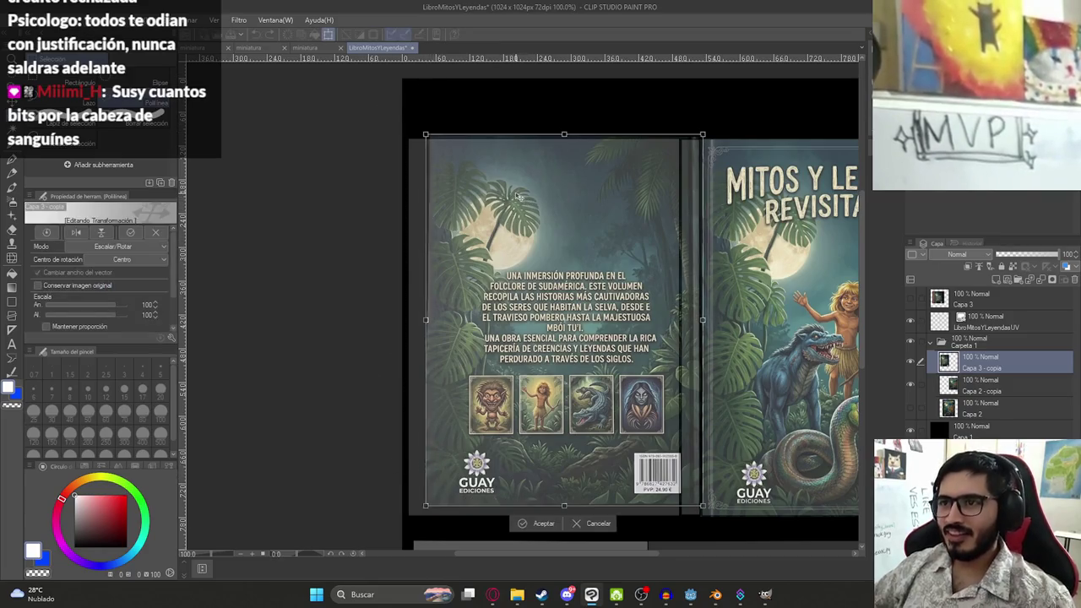
{"action": "mouse_move", "coordinate": [677, 319]}
{"action": "left_mouse_down"}
{"action": "mouse_move", "coordinate": [708, 323]}
{"action": "mouse_move", "coordinate": [692, 325]}
{"action": "left_mouse_up"}
{"action": "left_click_drag", "start_coordinate": [544, 512], "coordinate": [547, 516]}
{"action": "left_click_drag", "start_coordinate": [407, 329], "coordinate": [406, 327]}
{"action": "left_click_drag", "start_coordinate": [407, 137], "coordinate": [405, 135]}
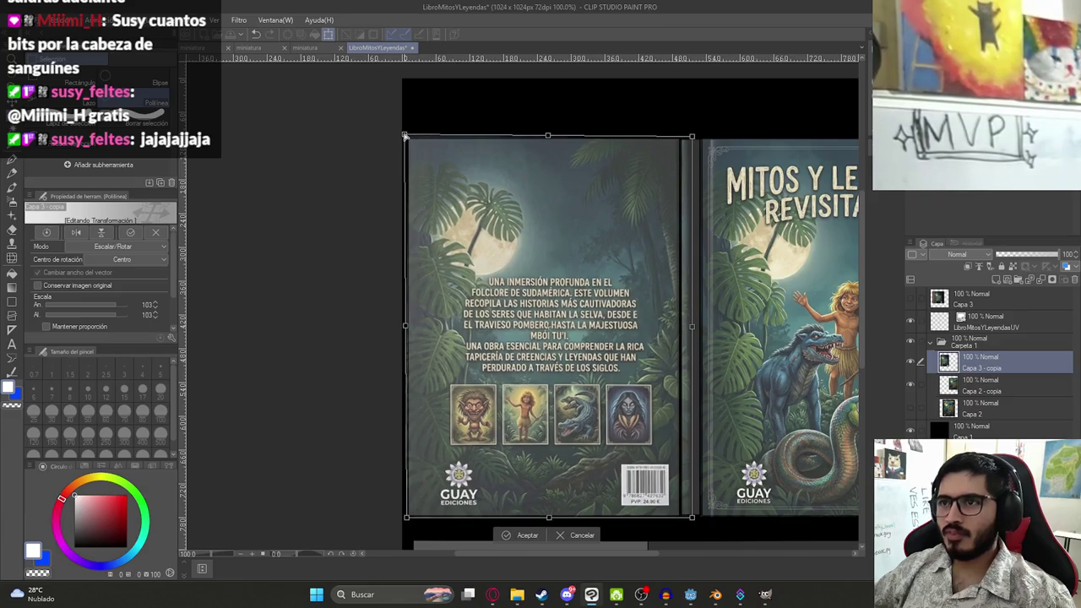
{"action": "key", "text": "Return"}
{"action": "scroll", "coordinate": [619, 209], "scroll_direction": "right", "scroll_amount": 3}
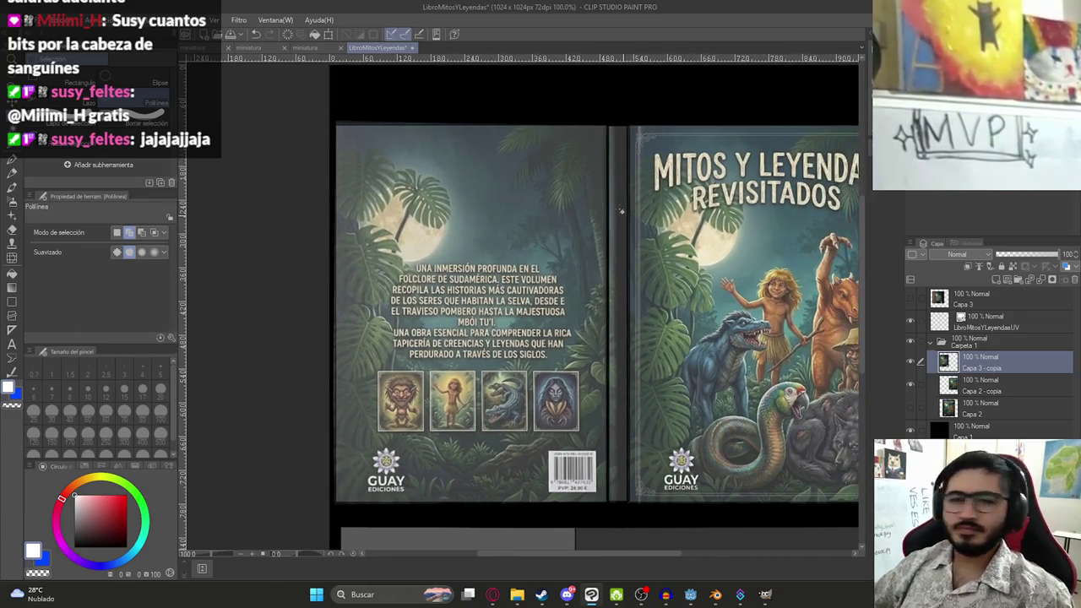